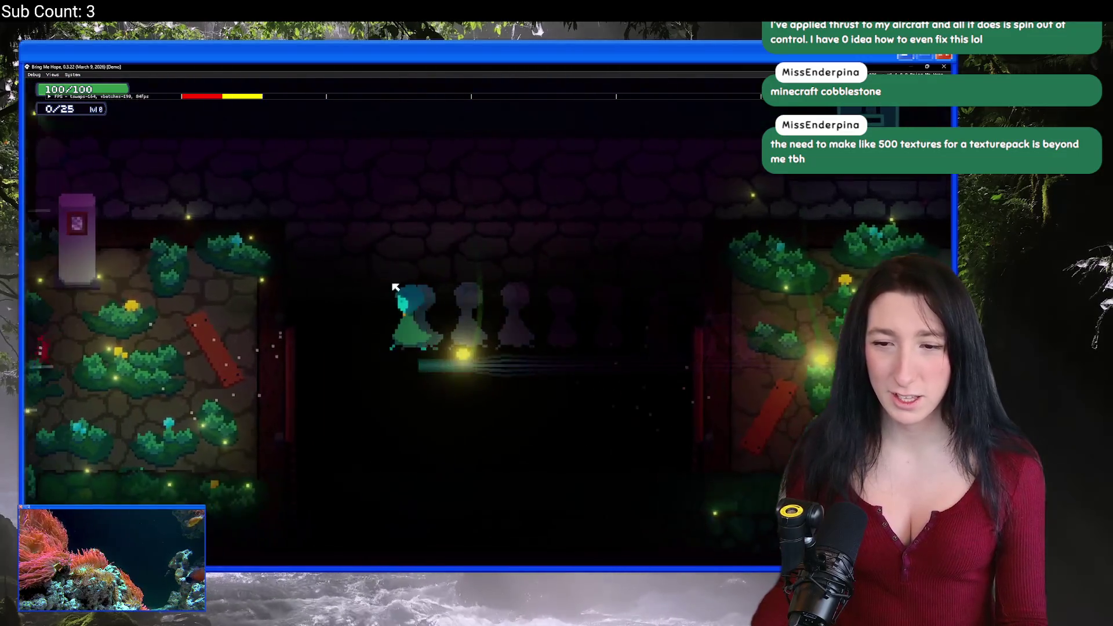
# Walk the character back and forth between the mossy stone rooms and the flower room.
pyautogui.press('d')
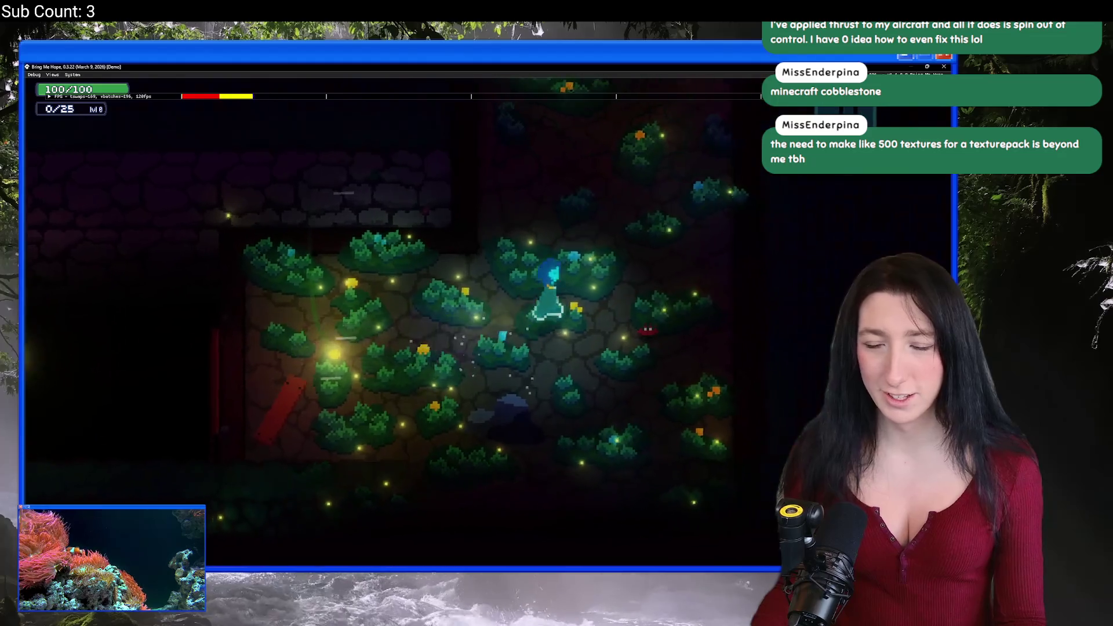
pyautogui.press('w')
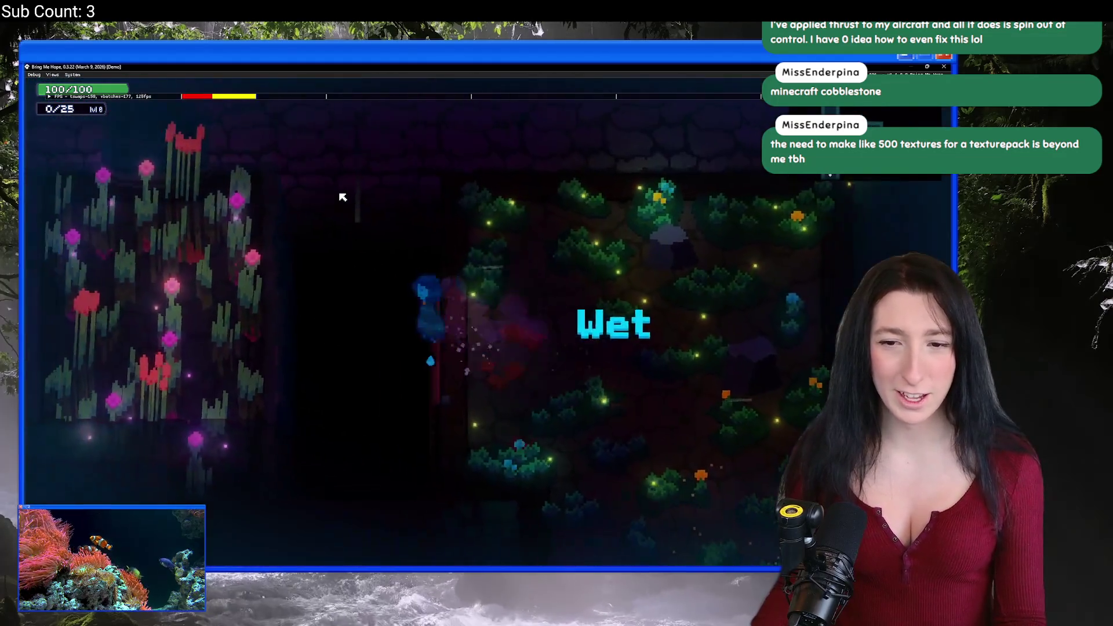
pyautogui.press('a')
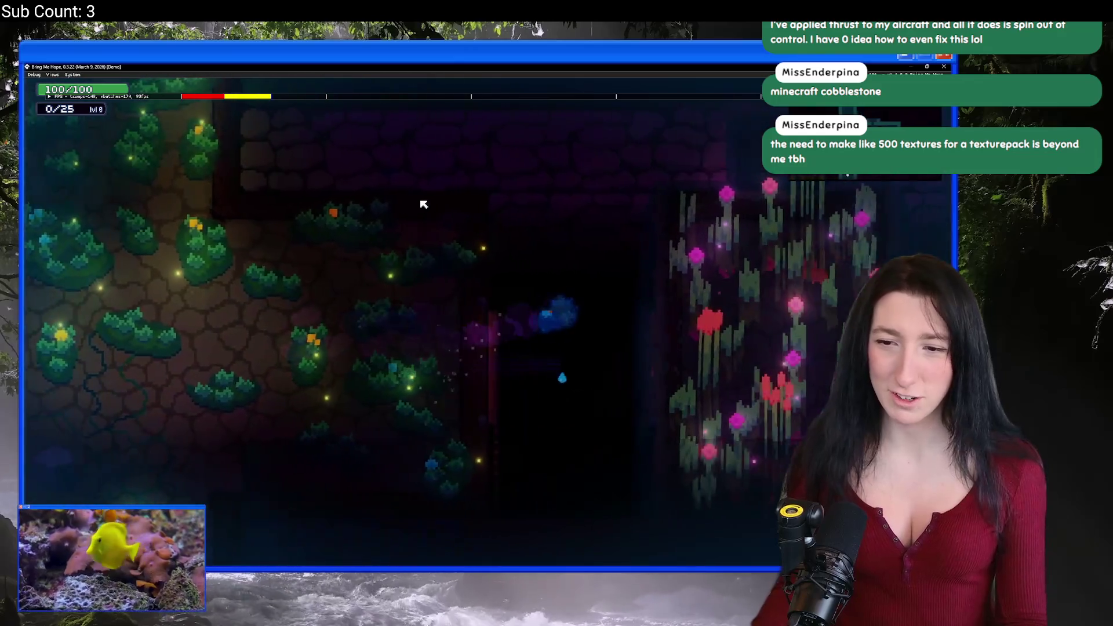
pyautogui.press('d')
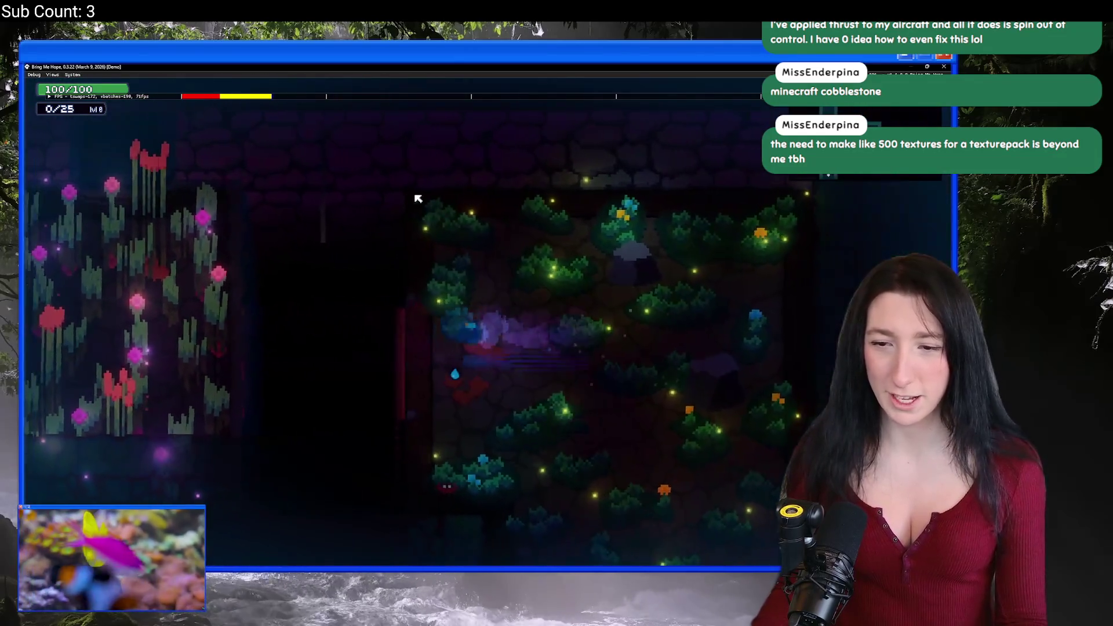
pyautogui.press('a')
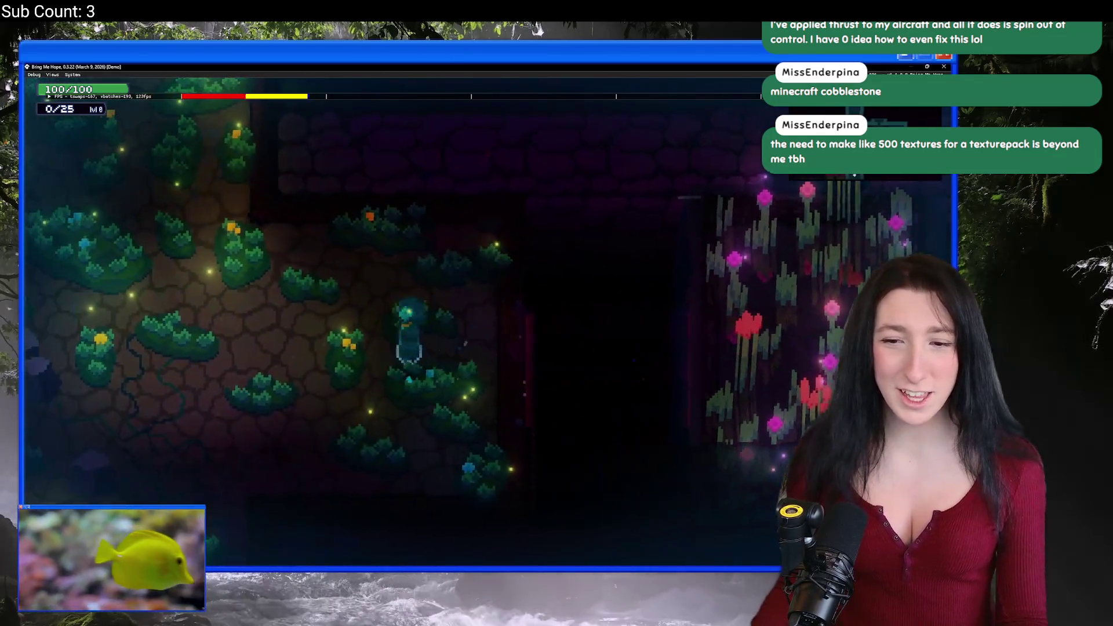
pyautogui.press('d')
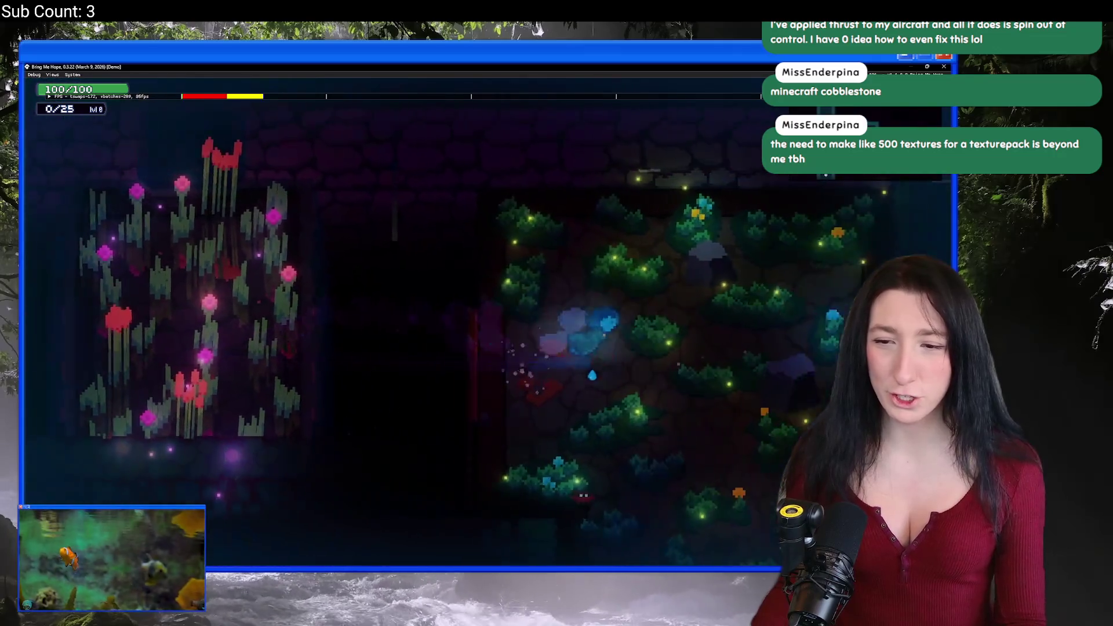
pyautogui.press('a')
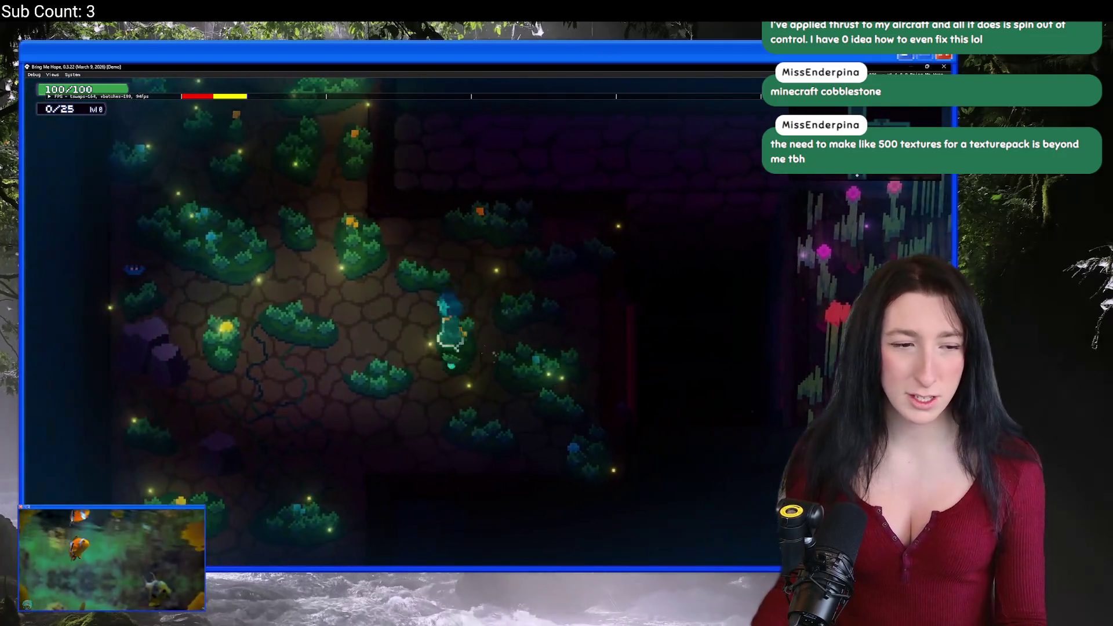
pyautogui.press('d')
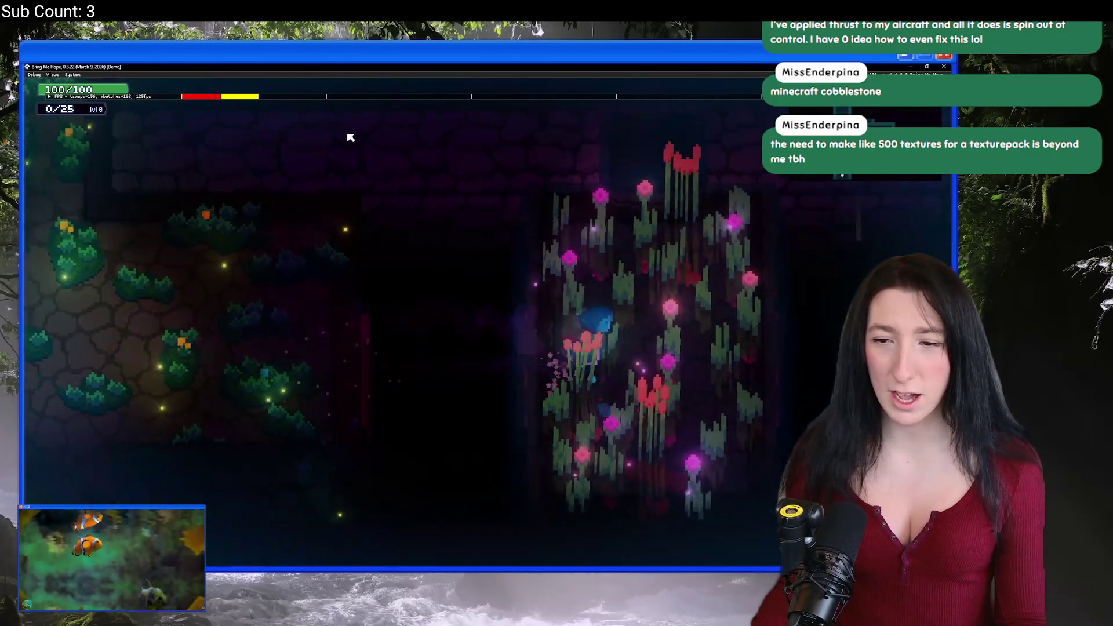
pyautogui.press('a')
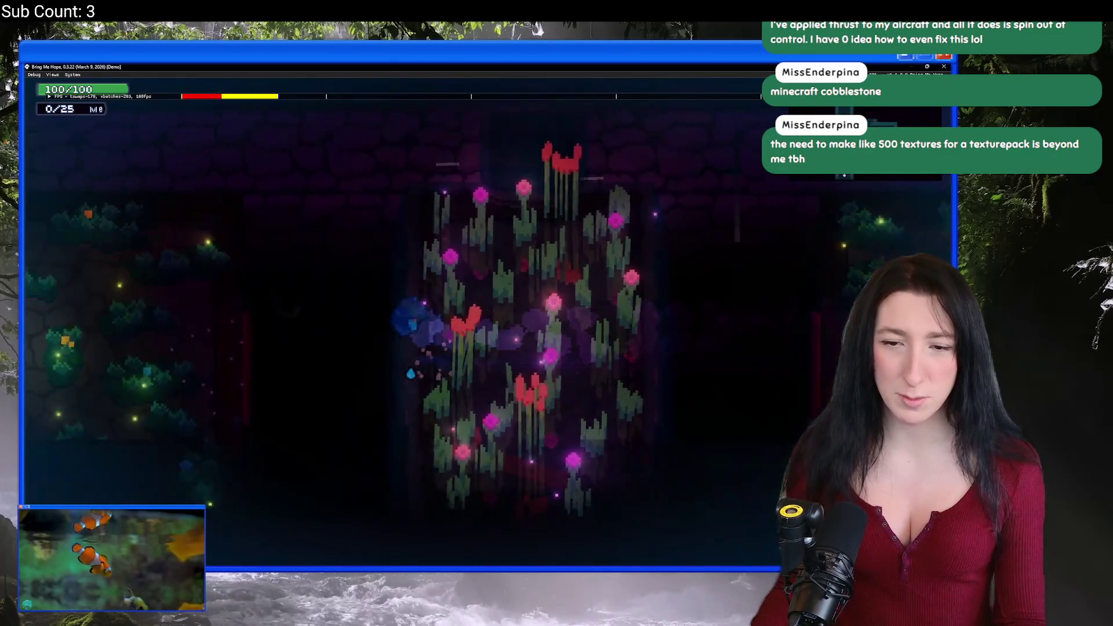
pyautogui.press('d')
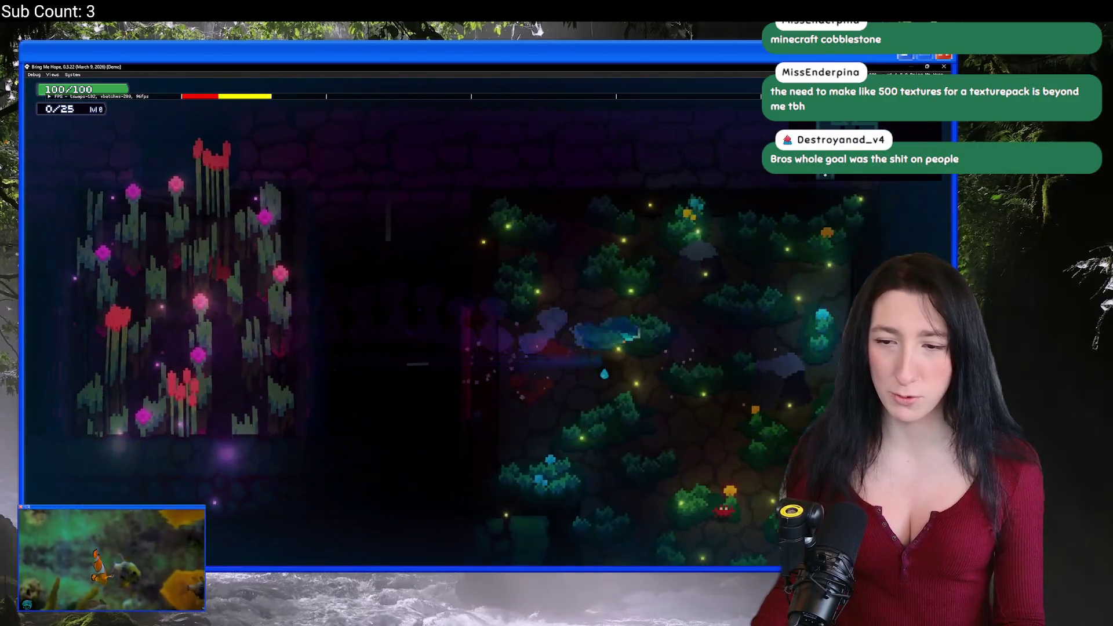
pyautogui.press('a')
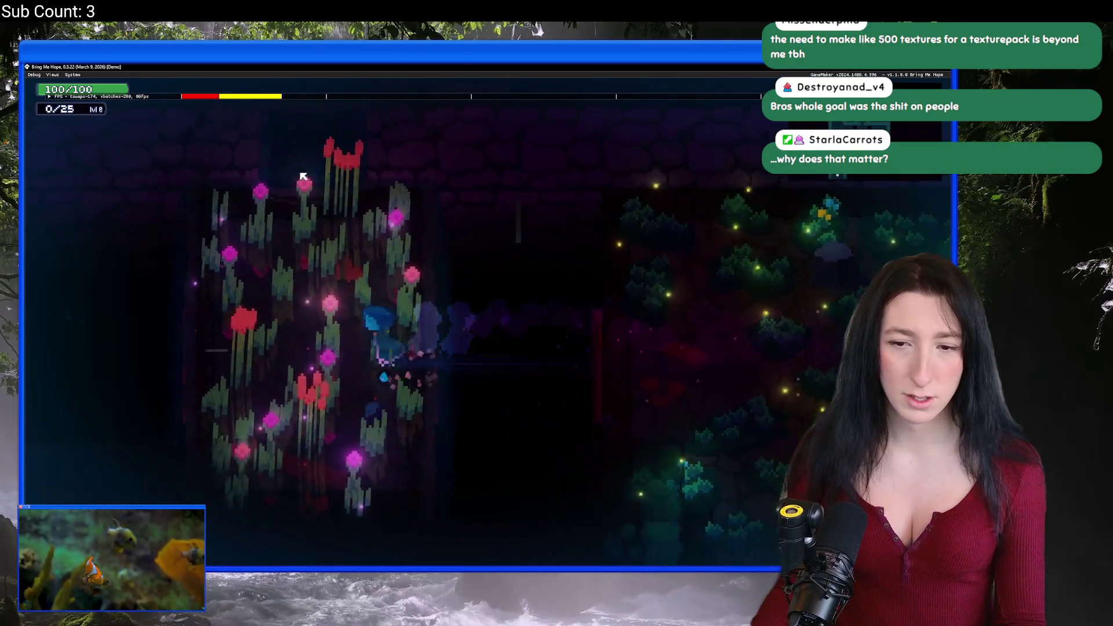
pyautogui.press('a')
pyautogui.press('d')
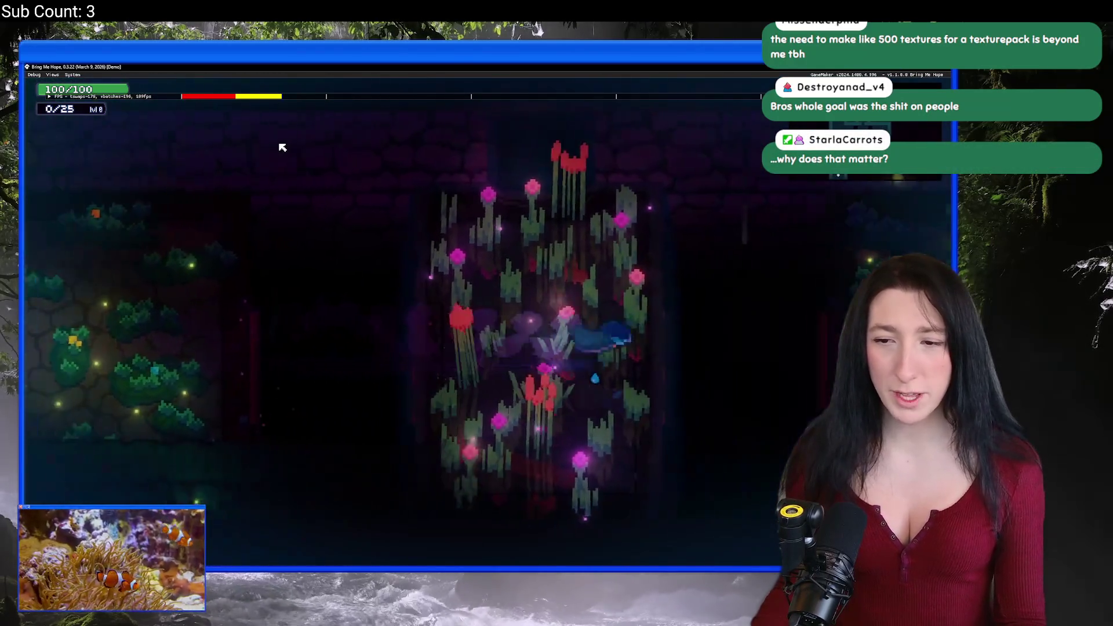
pyautogui.press('d')
pyautogui.press('a')
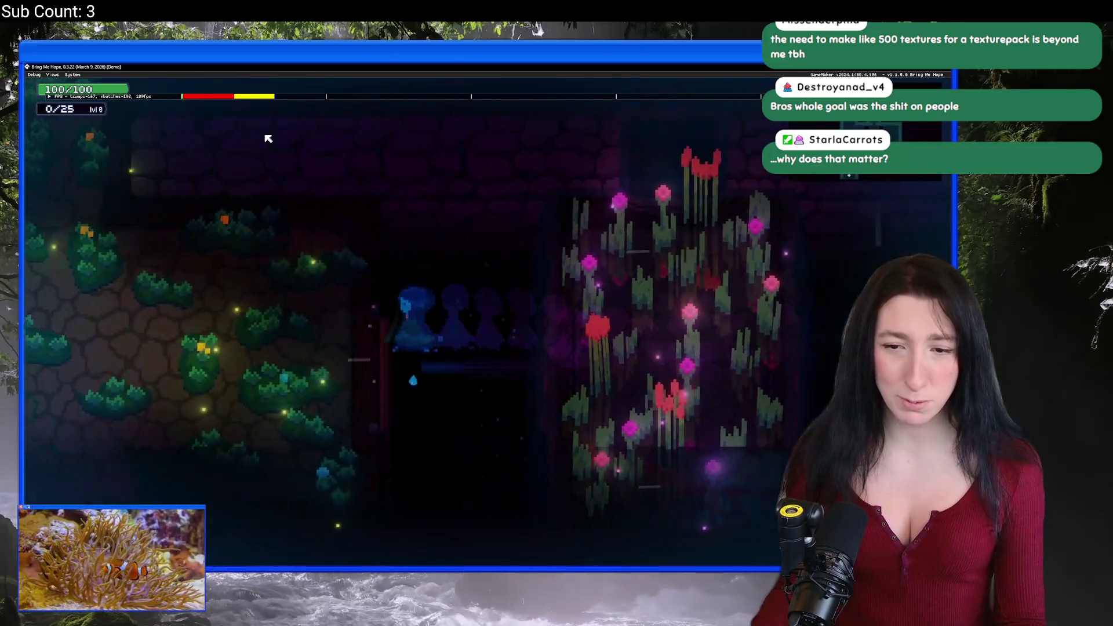
pyautogui.press('d')
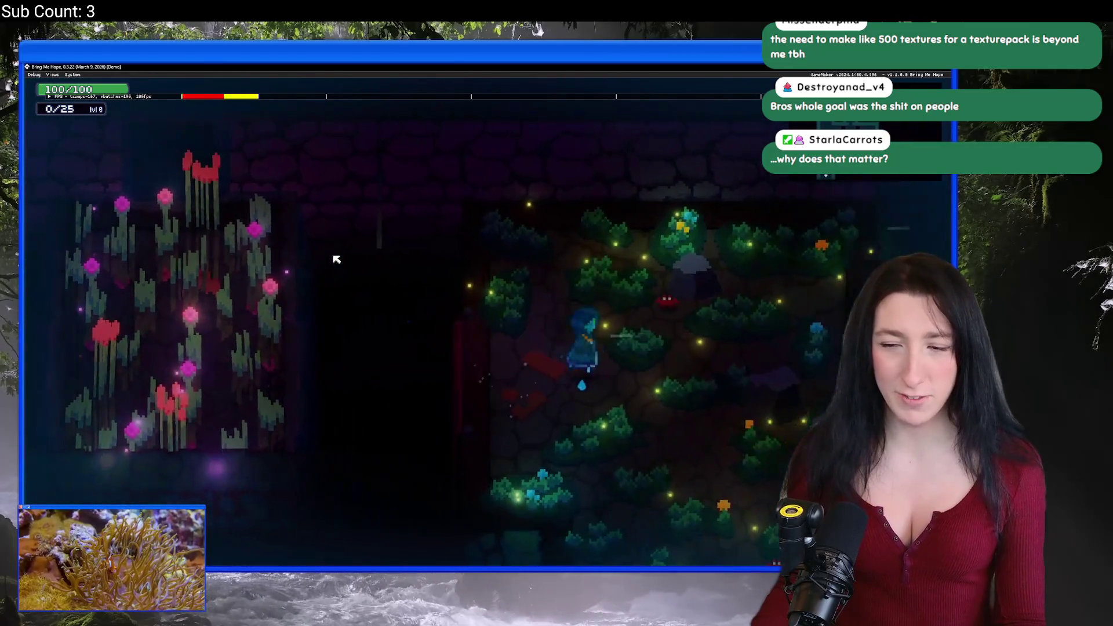
pyautogui.press('a')
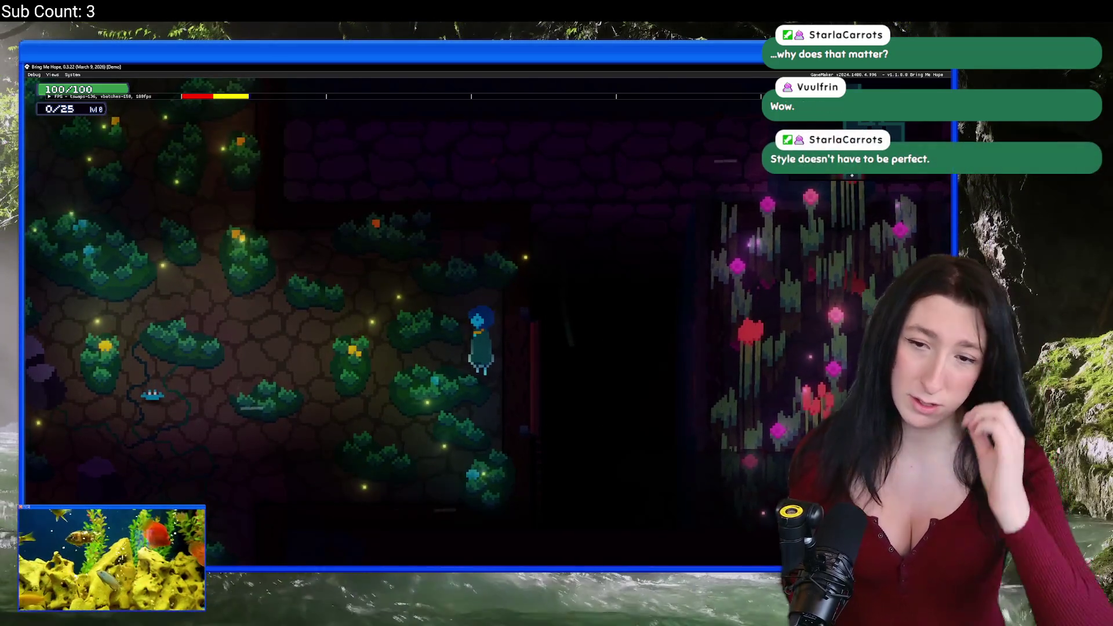
# Open the debug console and run a room_goto command to load Gub Gub Caves.
pyautogui.press('d')
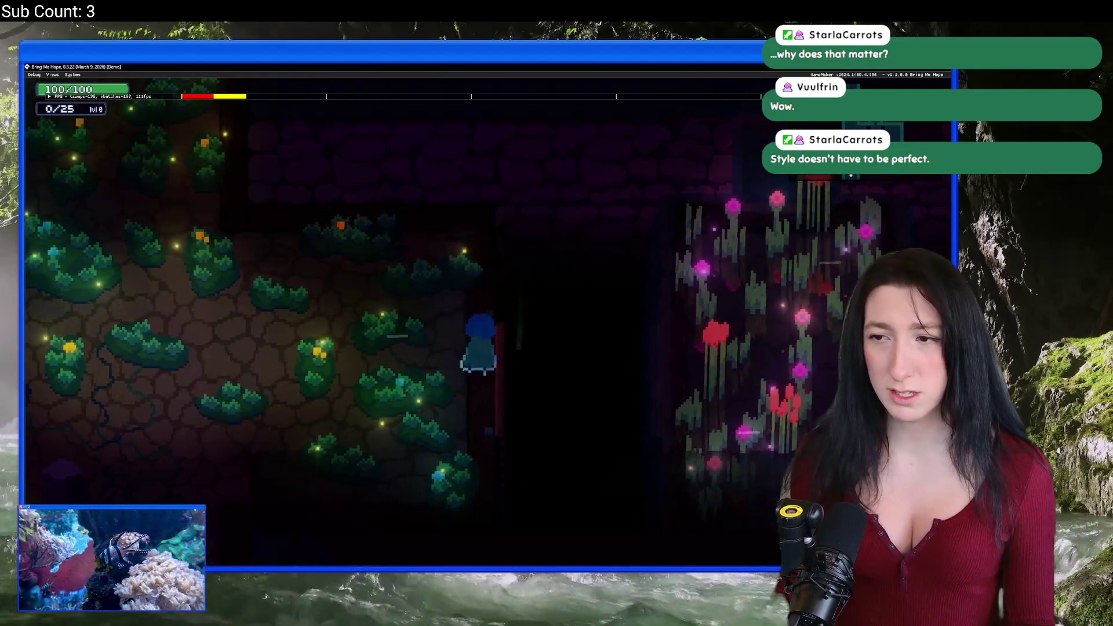
pyautogui.press('w')
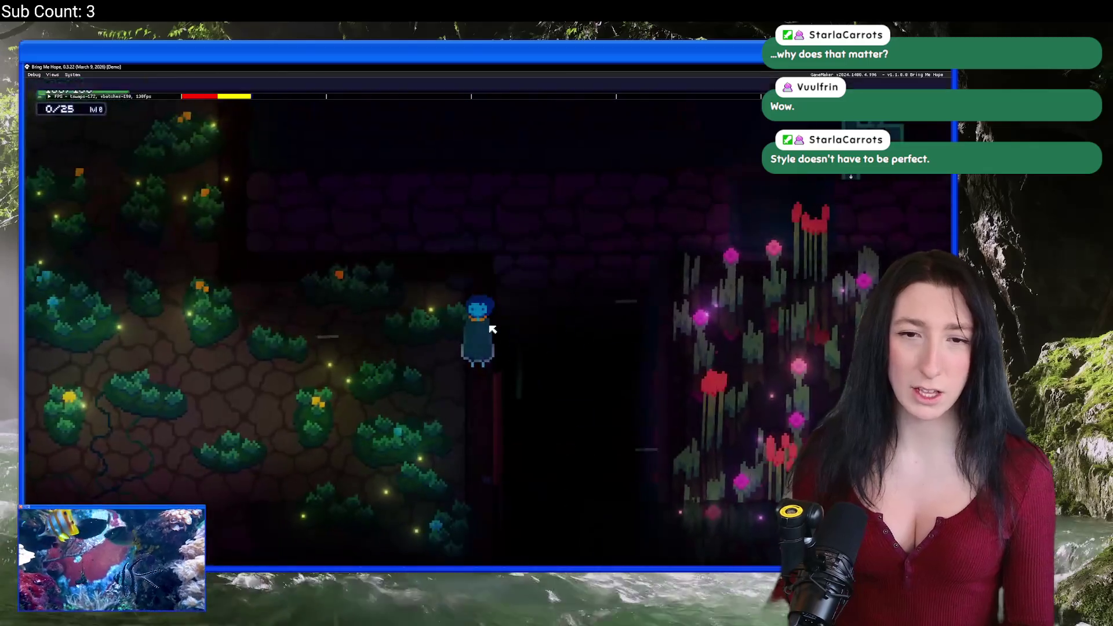
pyautogui.press('`')
pyautogui.press('Return')
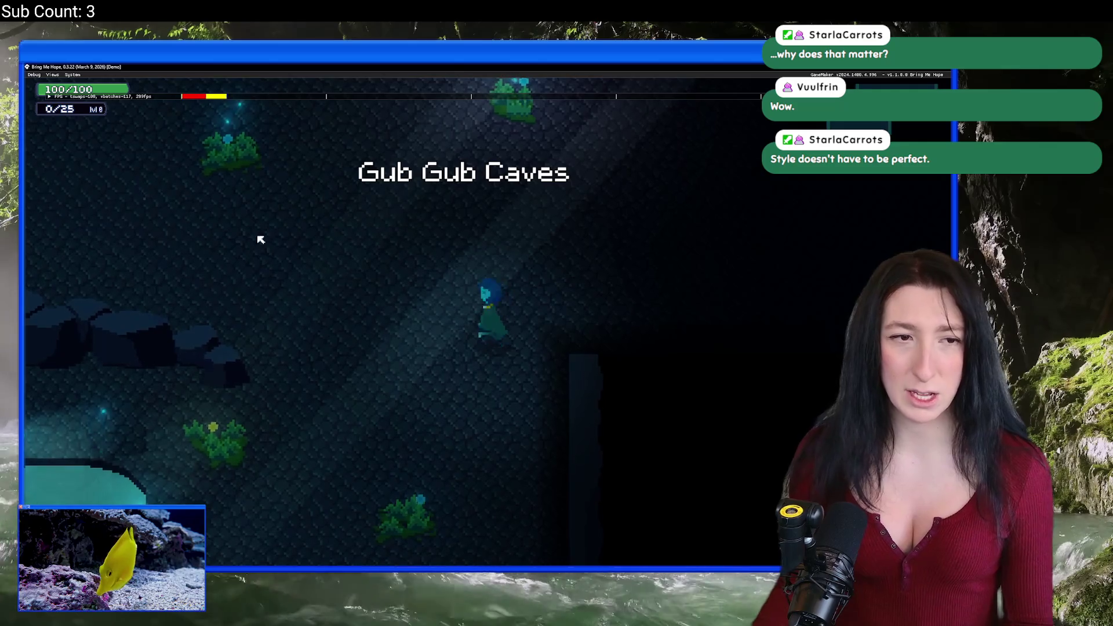
# Walk the character through Gub Gub Caves, down and right past the glowing teal pool.
pyautogui.press('w')
pyautogui.press('a')
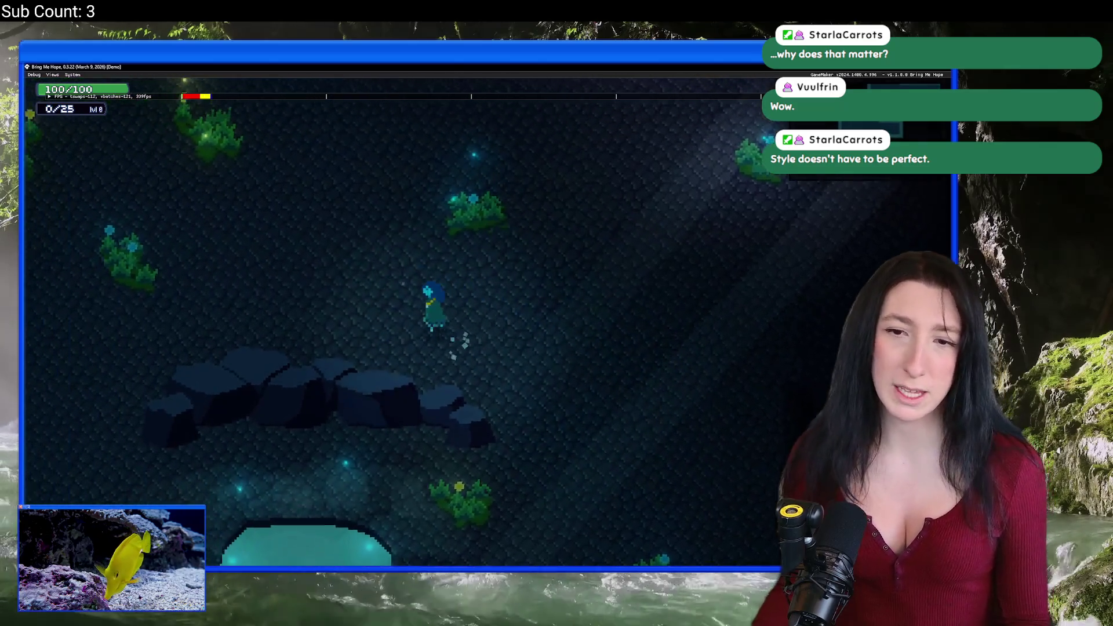
pyautogui.press('s')
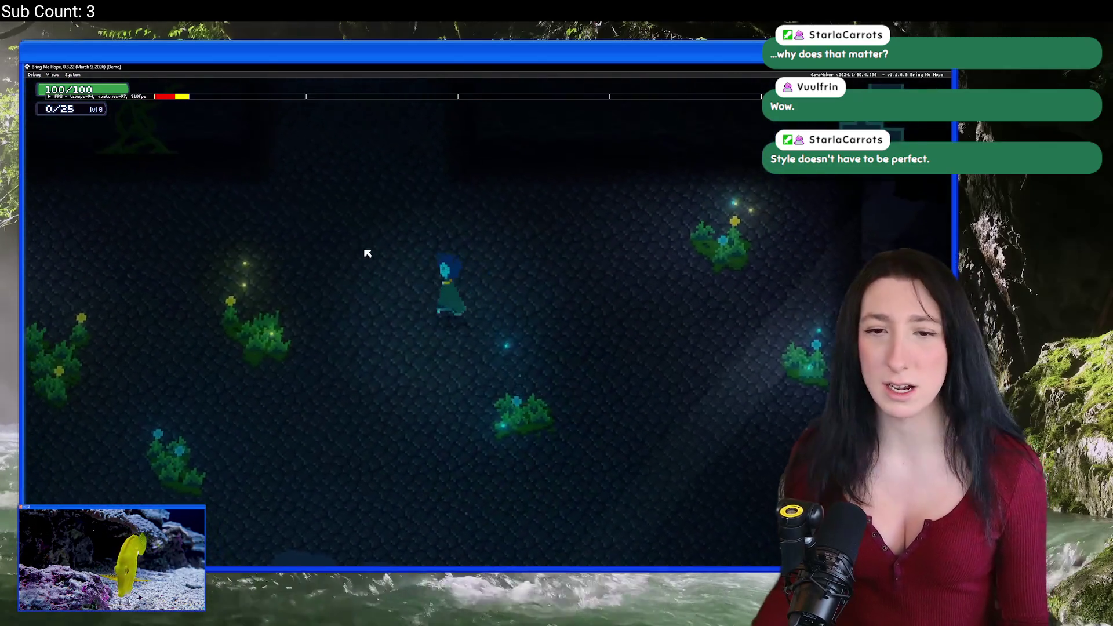
pyautogui.press('s')
pyautogui.press('d')
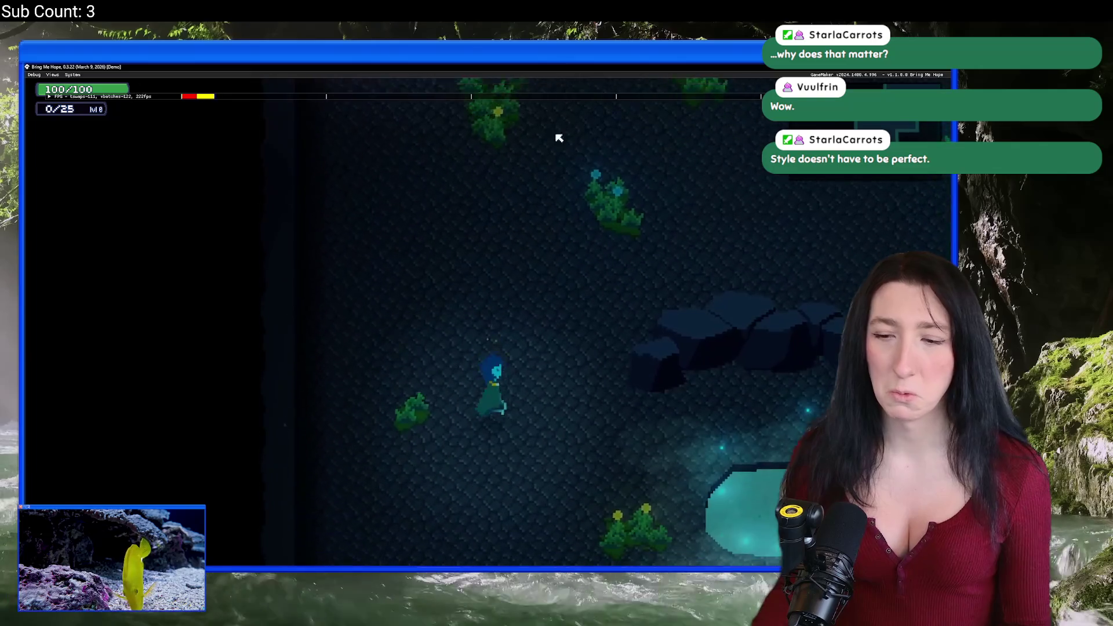
pyautogui.press('d')
pyautogui.press('w')
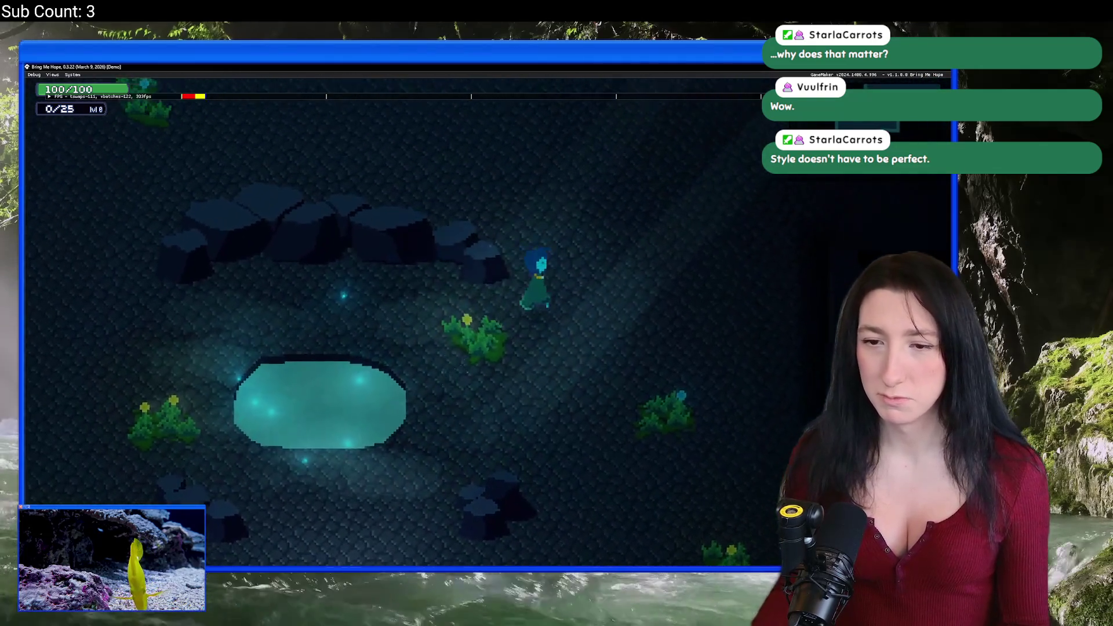
pyautogui.press('s')
pyautogui.press('w')
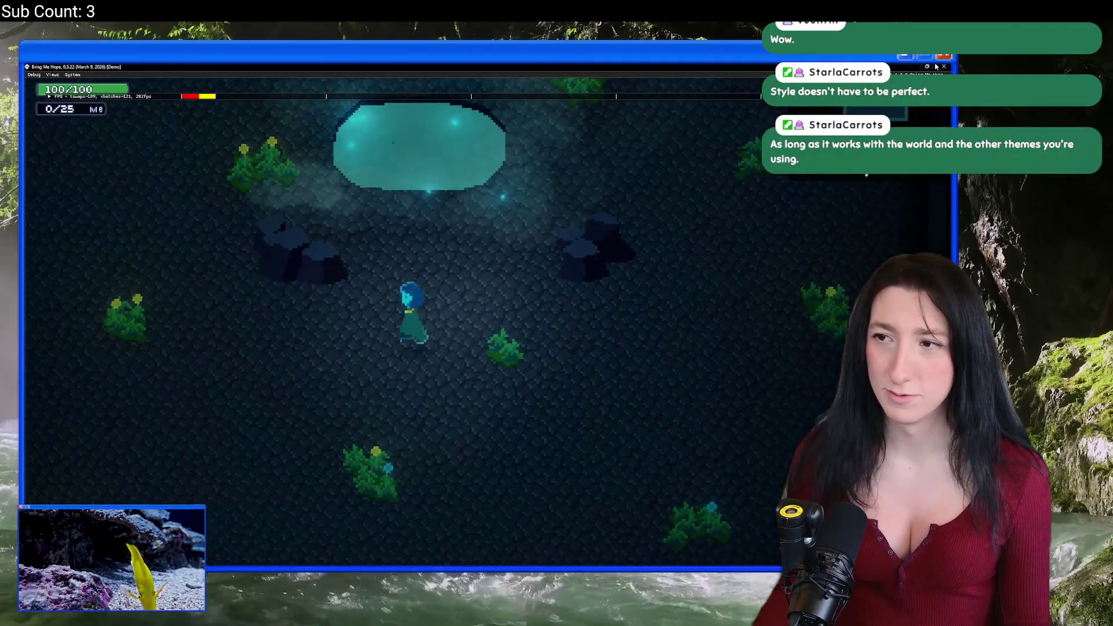
pyautogui.press('Escape')
pyautogui.click(460, 288)
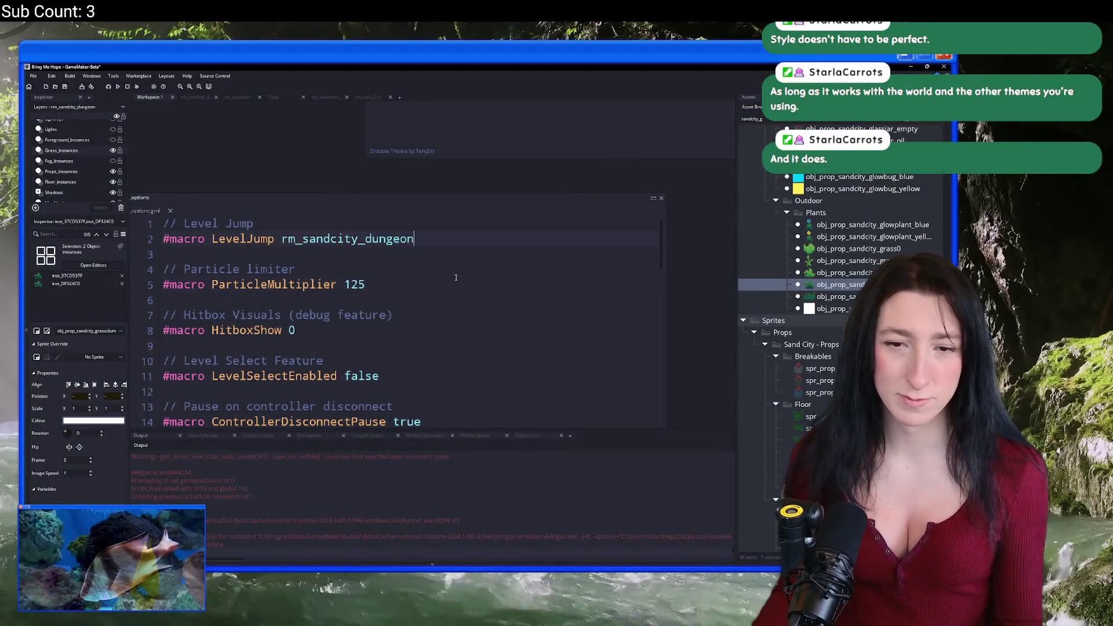
pyautogui.hotkey('alt', 'Tab')
pyautogui.scroll(-2, 482, 306)
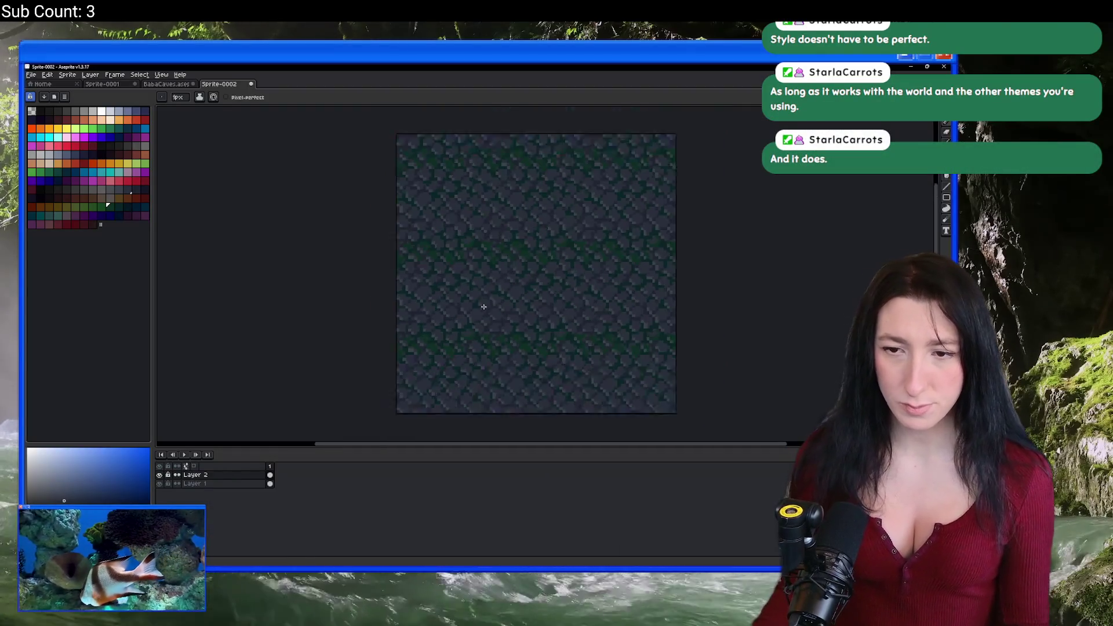
pyautogui.scroll(3, 476, 265)
pyautogui.scroll(2, 476, 264)
pyautogui.scroll(1, 435, 249)
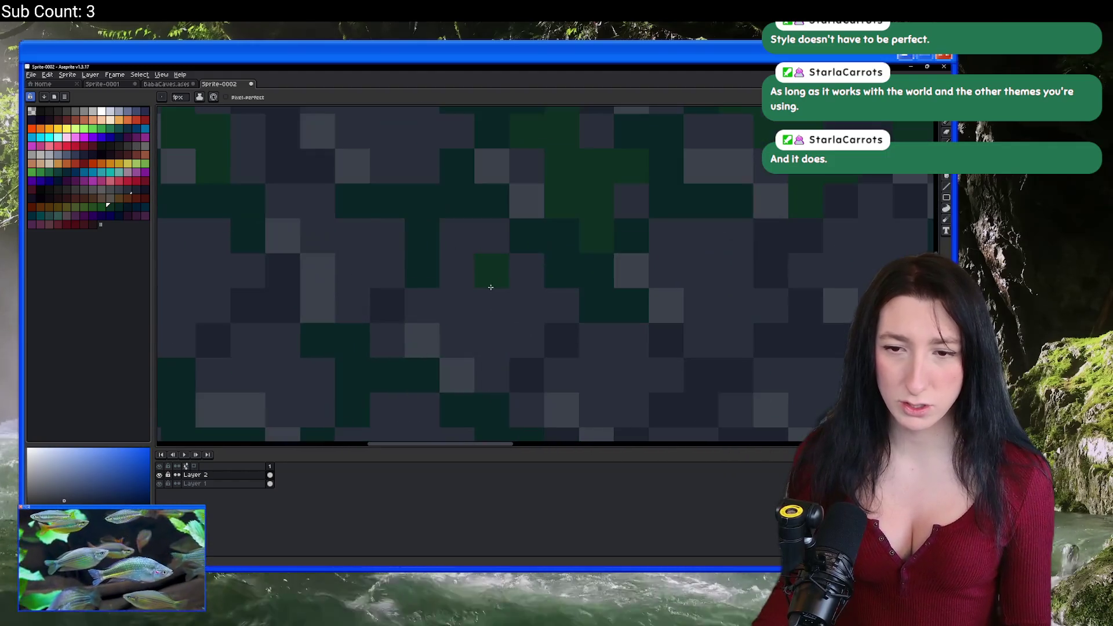
pyautogui.scroll(1, 490, 285)
pyautogui.scroll(-2, 513, 308)
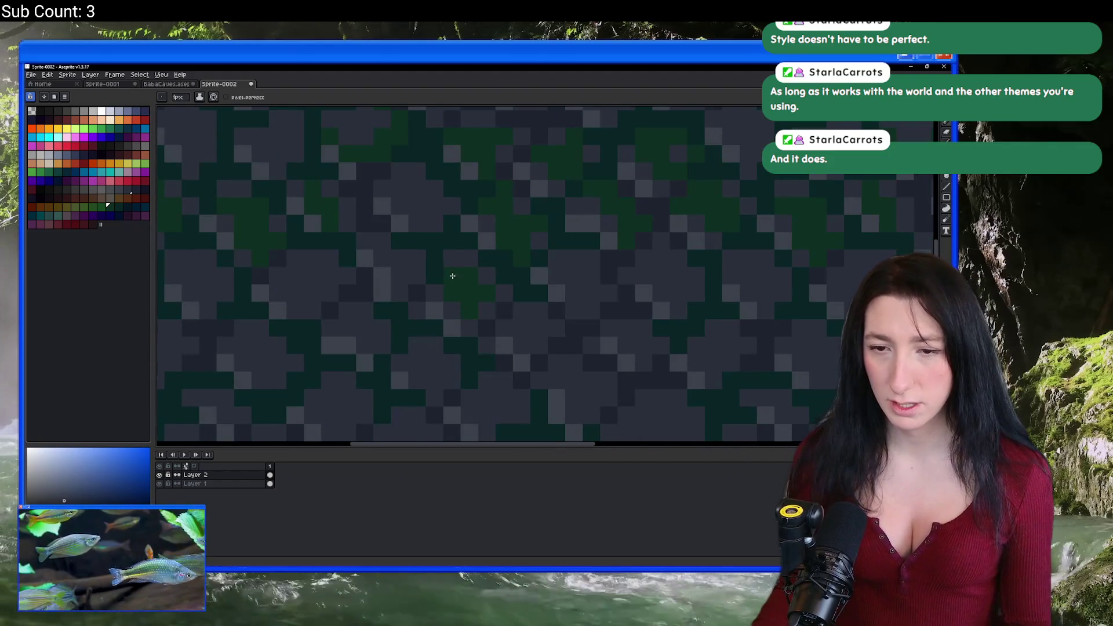
pyautogui.scroll(-3, 490, 289)
pyautogui.scroll(3, 490, 293)
pyautogui.scroll(-4, 493, 307)
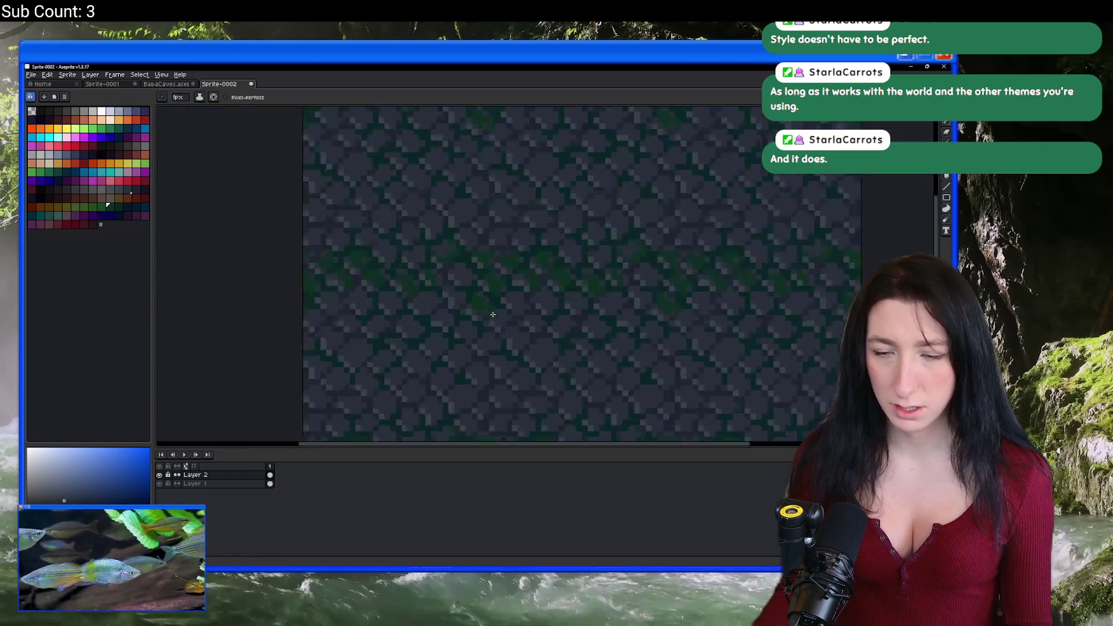
pyautogui.scroll(2, 488, 310)
pyautogui.scroll(2, 511, 340)
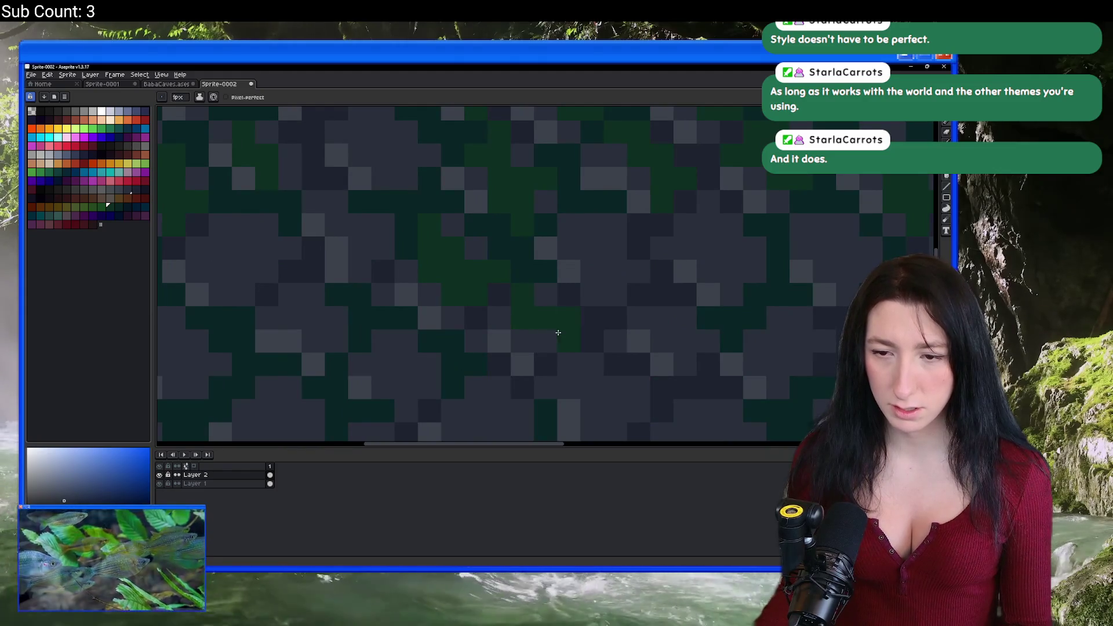
pyautogui.scroll(-1, 554, 325)
pyautogui.scroll(-2, 522, 325)
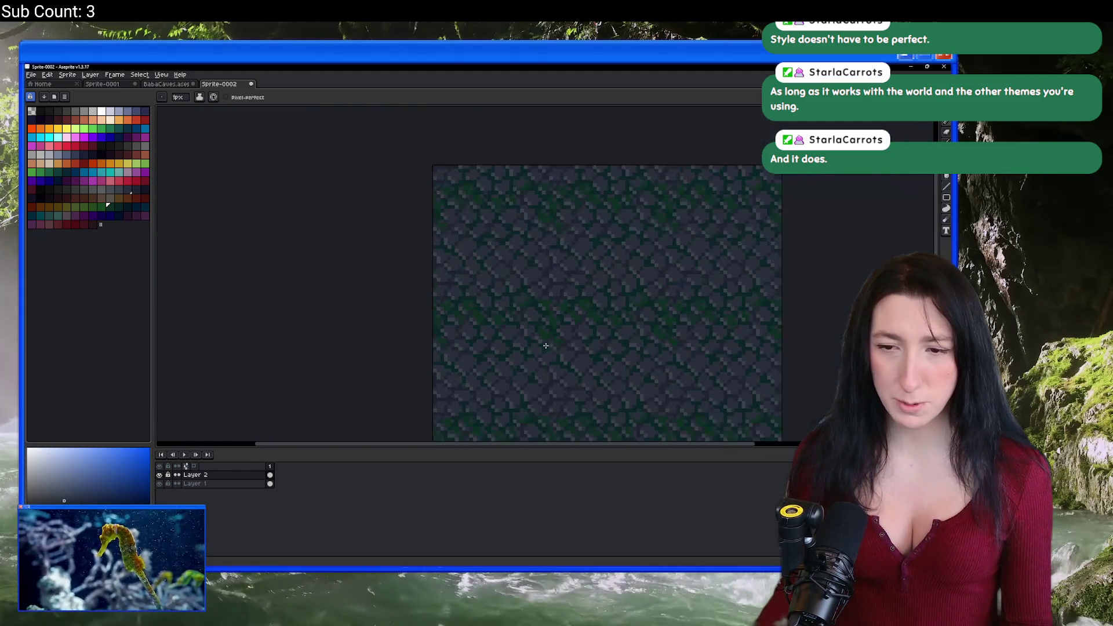
pyautogui.scroll(2, 469, 301)
pyautogui.scroll(1, 468, 302)
pyautogui.click(526, 282)
pyautogui.scroll(-3, 464, 297)
pyautogui.scroll(2, 476, 300)
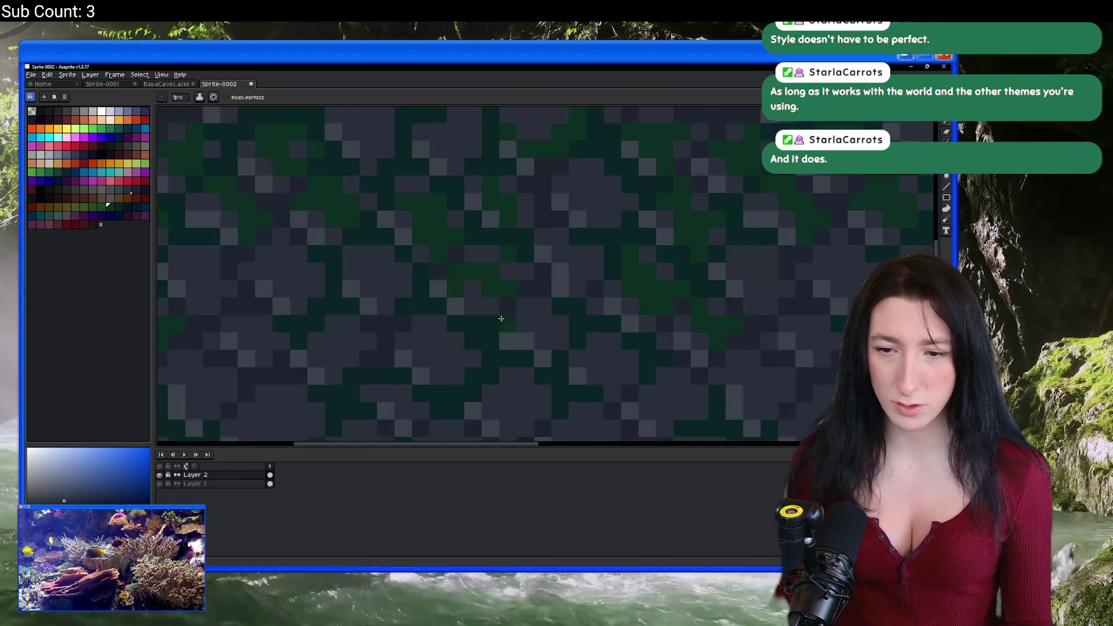
pyautogui.scroll(-3, 487, 314)
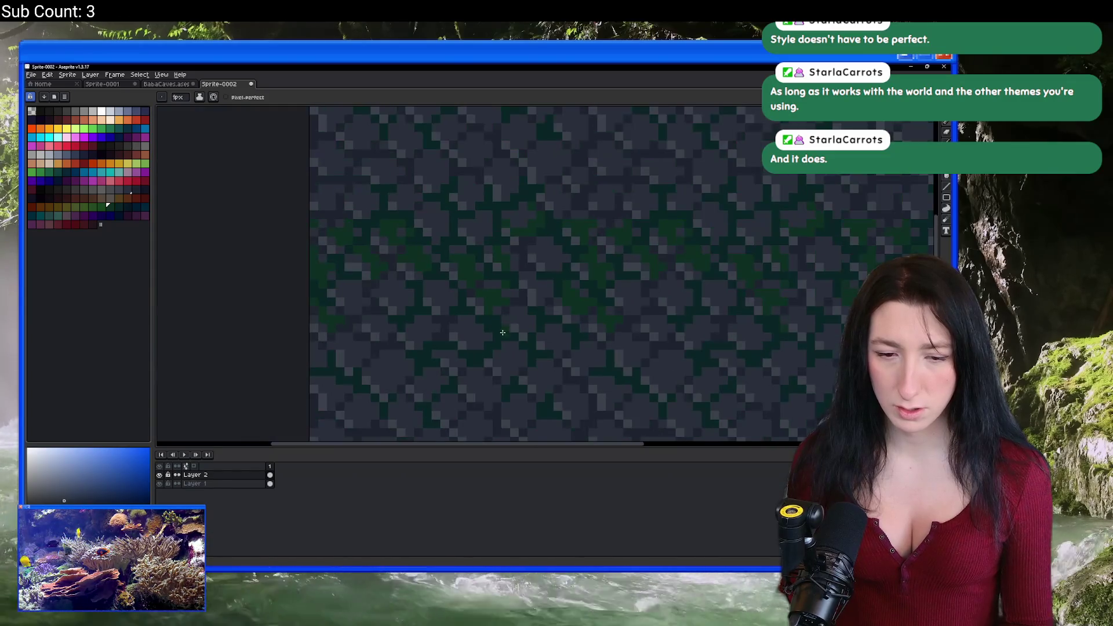
pyautogui.scroll(4, 504, 339)
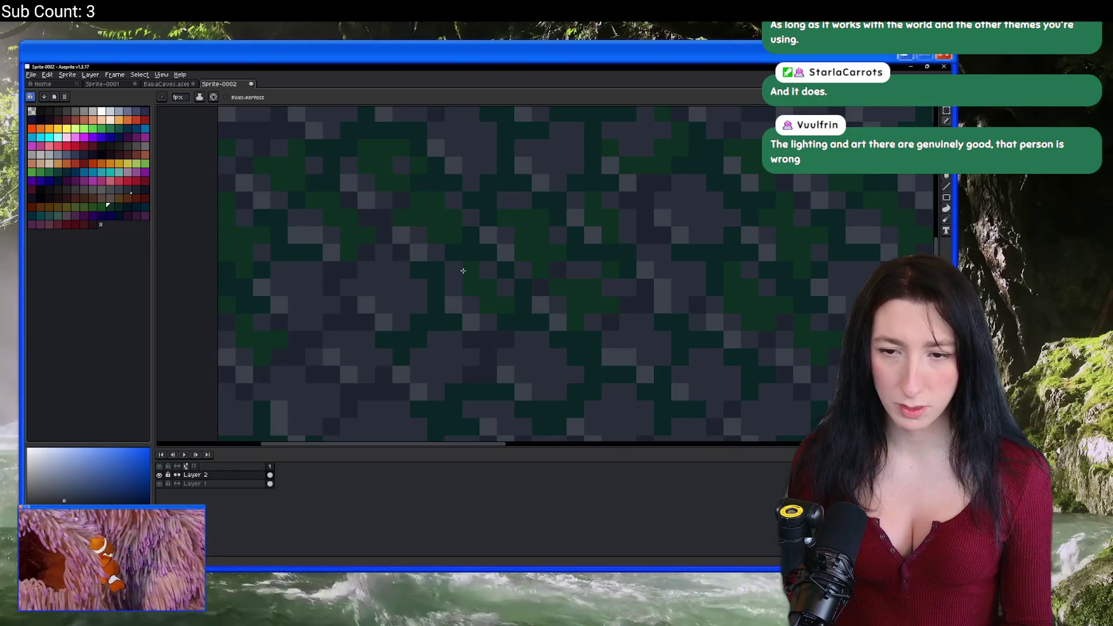
pyautogui.scroll(-3, 487, 270)
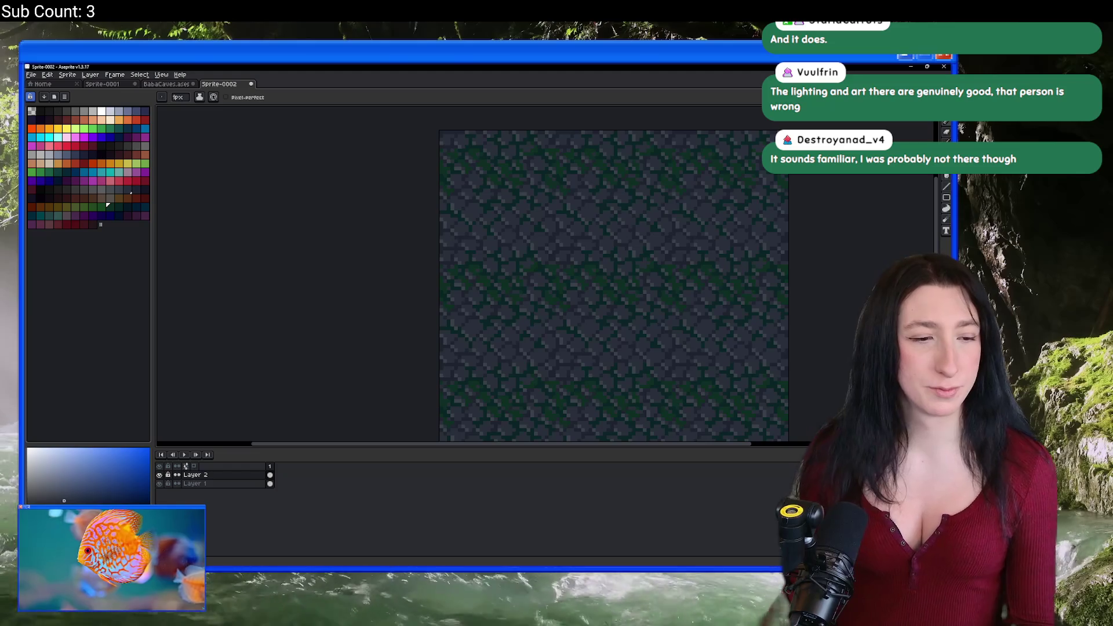
# Paint more dark green moss onto the grey stones of the tile.
pyautogui.scroll(-2, 487, 311)
pyautogui.scroll(4, 463, 267)
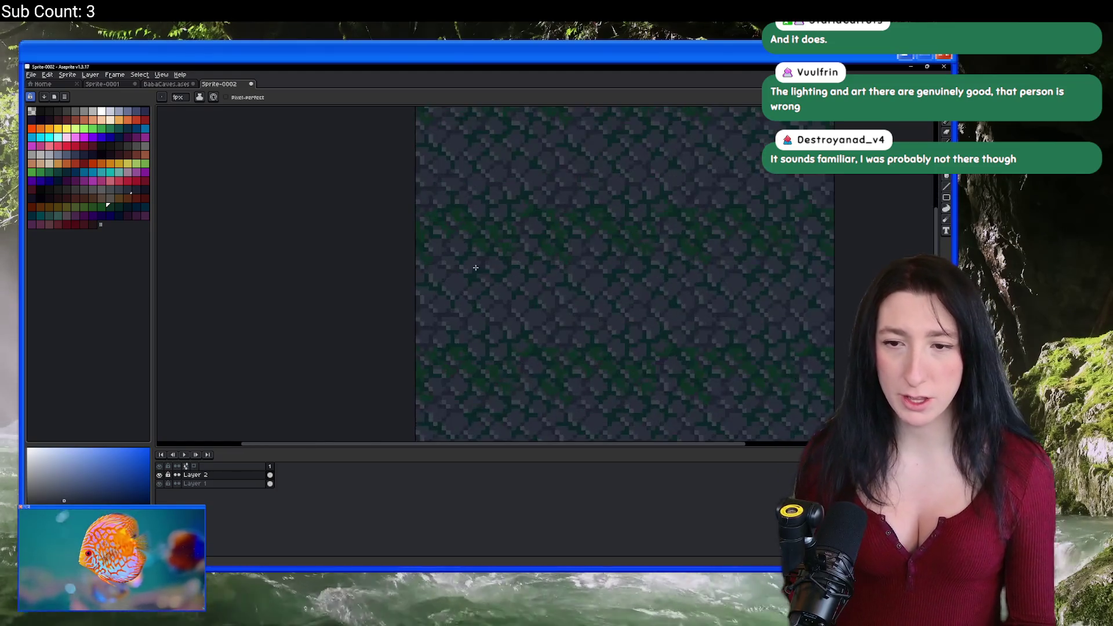
pyautogui.moveTo(463, 267)
pyautogui.mouseDown()
pyautogui.moveTo(479, 249)
pyautogui.moveTo(464, 251)
pyautogui.moveTo(472, 236)
pyautogui.moveTo(495, 248)
pyautogui.mouseUp()
pyautogui.scroll(-3, 495, 247)
pyautogui.scroll(5, 526, 224)
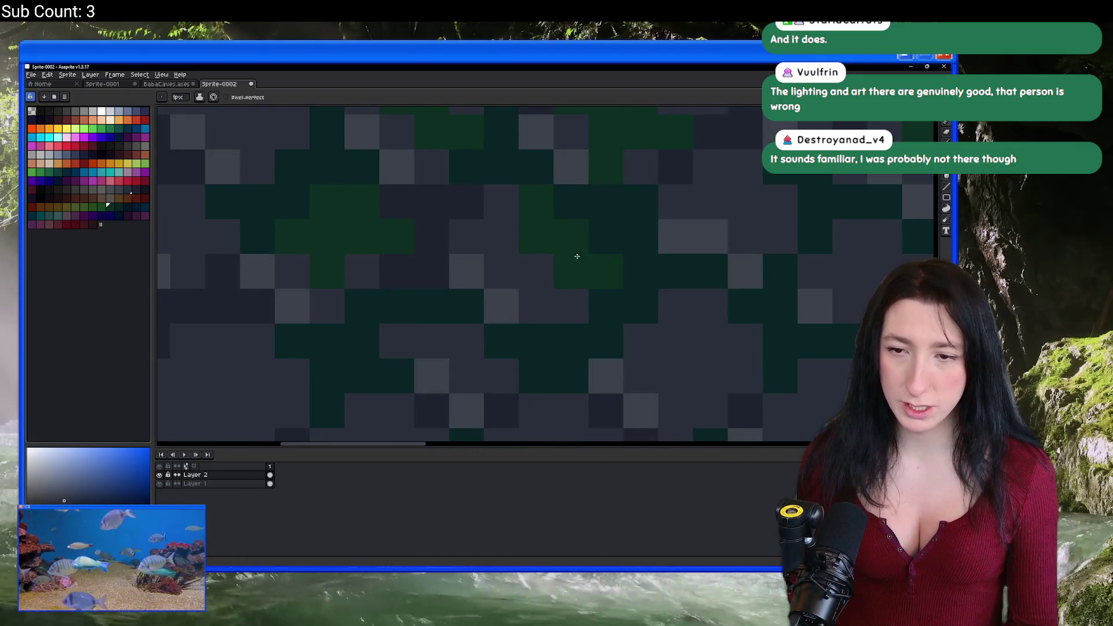
pyautogui.scroll(-2, 481, 225)
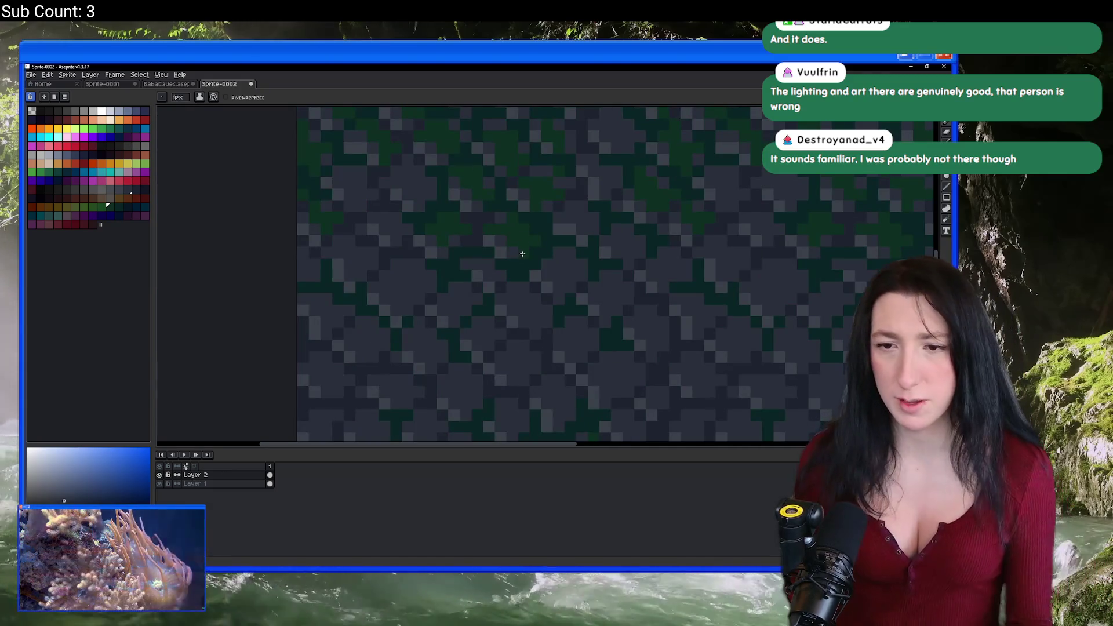
pyautogui.scroll(-3, 515, 238)
pyautogui.scroll(3, 479, 250)
pyautogui.scroll(2, 481, 242)
pyautogui.scroll(-3, 496, 232)
pyautogui.scroll(-2, 497, 235)
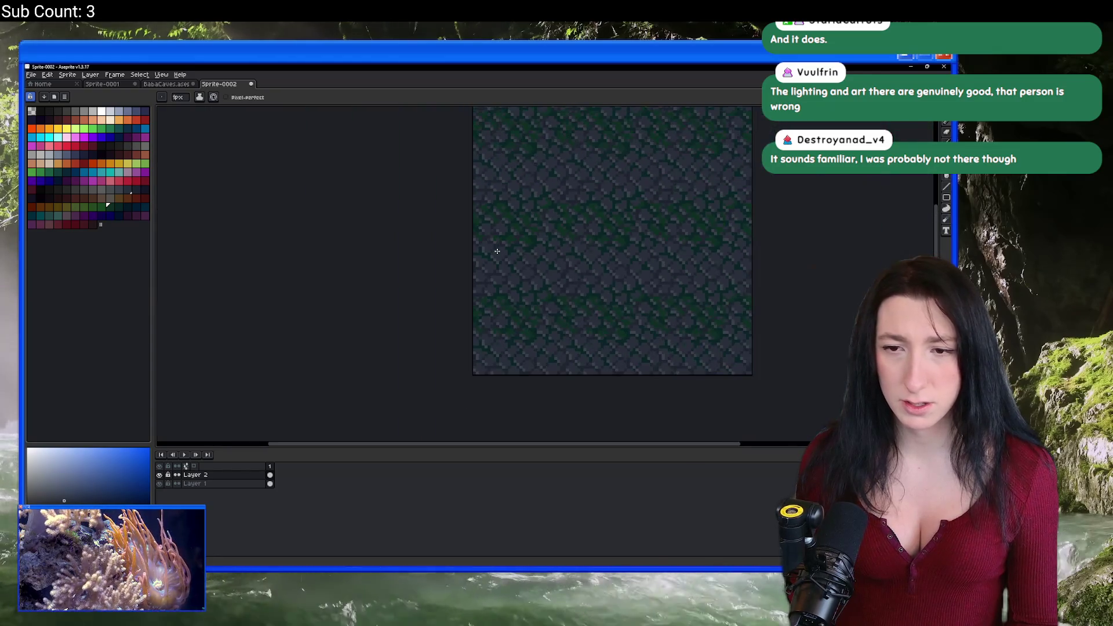
pyautogui.scroll(3, 492, 232)
pyautogui.scroll(-1, 508, 206)
pyautogui.scroll(2, 503, 232)
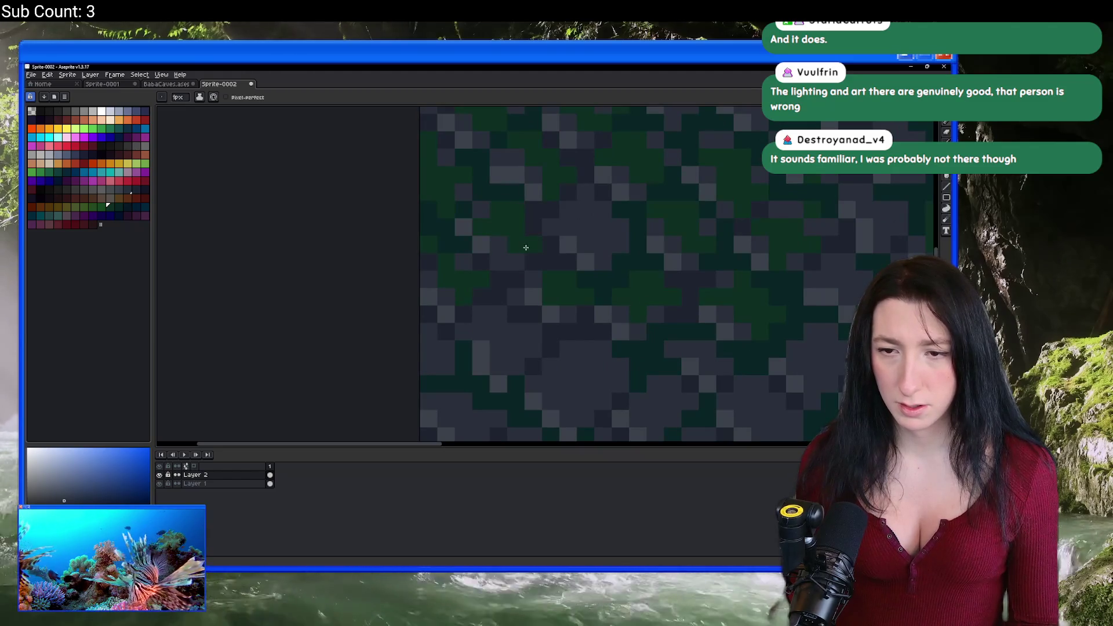
pyautogui.scroll(-2, 540, 254)
pyautogui.scroll(3, 539, 250)
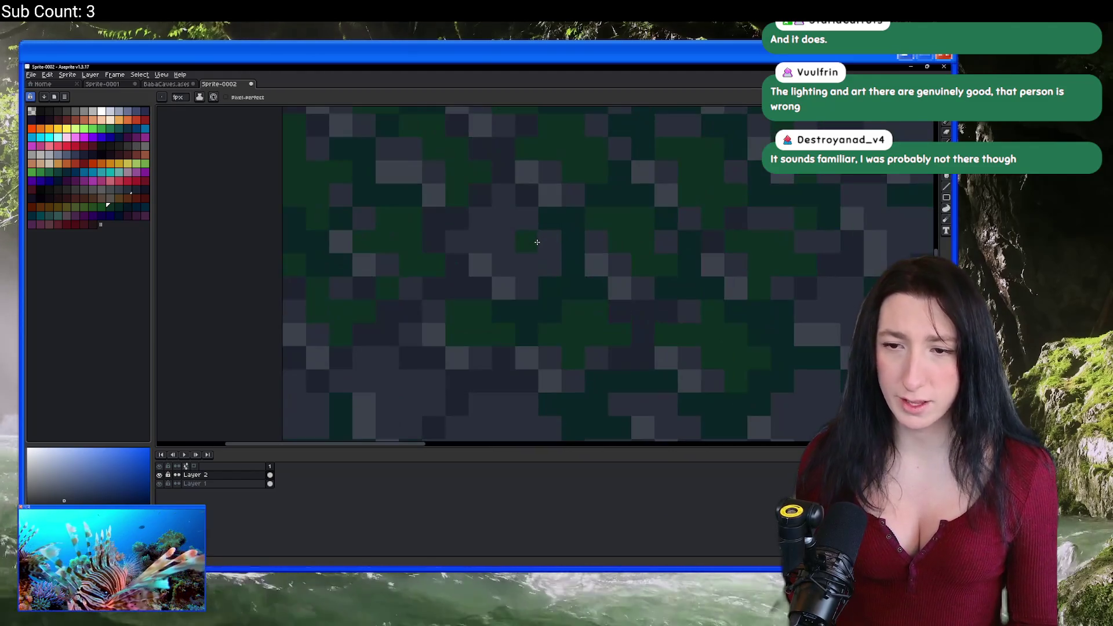
pyautogui.scroll(-3, 548, 258)
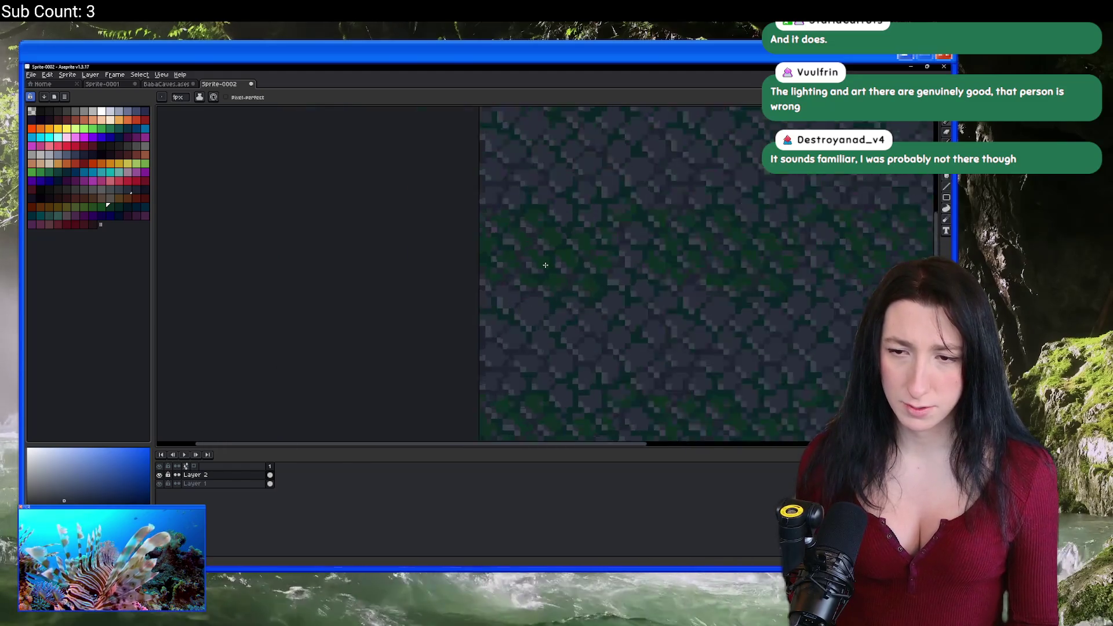
pyautogui.scroll(-1, 547, 266)
pyautogui.moveTo(547, 266); pyautogui.dragTo(507, 266)
pyautogui.scroll(1, 506, 266)
pyautogui.scroll(3, 507, 266)
pyautogui.moveTo(480, 232); pyautogui.dragTo(476, 259)
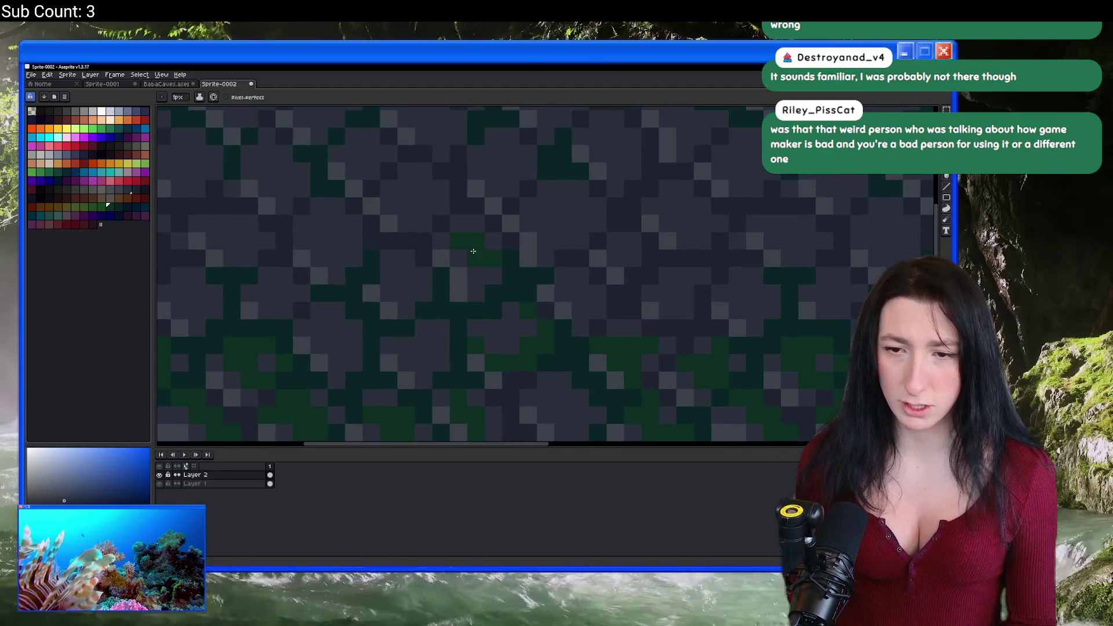
pyautogui.hscroll(-2, 463, 267)
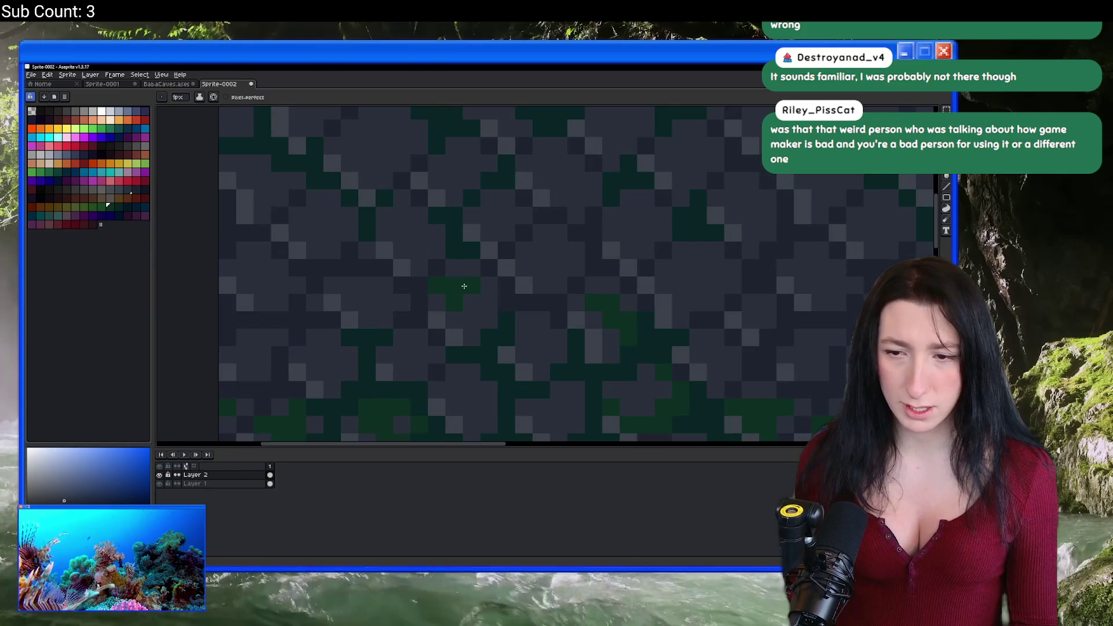
pyautogui.hscroll(-2, 476, 318)
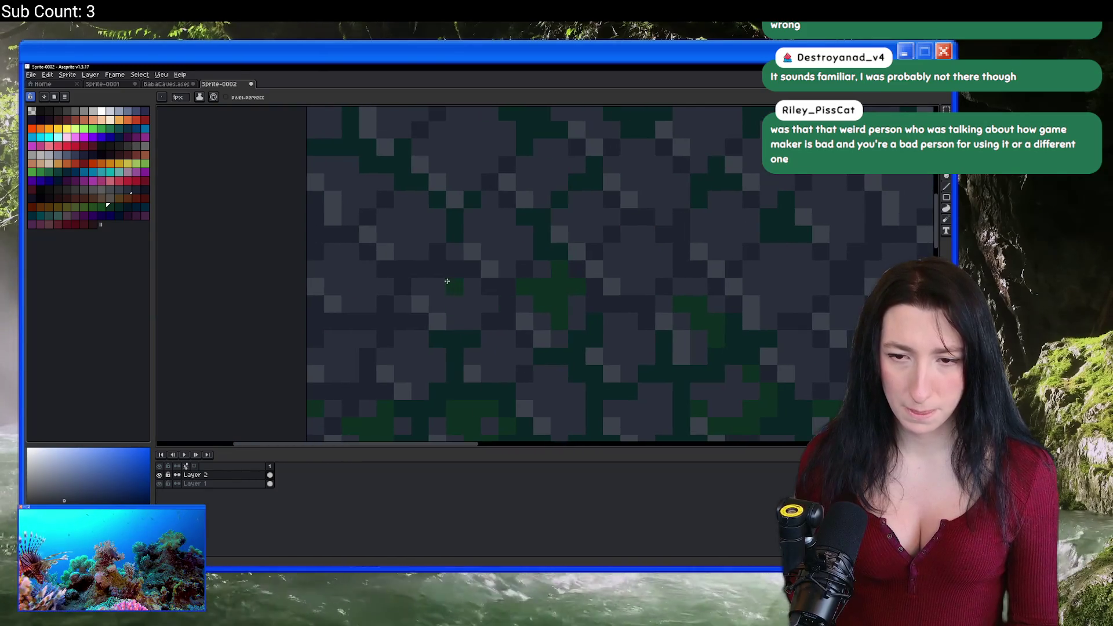
# Dab green moss blocks onto the stones and erase stray moss back to dark stone.
pyautogui.click(432, 283)
pyautogui.click(343, 258)
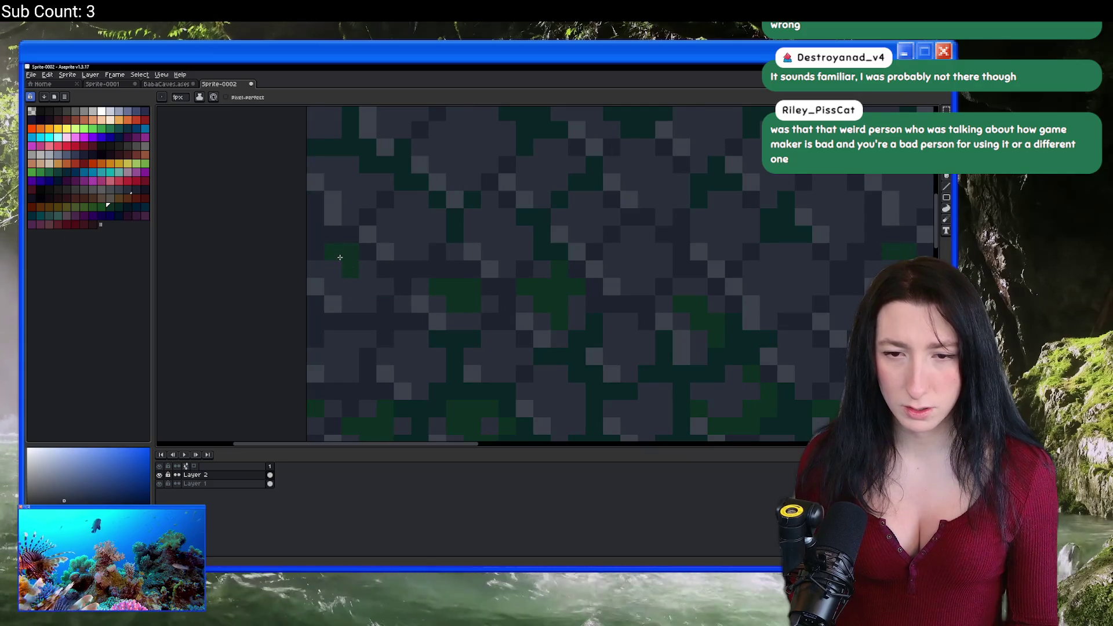
pyautogui.press('e')
pyautogui.moveTo(385, 303)
pyautogui.mouseDown()
pyautogui.moveTo(368, 304)
pyautogui.moveTo(319, 264)
pyautogui.mouseUp()
pyautogui.press('b')
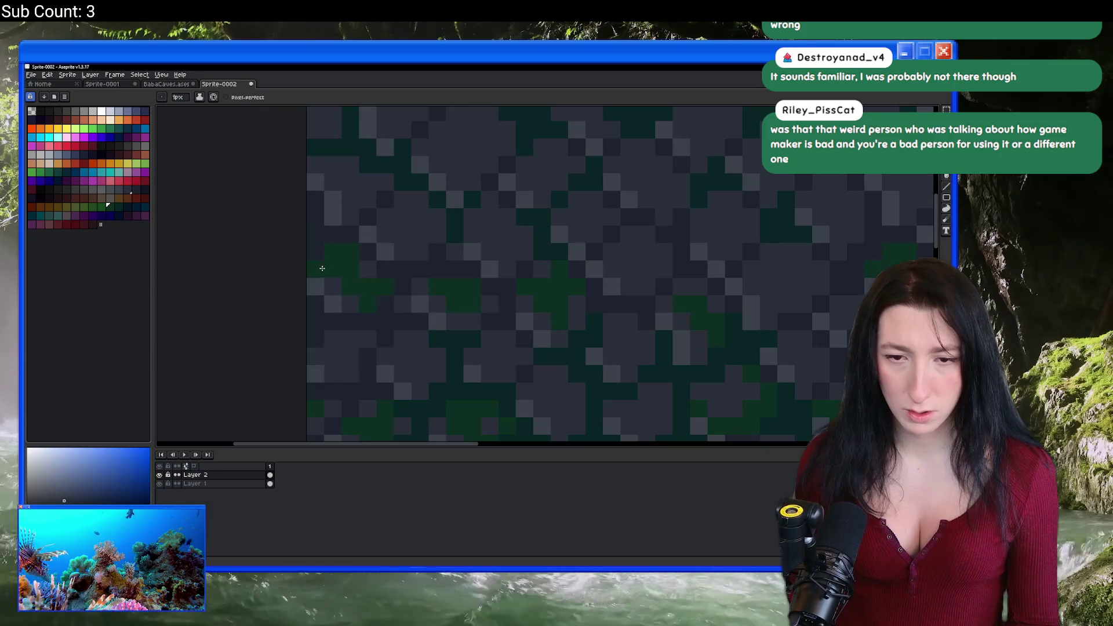
pyautogui.moveTo(386, 261); pyautogui.dragTo(388, 314)
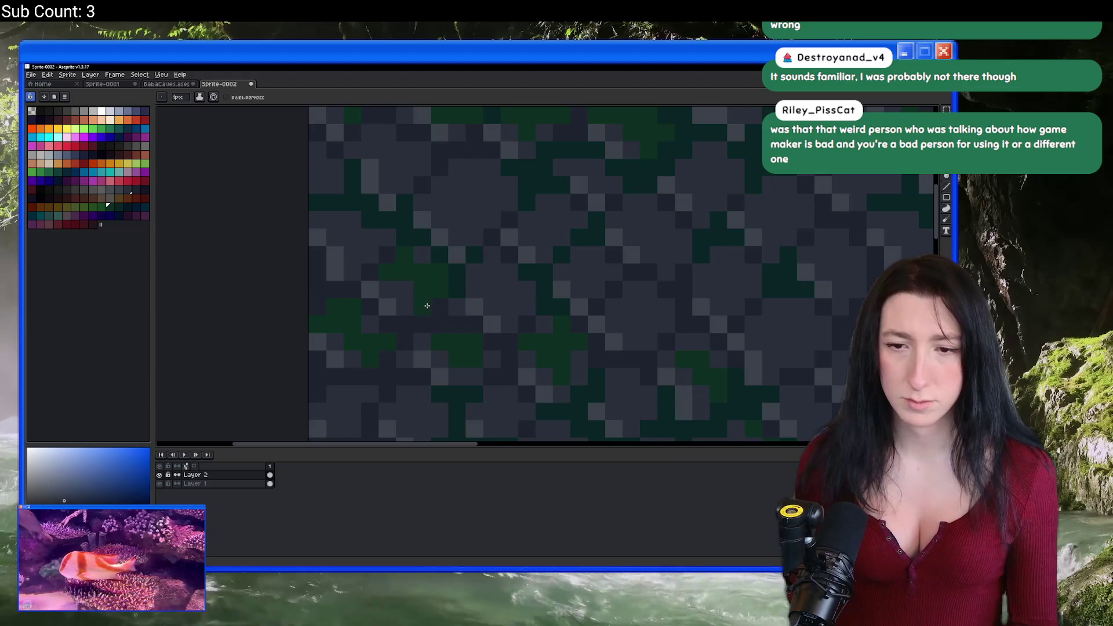
# Add more dark green moss pixels, including a column and a short extension.
pyautogui.hscroll(-3, 426, 305)
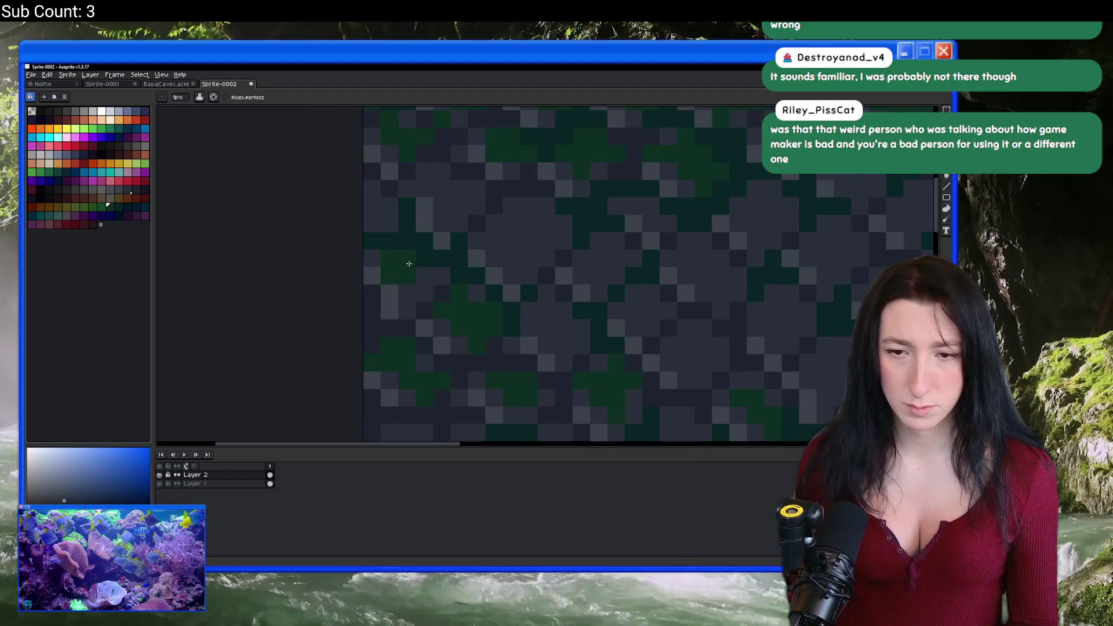
pyautogui.scroll(-2, 440, 280)
pyautogui.scroll(4, 426, 283)
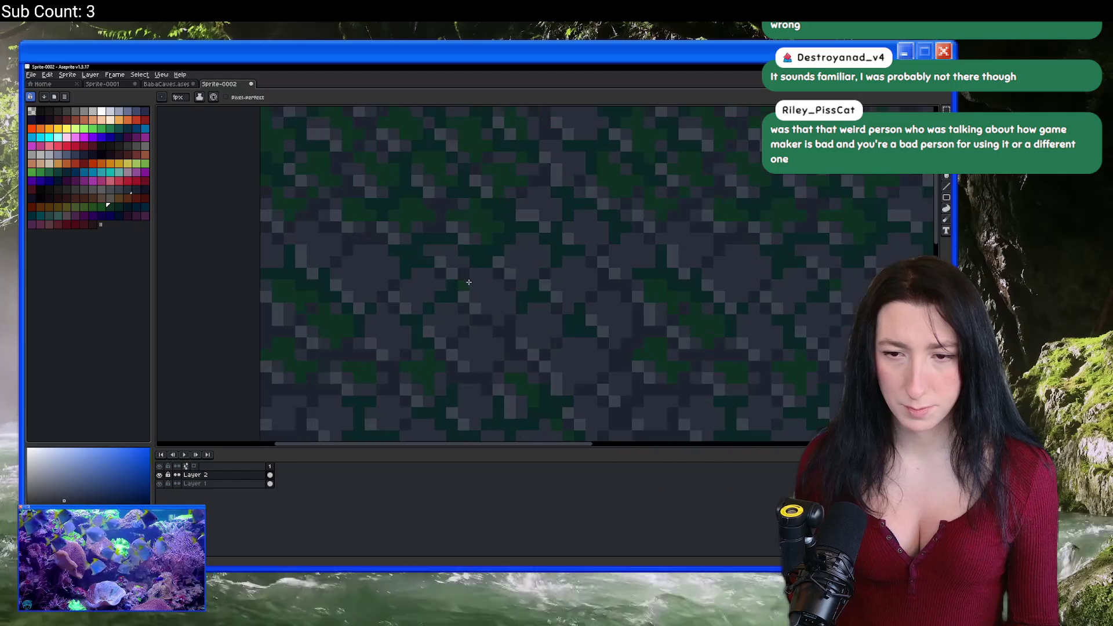
pyautogui.click(404, 283)
pyautogui.click(473, 249)
pyautogui.click(474, 319)
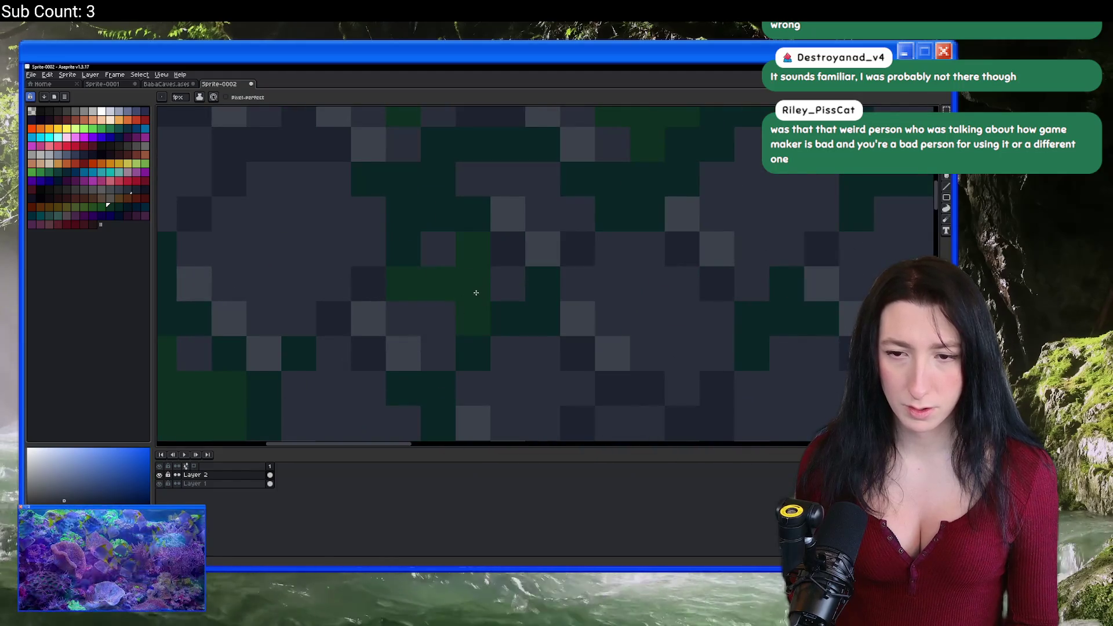
pyautogui.hscroll(-4, 409, 236)
pyautogui.moveTo(452, 286); pyautogui.dragTo(396, 289)
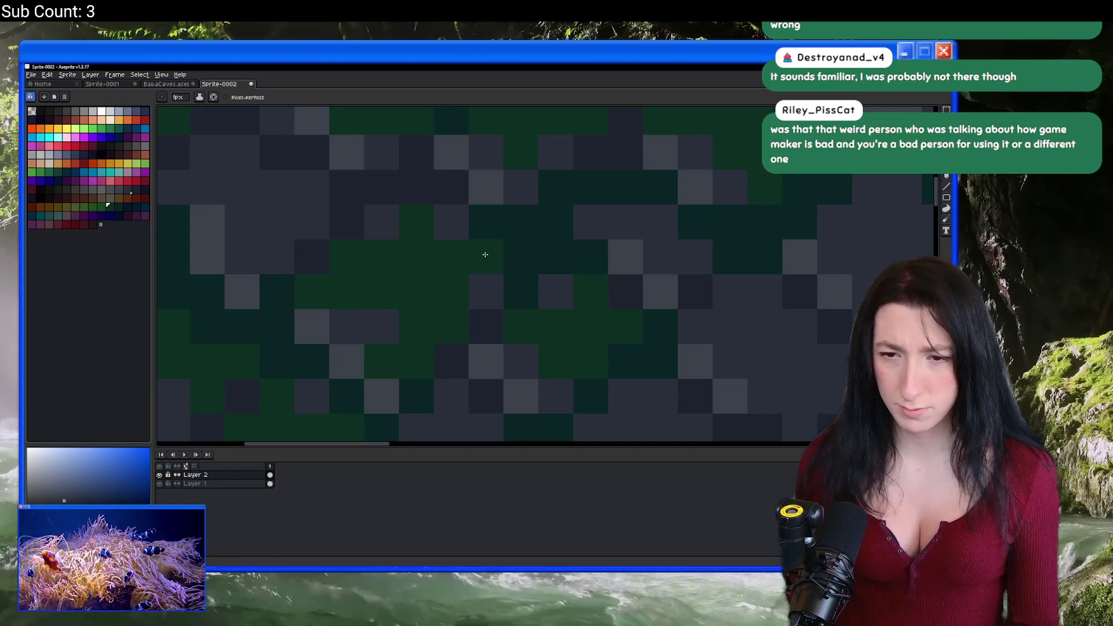
# Pan and zoom around the canvas to check the repeated mossy cobblestone tile.
pyautogui.scroll(-3, 485, 255)
pyautogui.scroll(2, 462, 201)
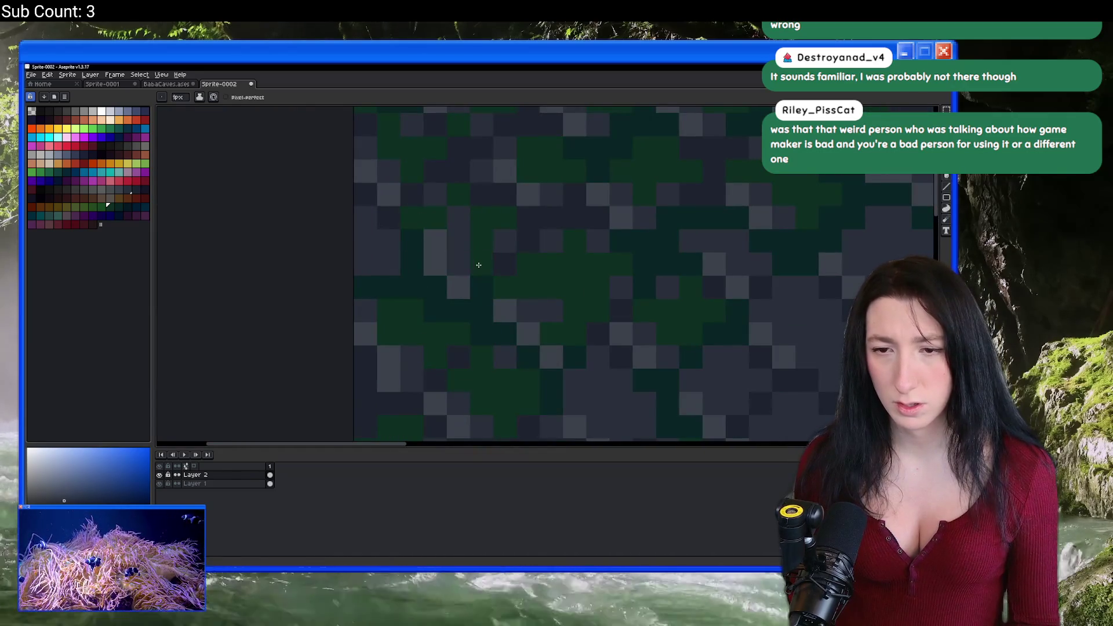
pyautogui.scroll(-3, 479, 266)
pyautogui.scroll(1, 476, 262)
pyautogui.scroll(-1, 478, 261)
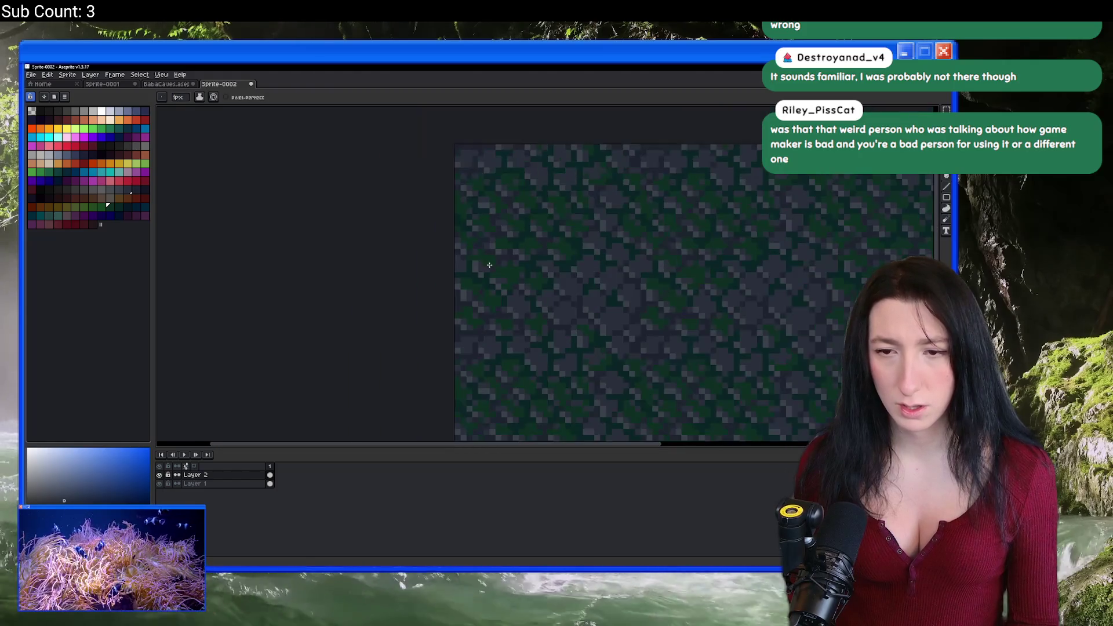
pyautogui.scroll(3, 485, 263)
pyautogui.scroll(-2, 510, 271)
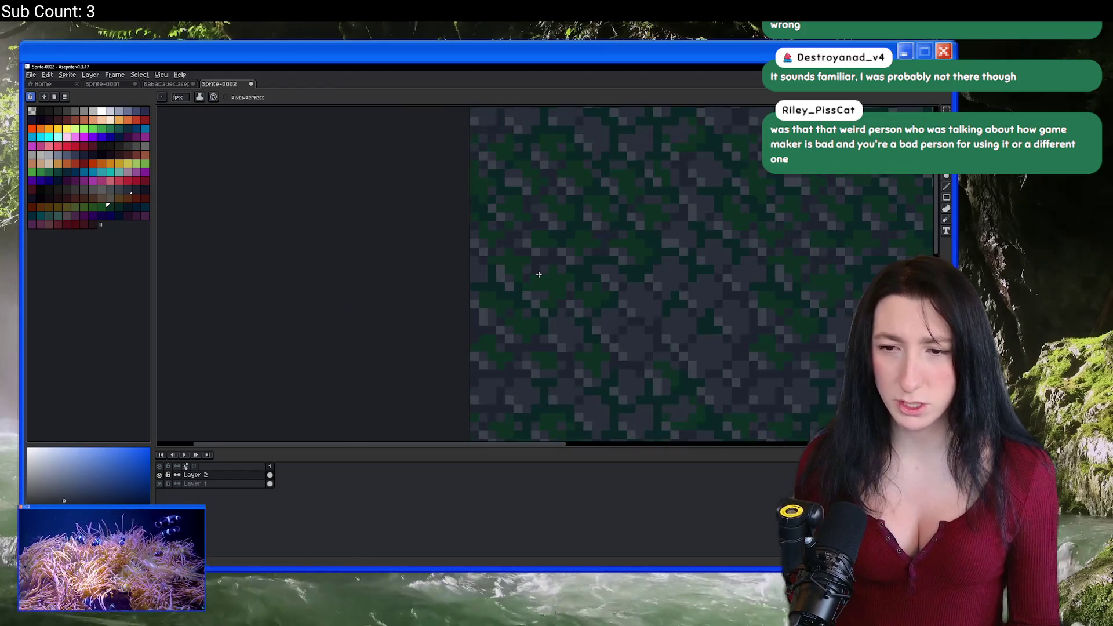
pyautogui.scroll(3, 498, 273)
pyautogui.hscroll(3, 484, 252)
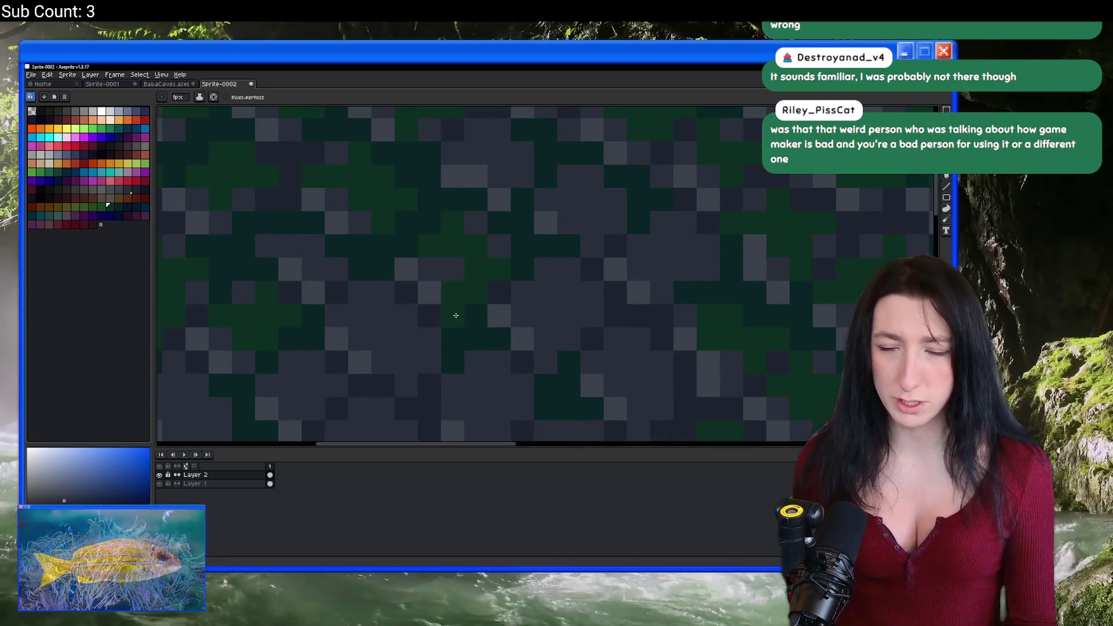
pyautogui.moveTo(455, 315); pyautogui.dragTo(430, 289)
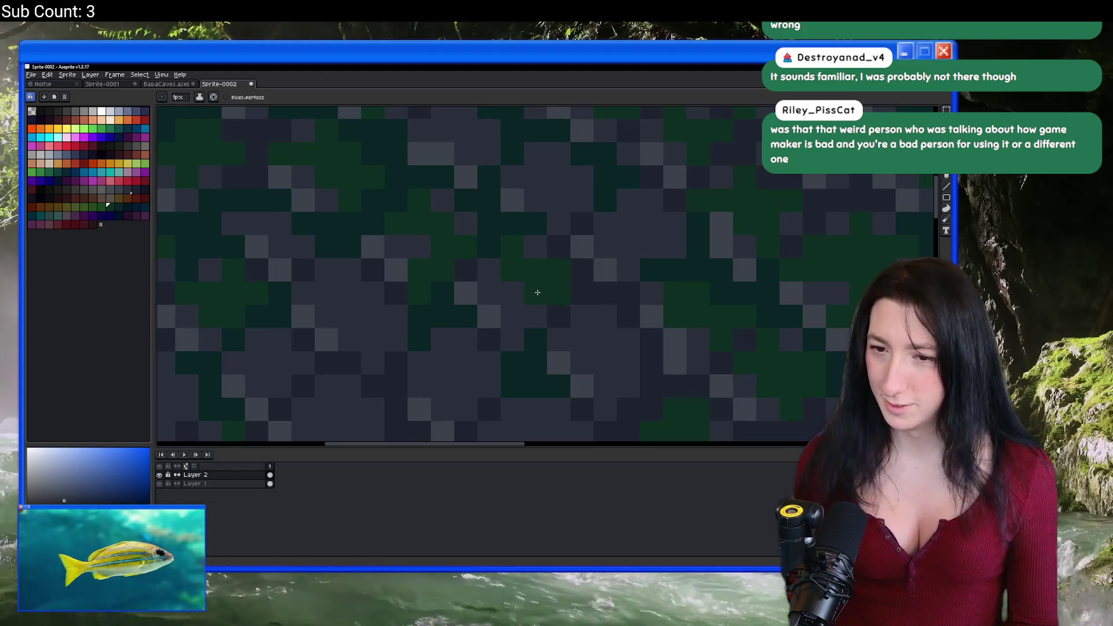
pyautogui.scroll(-2, 517, 331)
pyautogui.scroll(3, 447, 261)
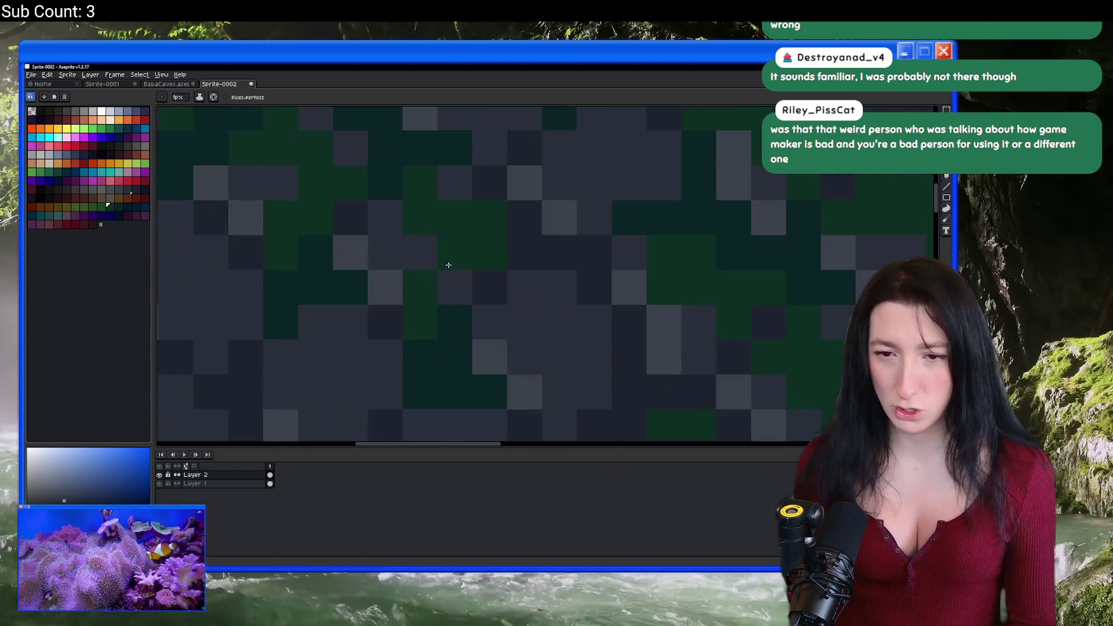
pyautogui.moveTo(559, 331); pyautogui.dragTo(486, 244)
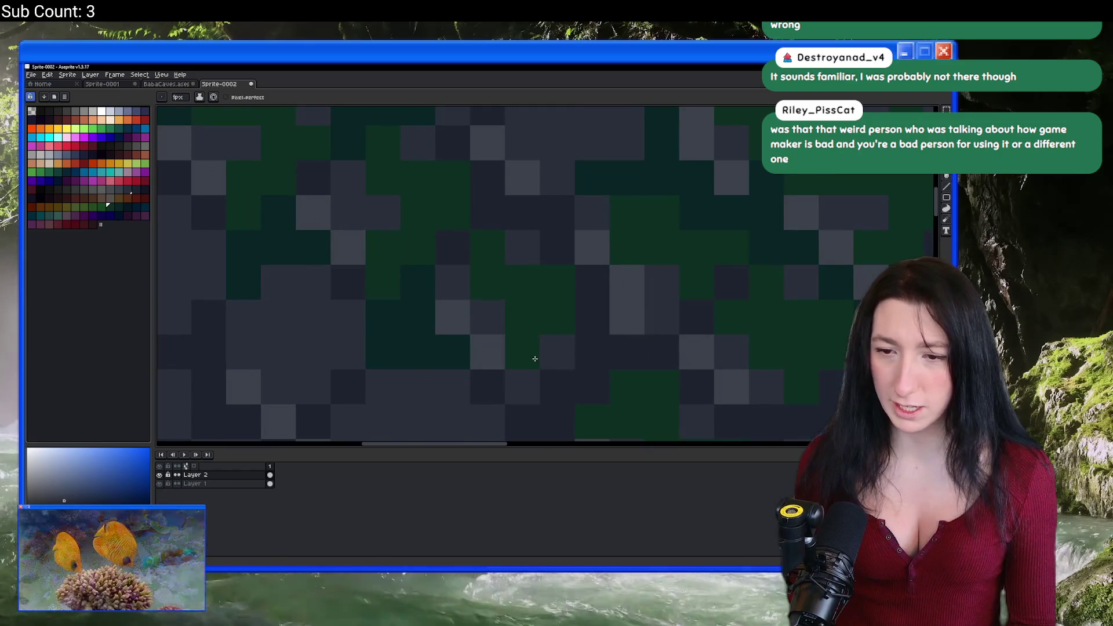
pyautogui.scroll(-3, 536, 359)
pyautogui.scroll(2, 474, 300)
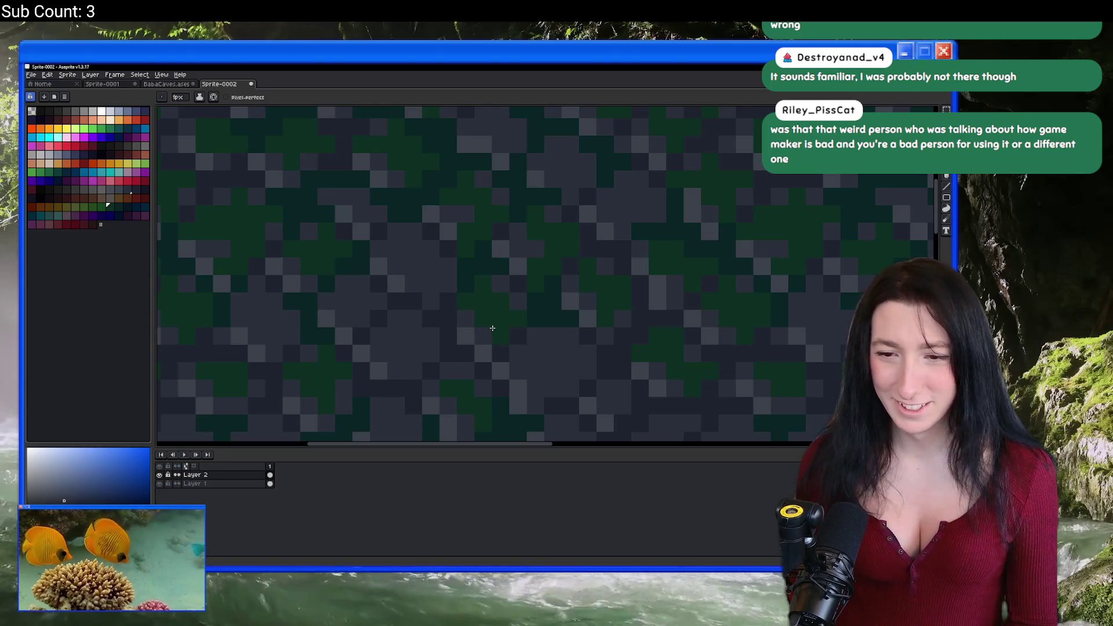
pyautogui.moveTo(493, 329); pyautogui.dragTo(497, 246)
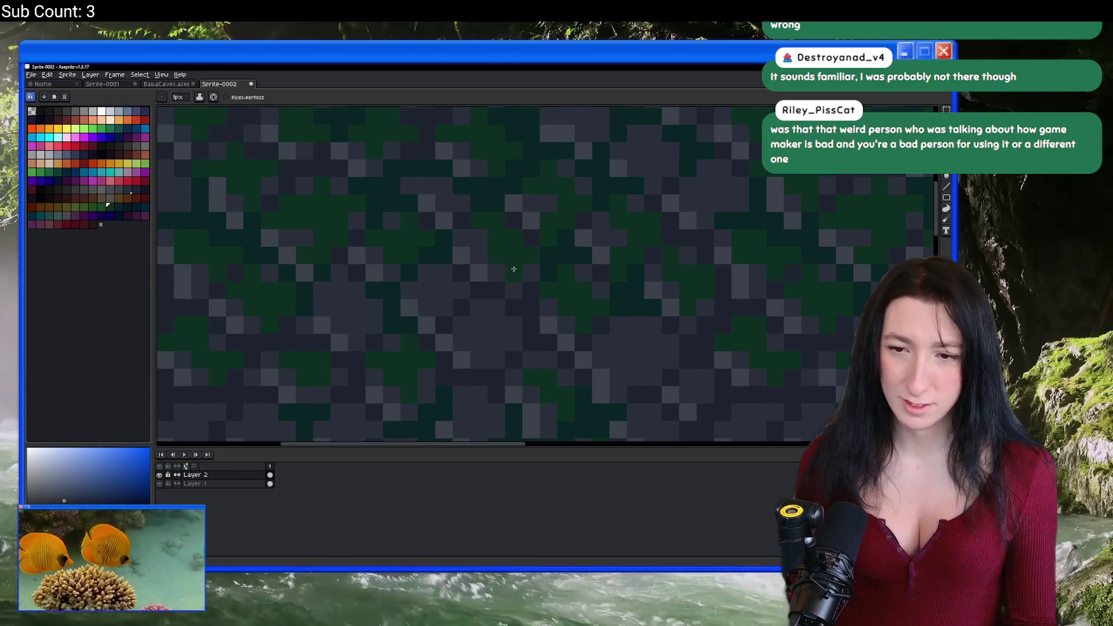
pyautogui.hscroll(-3, 422, 231)
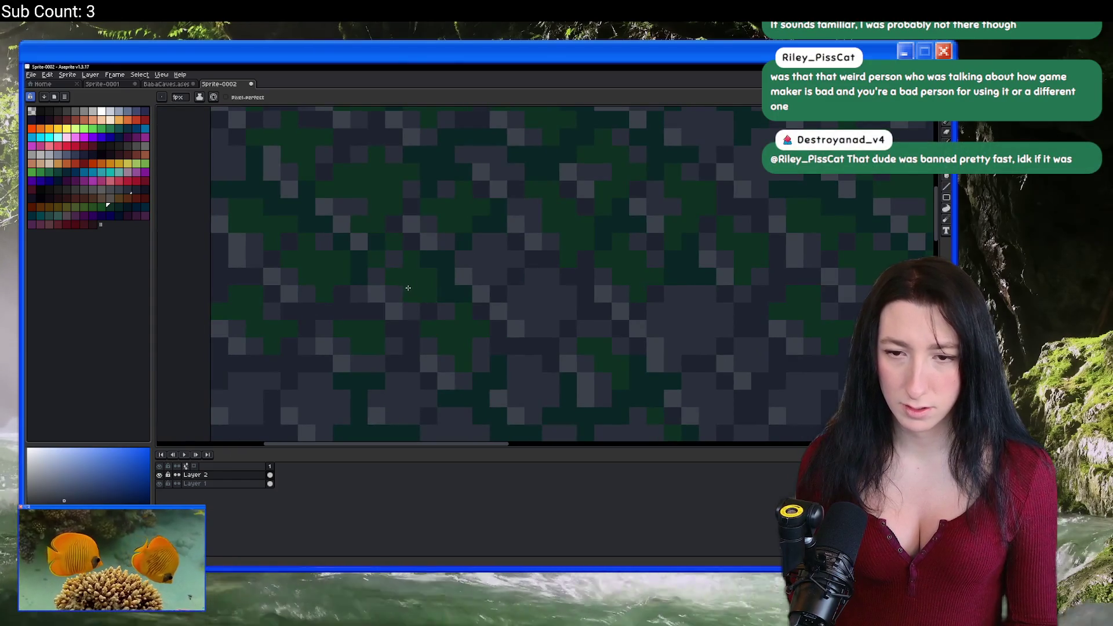
pyautogui.scroll(-3, 406, 305)
pyautogui.scroll(2, 450, 301)
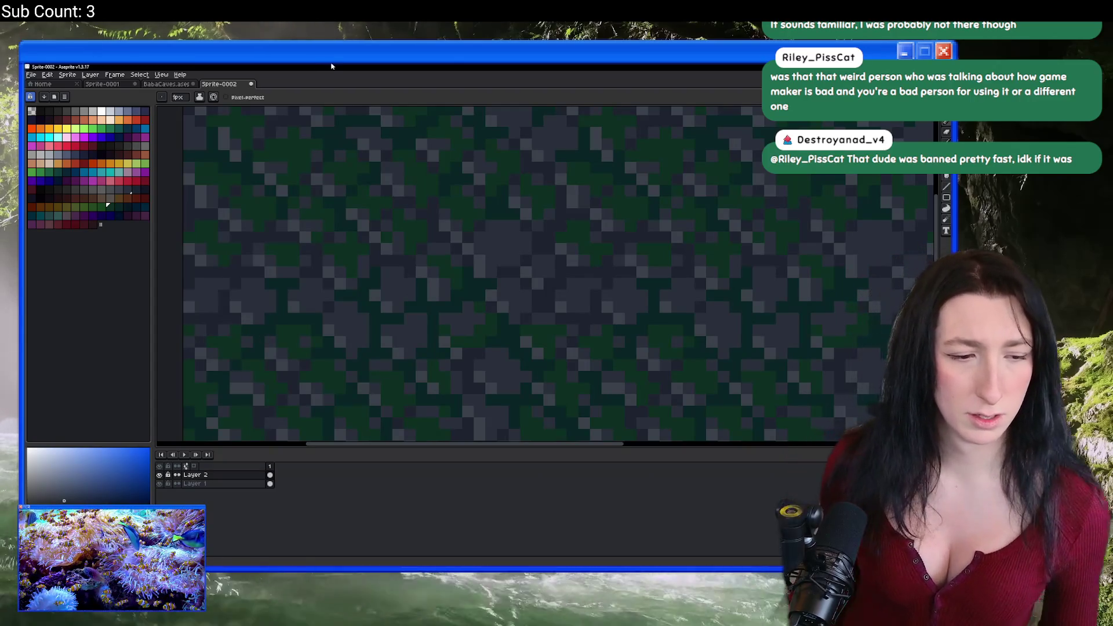
pyautogui.scroll(-2, 605, 167)
pyautogui.scroll(5, 542, 211)
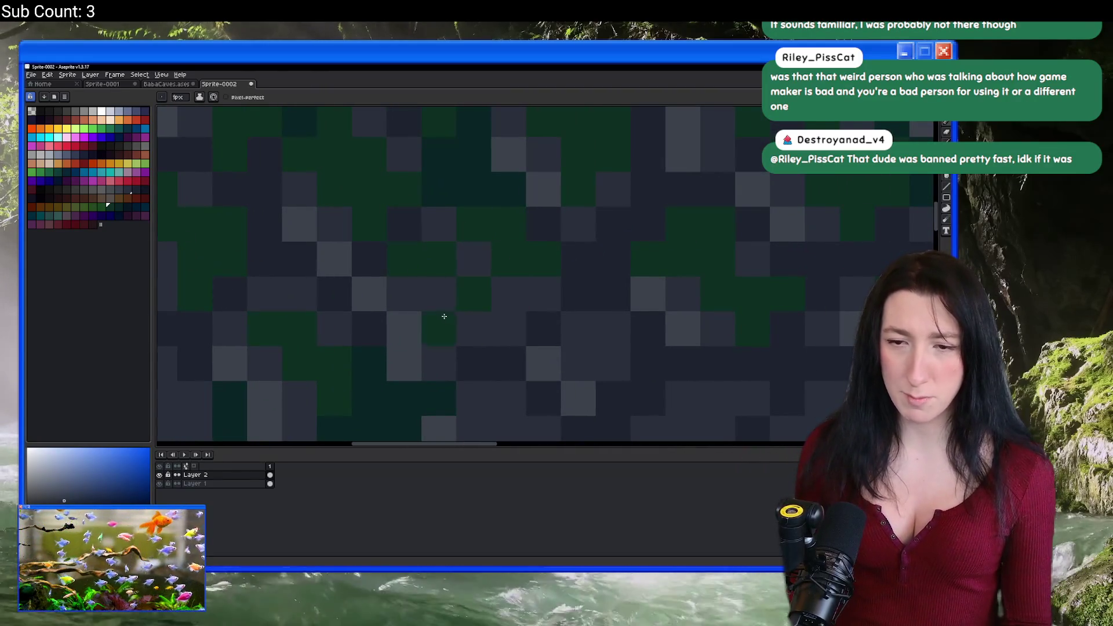
pyautogui.scroll(-4, 444, 363)
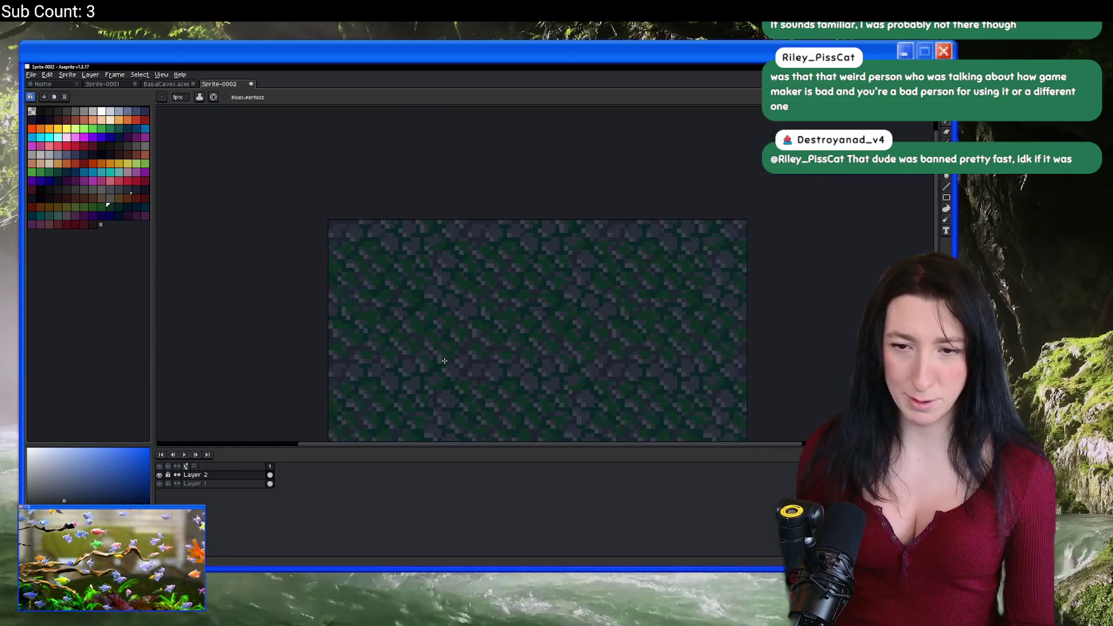
pyautogui.scroll(5, 464, 261)
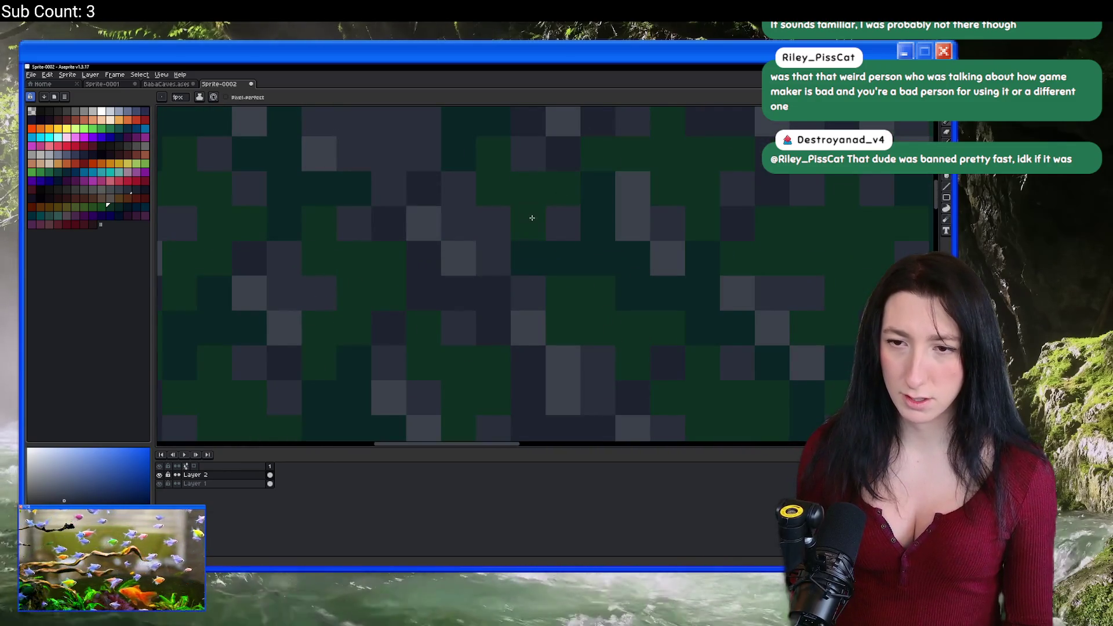
pyautogui.scroll(-3, 487, 232)
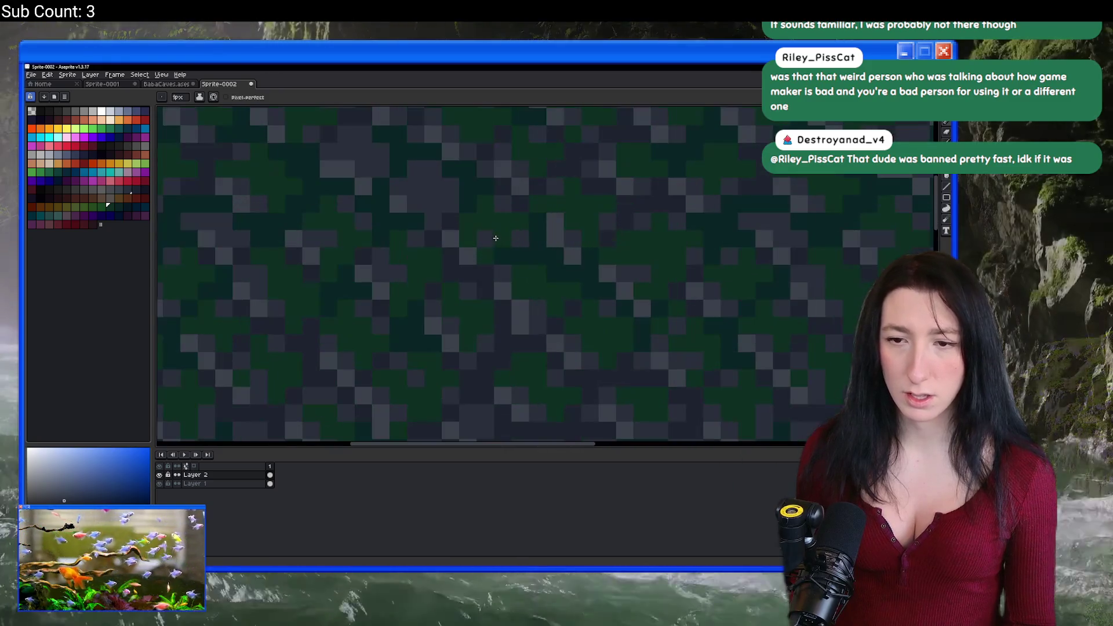
pyautogui.scroll(-1, 500, 238)
pyautogui.scroll(2, 499, 238)
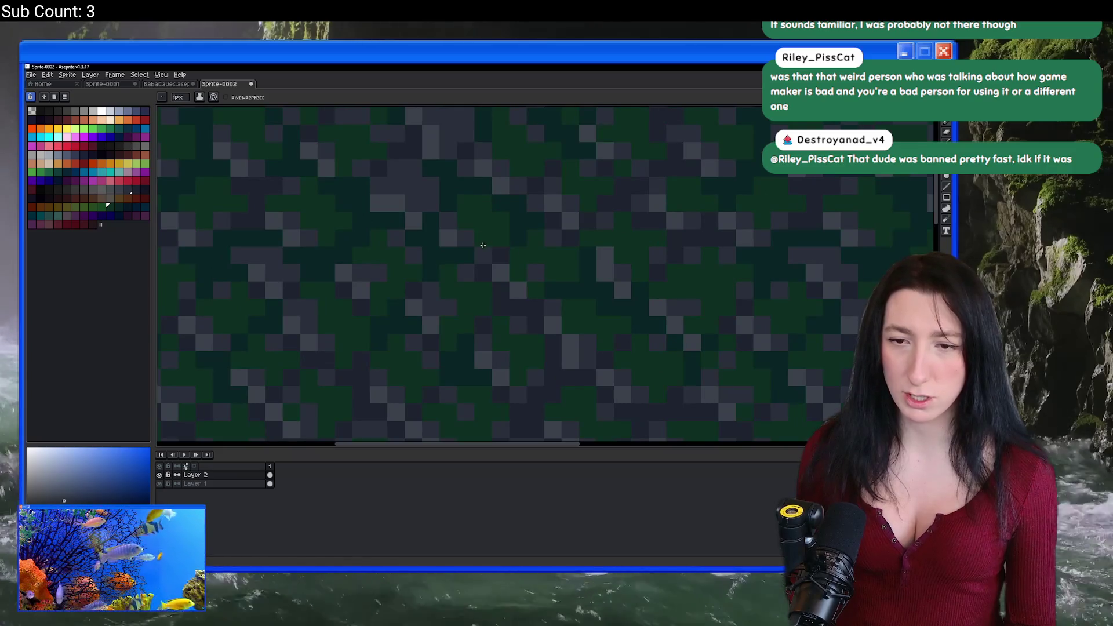
pyautogui.scroll(-1, 483, 248)
pyautogui.scroll(1, 440, 227)
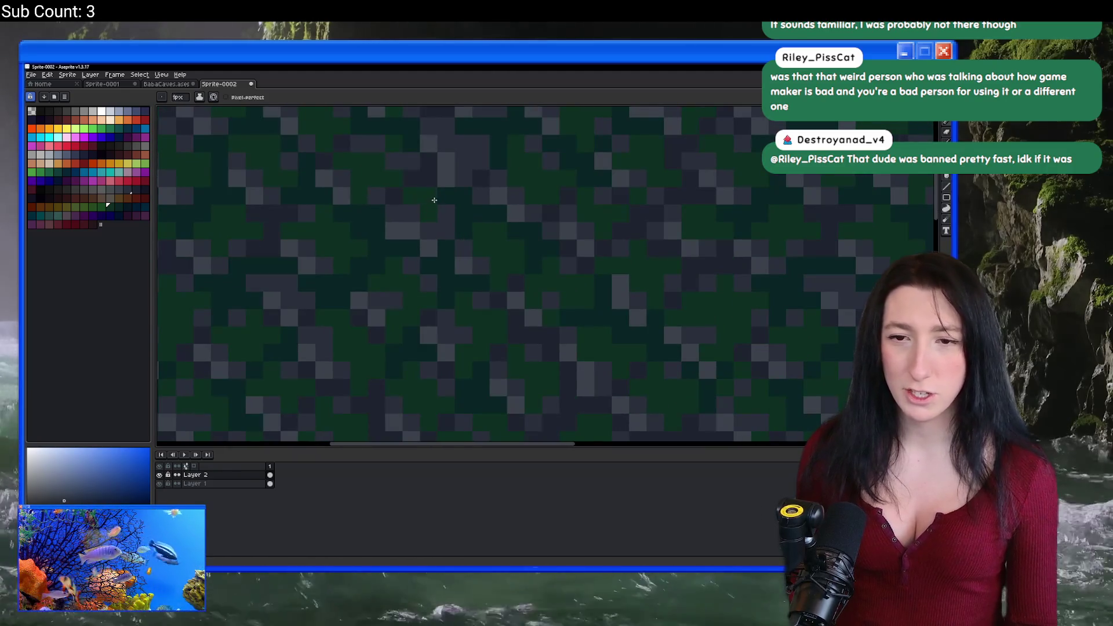
pyautogui.scroll(-2, 441, 227)
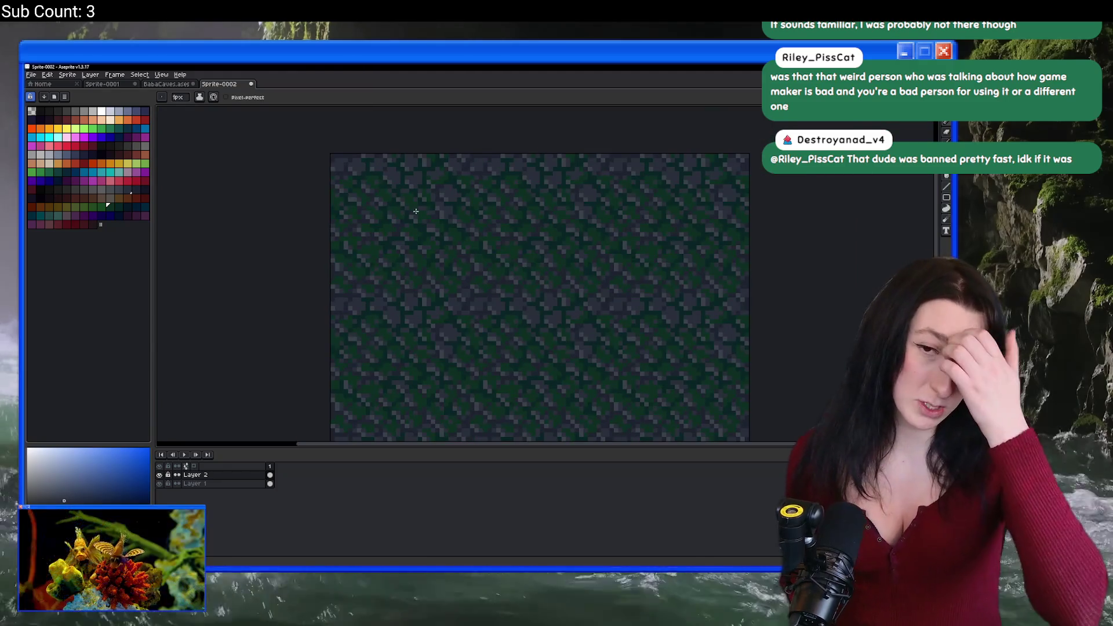
pyautogui.scroll(3, 382, 175)
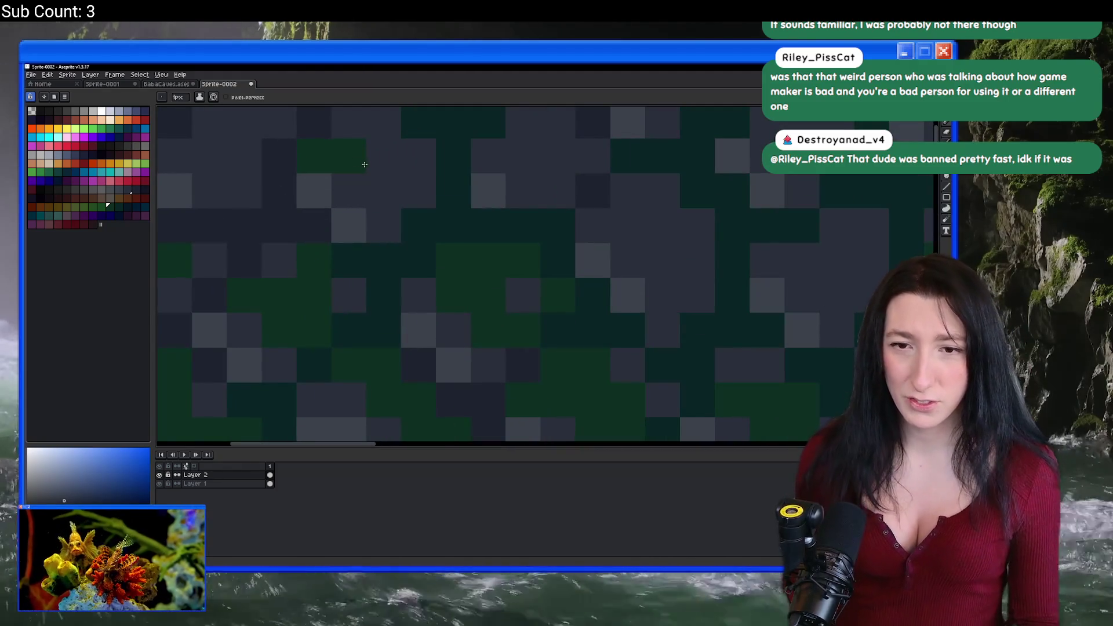
pyautogui.scroll(-1, 385, 216)
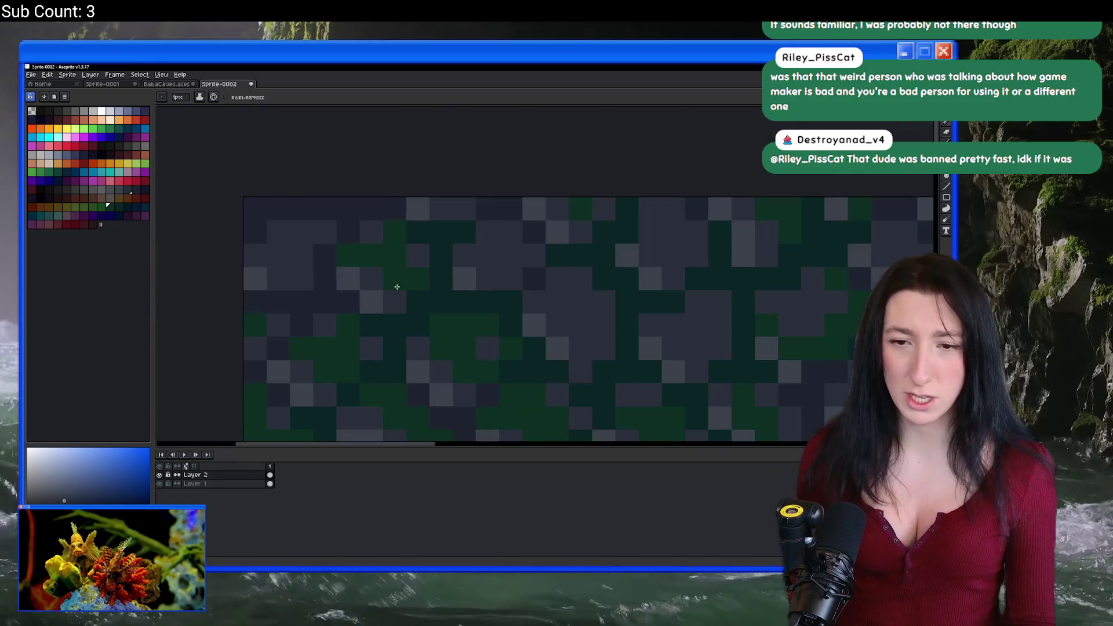
pyautogui.scroll(-1, 316, 234)
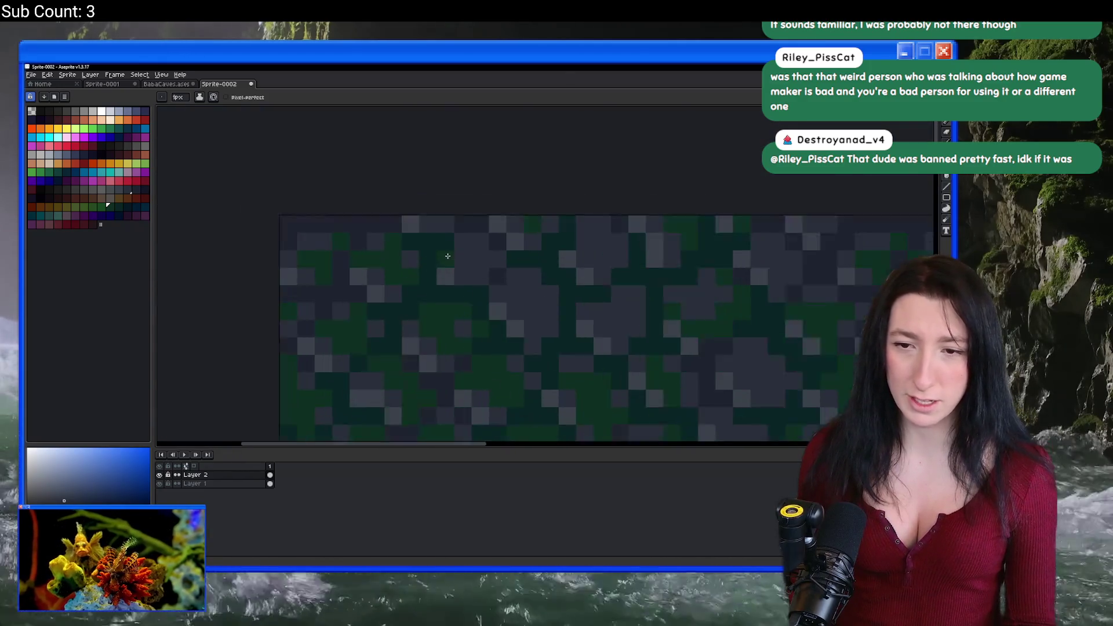
pyautogui.scroll(2, 500, 235)
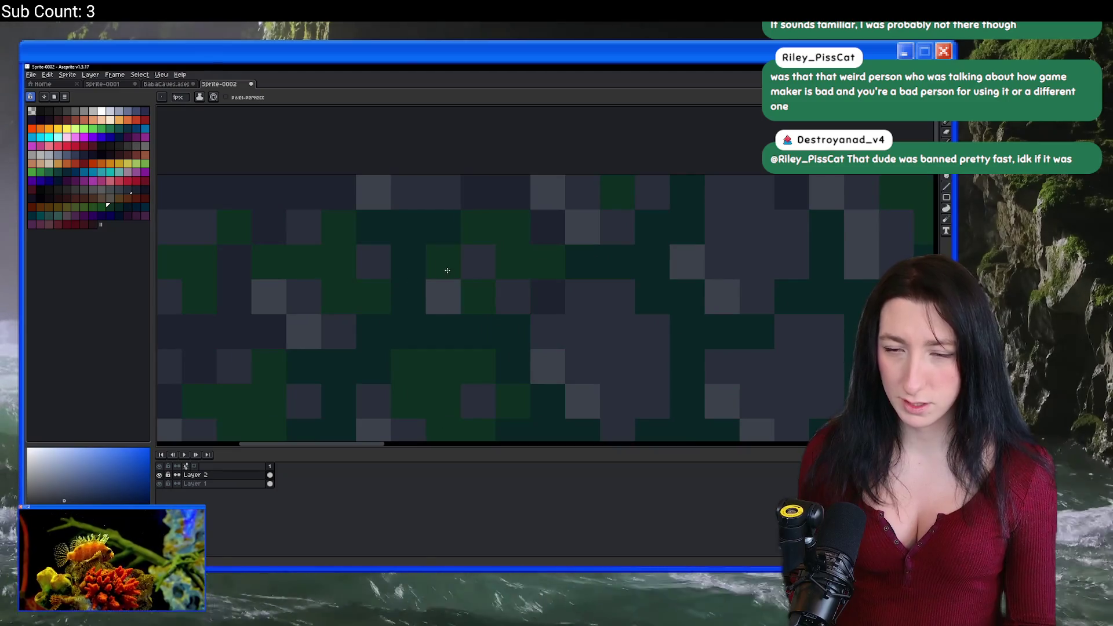
pyautogui.scroll(-3, 422, 196)
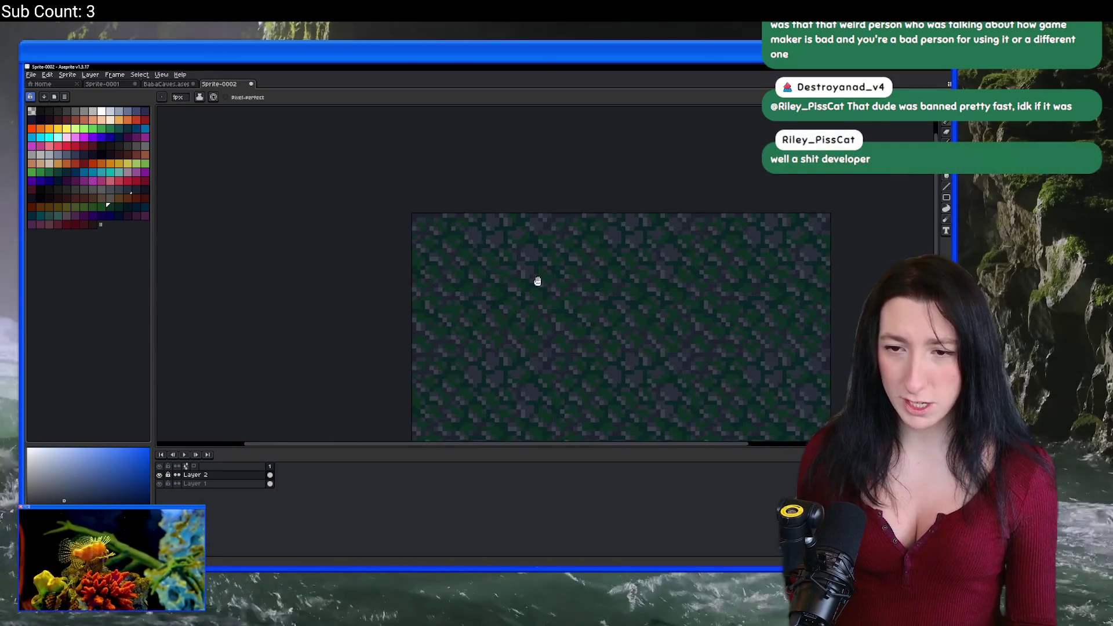
# Zoom in on the tile and paint a short green moss stroke.
pyautogui.scroll(4, 443, 277)
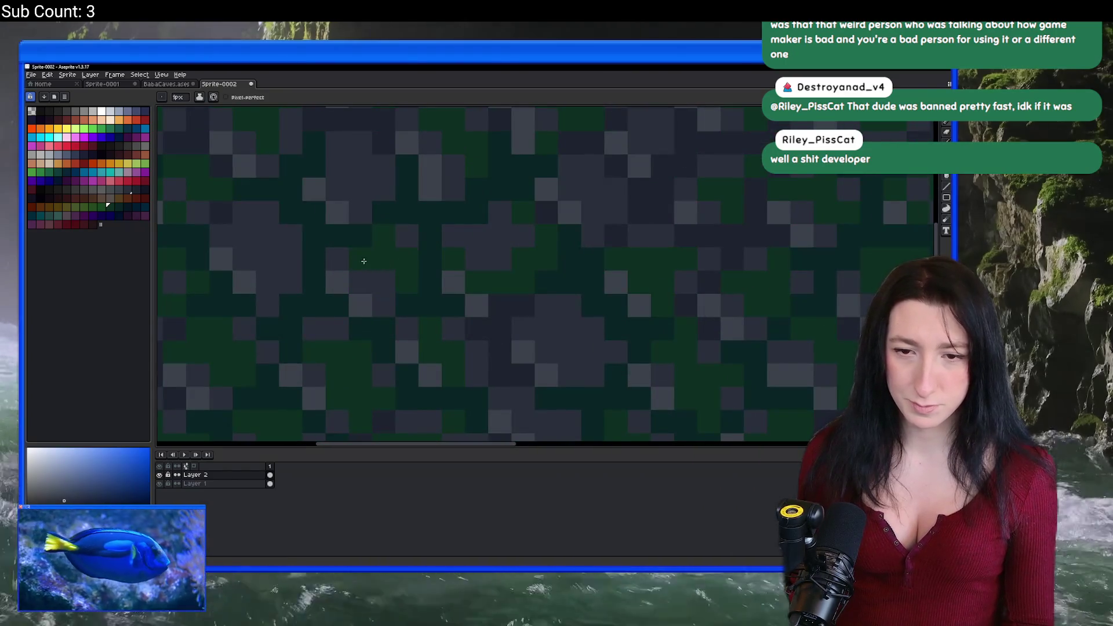
pyautogui.scroll(-1, 374, 262)
pyautogui.scroll(1, 300, 212)
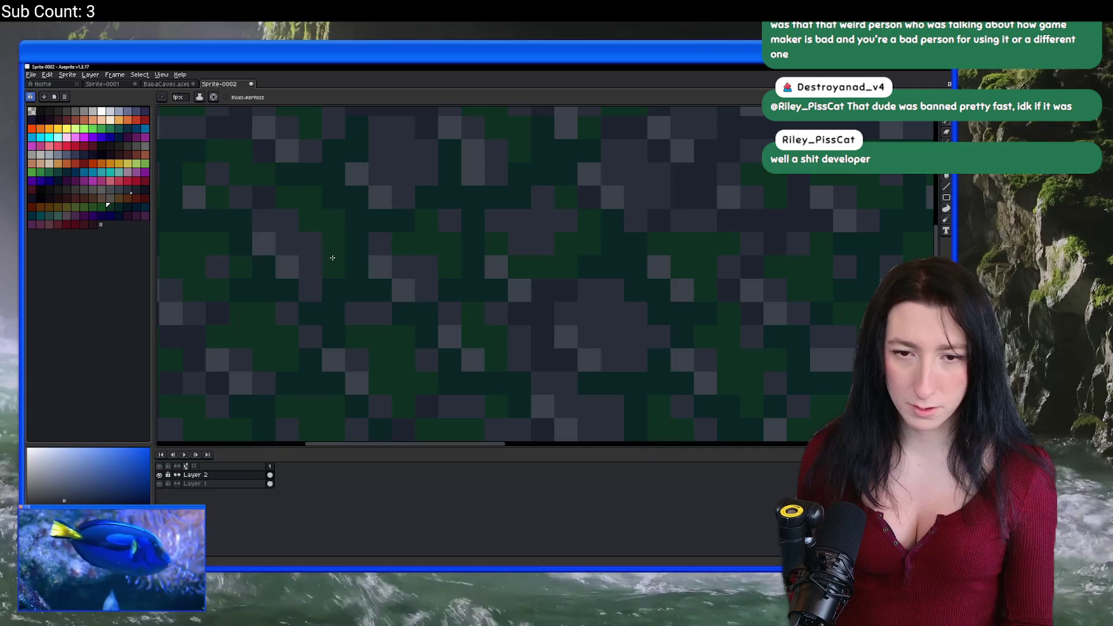
pyautogui.scroll(-4, 259, 216)
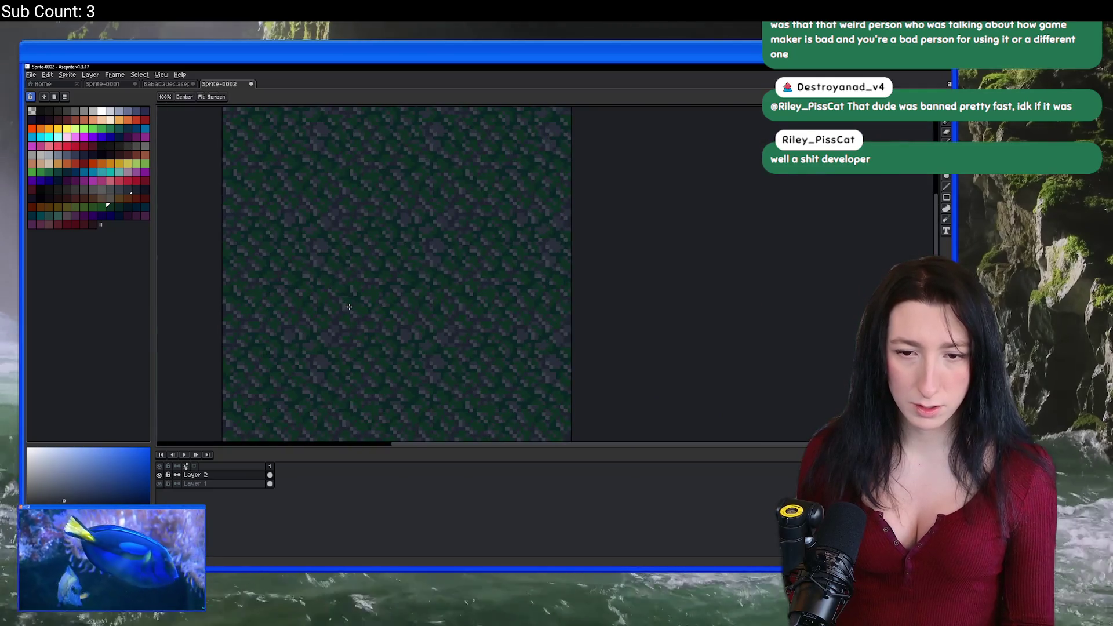
pyautogui.scroll(-1, 360, 305)
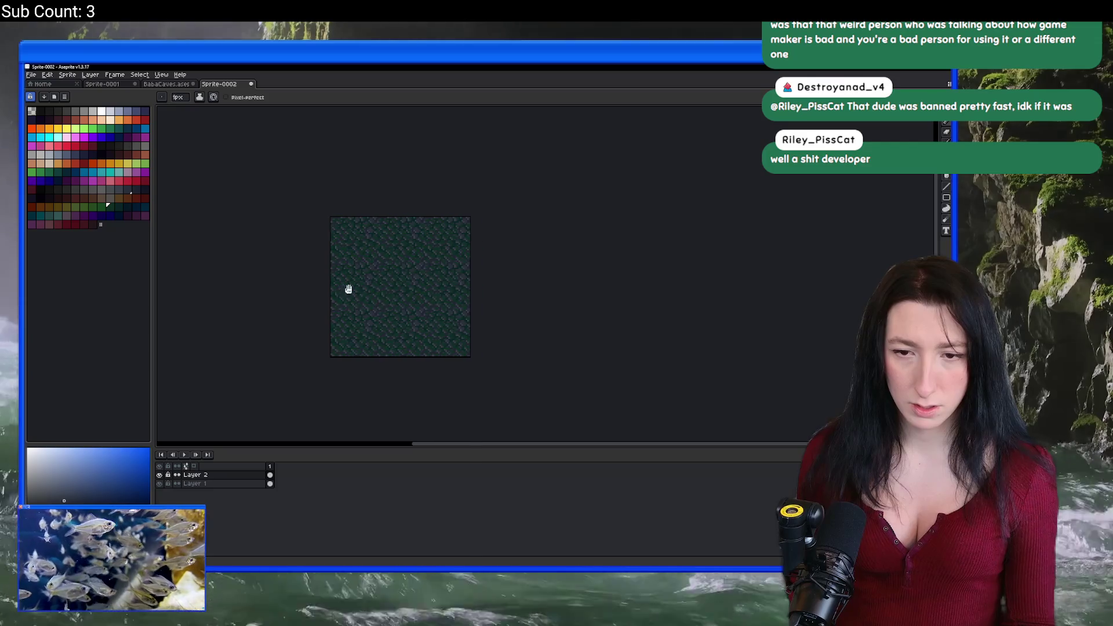
pyautogui.scroll(4, 423, 310)
pyautogui.scroll(3, 460, 356)
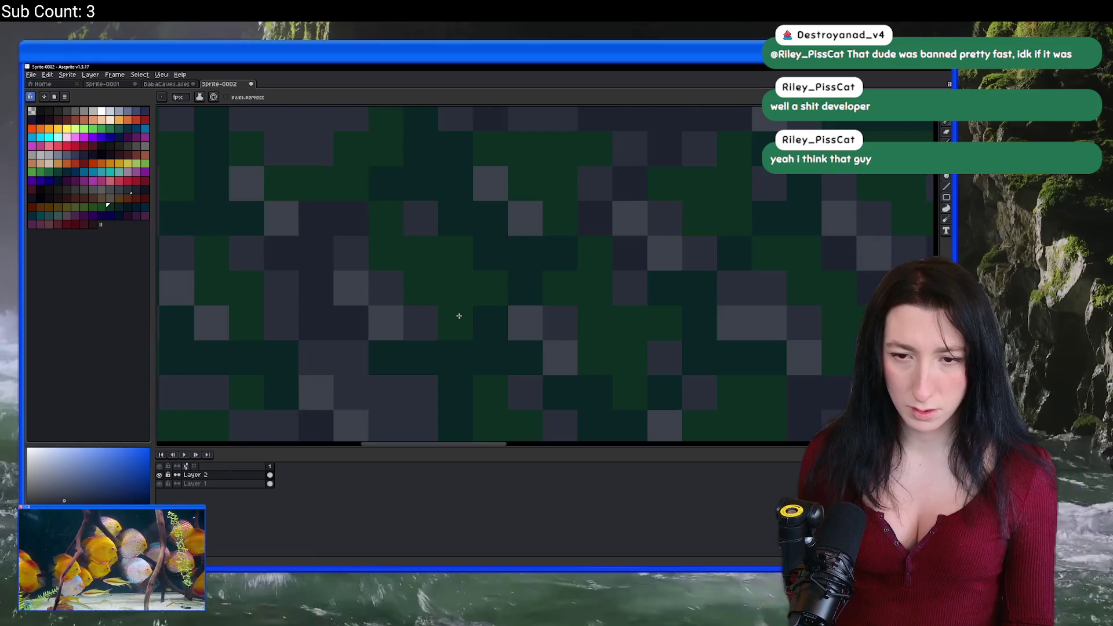
pyautogui.scroll(-3, 459, 316)
pyautogui.scroll(2, 441, 333)
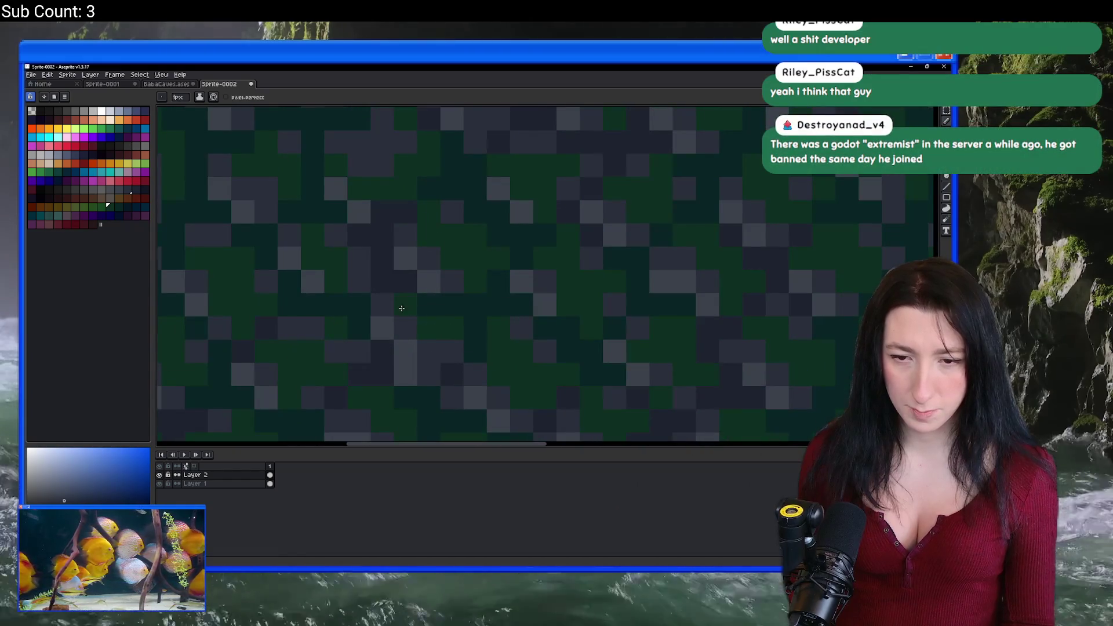
pyautogui.scroll(-3, 435, 373)
pyautogui.scroll(-1, 507, 370)
pyautogui.scroll(4, 551, 345)
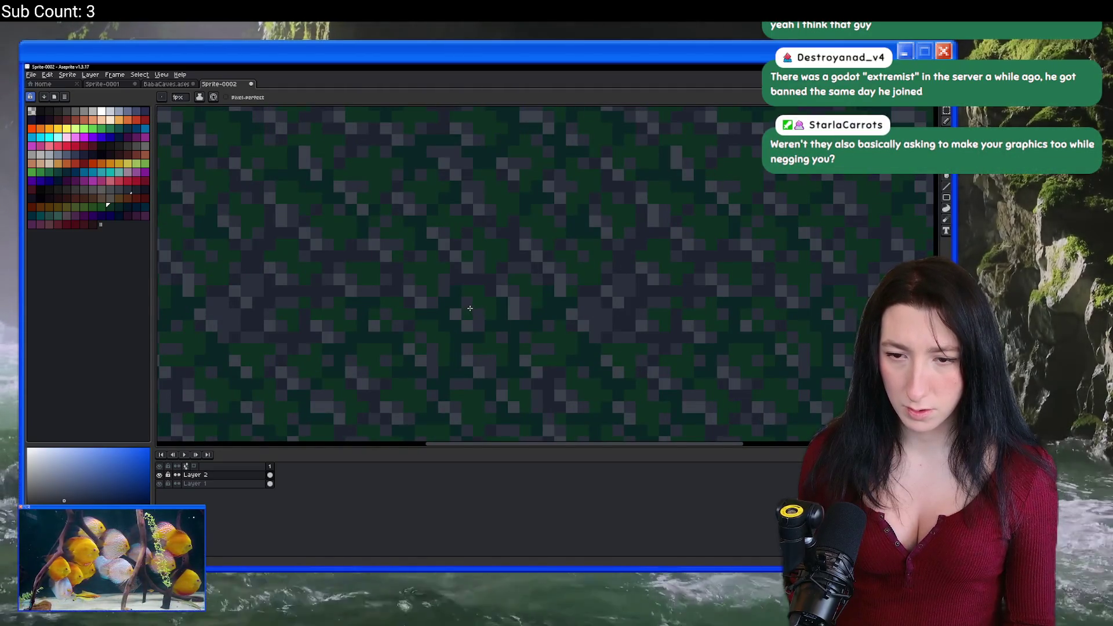
pyautogui.scroll(-3, 469, 308)
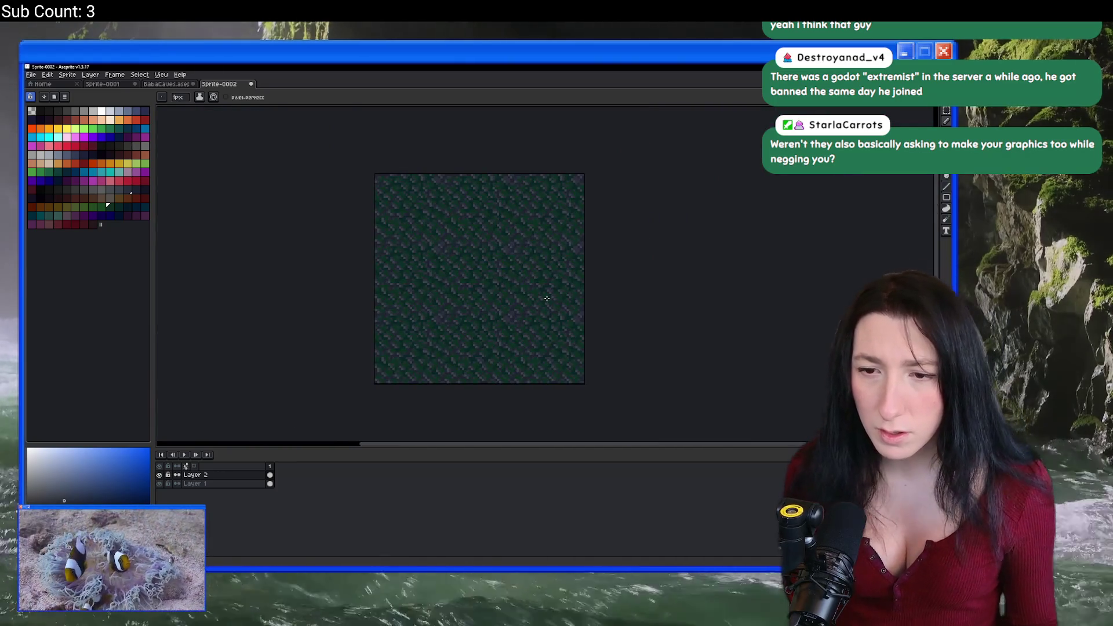
pyautogui.scroll(4, 454, 316)
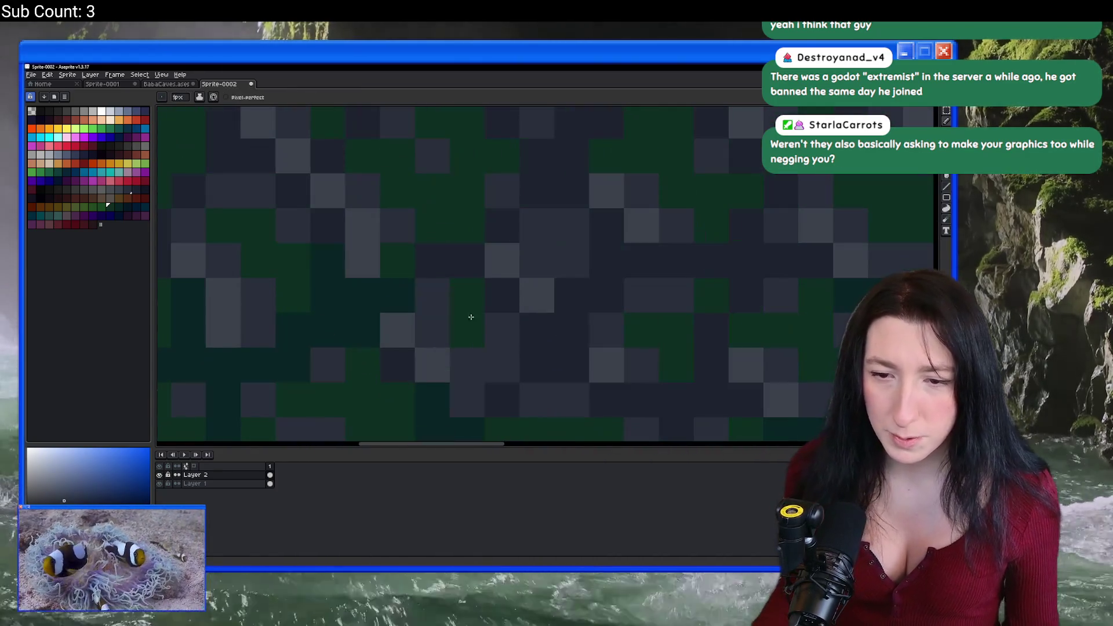
pyautogui.moveTo(467, 316); pyautogui.dragTo(485, 367)
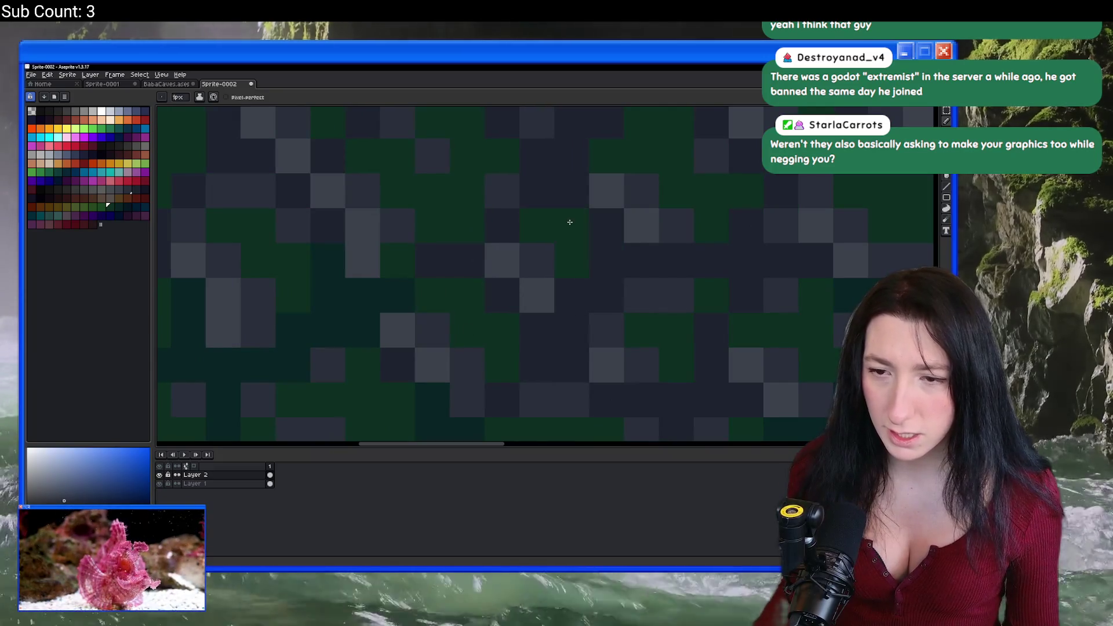
pyautogui.scroll(-4, 569, 222)
# Copy a 32×32 square of the moss tile and paste it into BabaCaves.aseprite at 32,32.
pyautogui.press('m')
pyautogui.scroll(2, 670, 255)
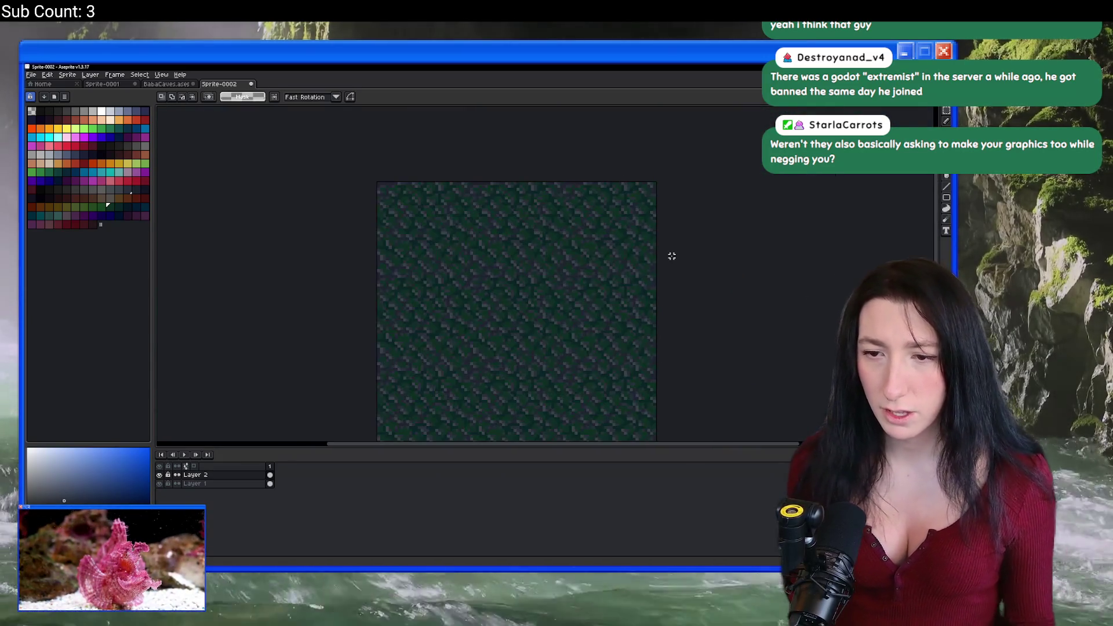
pyautogui.moveTo(467, 274); pyautogui.dragTo(567, 373)
pyautogui.scroll(2, 510, 323)
pyautogui.press('b')
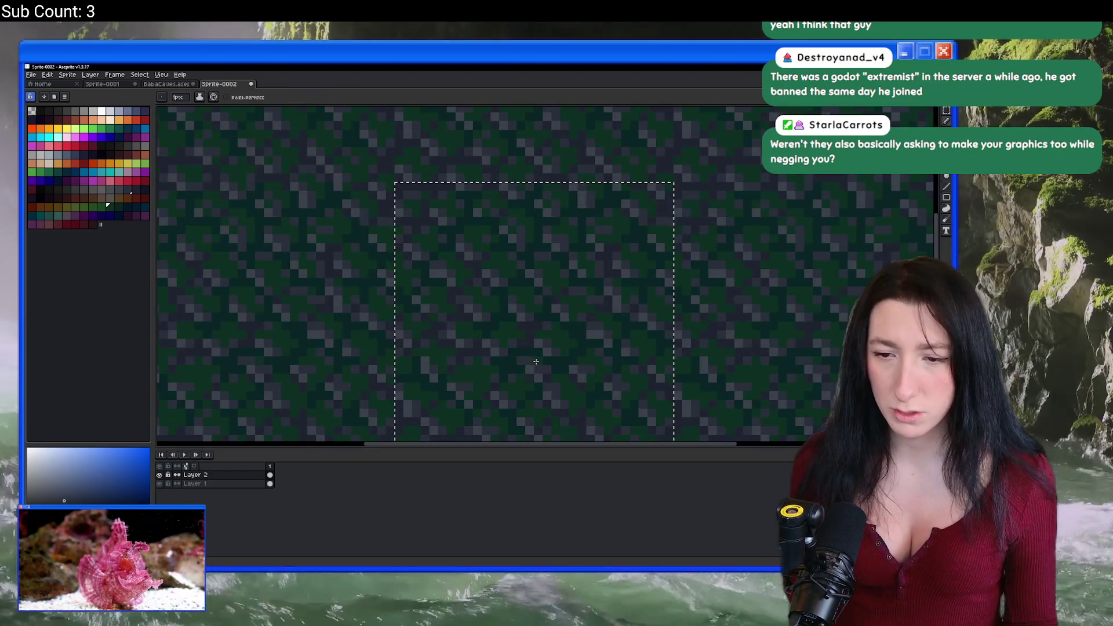
pyautogui.scroll(-2, 545, 371)
pyautogui.press('m')
pyautogui.hotkey('ctrl', 'c')
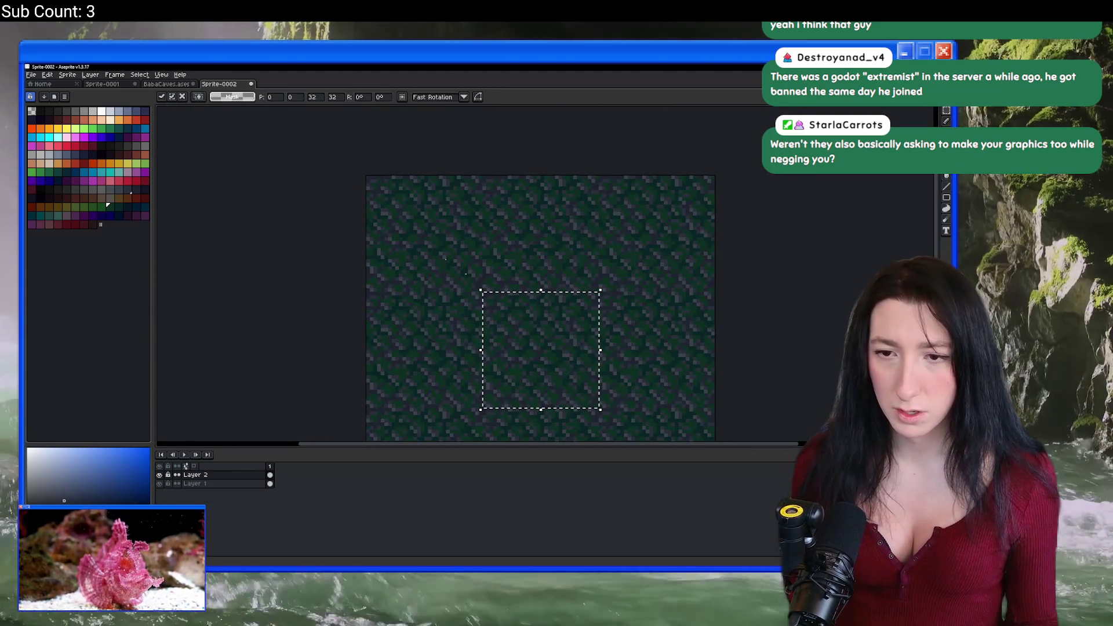
pyautogui.click(166, 83)
pyautogui.hotkey('ctrl', 'v')
pyautogui.moveTo(271, 207); pyautogui.dragTo(390, 323)
# Discard the first paste, merge Layer 2 into Layer 1, and copy the whole flattened tile.
pyautogui.scroll(1, 369, 335)
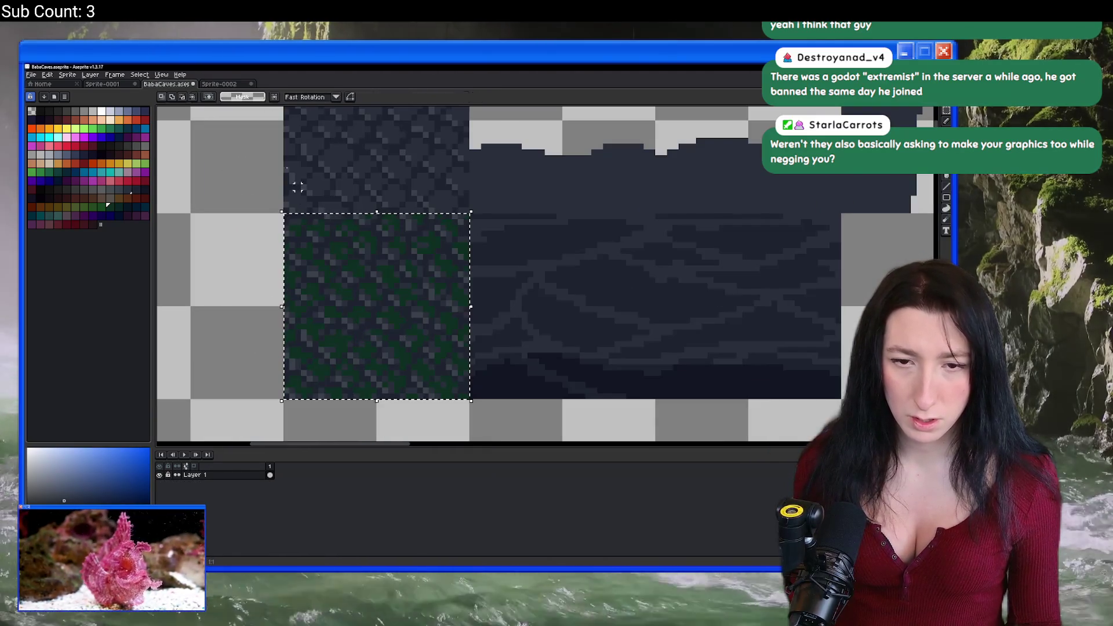
pyautogui.press('Escape')
pyautogui.hotkey('ctrl', 'Tab')
pyautogui.rightClick(198, 475)
pyautogui.click(232, 525)
pyautogui.hotkey('ctrl', 'a')
pyautogui.hotkey('ctrl', 'c')
# Paste the flattened moss tile beside the cobblestone in BabaCaves, commit it, and switch to GameMaker.
pyautogui.click(178, 84)
pyautogui.hotkey('ctrl', 'v')
pyautogui.moveTo(227, 183)
pyautogui.mouseDown()
pyautogui.moveTo(330, 308)
pyautogui.moveTo(412, 356)
pyautogui.moveTo(400, 346)
pyautogui.mouseUp()
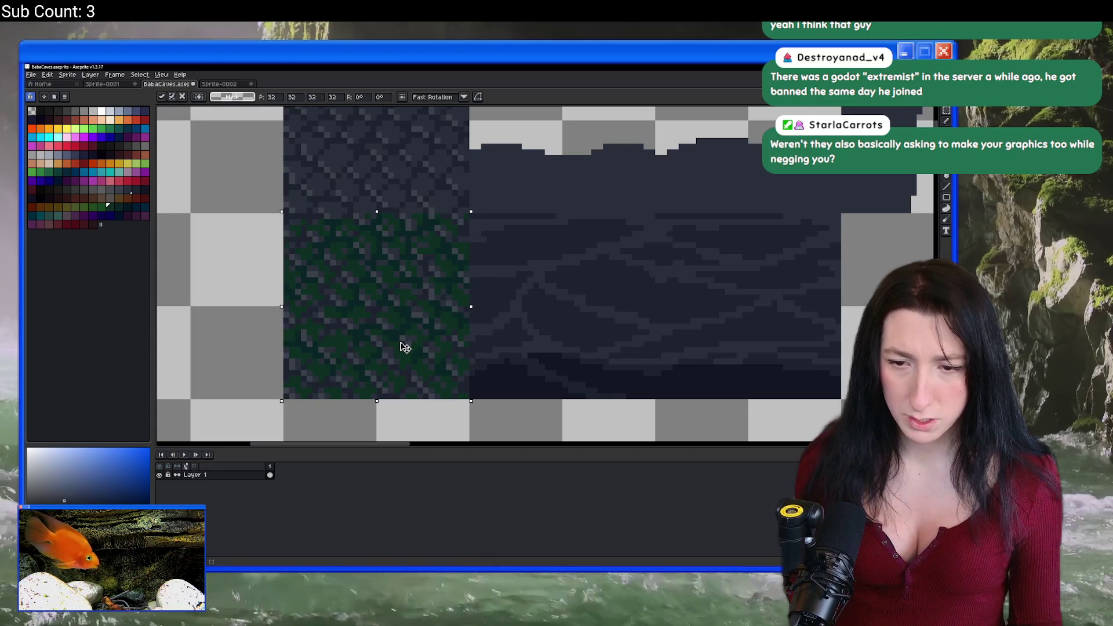
pyautogui.scroll(-3, 400, 345)
pyautogui.scroll(1, 424, 347)
pyautogui.press('Return')
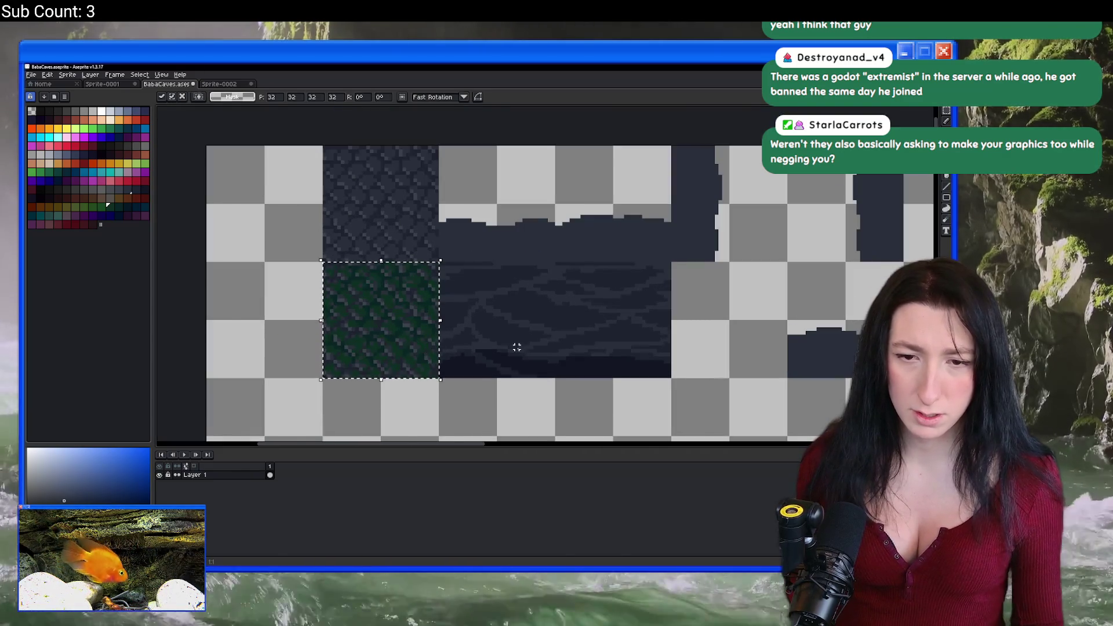
pyautogui.scroll(-2, 522, 346)
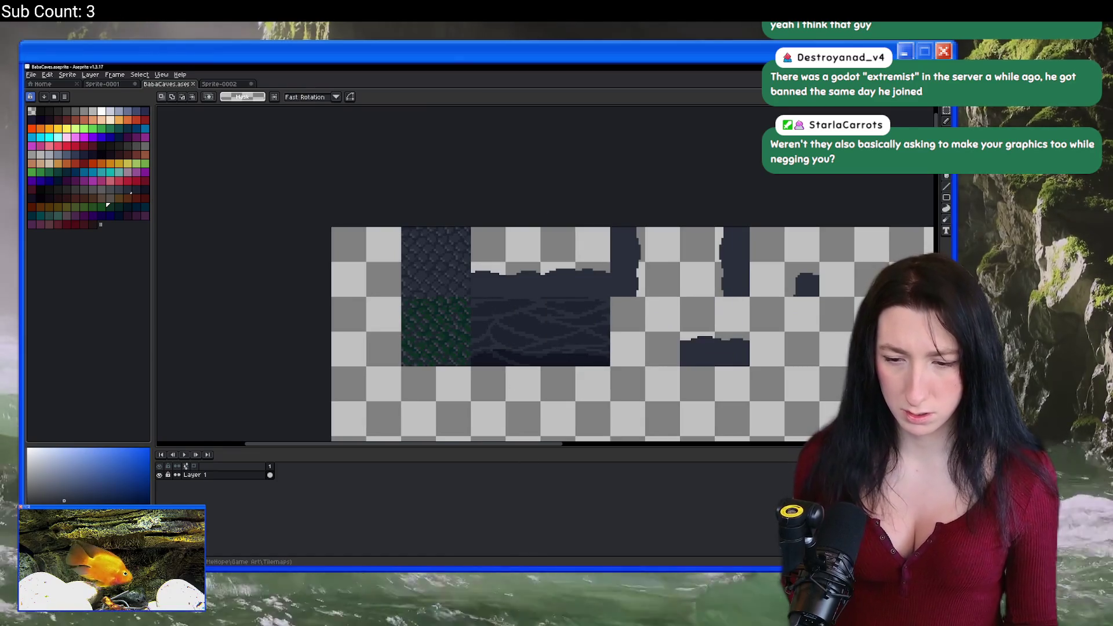
pyautogui.hotkey('alt', 'Tab')
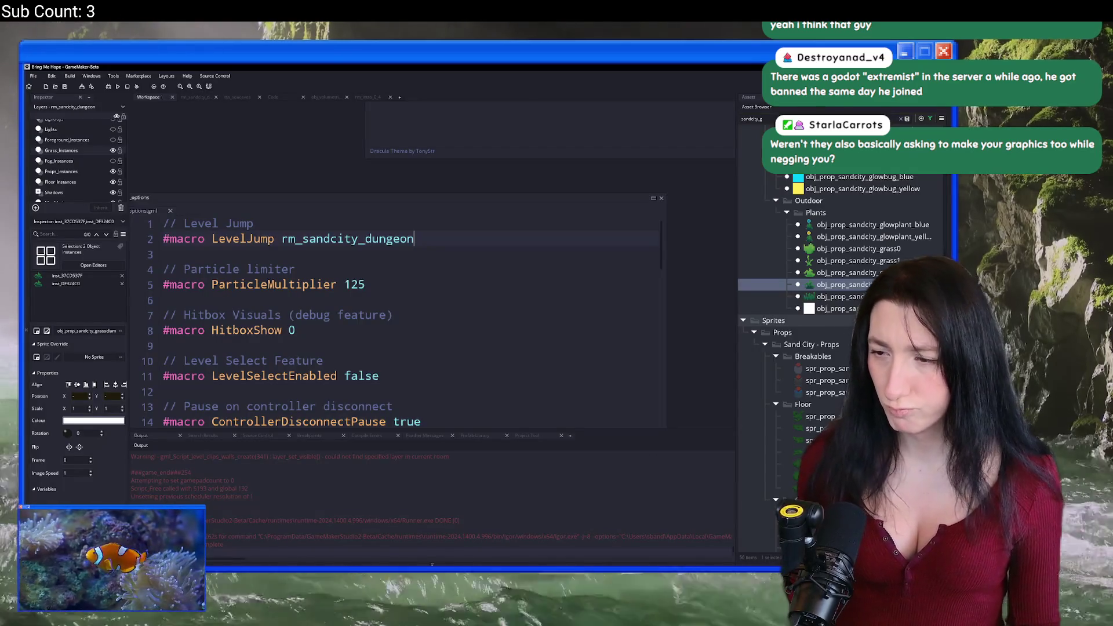
# Import BabaCaves.png from Game Art > Tilemaps as the new tss_sandcity_dungeons image.
pyautogui.scroll(-2, 841, 261)
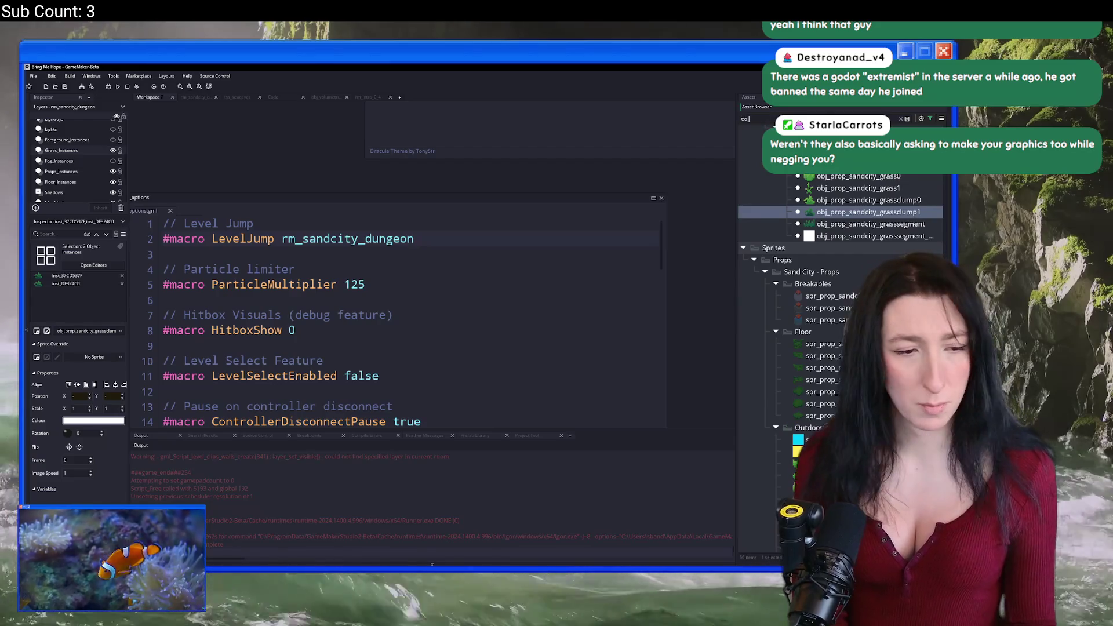
pyautogui.write('_sand')
pyautogui.doubleClick(844, 278)
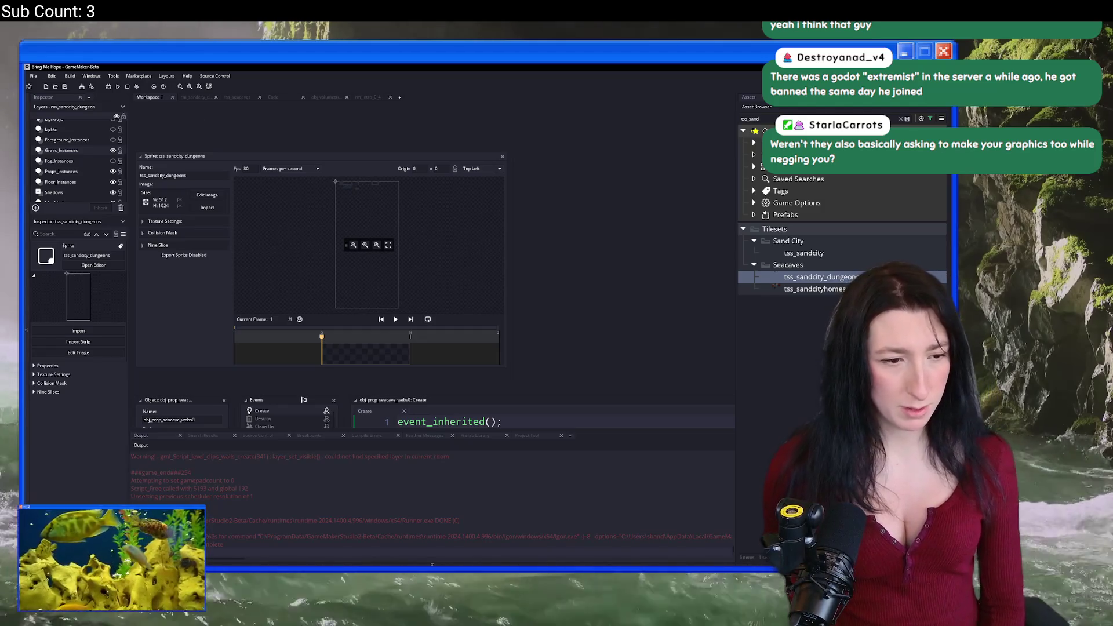
pyautogui.click(207, 208)
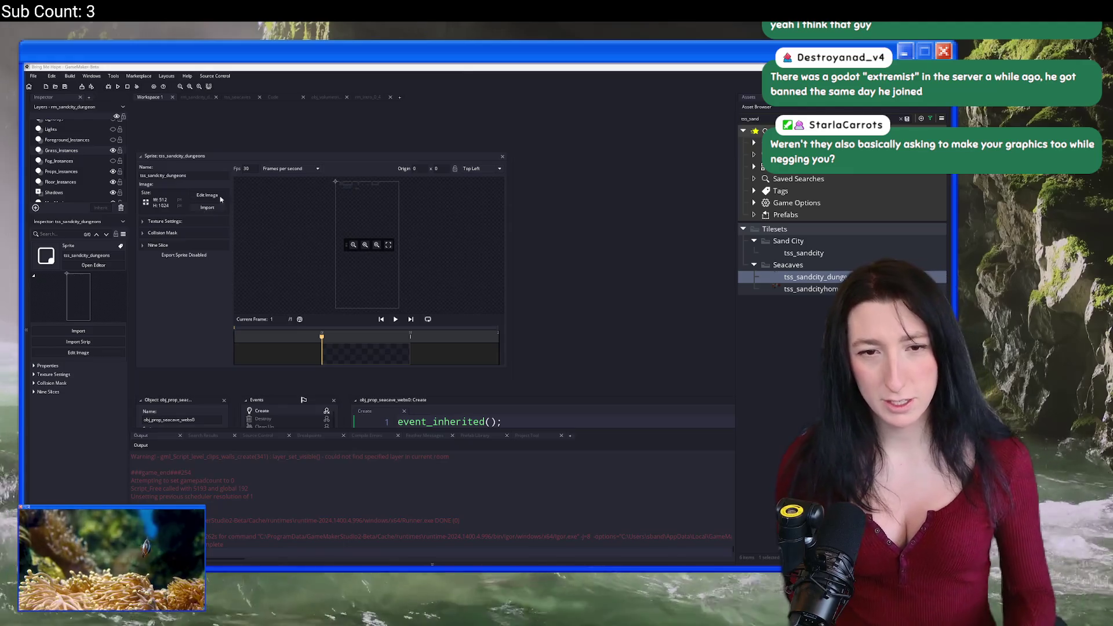
pyautogui.click(325, 171)
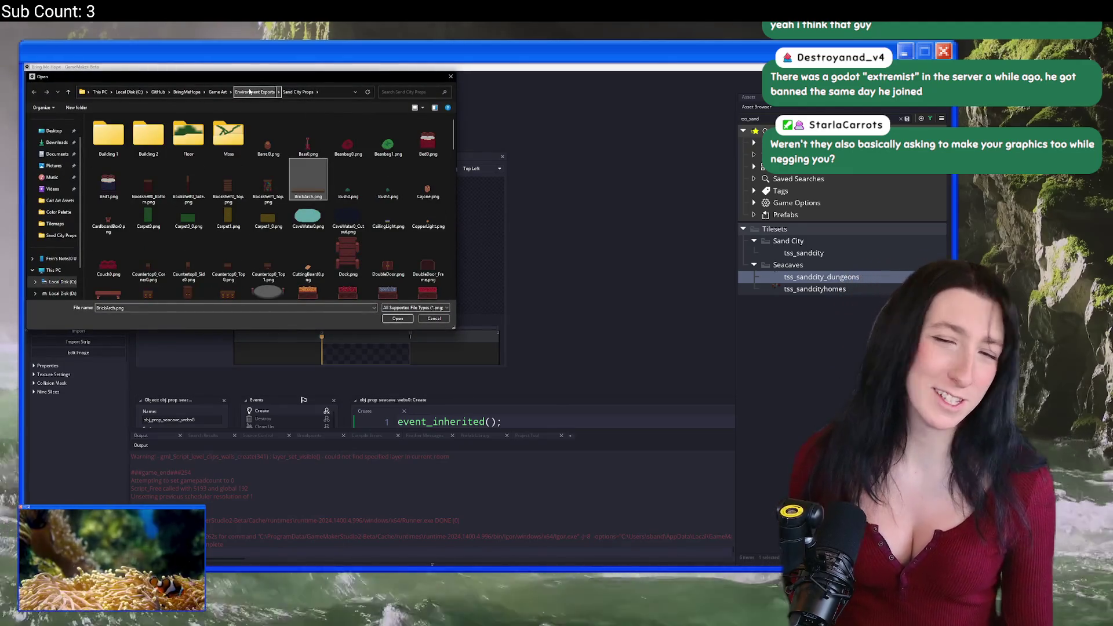
pyautogui.click(218, 92)
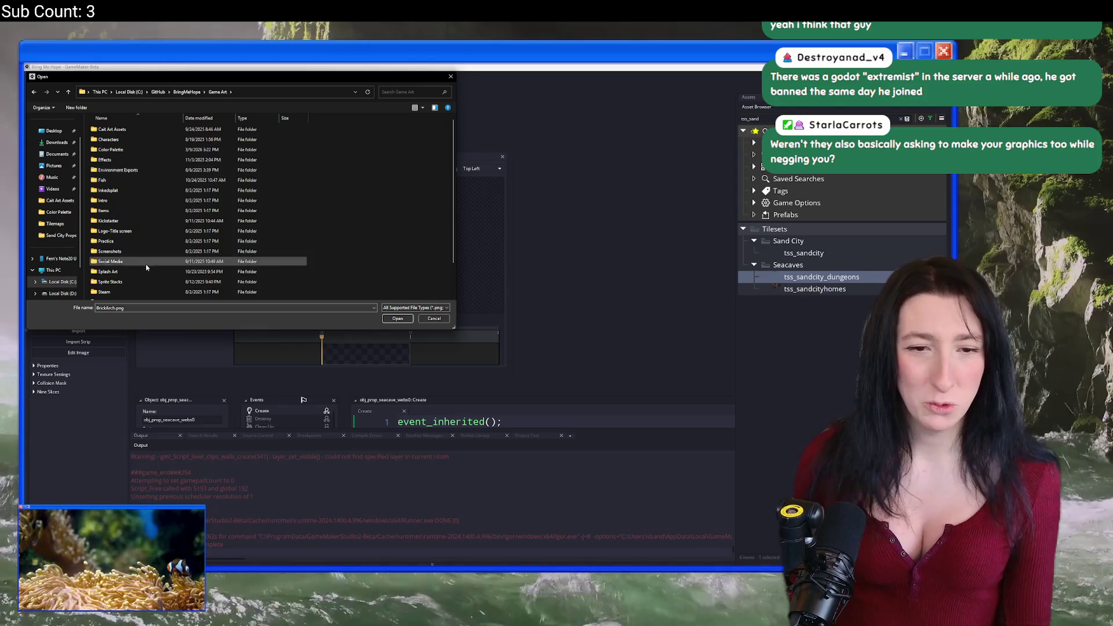
pyautogui.scroll(-2, 139, 267)
pyautogui.doubleClick(128, 276)
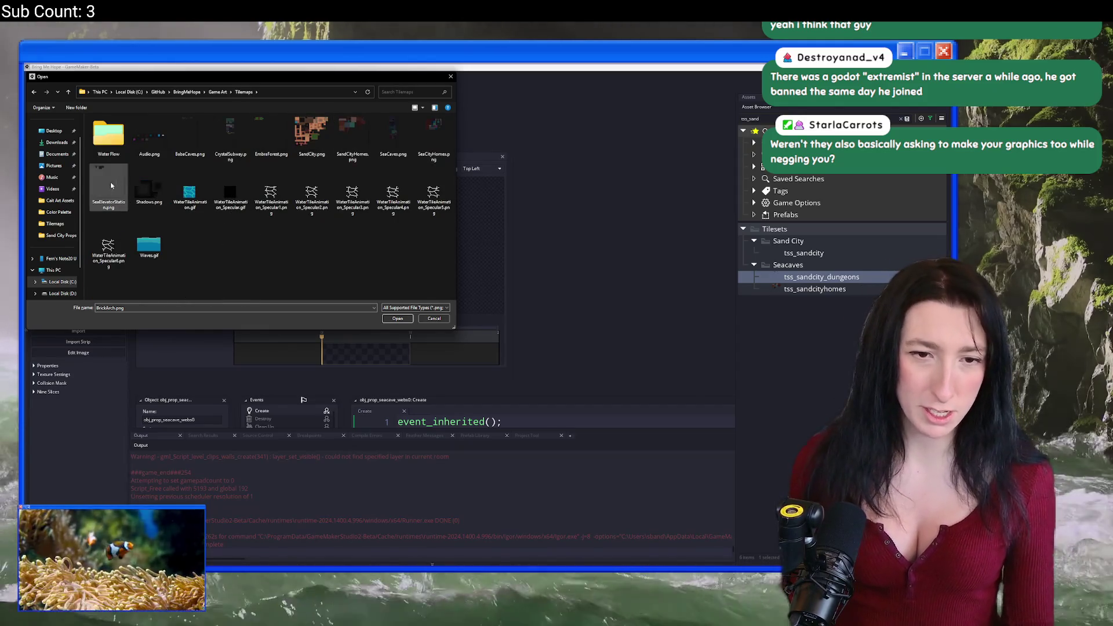
pyautogui.doubleClick(193, 129)
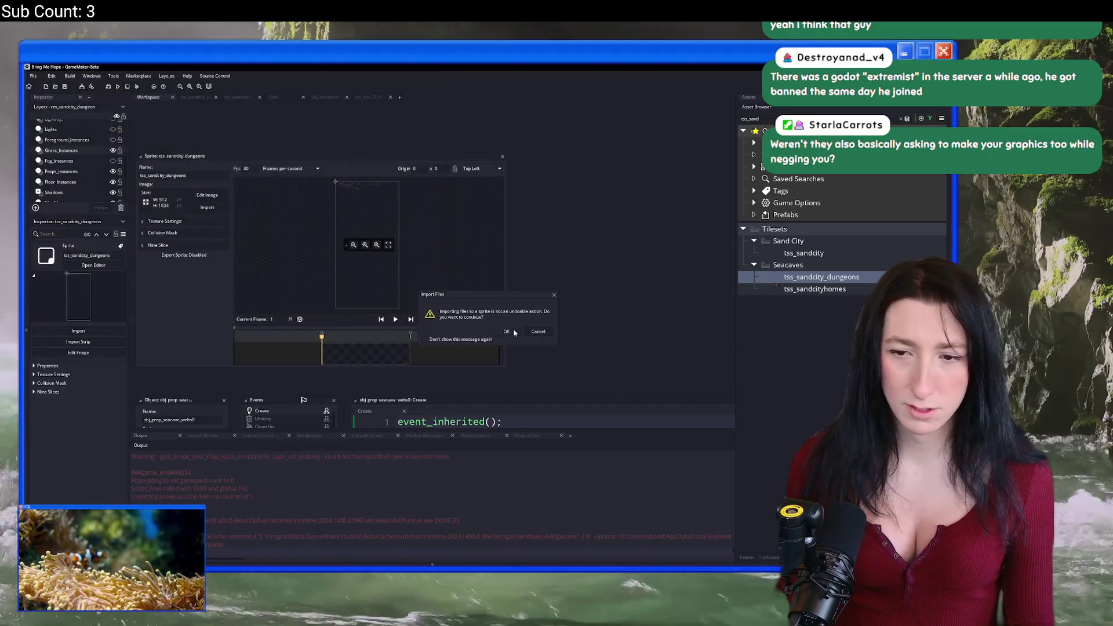
pyautogui.click(190, 97)
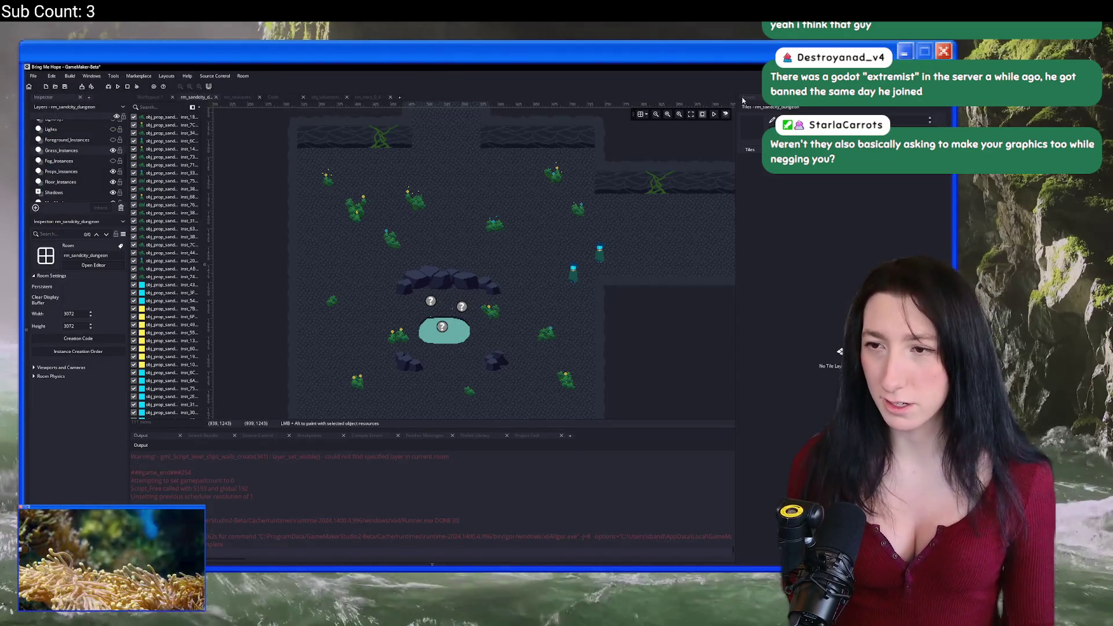
# Select the room's Floor tile layer and pick a tile from the updated tileset.
pyautogui.click(750, 96)
pyautogui.scroll(-3, 84, 167)
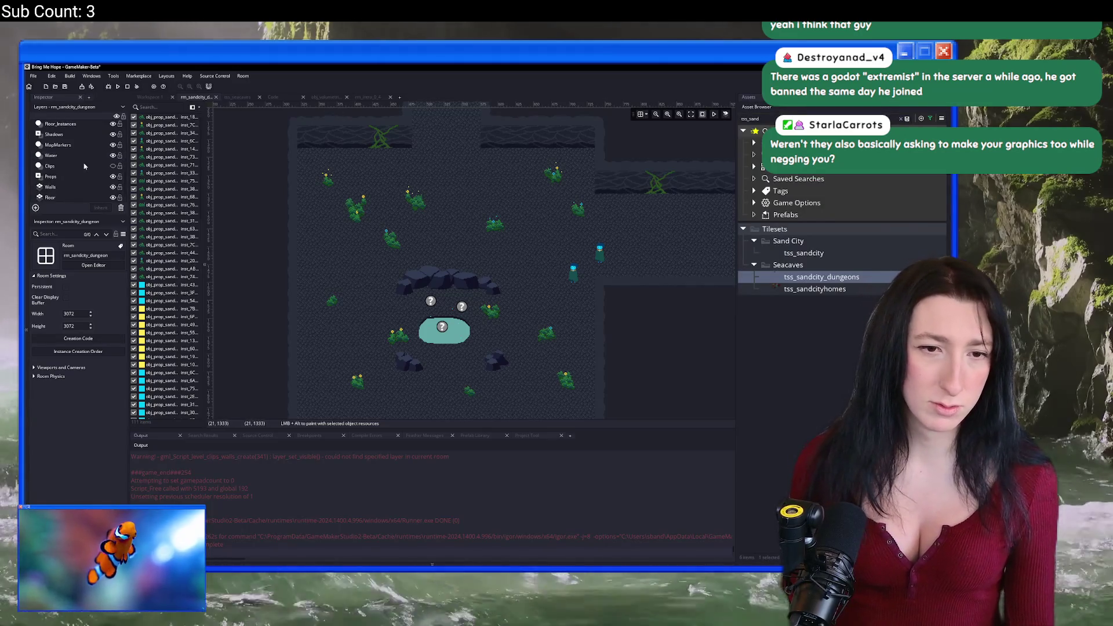
pyautogui.click(51, 198)
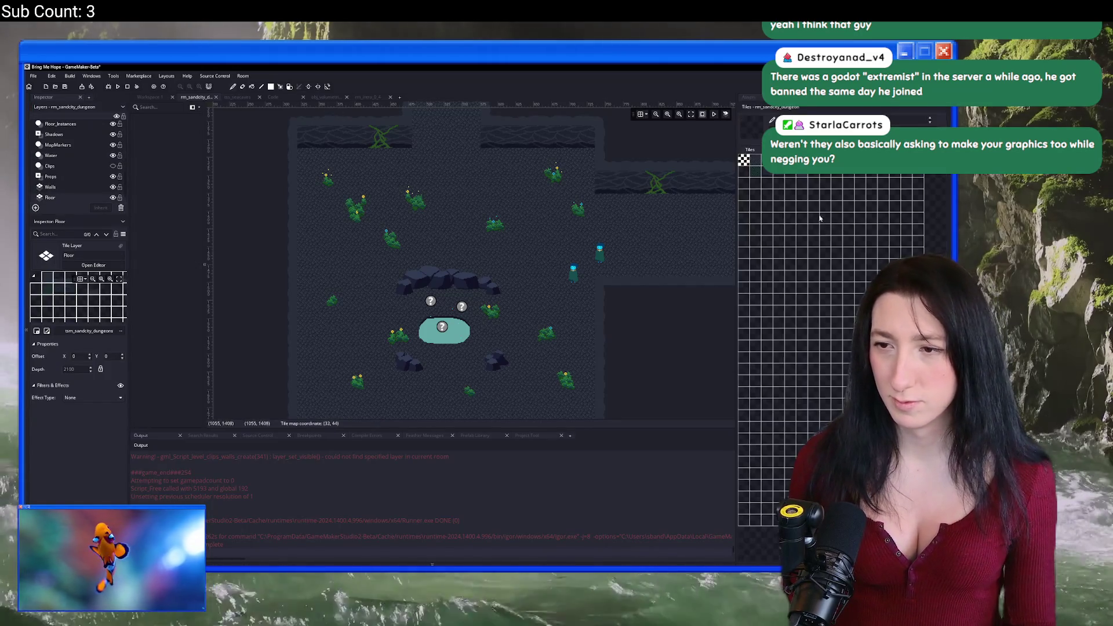
pyautogui.click(761, 178)
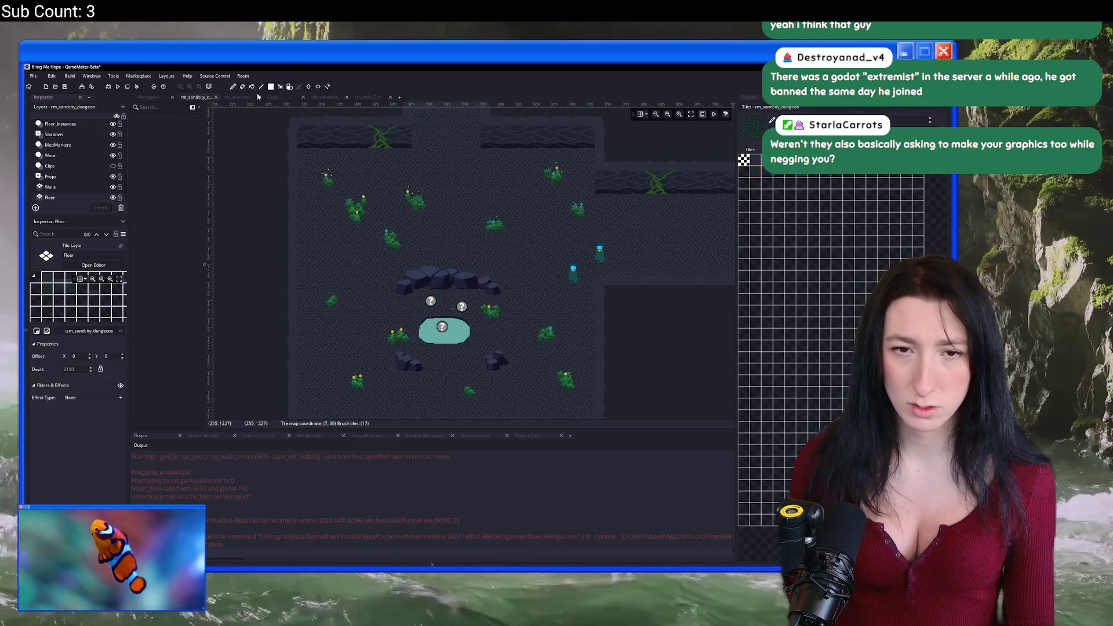
pyautogui.scroll(-2, 383, 212)
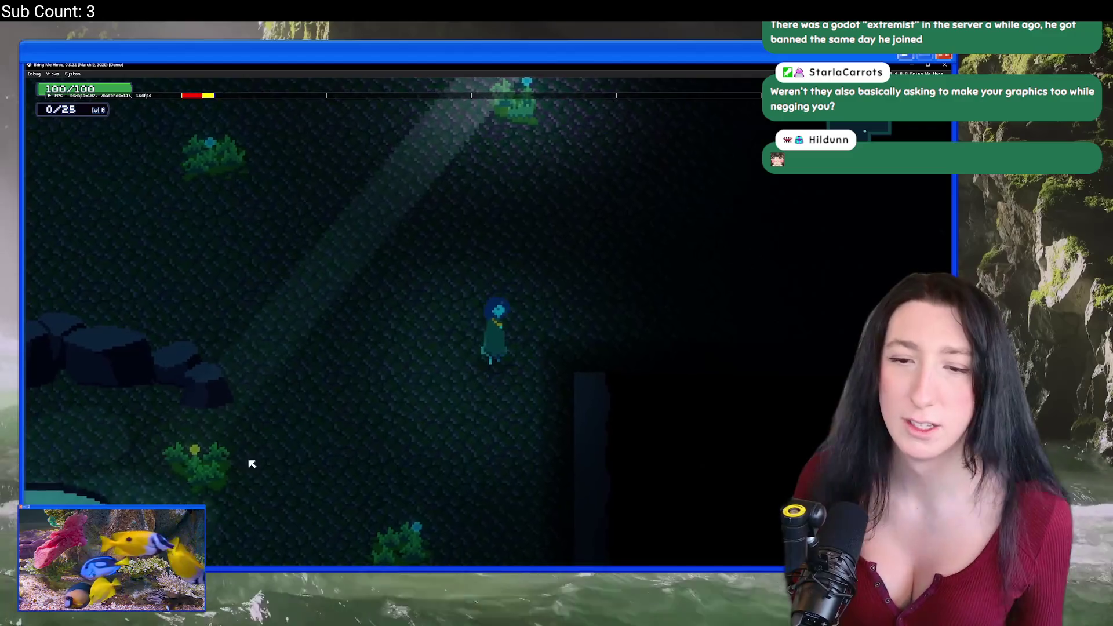
# Walk the character past the pond and north into the dark cave area, then return to Aseprite.
pyautogui.press('a')
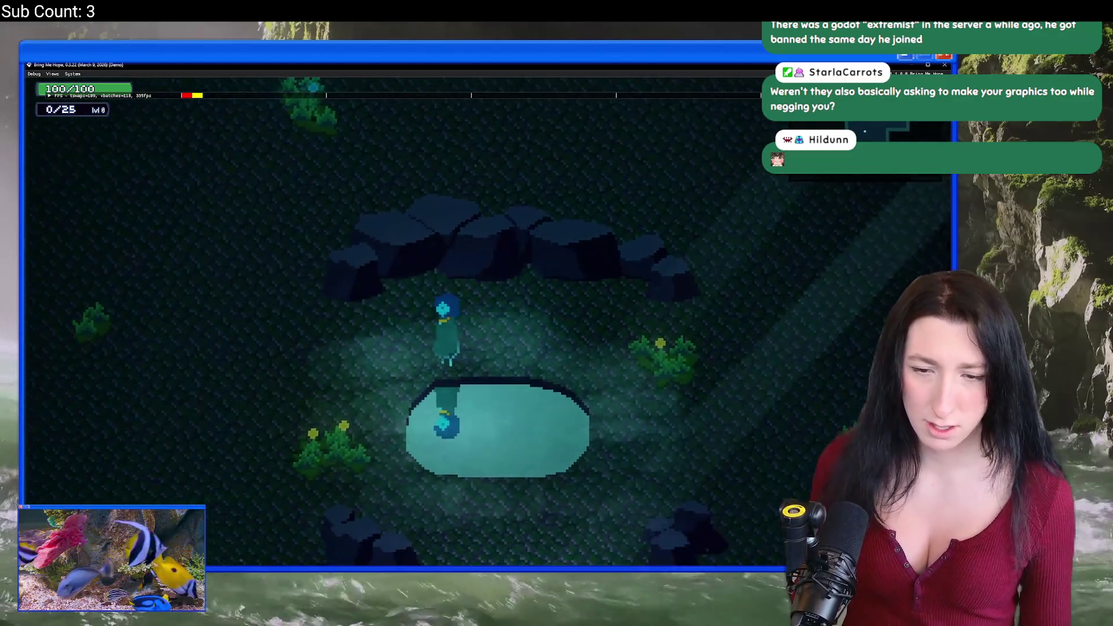
pyautogui.press('s')
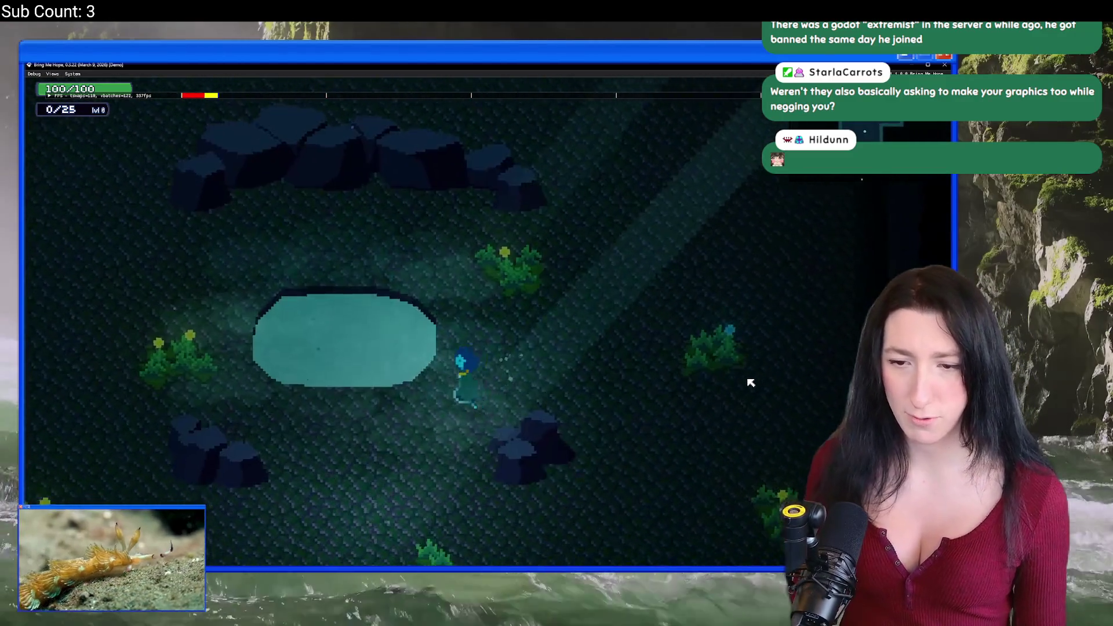
pyautogui.press('w')
pyautogui.press('a')
pyautogui.press('d')
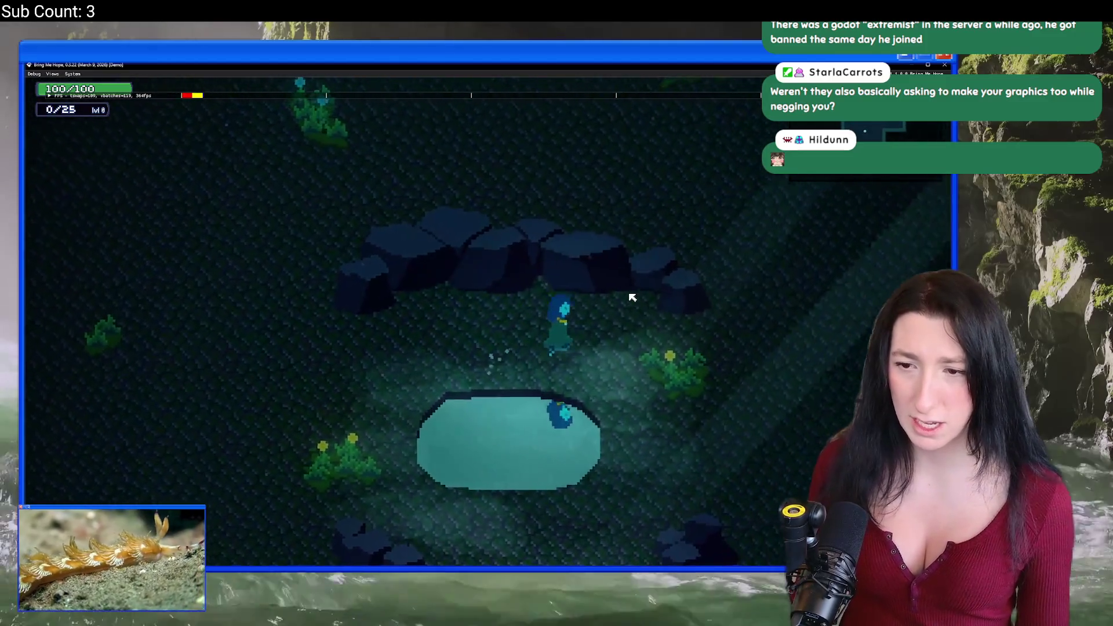
pyautogui.press('w')
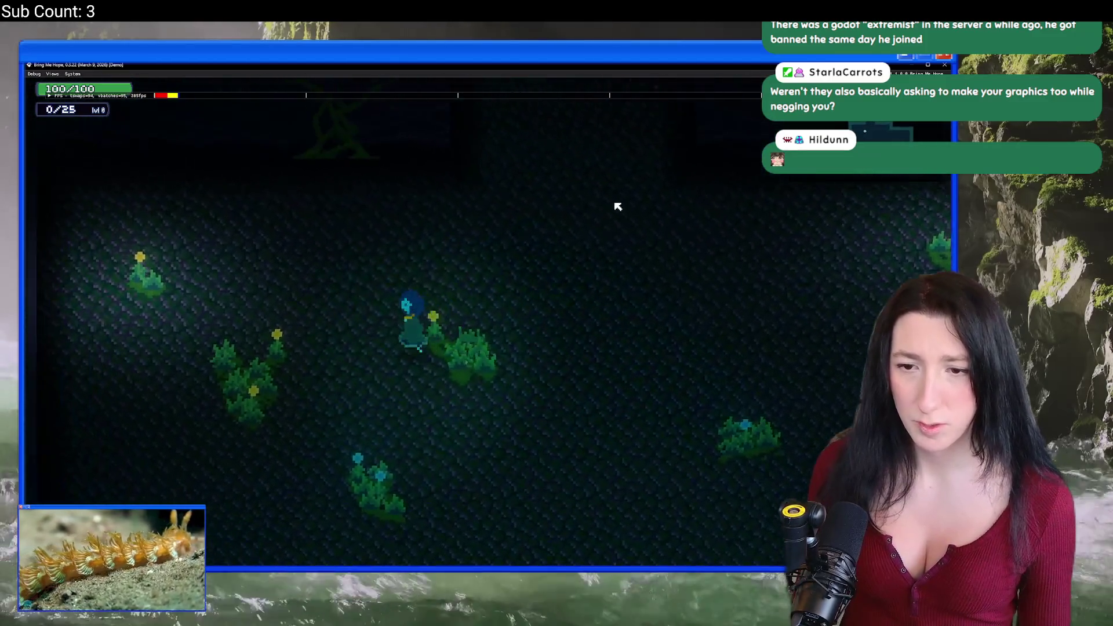
pyautogui.press('d')
pyautogui.press('w')
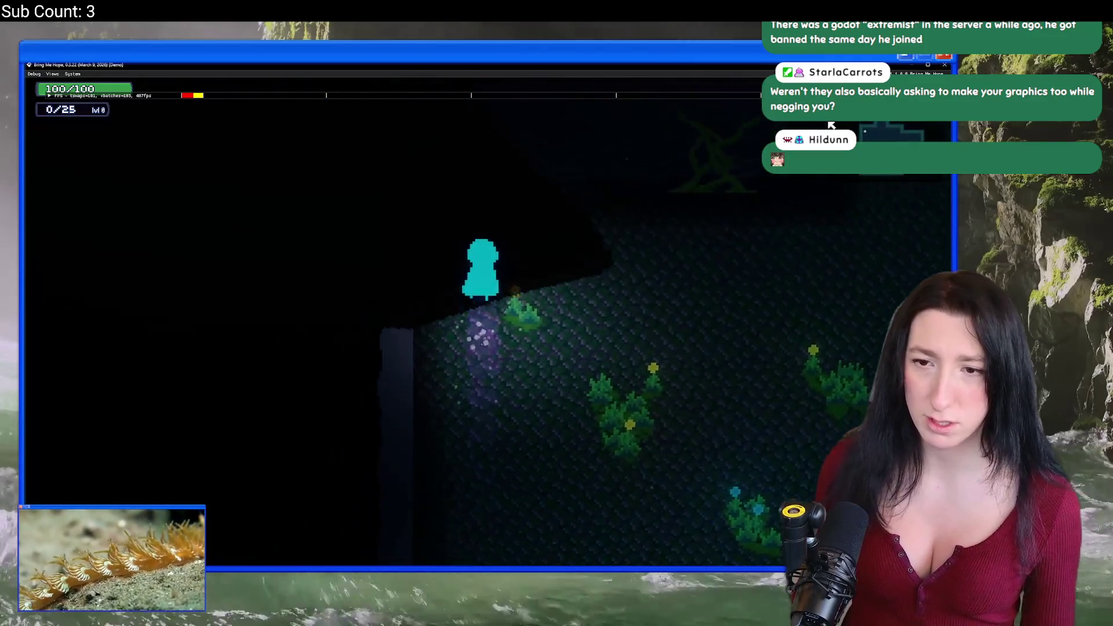
pyautogui.press('w')
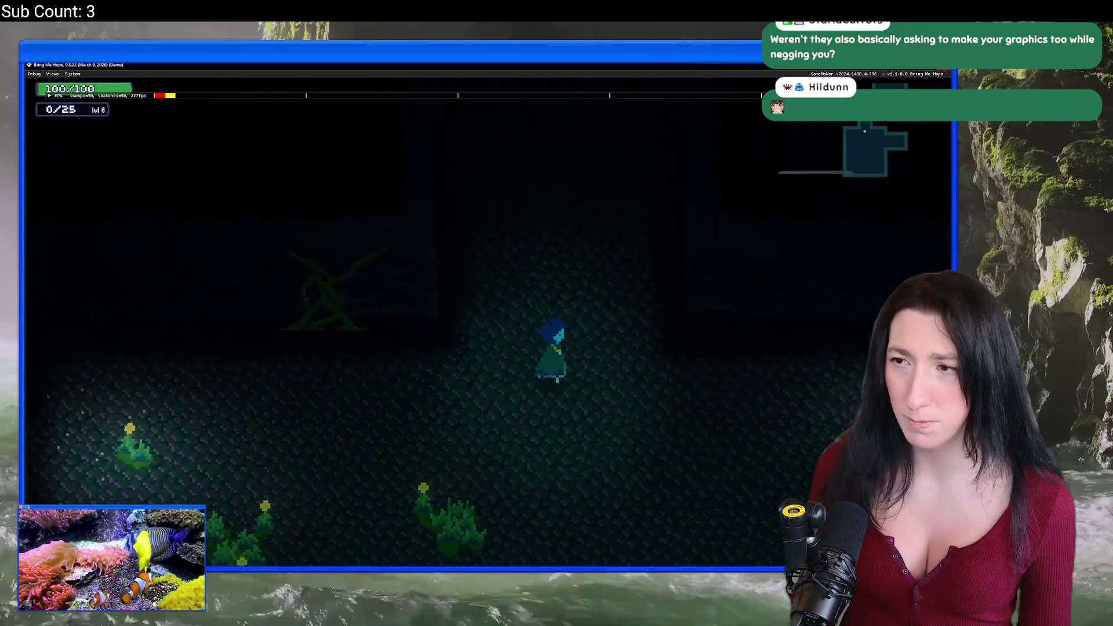
pyautogui.press('F1')
pyautogui.hotkey('alt', 'Tab')
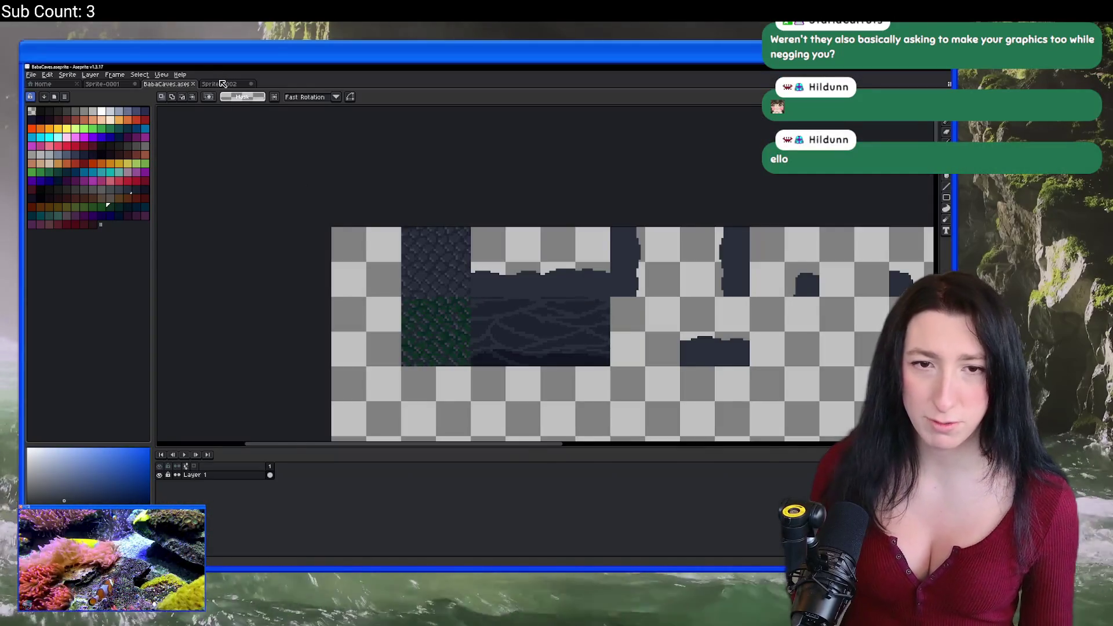
# In Sprite-0002, sample a green from the mossy texture and make Layer 1 active with the fill tool.
pyautogui.click(222, 84)
pyautogui.scroll(2, 356, 319)
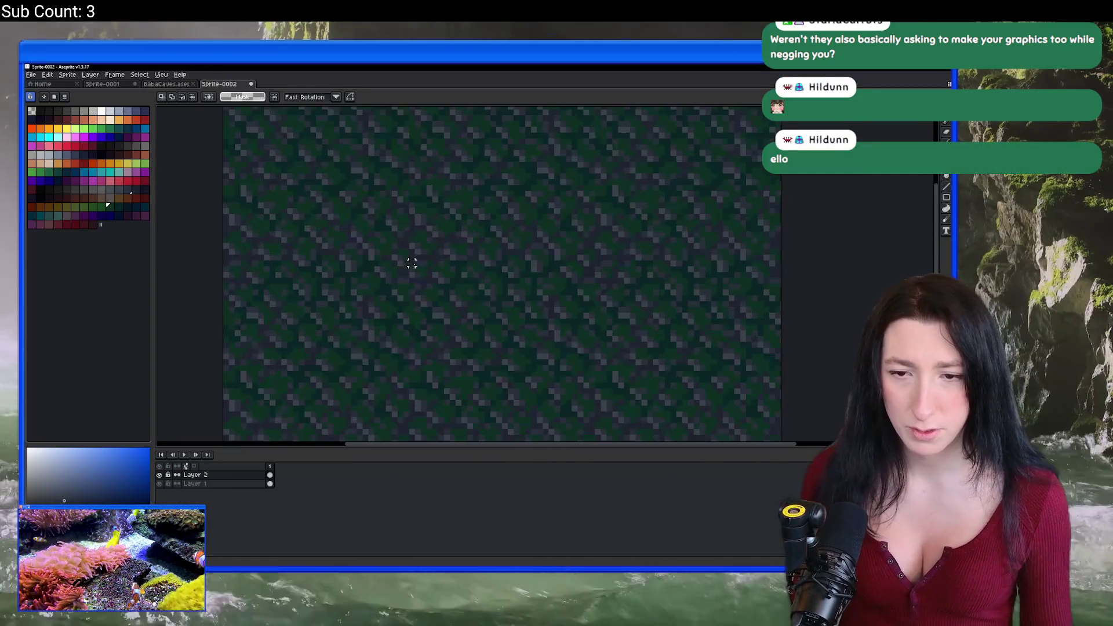
pyautogui.press('b')
pyautogui.keyDown('alt'); pyautogui.click(467, 289); pyautogui.keyUp('alt')
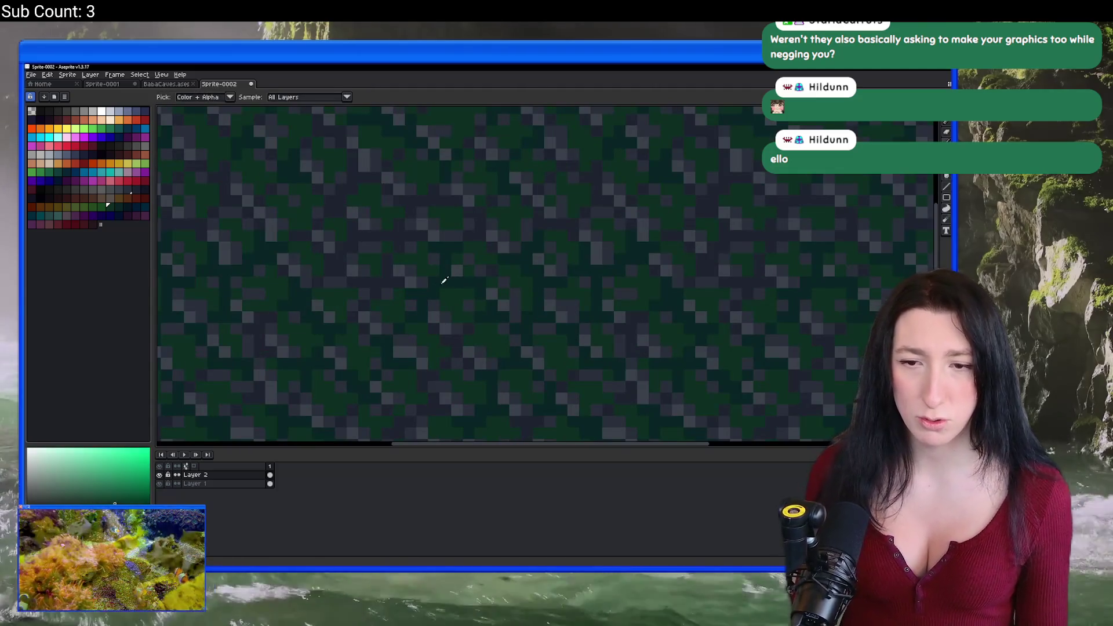
pyautogui.scroll(-2, 450, 282)
pyautogui.press('Down')
pyautogui.scroll(2, 391, 269)
pyautogui.press('g')
pyautogui.scroll(-1, 406, 216)
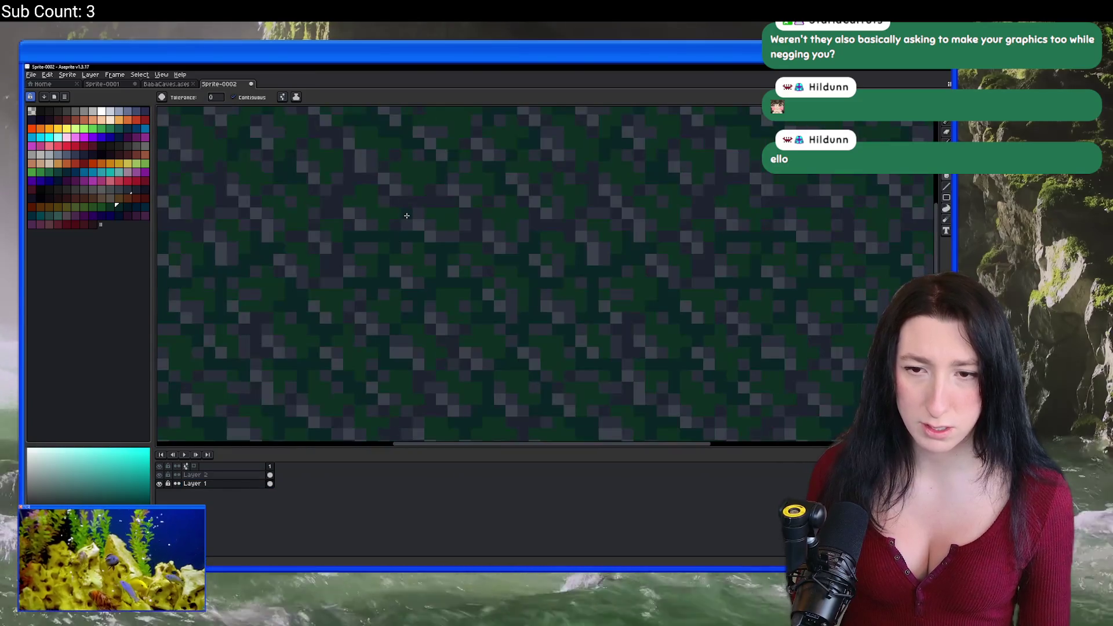
pyautogui.scroll(-3, 400, 278)
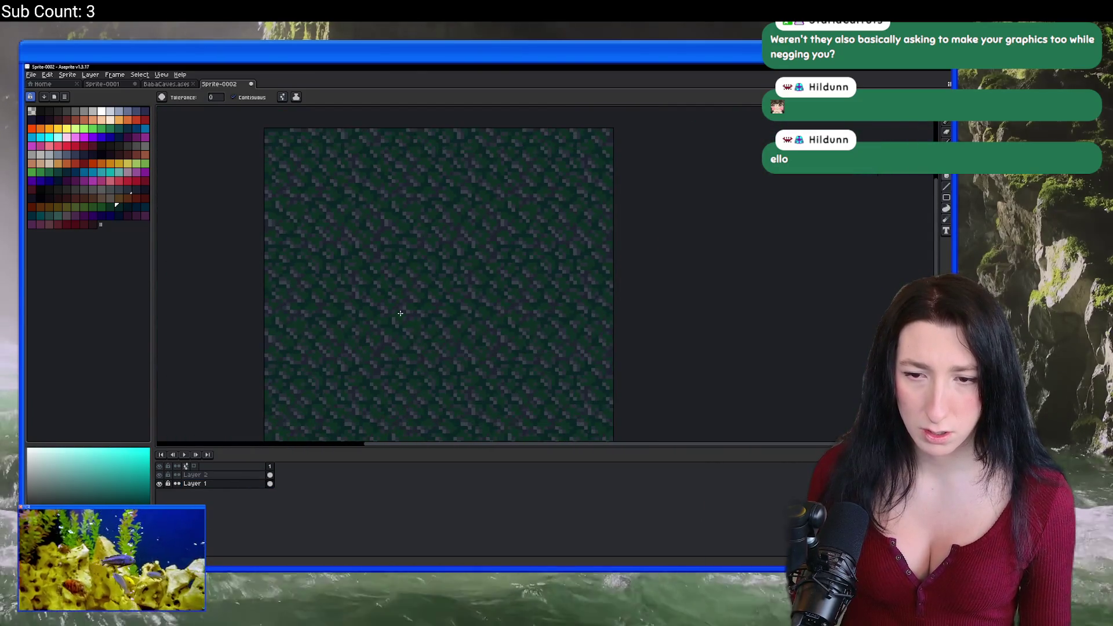
pyautogui.scroll(3, 393, 340)
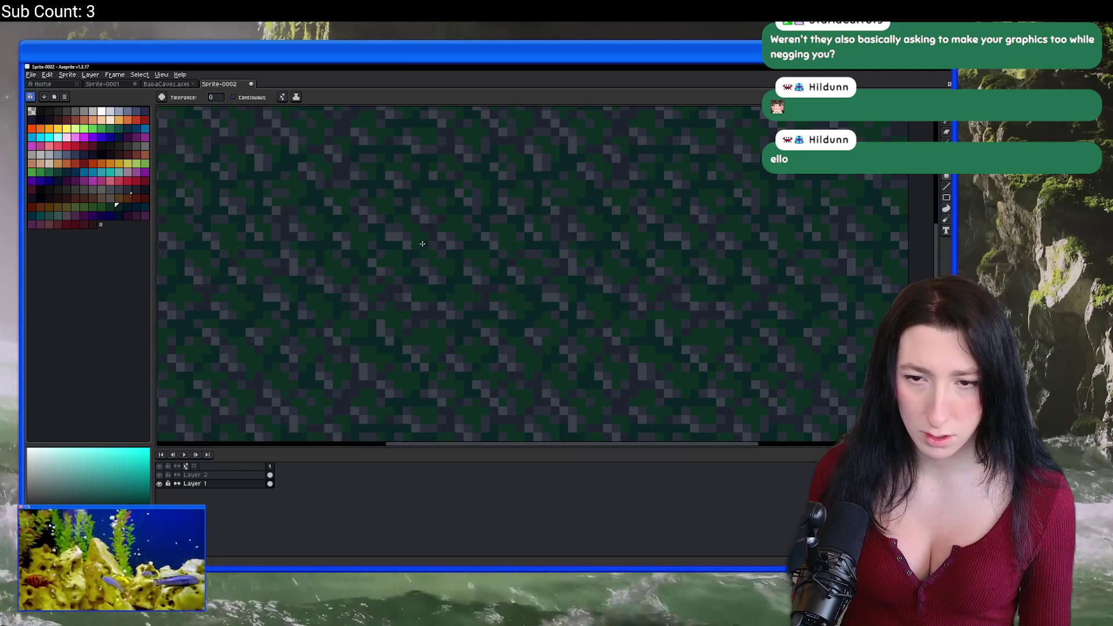
pyautogui.scroll(-3, 422, 244)
pyautogui.scroll(3, 417, 260)
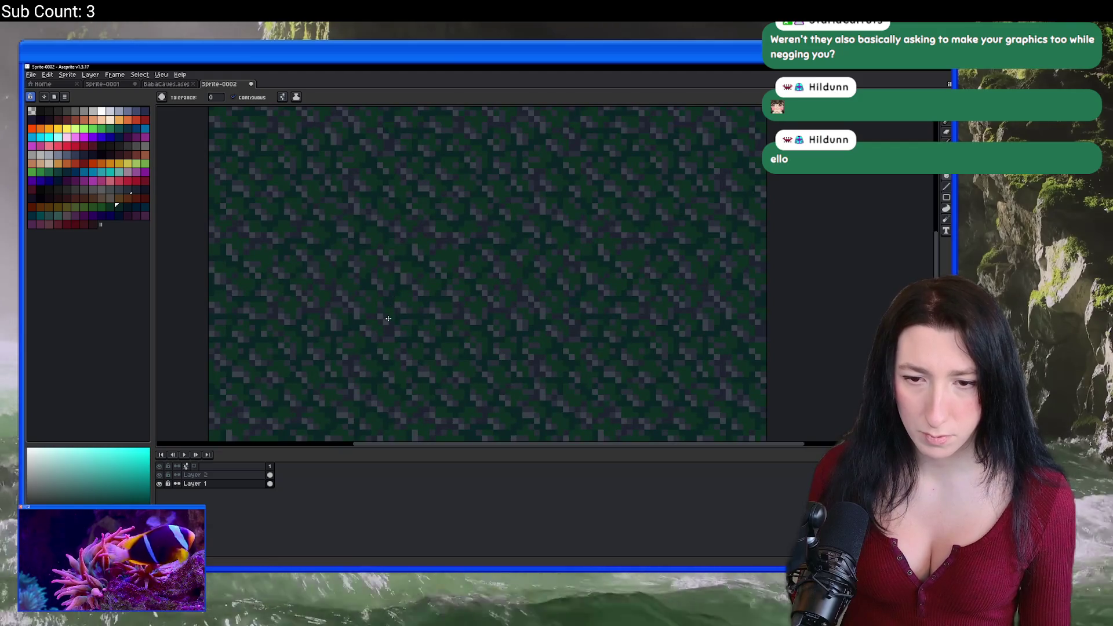
pyautogui.scroll(-3, 390, 331)
pyautogui.scroll(4, 388, 327)
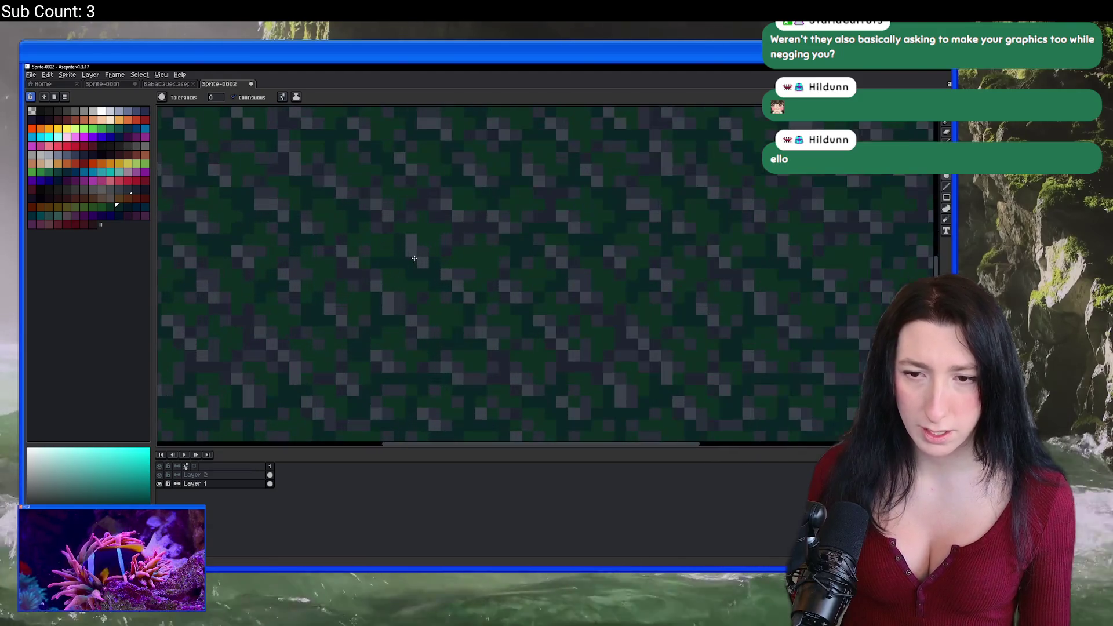
# Replace the tile's dark greens with bright green and choose a teal-green drawing colour.
pyautogui.click(233, 475)
pyautogui.press('i')
pyautogui.scroll(1, 472, 302)
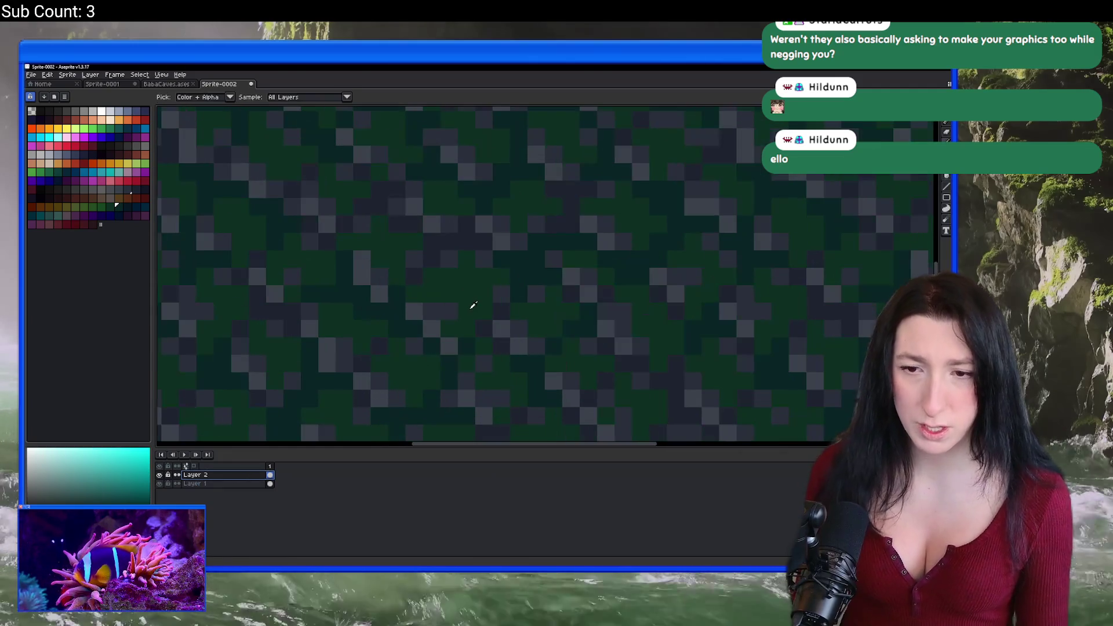
pyautogui.click(472, 304)
pyautogui.hotkey('shift', 'r')
pyautogui.press('Return')
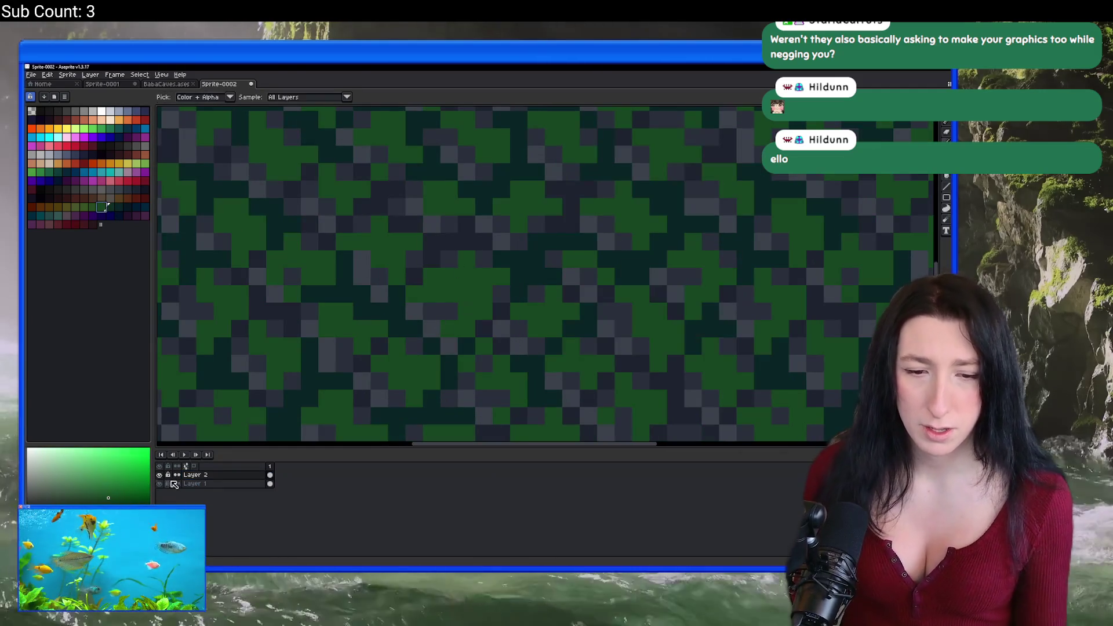
pyautogui.click(200, 484)
pyautogui.click(113, 208)
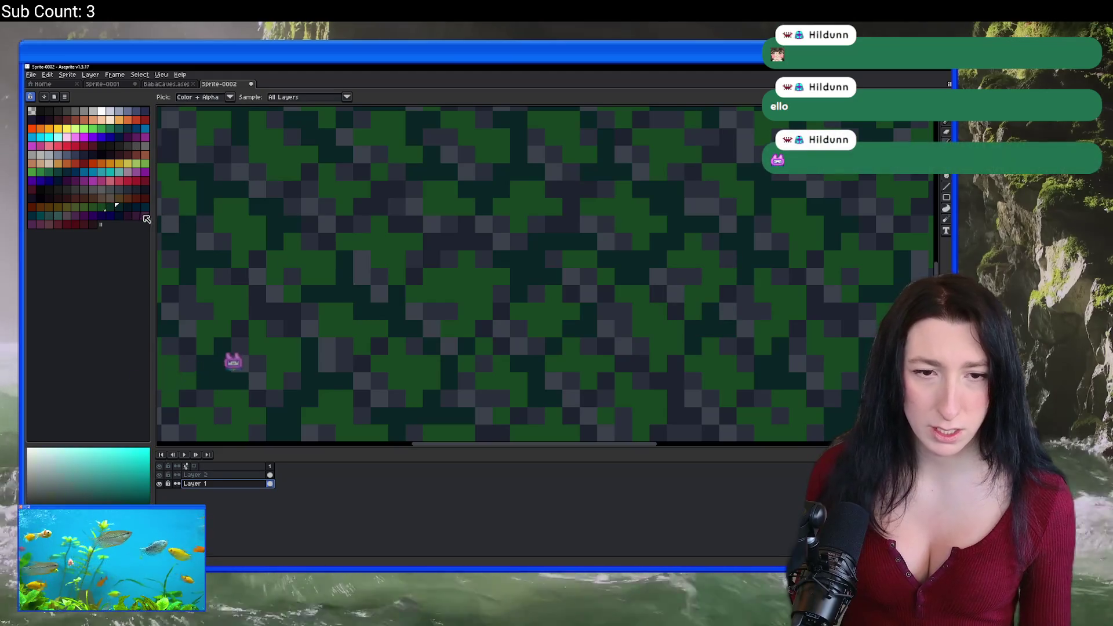
pyautogui.scroll(-5, 556, 199)
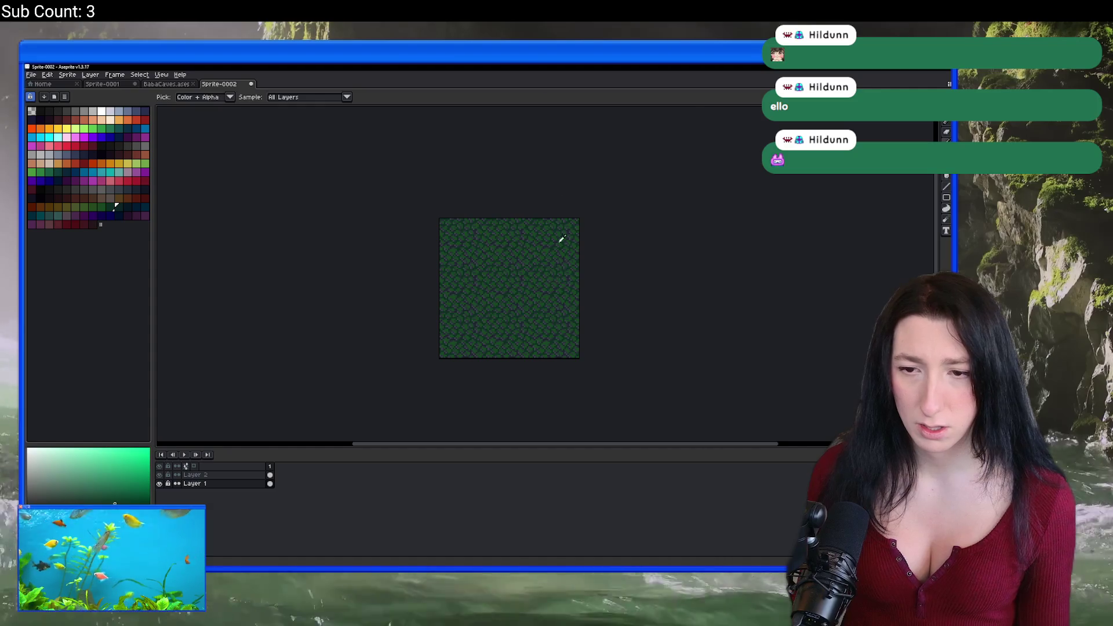
# Flatten the tile's layers into one and copy it for the BabaCaves sheet.
pyautogui.press('super+Down')
pyautogui.press('super+Up')
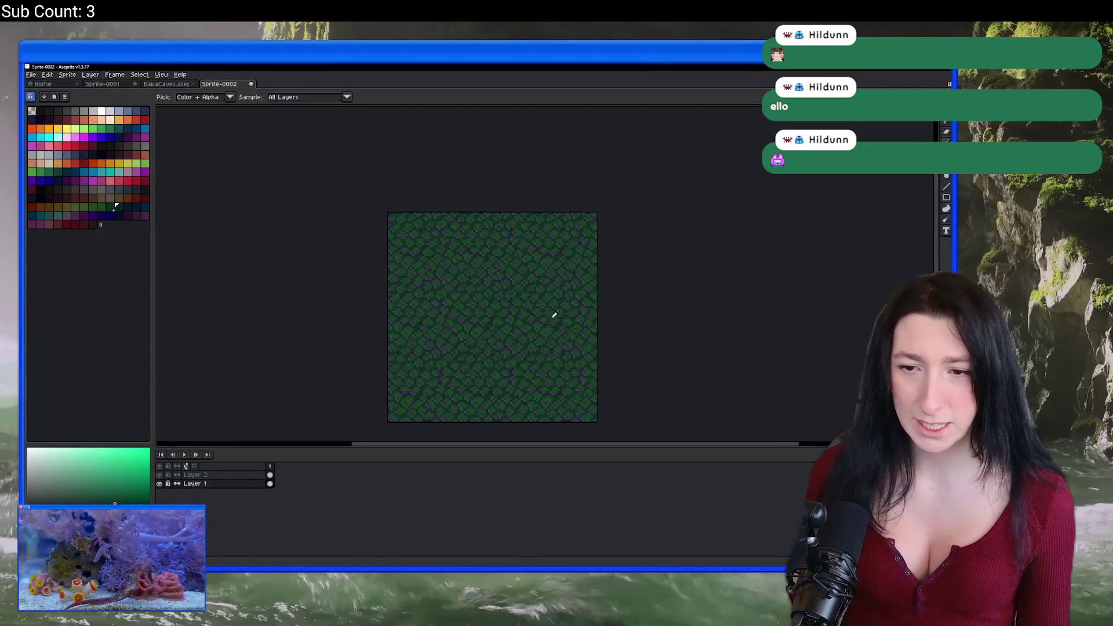
pyautogui.doubleClick(204, 483)
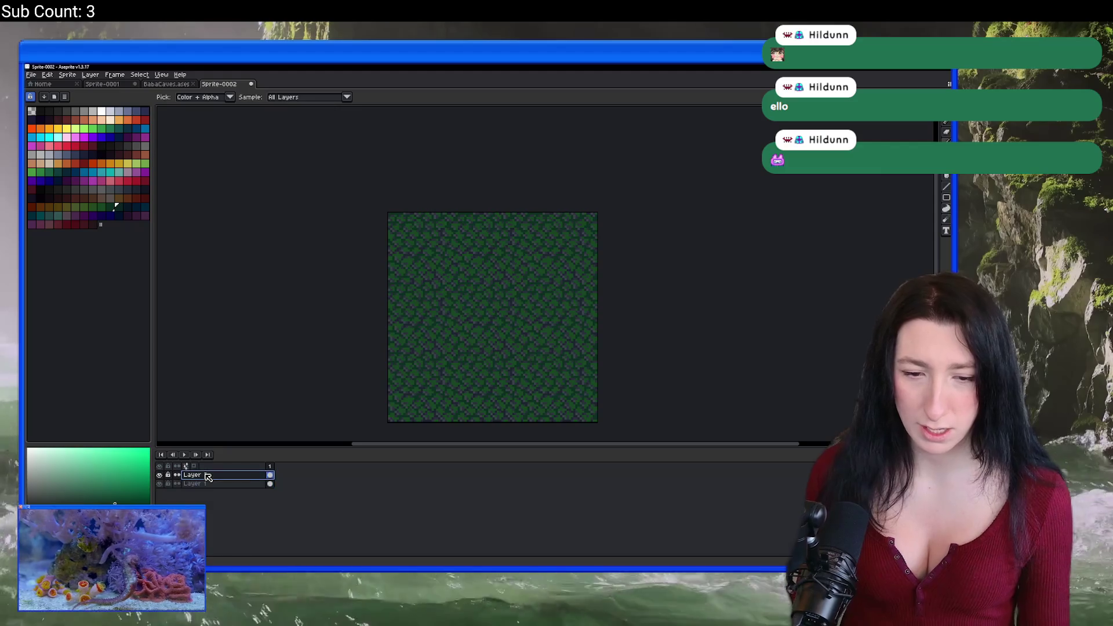
pyautogui.click(230, 532)
pyautogui.hotkey('ctrl', 'c')
pyautogui.click(166, 84)
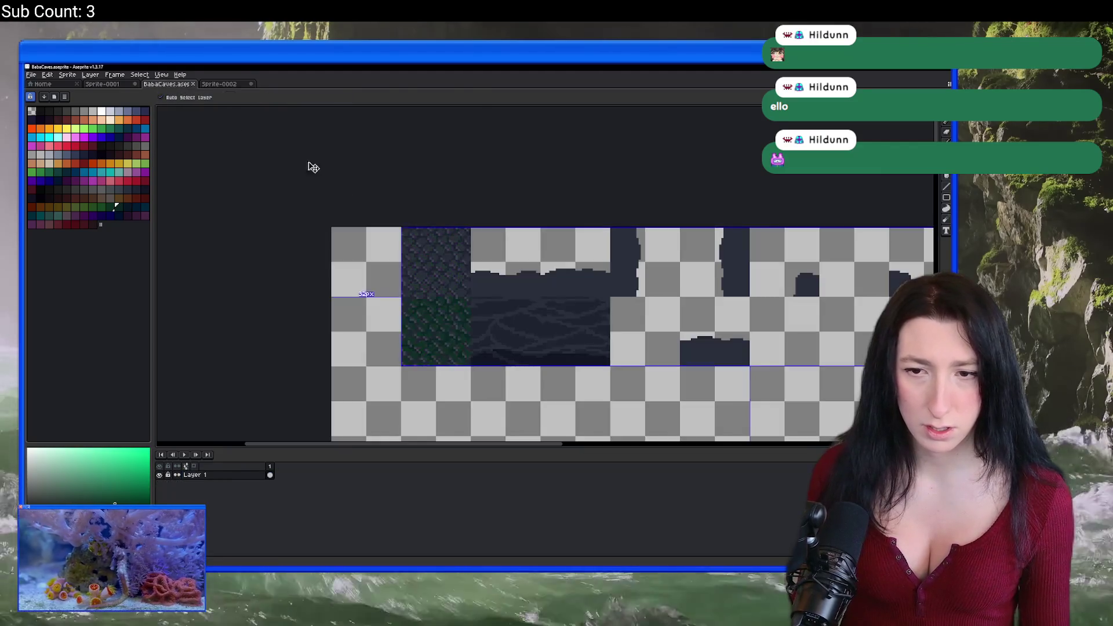
# Paste the mossy tile below the green tile in BabaCaves and save the sheet.
pyautogui.hotkey('ctrl', 'v')
pyautogui.scroll(1, 416, 316)
pyautogui.moveTo(348, 171)
pyautogui.mouseDown()
pyautogui.moveTo(437, 348)
pyautogui.moveTo(442, 261)
pyautogui.moveTo(456, 388)
pyautogui.mouseUp()
pyautogui.scroll(-2, 442, 261)
pyautogui.press('Return')
pyautogui.moveTo(659, 330); pyautogui.dragTo(546, 291)
pyautogui.hotkey('ctrl', 's')
# In Sprite-0002, hide Layer 2 and open then dismiss the export settings.
pyautogui.hotkey('alt', 'Tab')
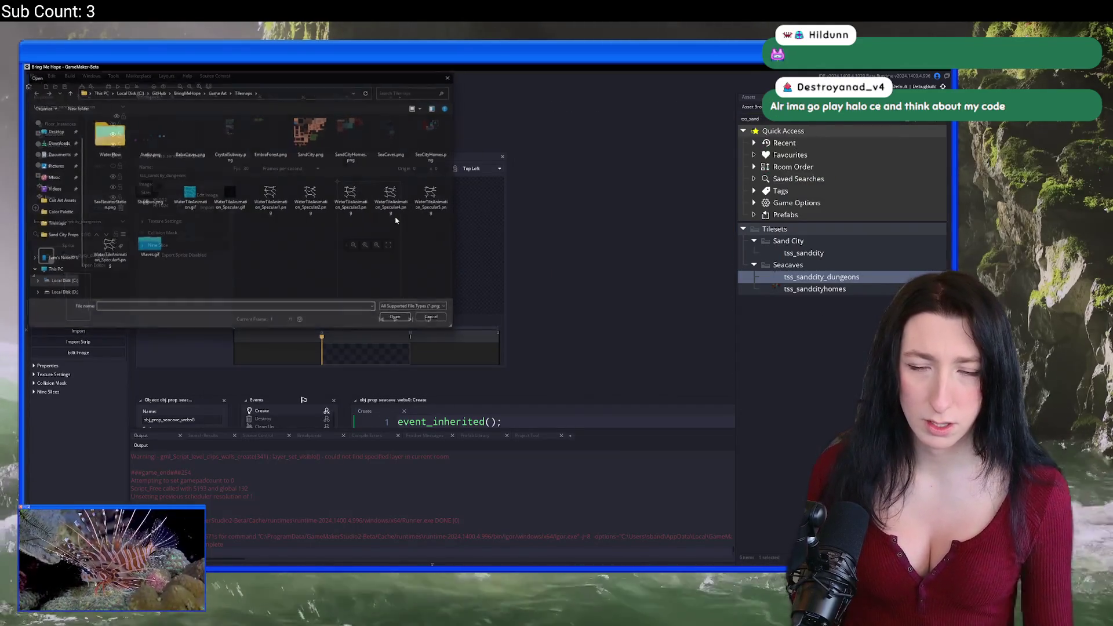
pyautogui.hotkey('alt', 'Tab')
pyautogui.click(242, 86)
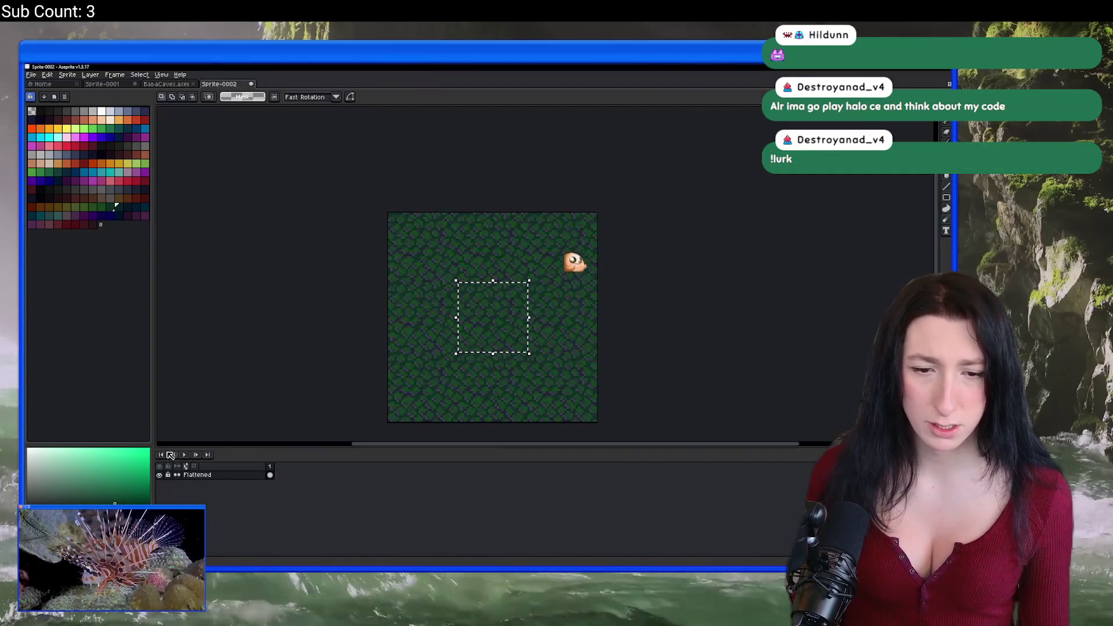
pyautogui.click(161, 475)
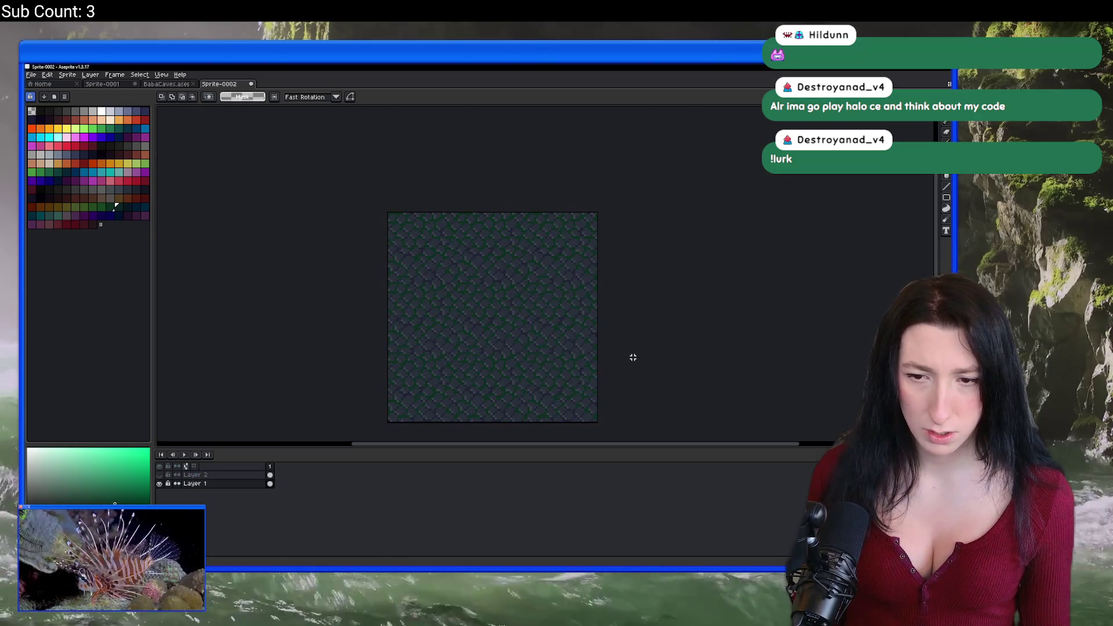
pyautogui.hotkey('ctrl', 'shift', 'e')
pyautogui.press('Return')
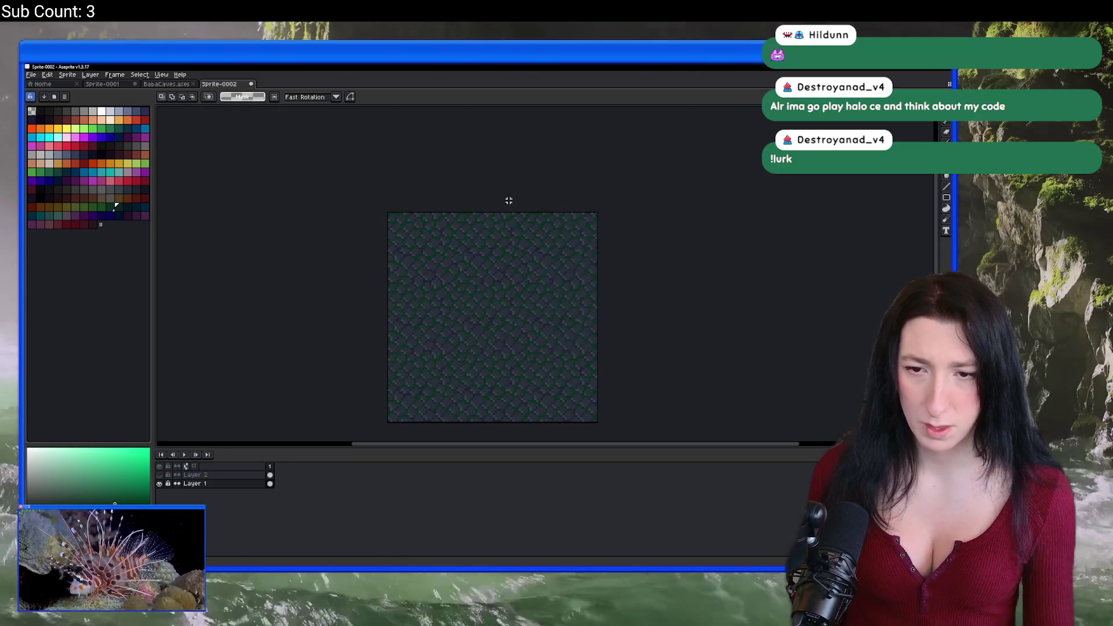
# Paste the tile again beneath the green column and export the sheet as BabaCaves.png.
pyautogui.click(165, 82)
pyautogui.hotkey('ctrl', 'v')
pyautogui.moveTo(244, 150)
pyautogui.mouseDown()
pyautogui.moveTo(300, 385)
pyautogui.moveTo(335, 297)
pyautogui.moveTo(346, 338)
pyautogui.mouseUp()
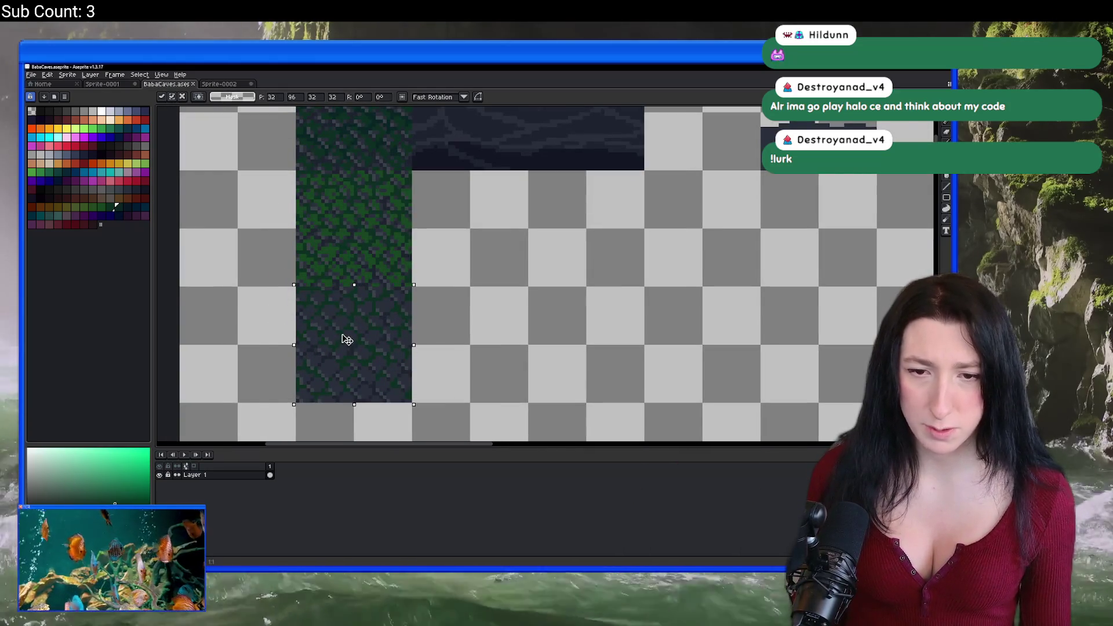
pyautogui.press('Return')
pyautogui.scroll(-4, 360, 308)
pyautogui.hotkey('ctrl', 'alt', 'shift', 's')
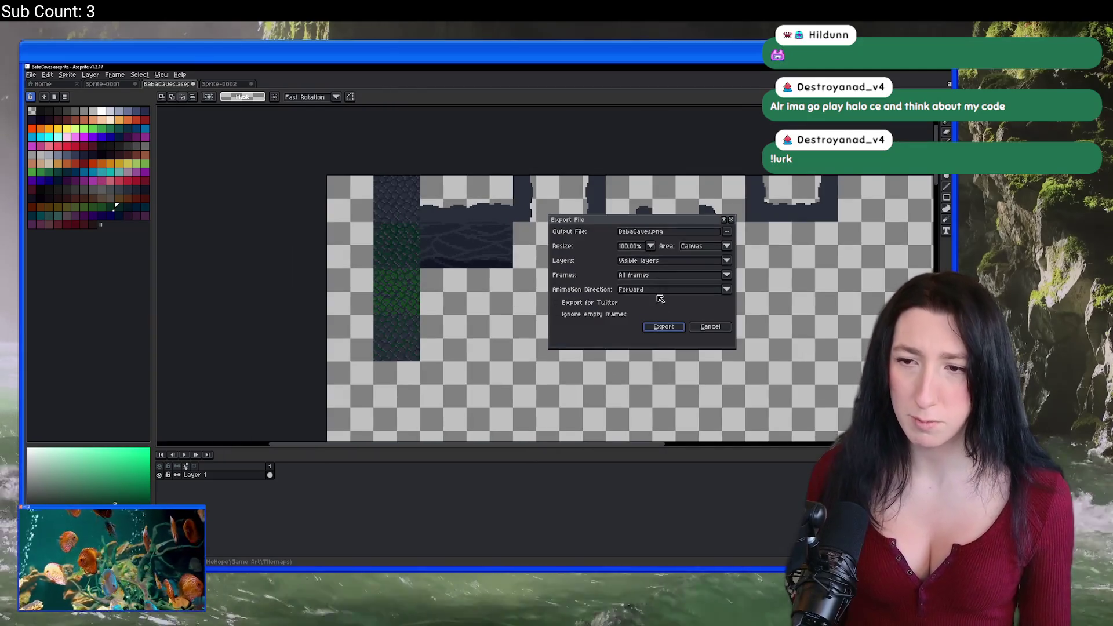
pyautogui.click(663, 328)
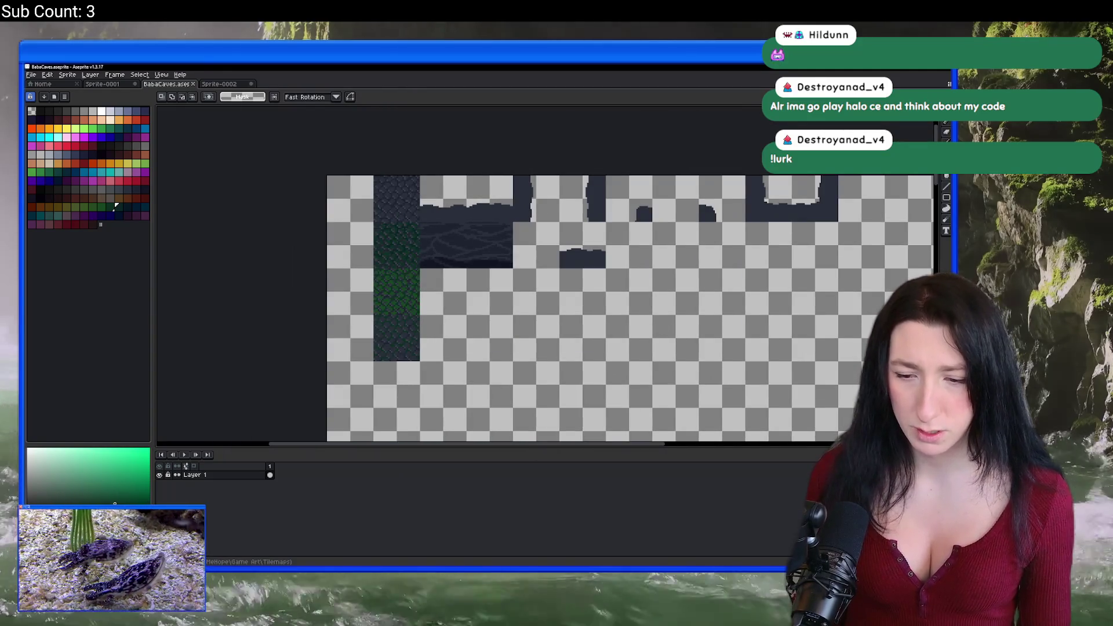
# Import BabaCaves.png into GameMaker's tss_sandcity_dungeons tileset sprite.
pyautogui.hotkey('alt', 'Tab')
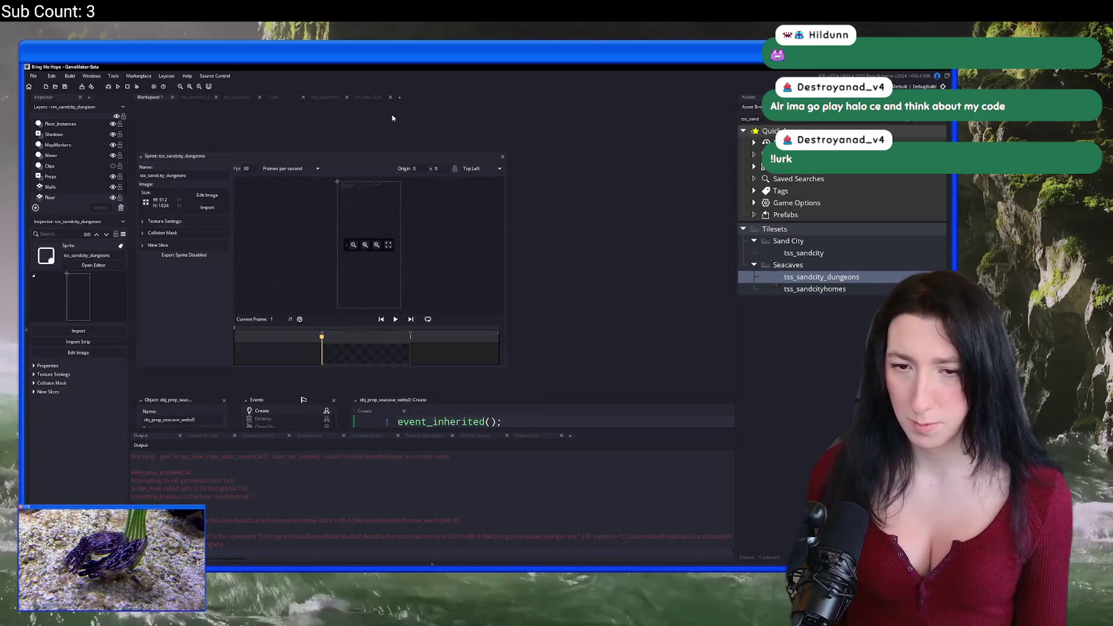
pyautogui.click(207, 207)
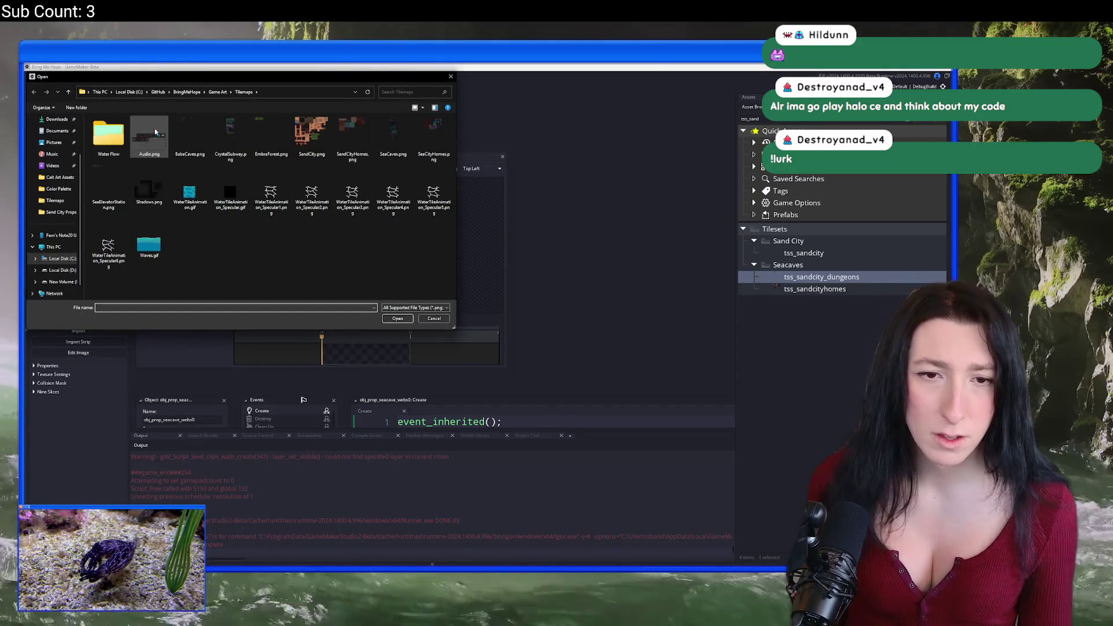
pyautogui.doubleClick(158, 130)
pyautogui.click(505, 336)
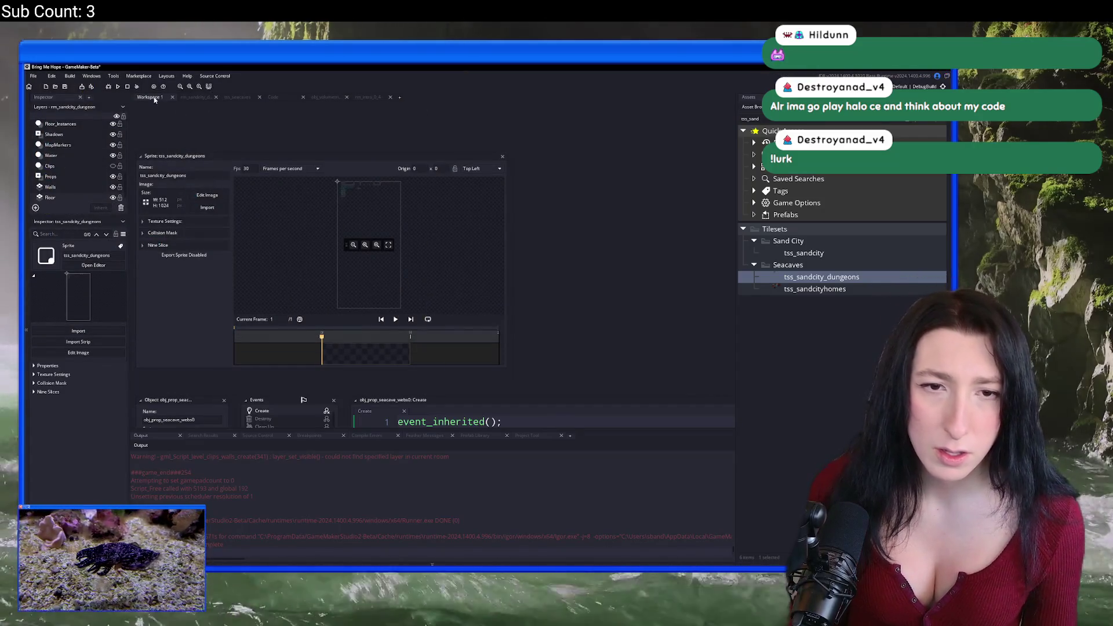
# In rm_sandcity_dungeon, choose the lower mossy tile as the brush and start a test run.
pyautogui.click(195, 97)
pyautogui.click(748, 97)
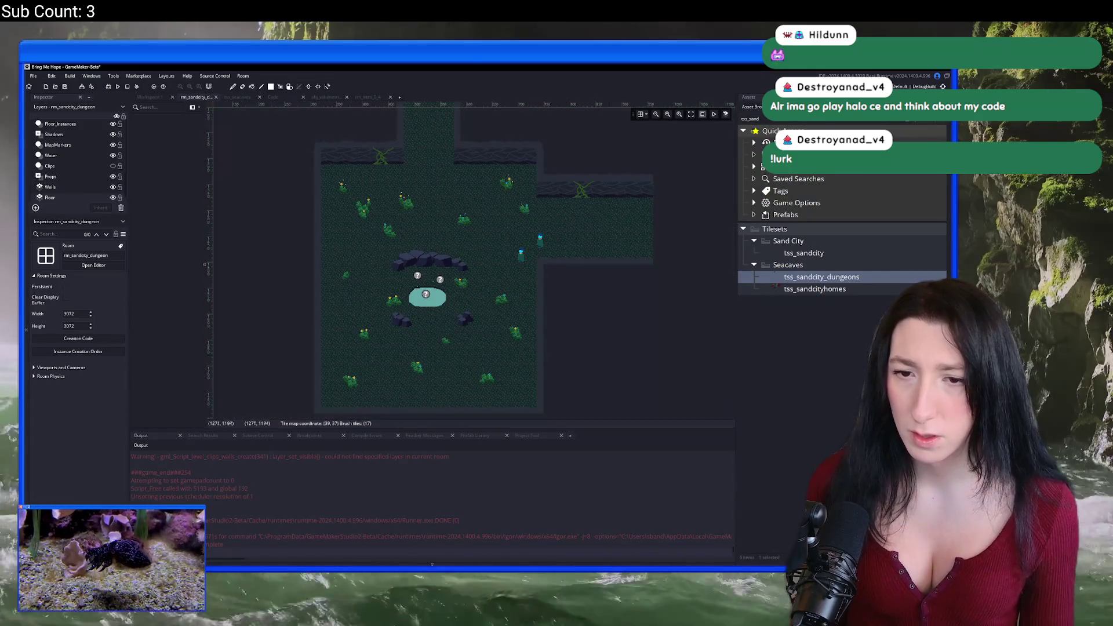
pyautogui.click(748, 97)
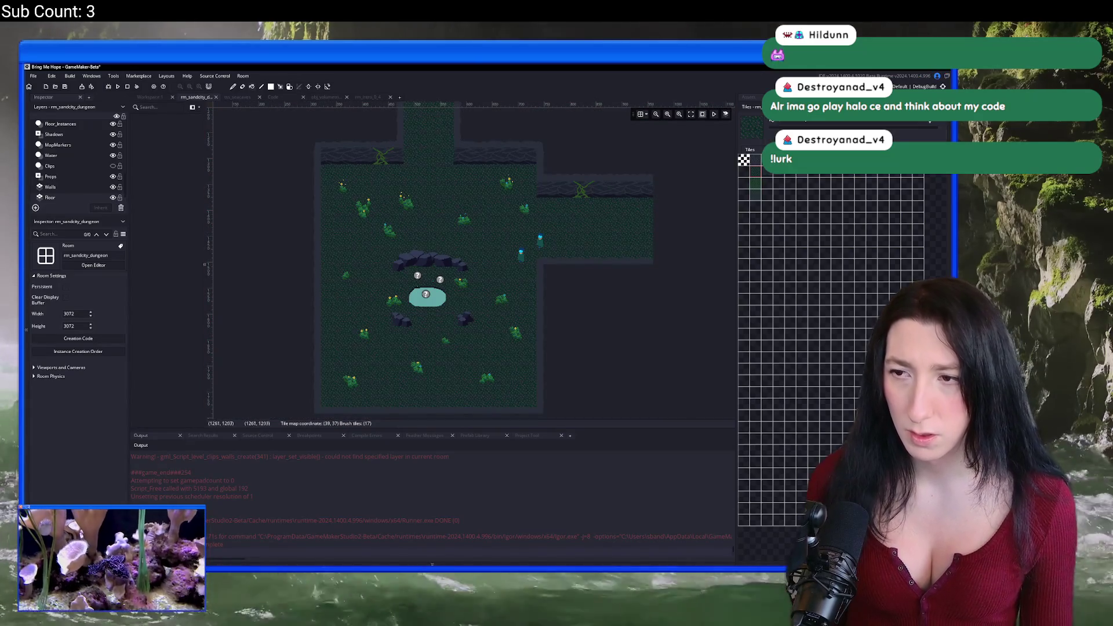
pyautogui.scroll(2, 799, 229)
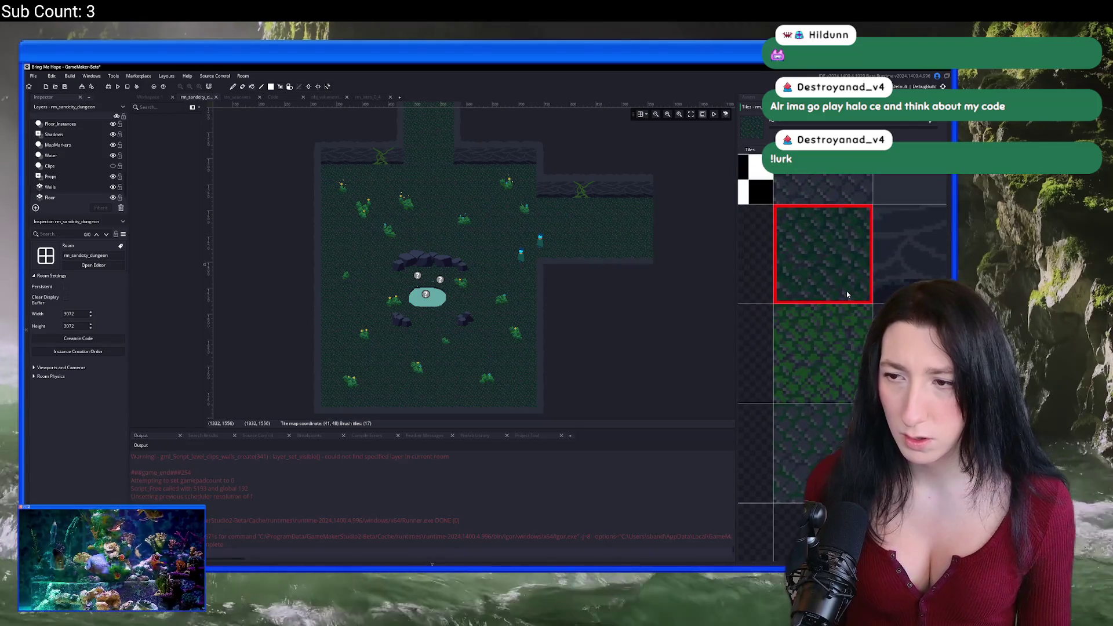
pyautogui.click(809, 339)
pyautogui.press('F5')
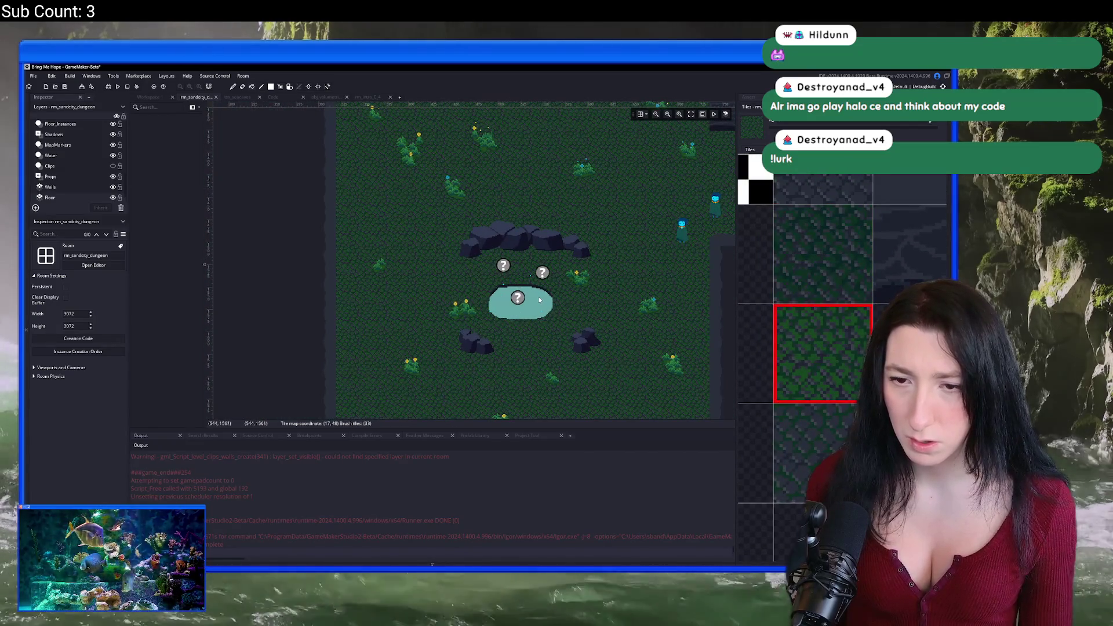
# Undo the last edit and take the tile above as the brush instead.
pyautogui.scroll(-3, 660, 316)
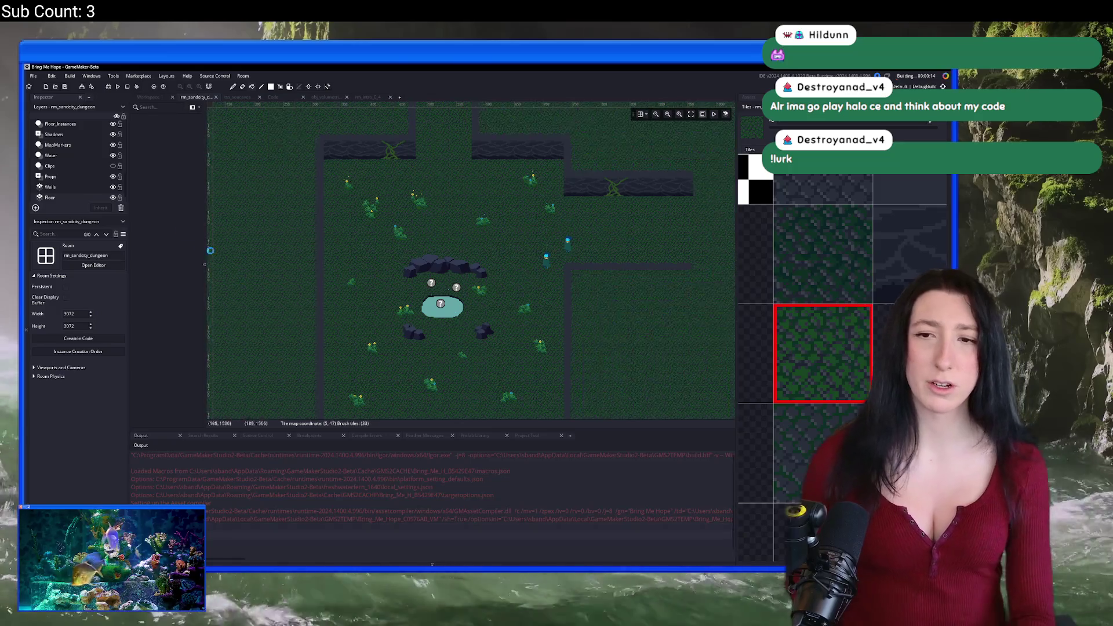
pyautogui.hotkey('ctrl', 'z')
pyautogui.click(832, 234)
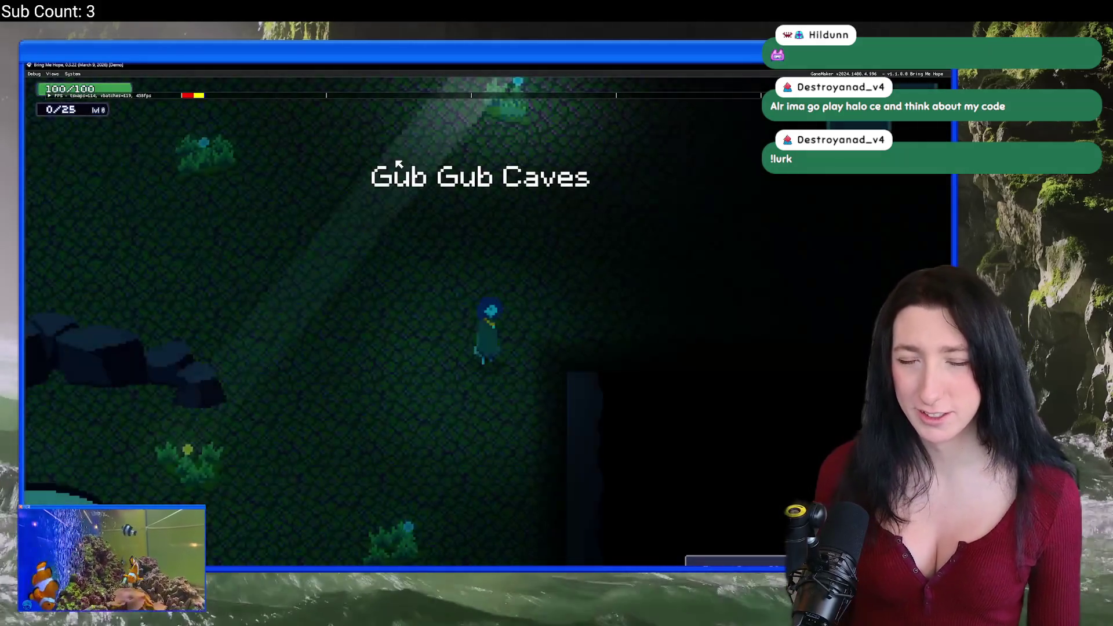
# Walk the character left, down past the pond and around it checking the floor, then close the game.
pyautogui.press('Left')
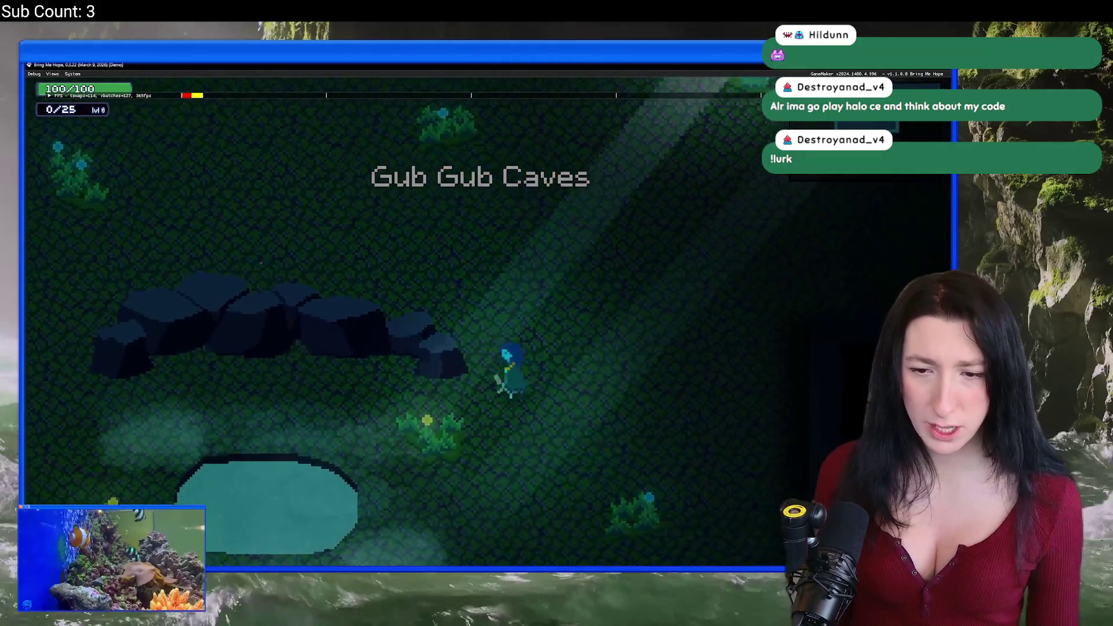
pyautogui.press('Down')
pyautogui.press('Right')
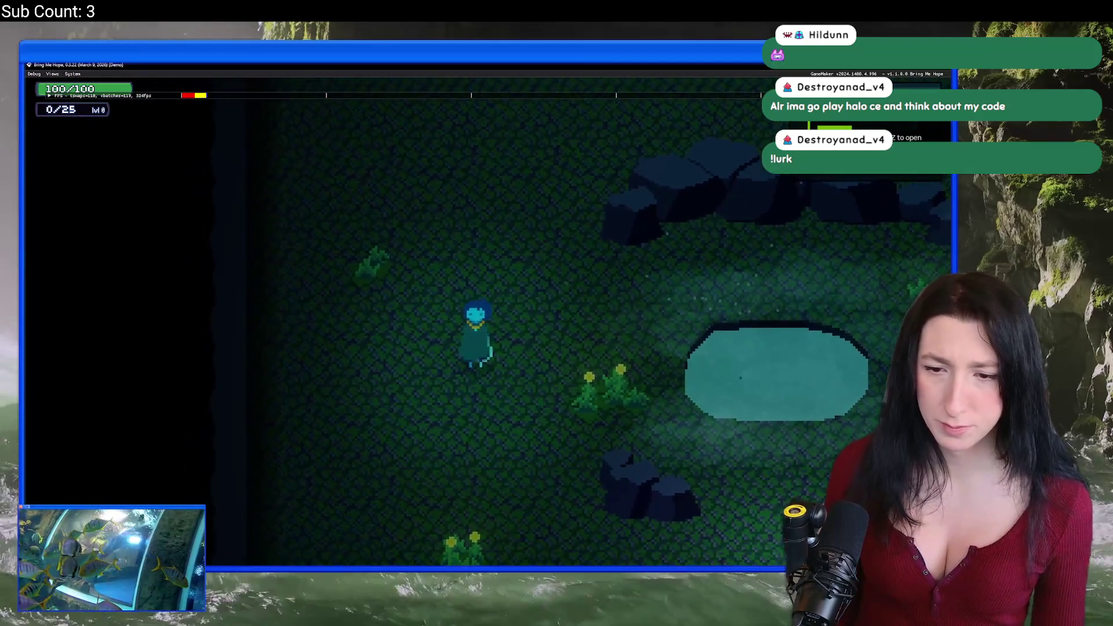
pyautogui.press('Down')
pyautogui.press('Right')
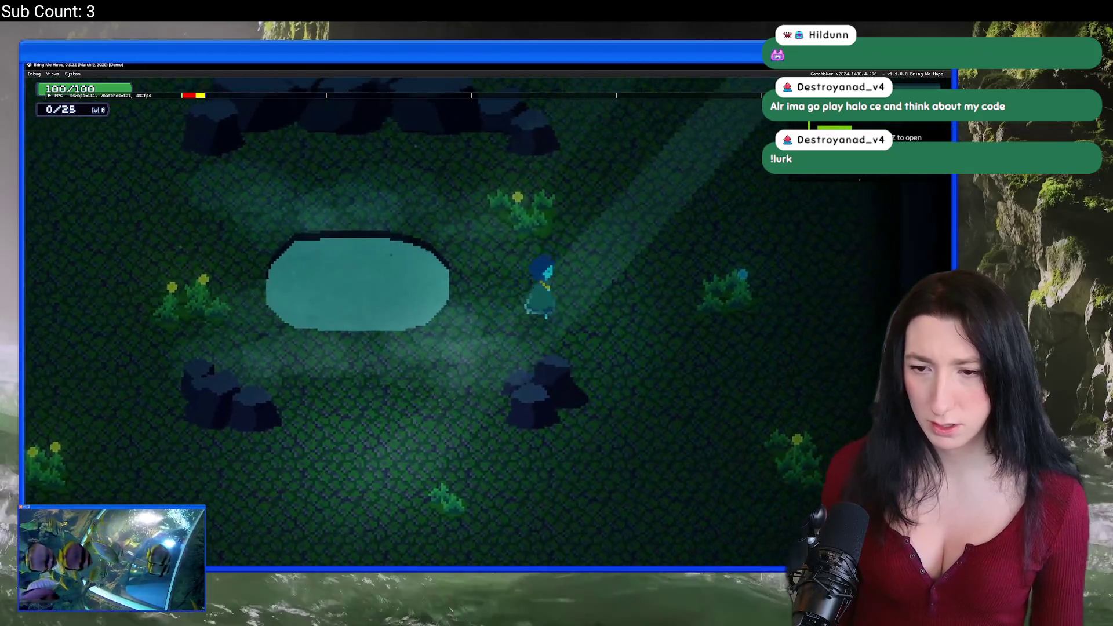
pyautogui.press('Up')
pyautogui.press('Right')
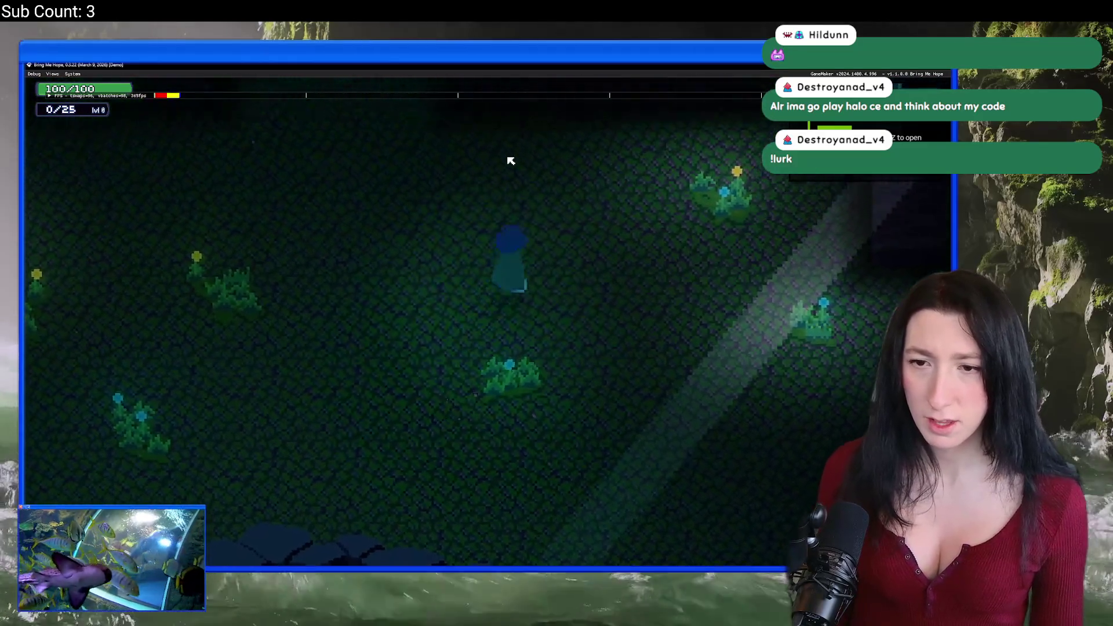
pyautogui.press('Escape')
# Fill the room floor with the darker lower tile and run the game again.
pyautogui.click(853, 410)
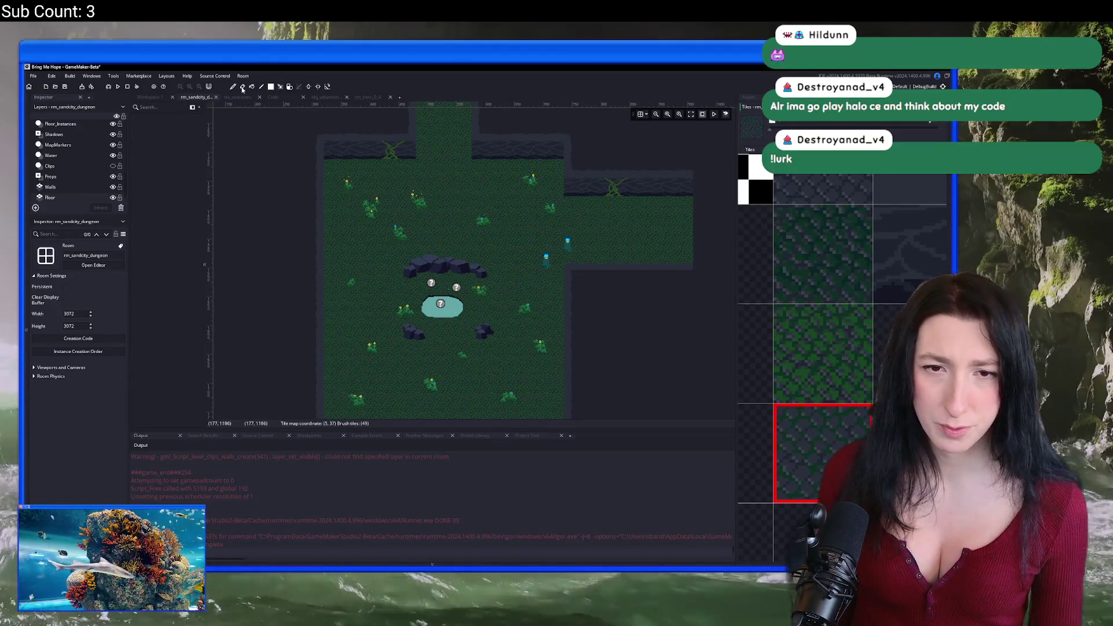
pyautogui.click(242, 87)
pyautogui.click(411, 214)
pyautogui.press('F5')
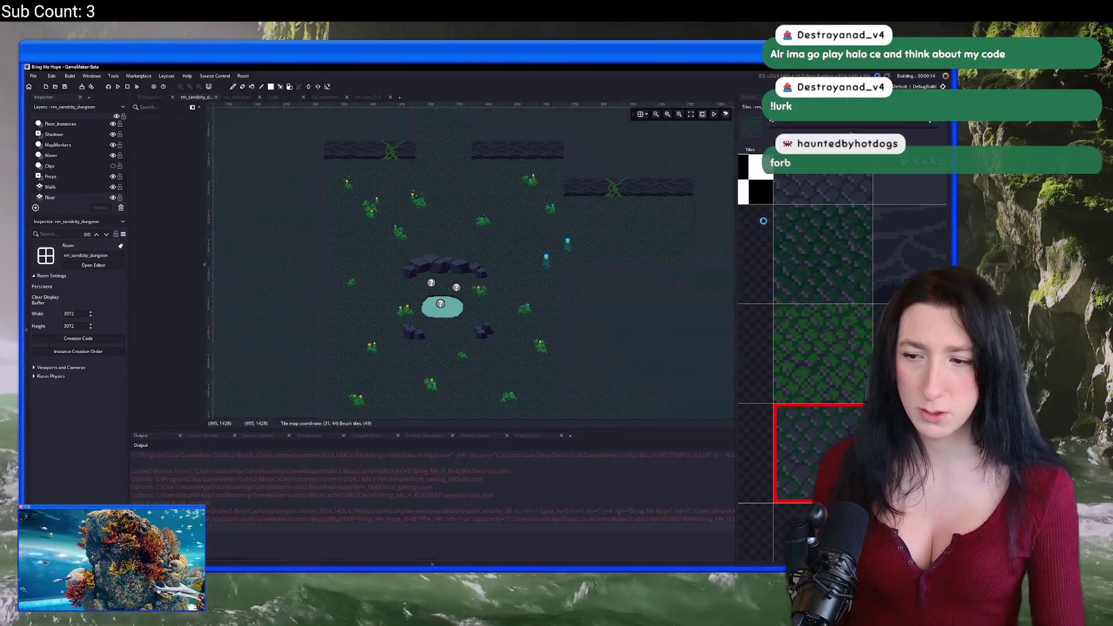
# Undo the last floor flood fill and pick a different floor tile.
pyautogui.click(823, 188)
pyautogui.hotkey('ctrl', 'z')
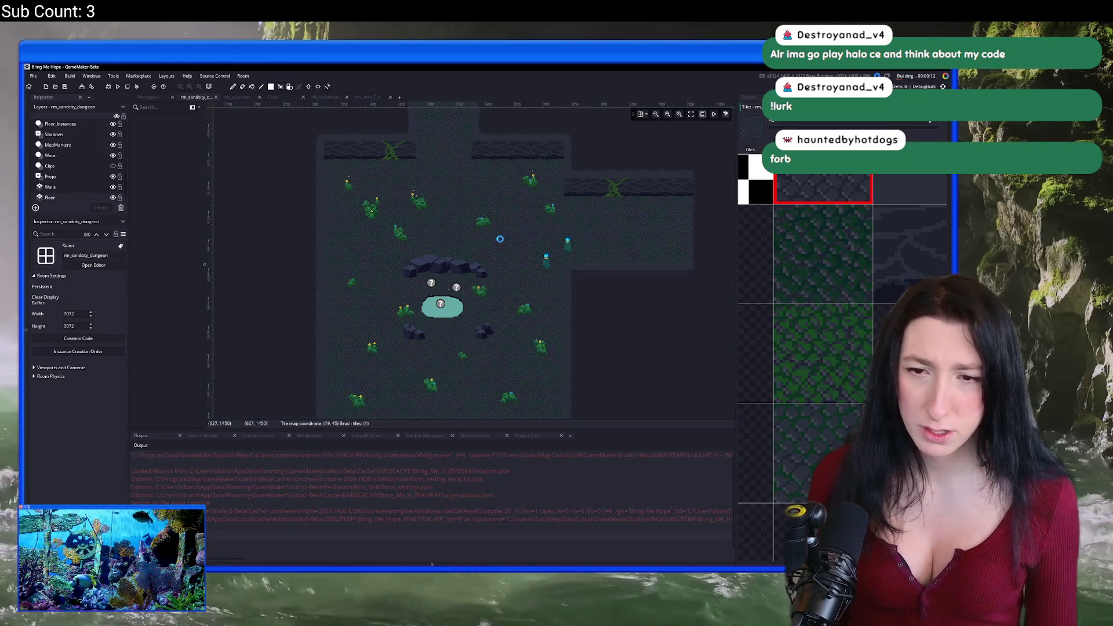
pyautogui.click(919, 243)
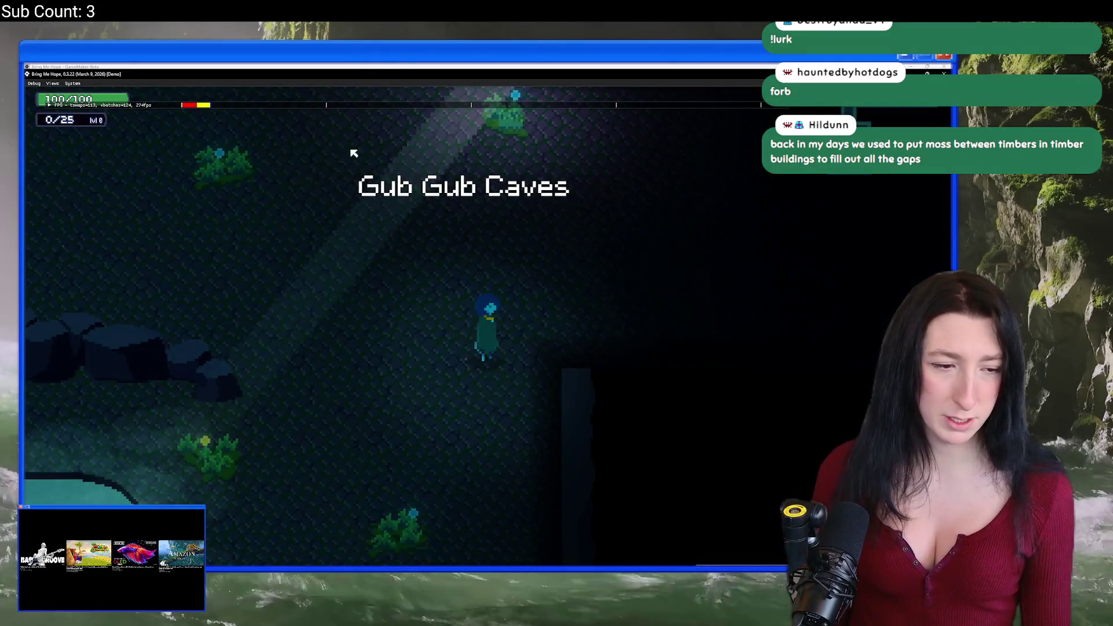
# Roam the player around the pond, rocks and upper cave area inspecting the floor, then quit the game.
pyautogui.press('a')
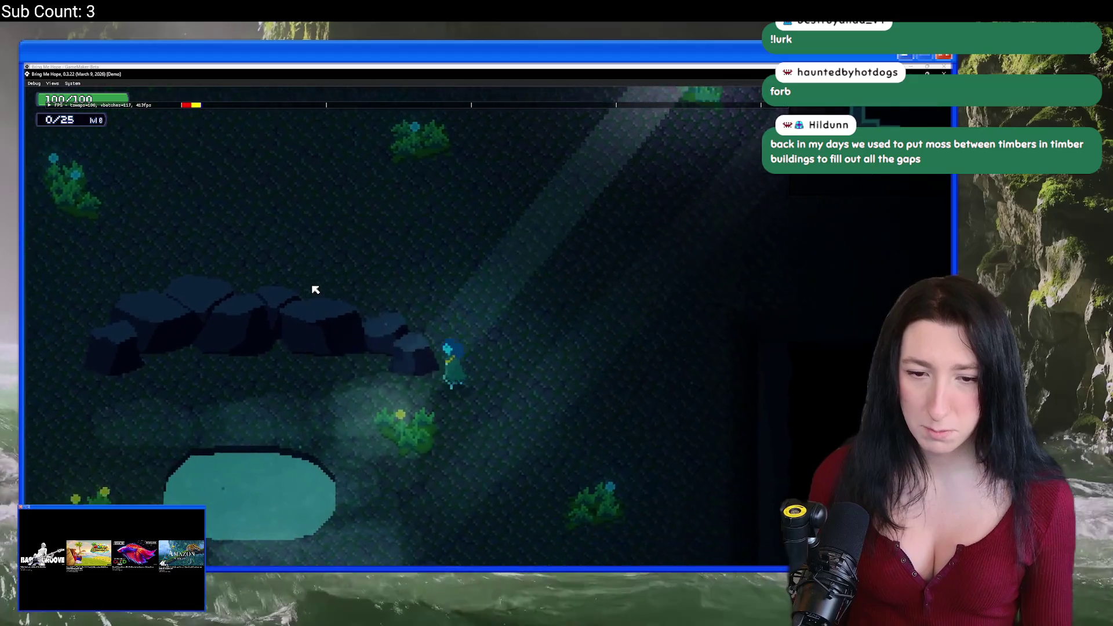
pyautogui.press('s')
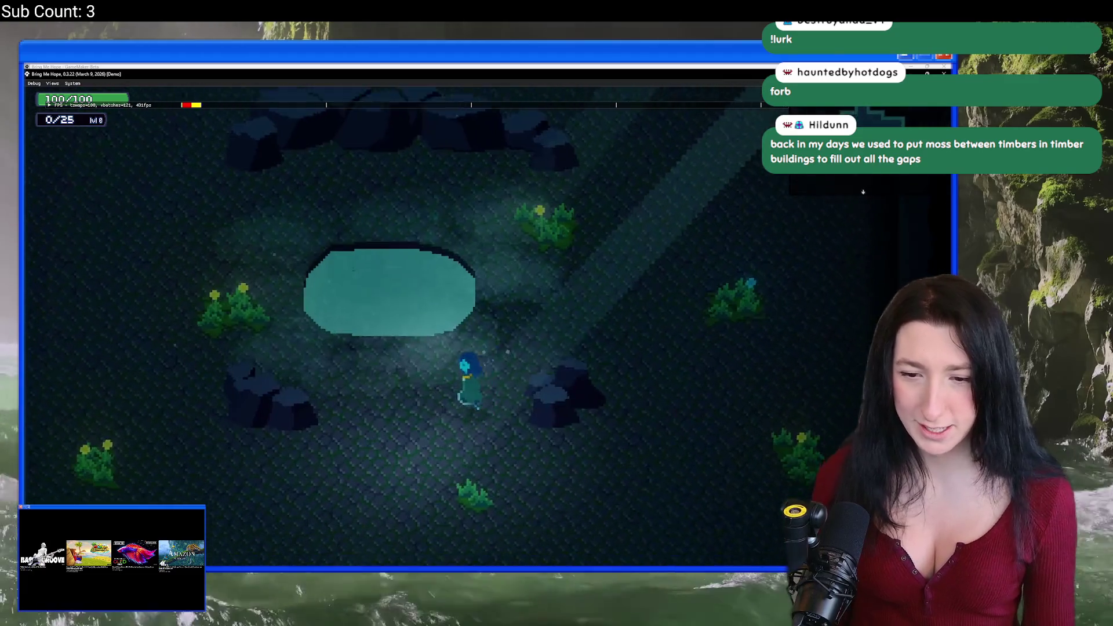
pyautogui.press('a')
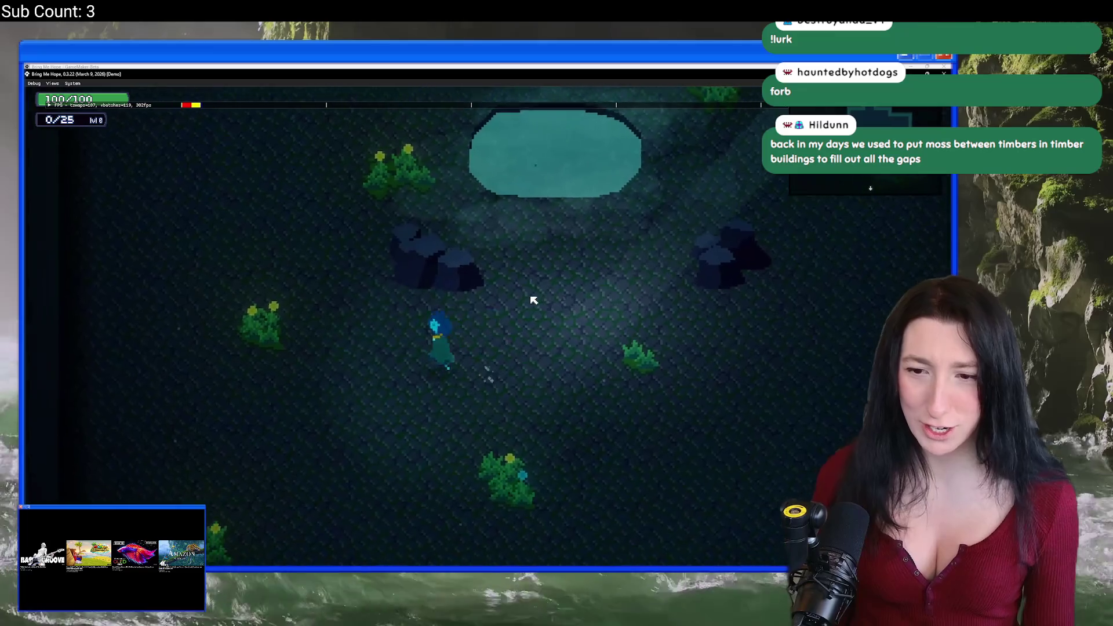
pyautogui.press('d')
pyautogui.press('w')
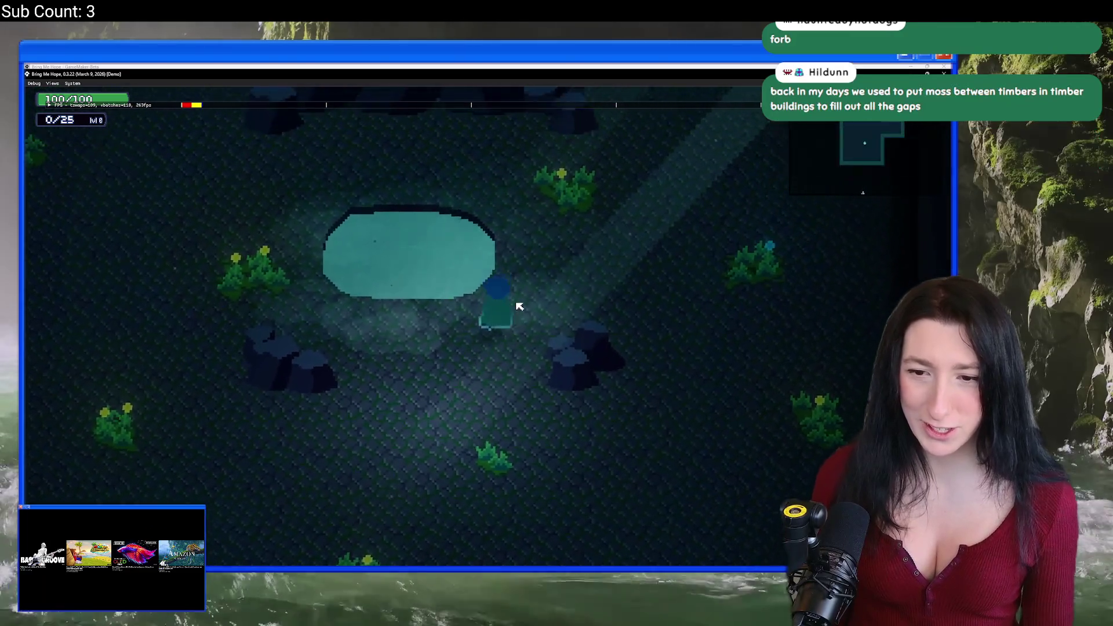
pyautogui.press('w')
pyautogui.press('a')
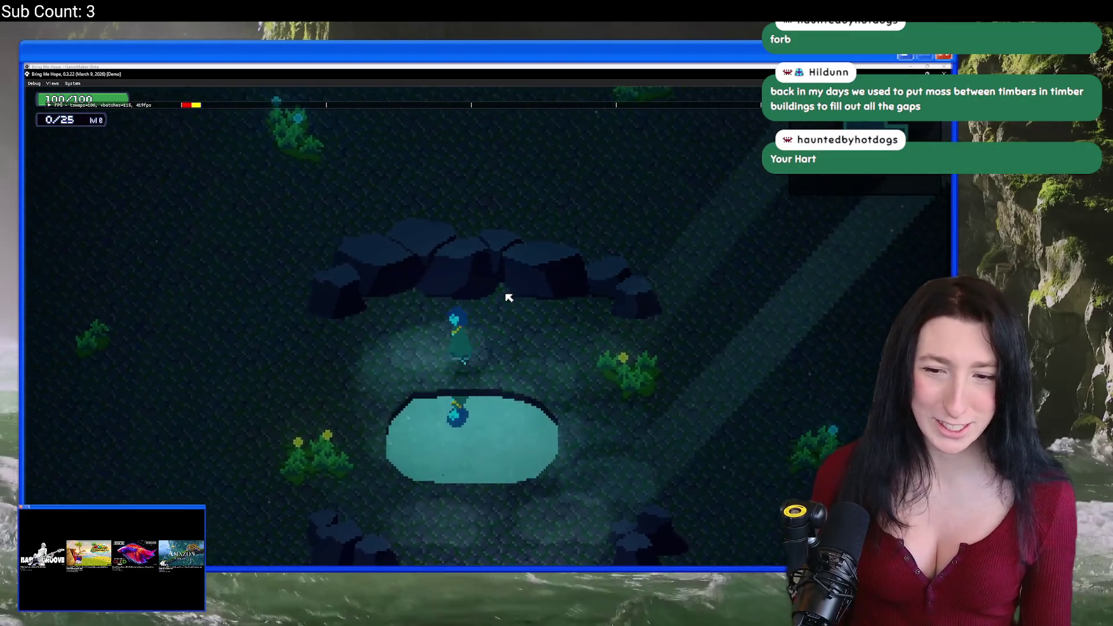
pyautogui.press('a')
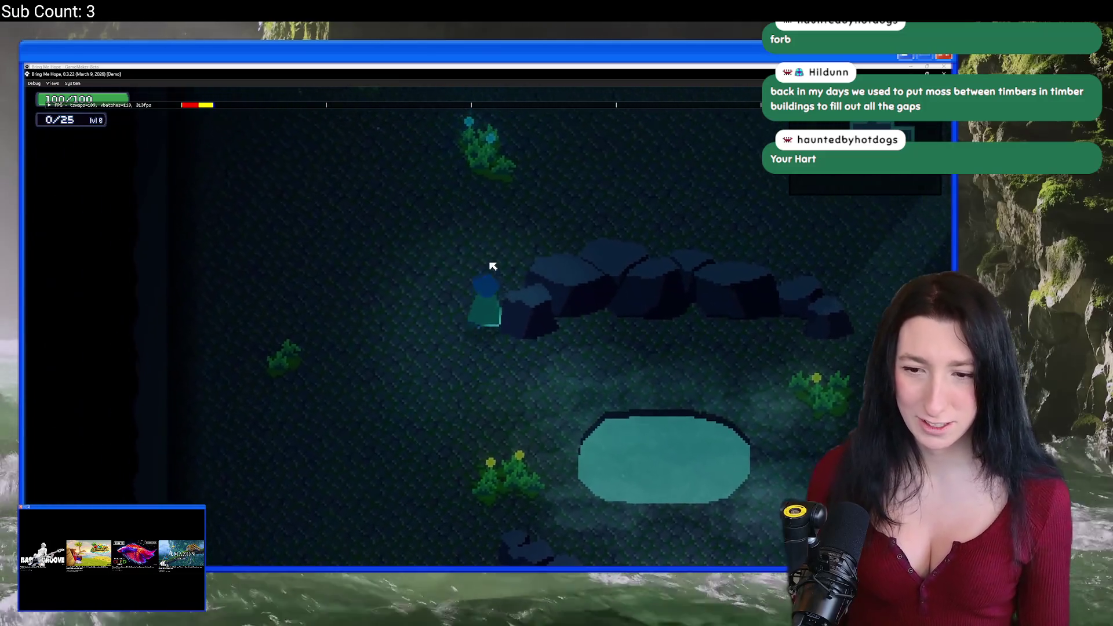
pyautogui.press('w')
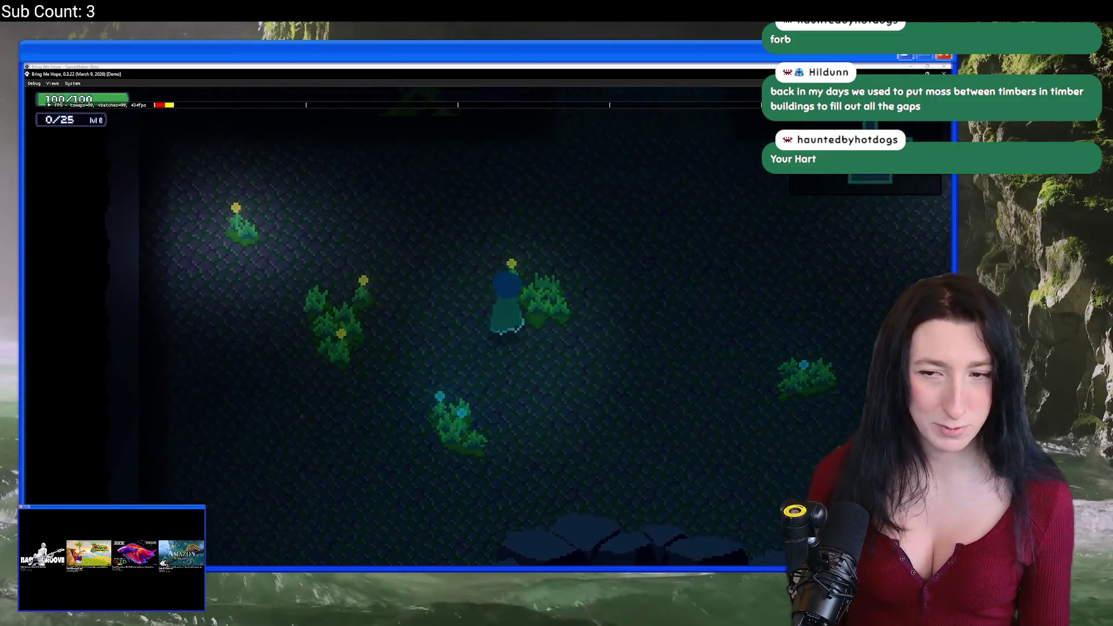
pyautogui.press('w')
pyautogui.press('d')
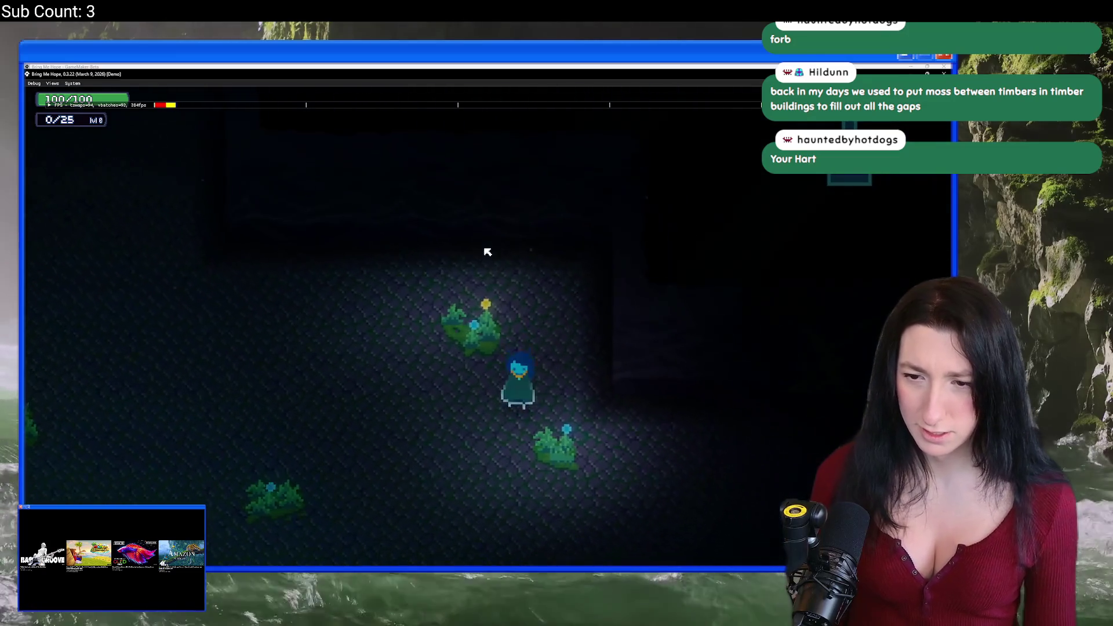
pyautogui.press('s')
pyautogui.press('a')
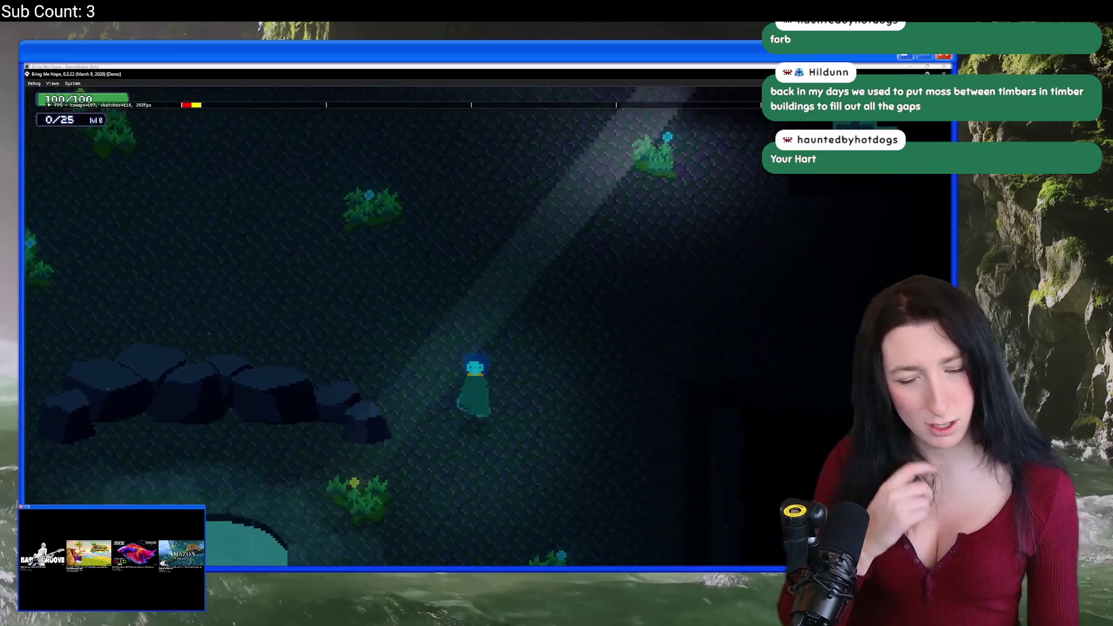
pyautogui.press('s')
pyautogui.press('a')
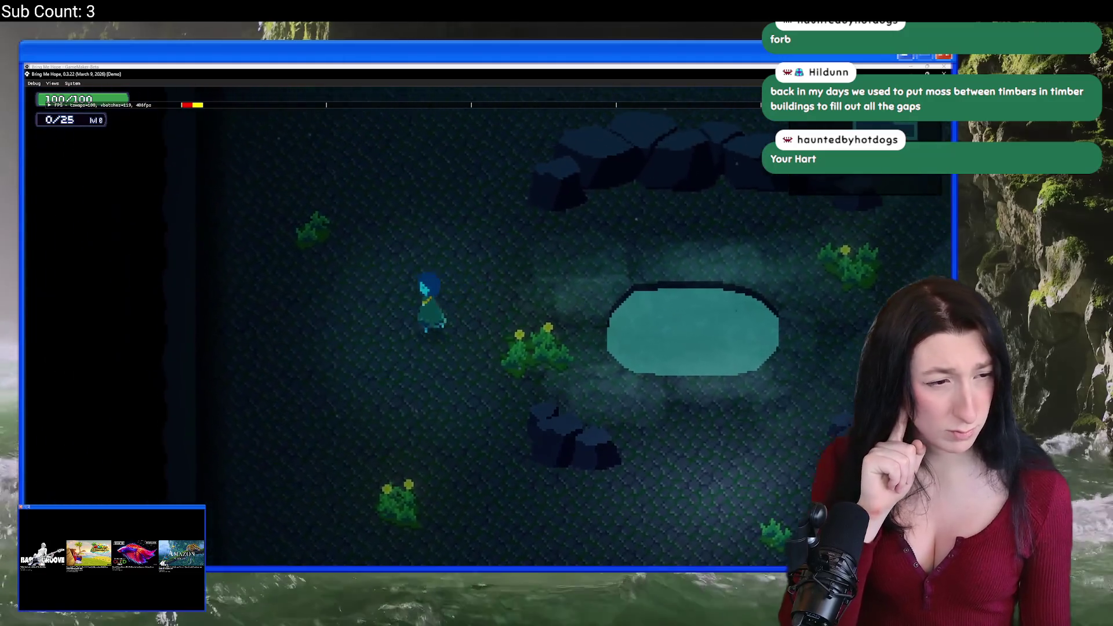
pyautogui.press('a')
pyautogui.press('s')
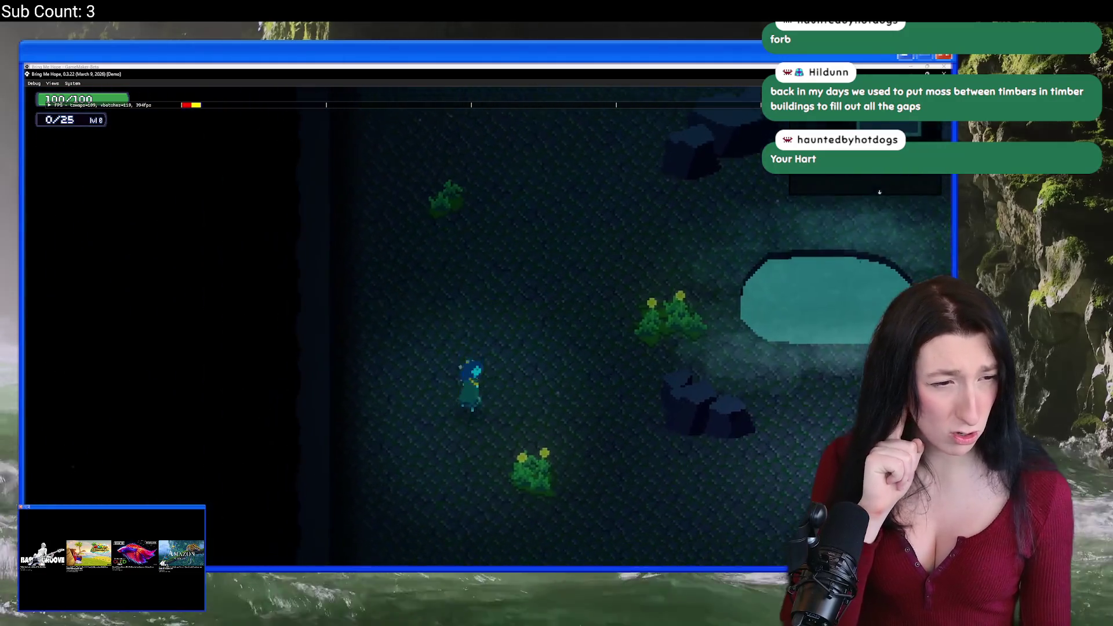
pyautogui.press('d')
pyautogui.press('w')
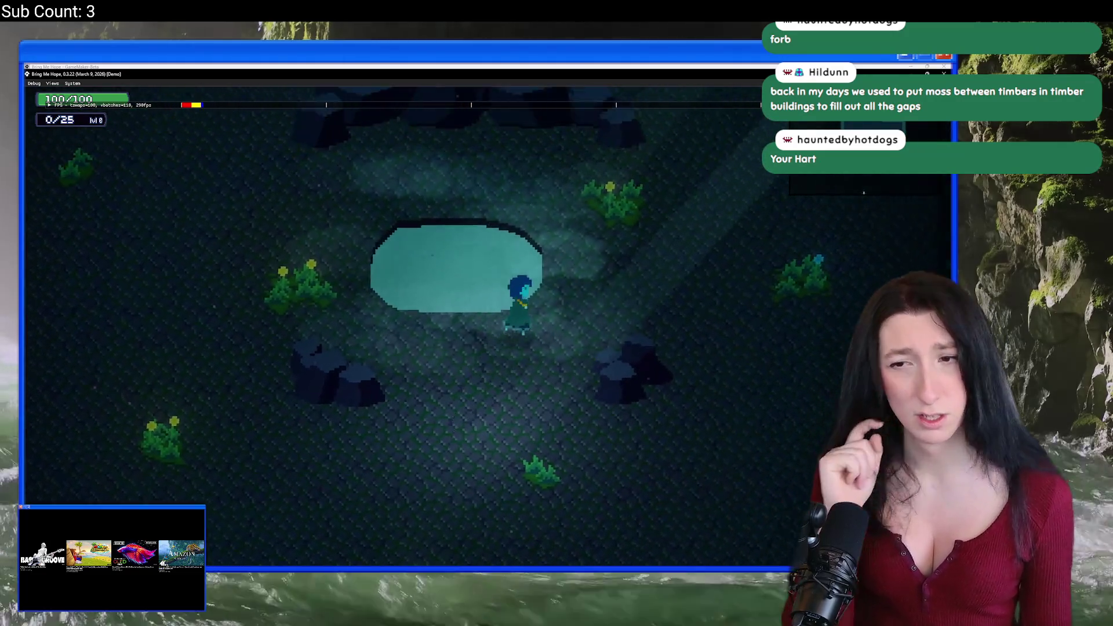
pyautogui.press('w')
pyautogui.press('d')
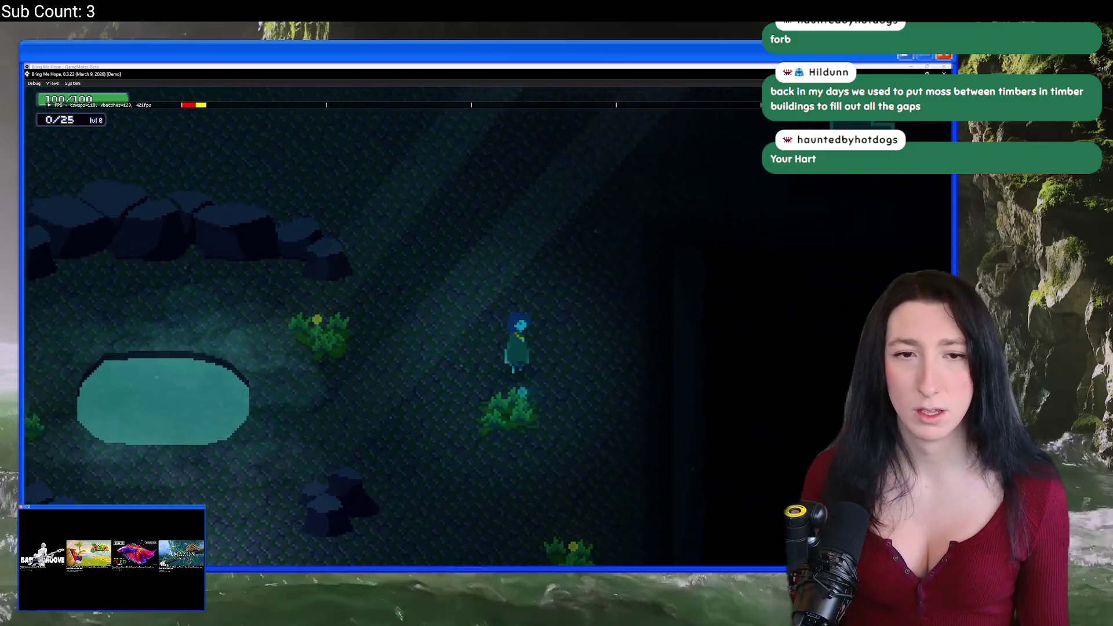
pyautogui.press('s')
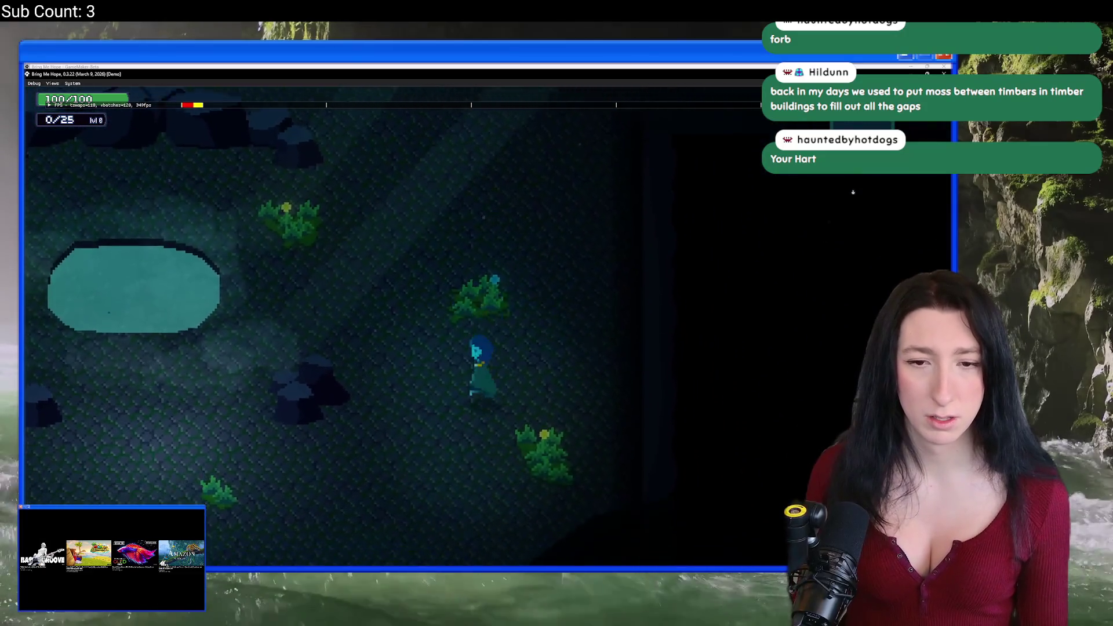
pyautogui.press('a')
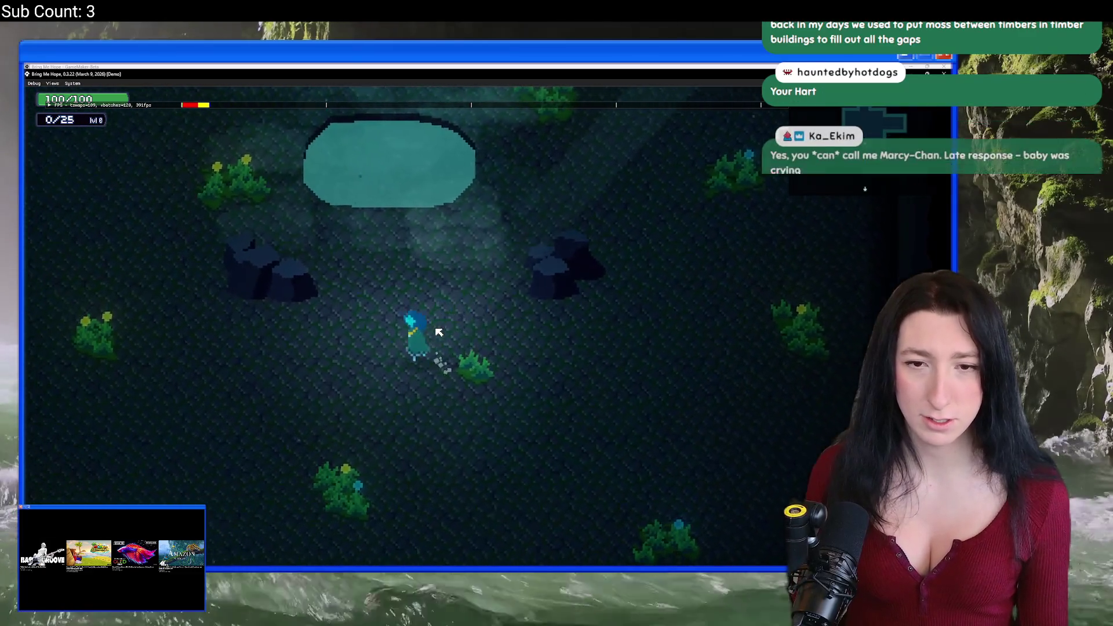
pyautogui.press('d')
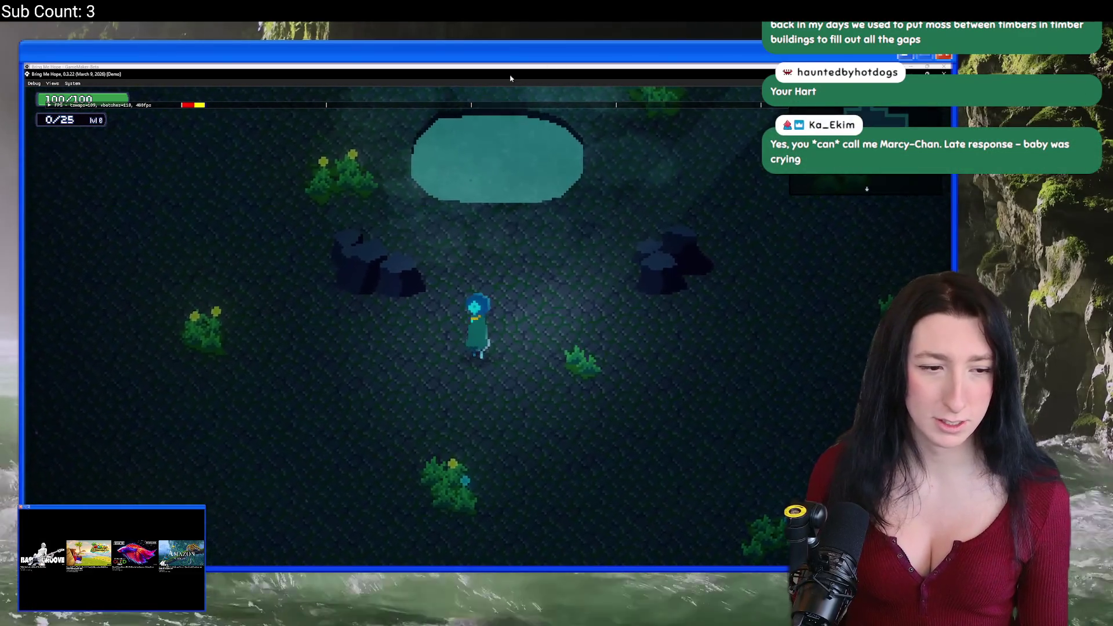
pyautogui.press('w')
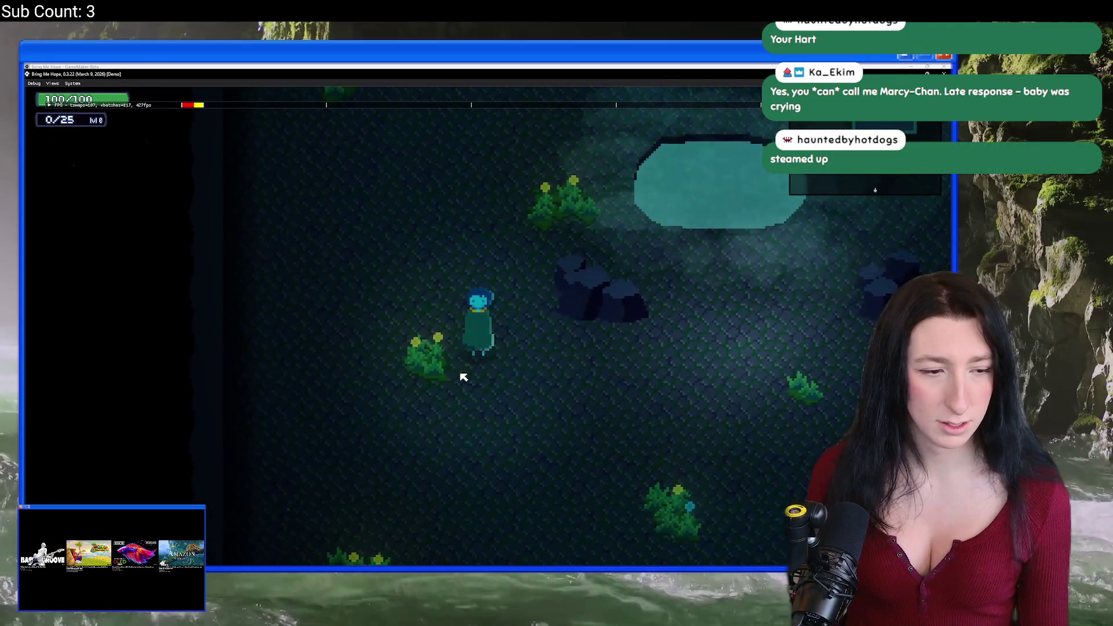
pyautogui.press('w')
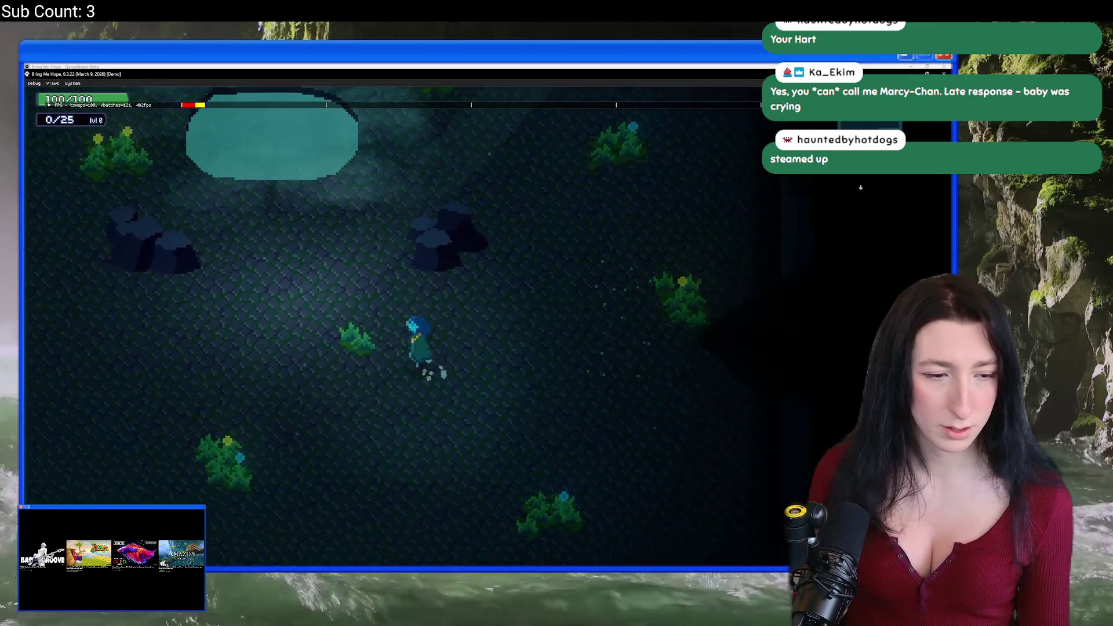
pyautogui.press('a')
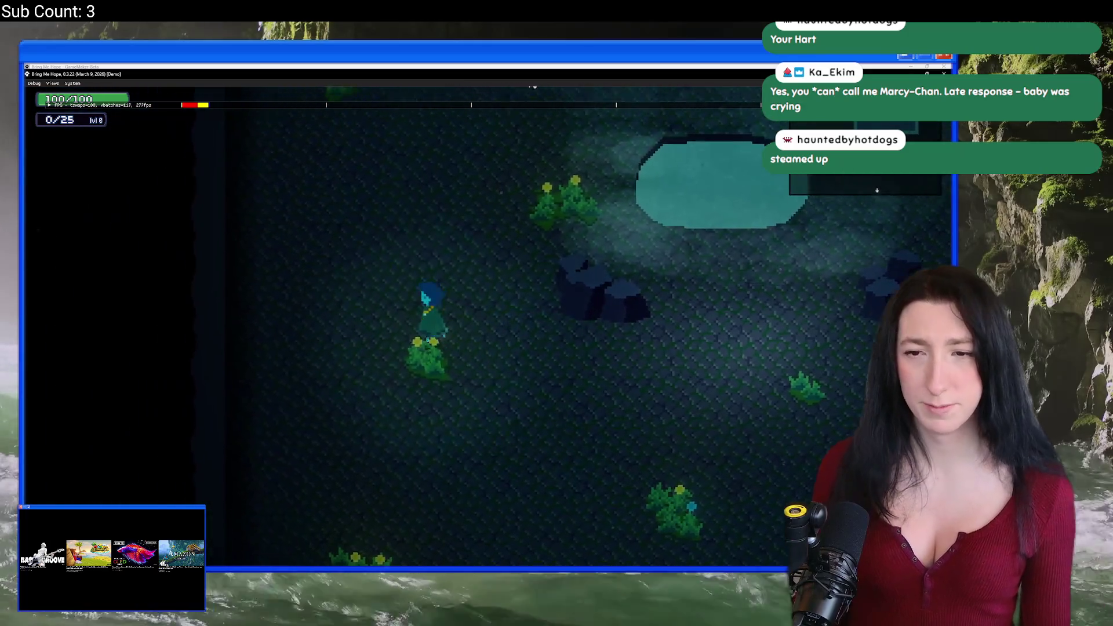
pyautogui.press('d')
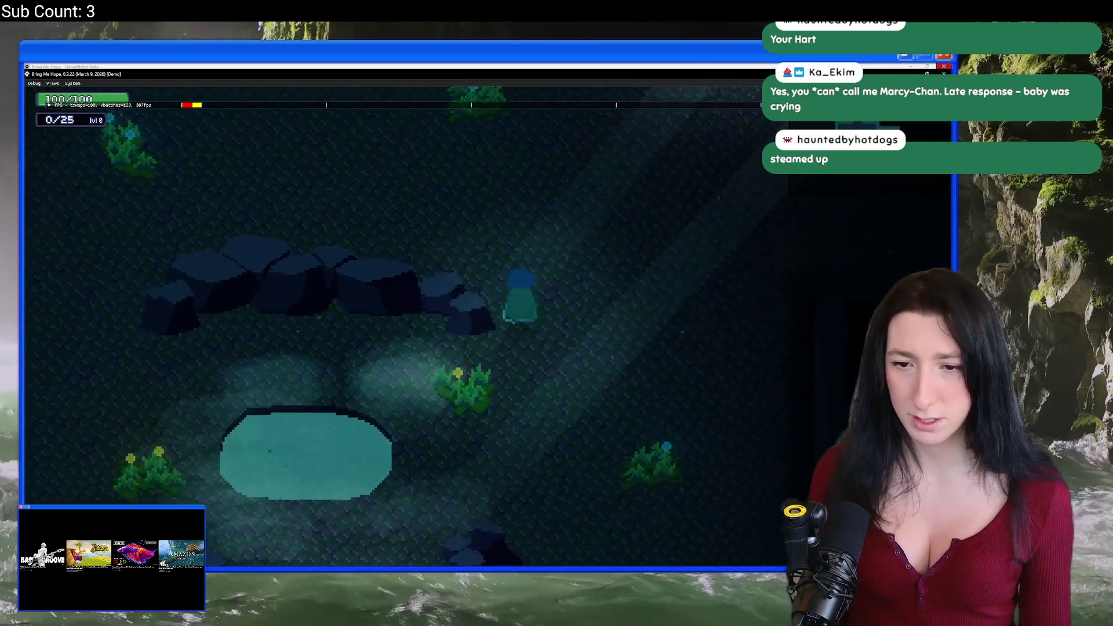
pyautogui.press('w')
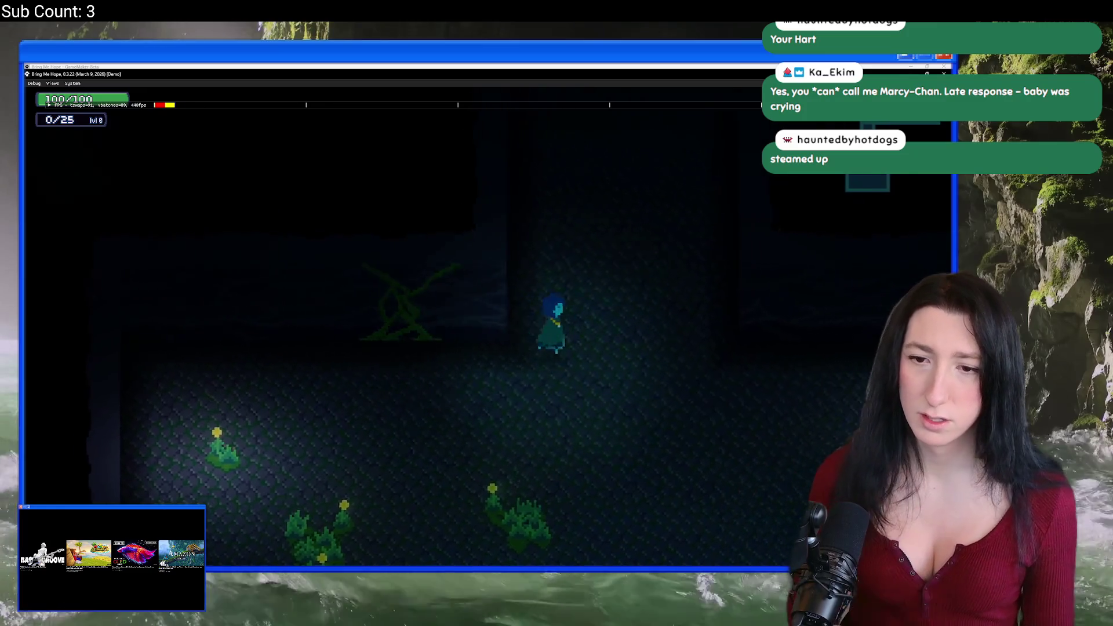
pyautogui.press('s')
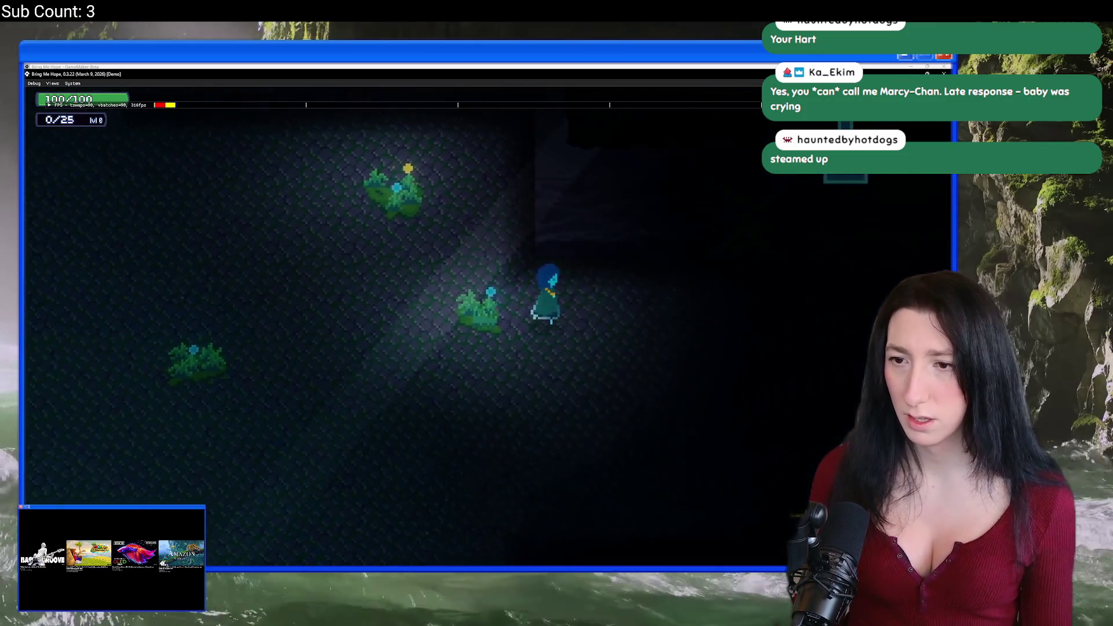
pyautogui.press('s')
pyautogui.press('a')
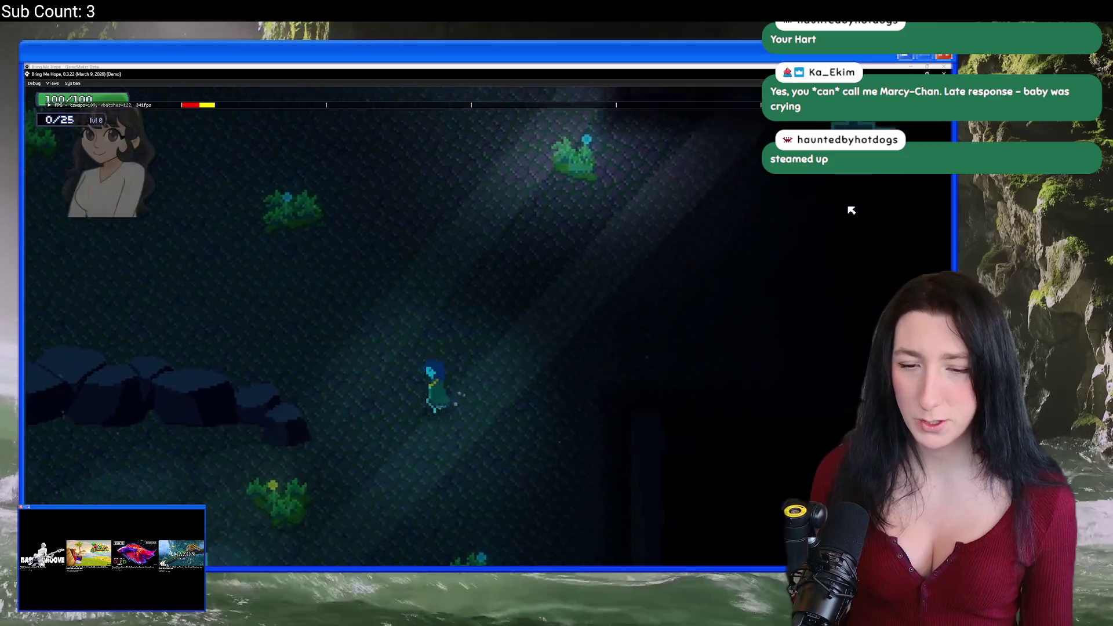
pyautogui.press('s')
pyautogui.press('a')
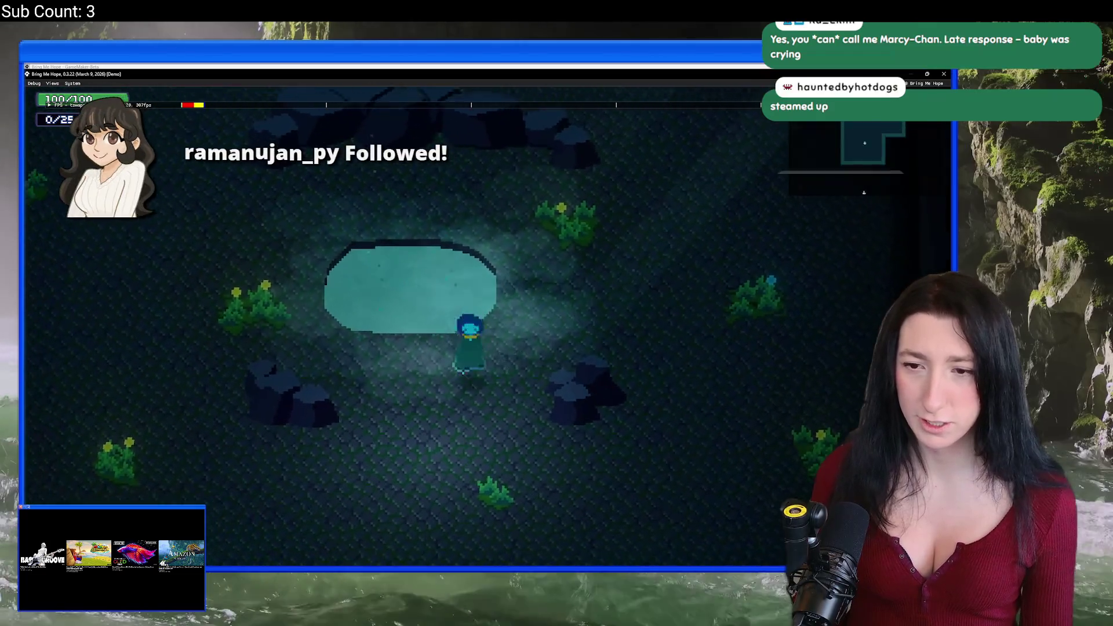
pyautogui.press('w')
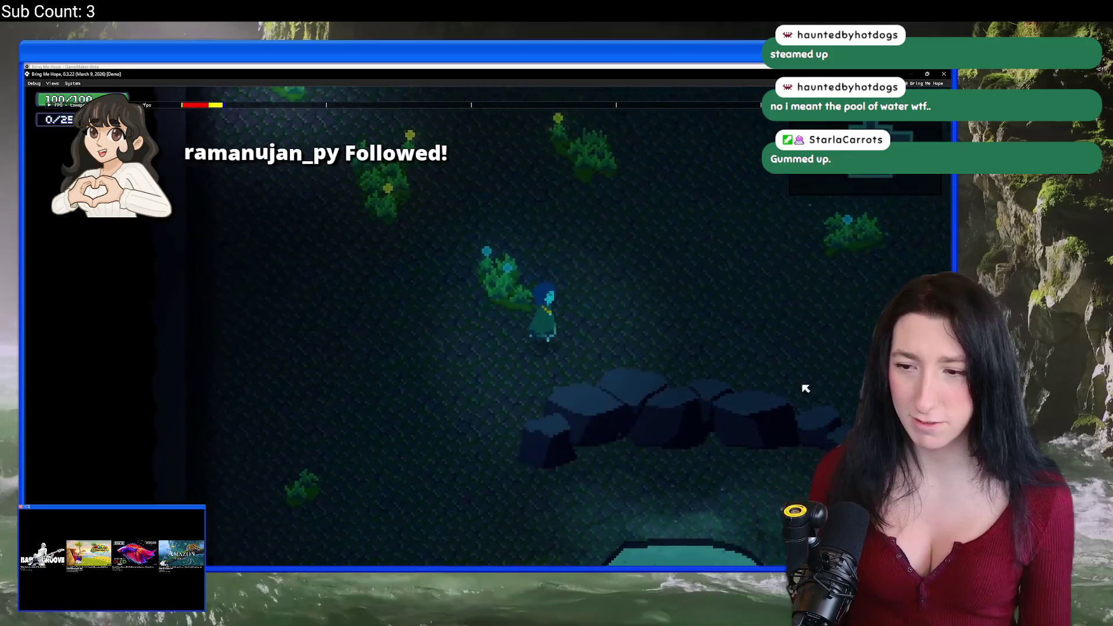
pyautogui.press('d')
pyautogui.press('Escape')
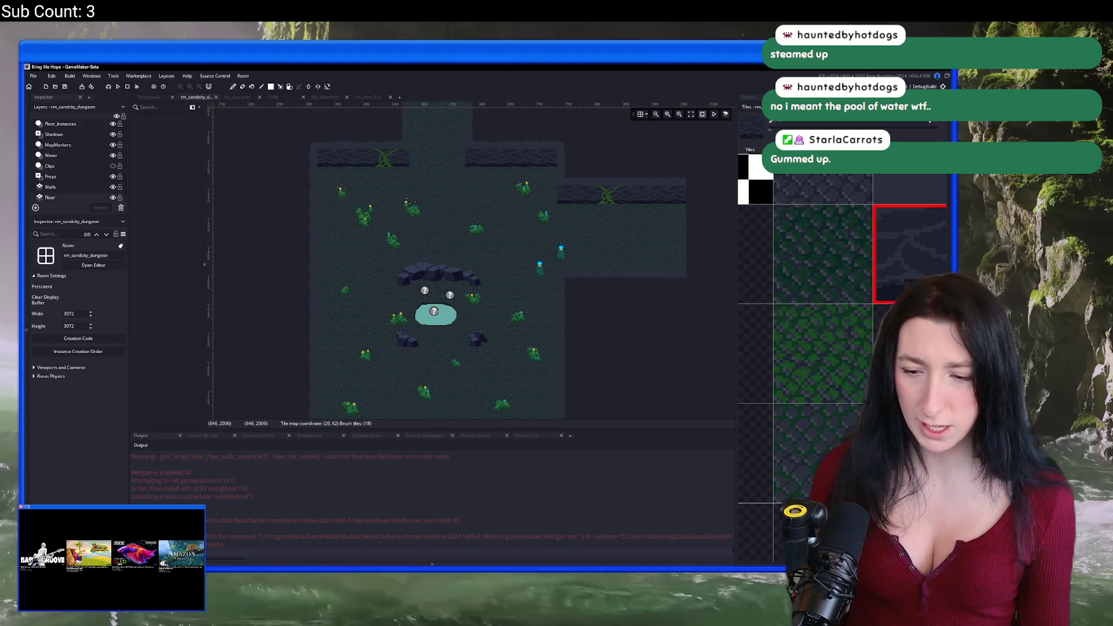
# Delete the tall green tile column from the cave tileset image.
pyautogui.hotkey('alt', 'Tab')
pyautogui.scroll(3, 429, 243)
pyautogui.moveTo(386, 204); pyautogui.dragTo(443, 352)
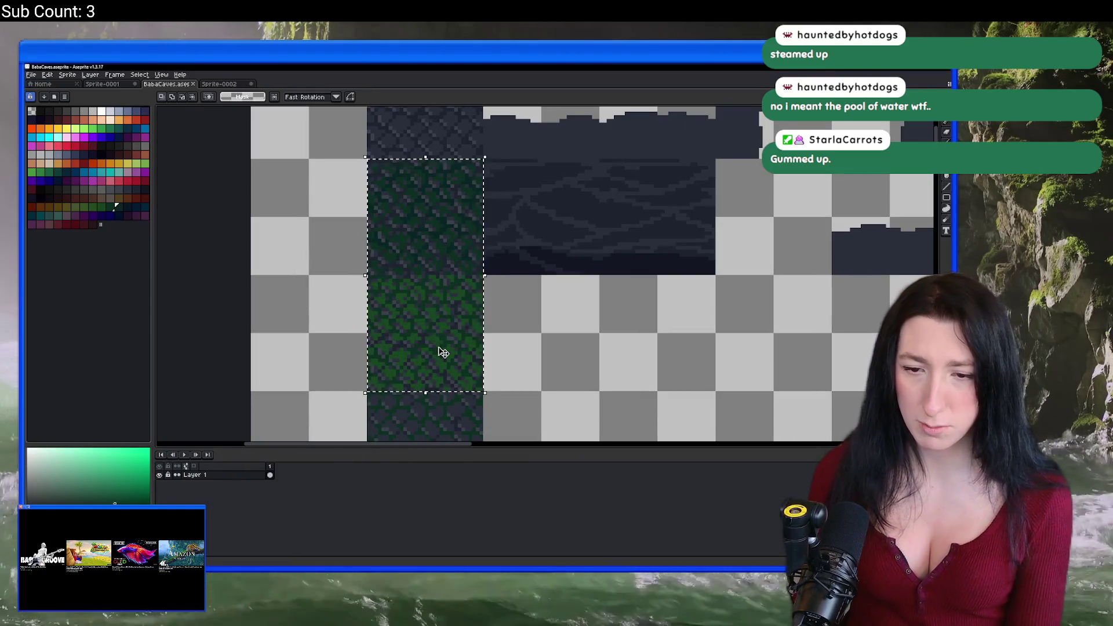
pyautogui.press('Delete')
# Move the remaining mossy 32x32 tile to 32,32, drop it, and switch back to GameMaker.
pyautogui.scroll(-2, 443, 352)
pyautogui.scroll(-1, 408, 242)
pyautogui.moveTo(358, 274)
pyautogui.mouseDown()
pyautogui.moveTo(454, 370)
pyautogui.moveTo(410, 221)
pyautogui.moveTo(402, 239)
pyautogui.mouseUp()
pyautogui.scroll(2, 385, 331)
pyautogui.scroll(1, 398, 253)
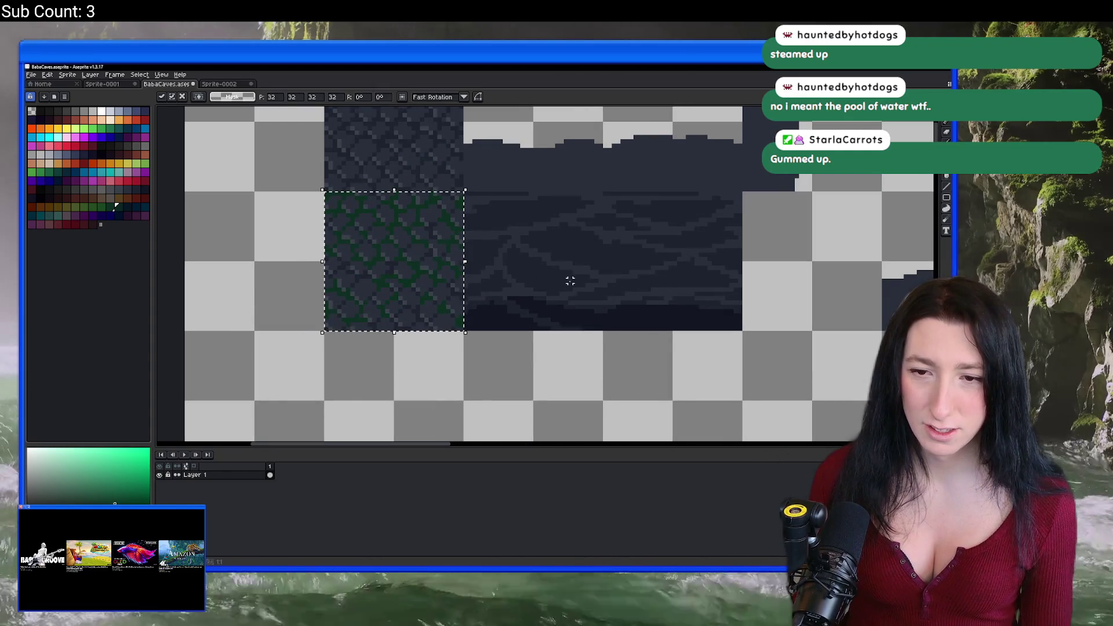
pyautogui.hotkey('ctrl', 'd')
pyautogui.scroll(-2, 482, 237)
pyautogui.moveTo(482, 236); pyautogui.dragTo(460, 260)
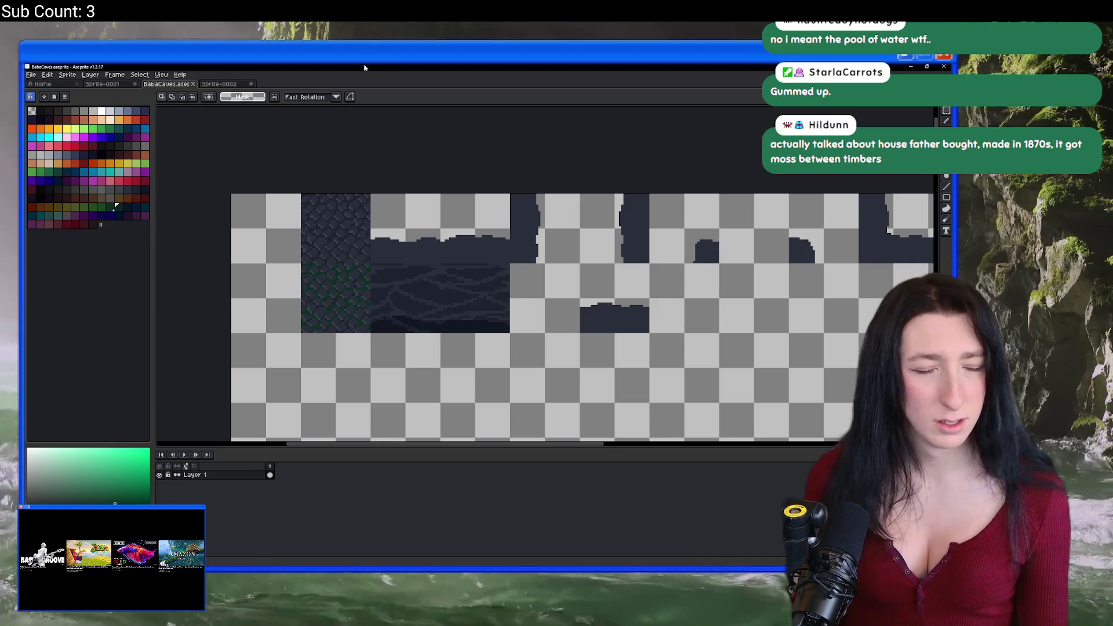
pyautogui.click(547, 563)
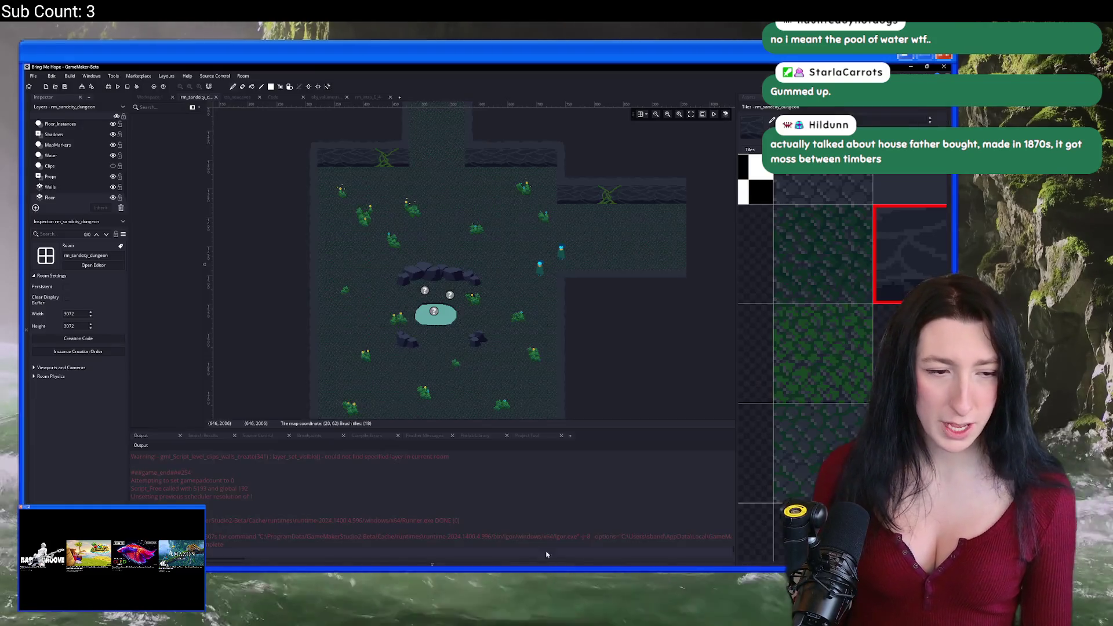
# Show the tss_sand tileset assets in the Asset Browser.
pyautogui.scroll(1, 373, 293)
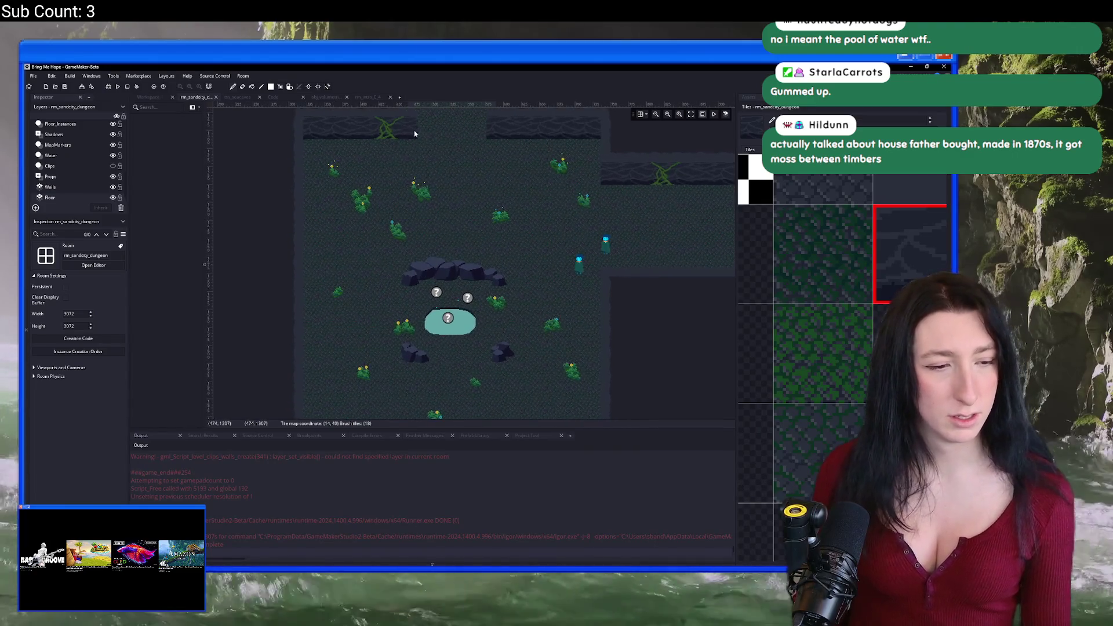
pyautogui.scroll(-5, 820, 299)
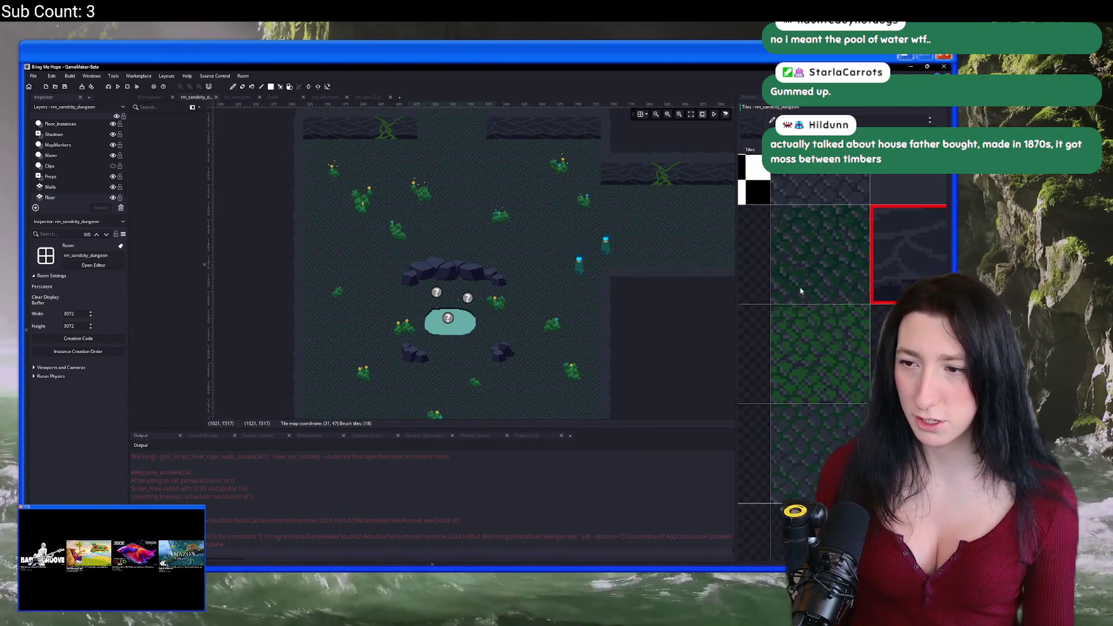
pyautogui.scroll(-2, 820, 299)
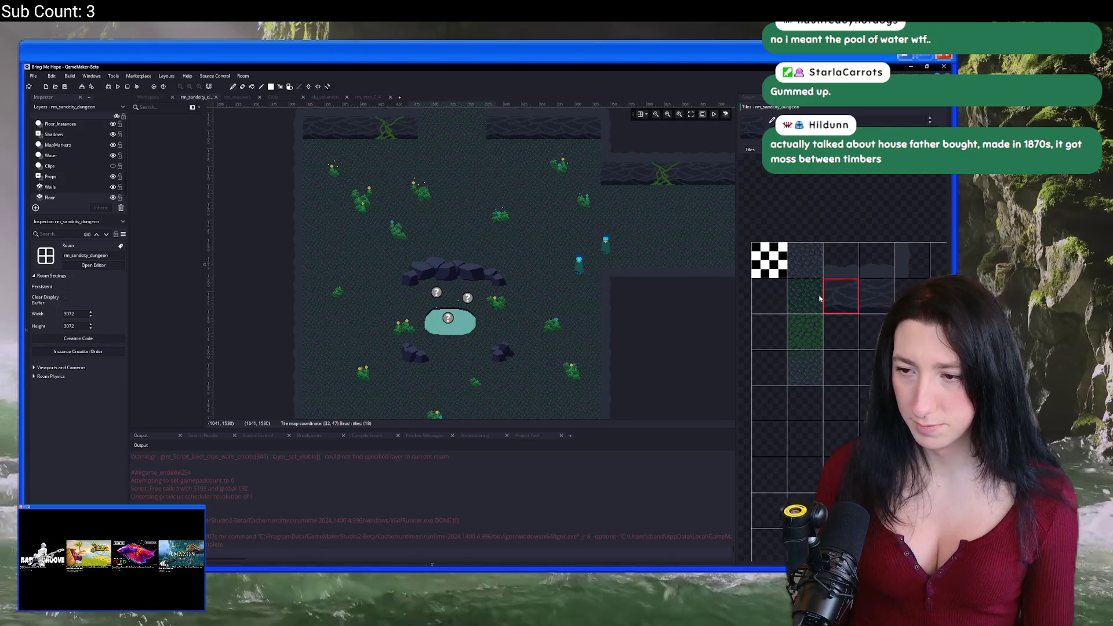
pyautogui.click(750, 98)
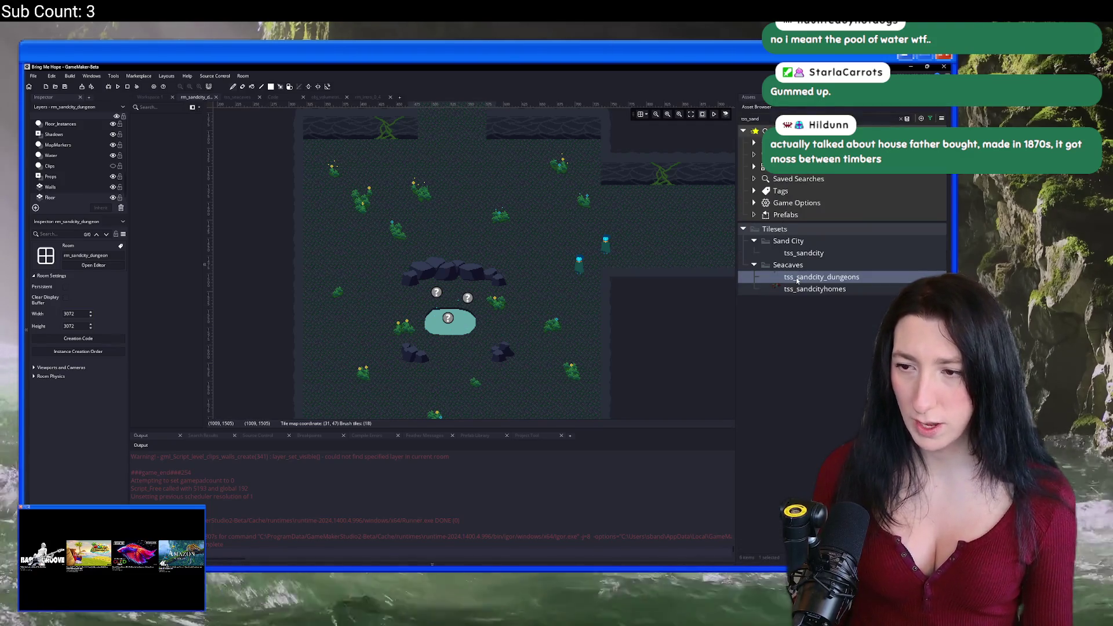
pyautogui.click(777, 97)
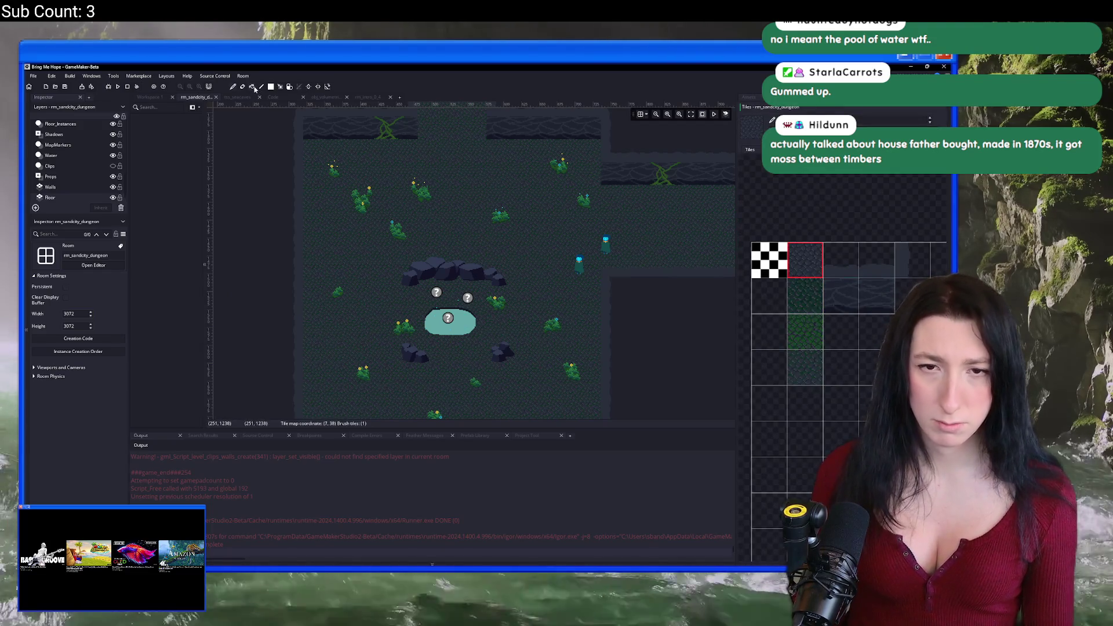
pyautogui.click(772, 120)
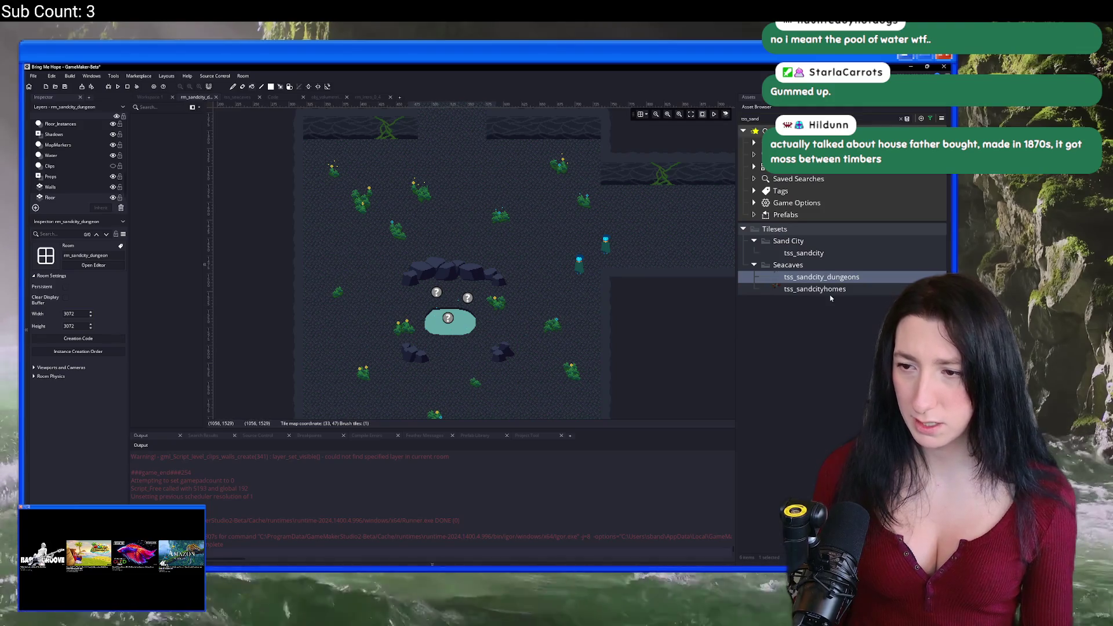
# Import the updated tilemap PNG into the dungeon tileset and dismiss Aseprite's dialog.
pyautogui.click(149, 97)
pyautogui.click(78, 331)
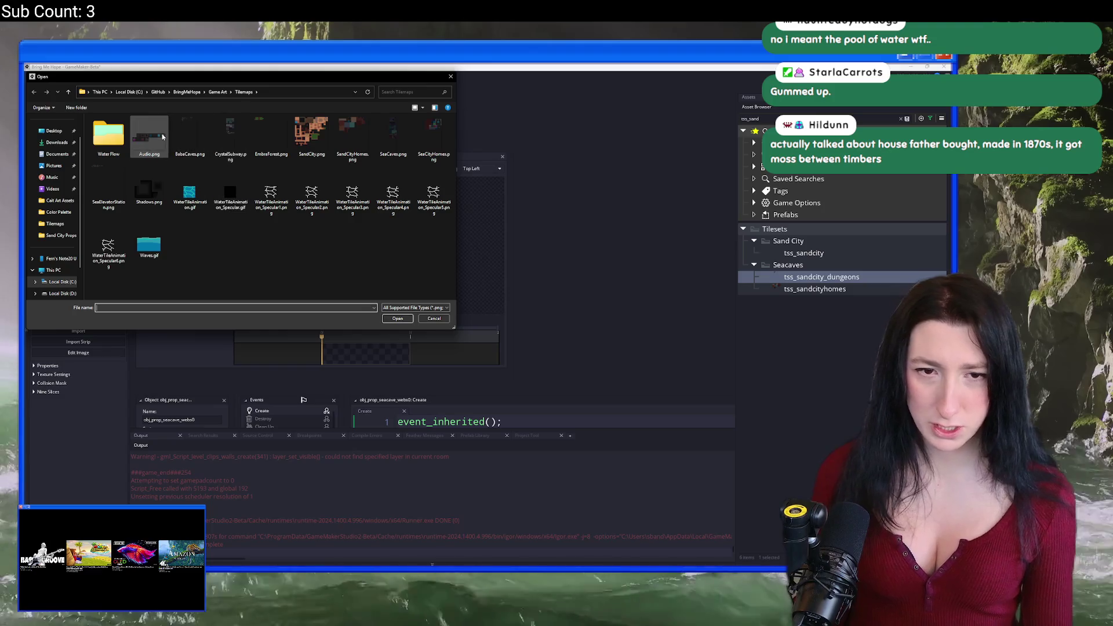
pyautogui.doubleClick(190, 136)
pyautogui.click(503, 331)
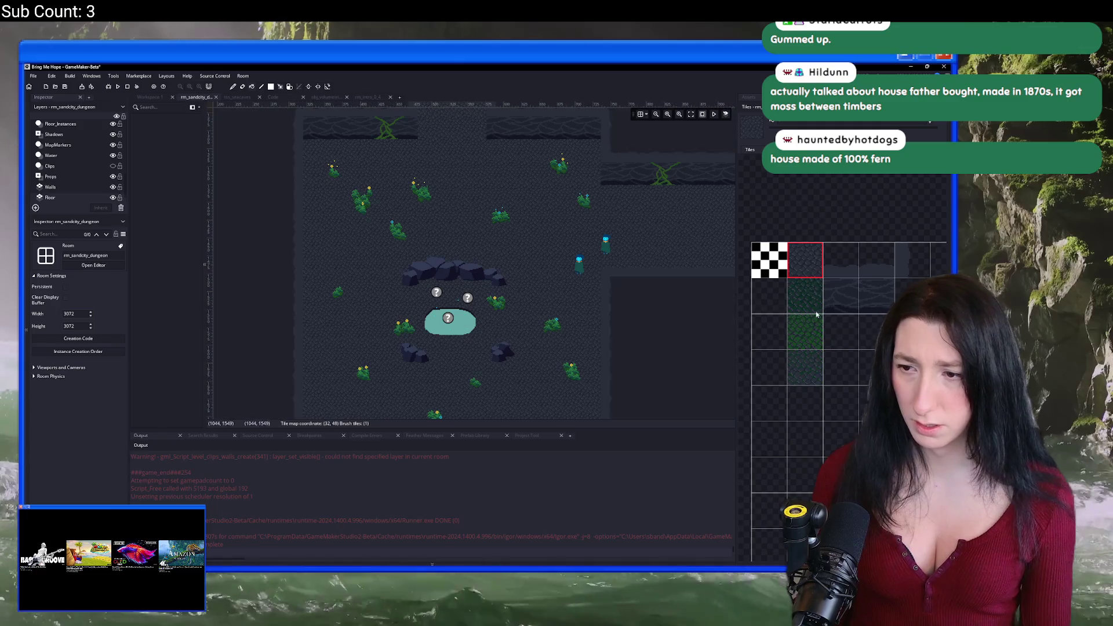
pyautogui.hotkey('alt', 'Tab')
pyautogui.press('Return')
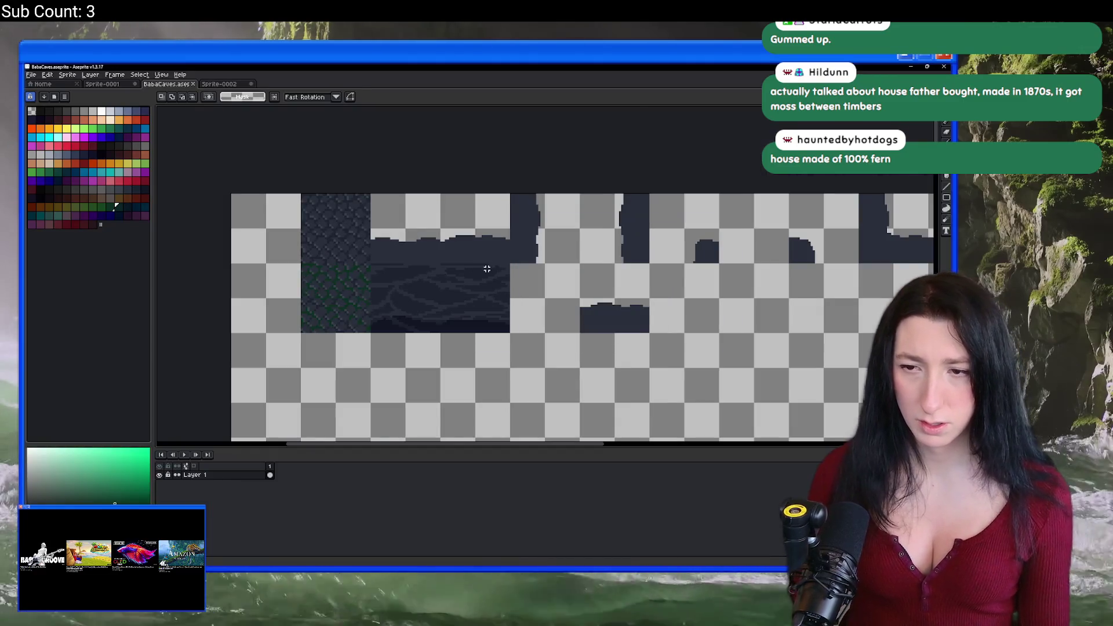
pyautogui.hotkey('alt', 'Tab')
# Re-import the updated tilemap image into the tss_sandcity_dungeons tileset sprite.
pyautogui.click(749, 97)
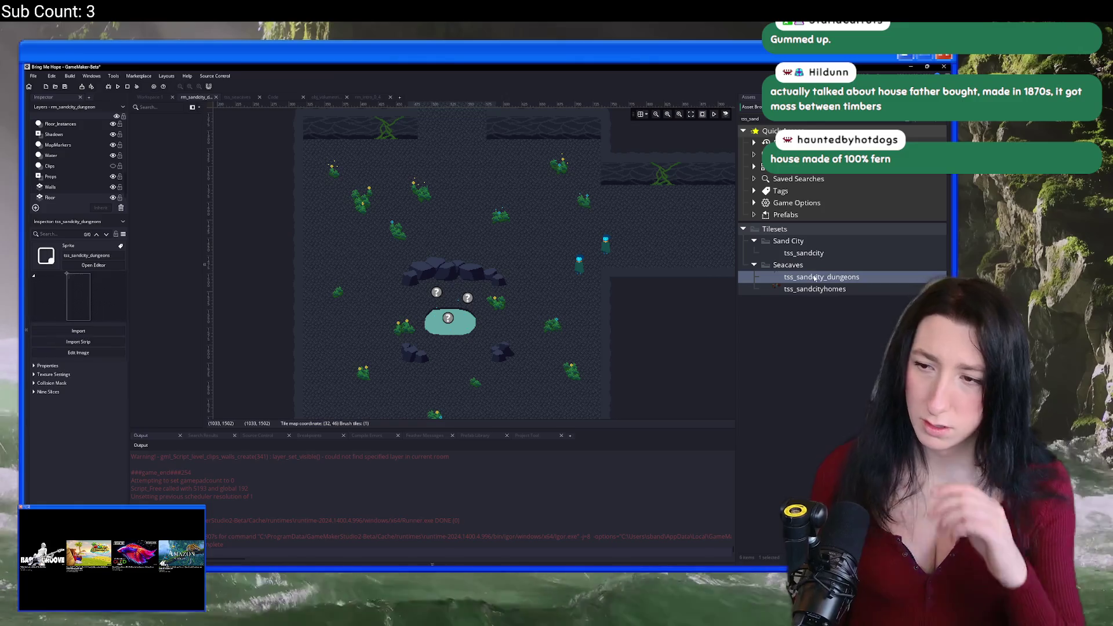
pyautogui.doubleClick(806, 278)
pyautogui.click(207, 207)
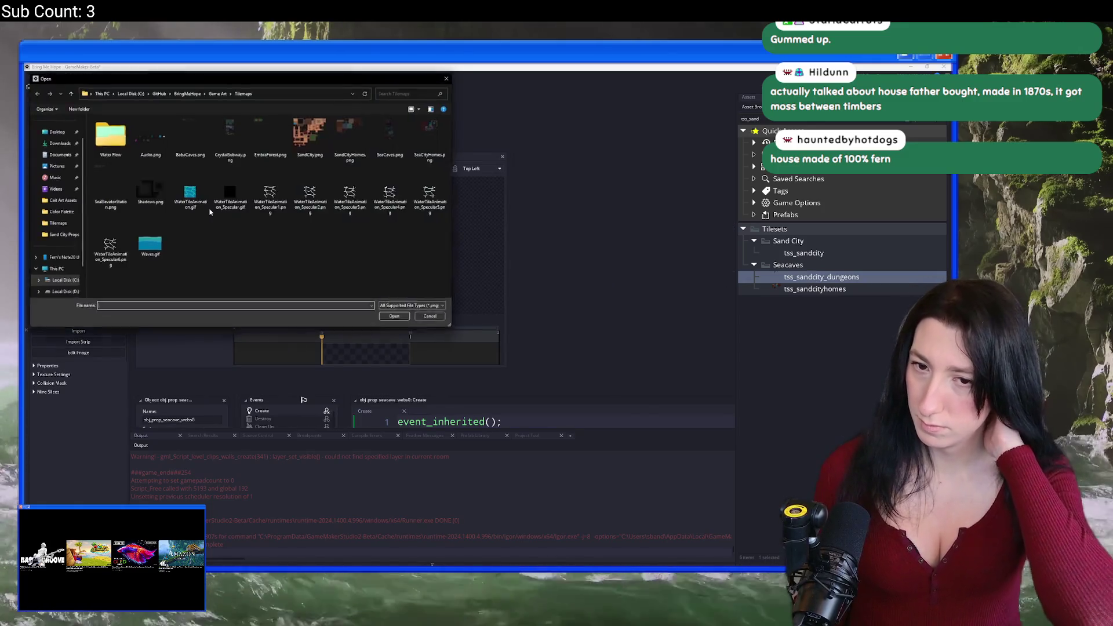
pyautogui.doubleClick(189, 152)
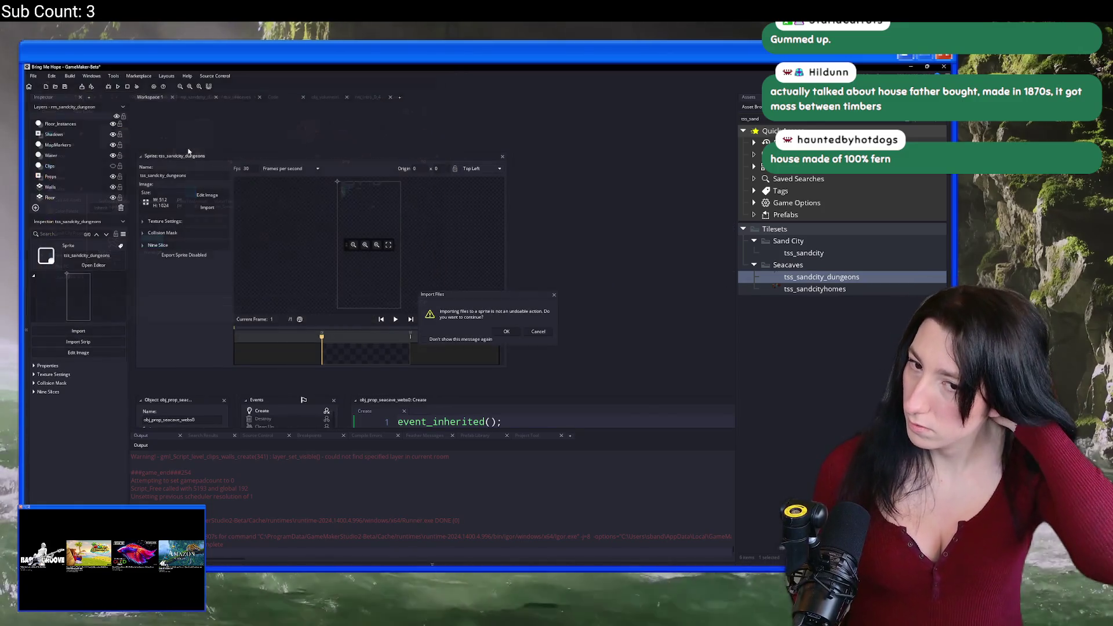
pyautogui.click(507, 332)
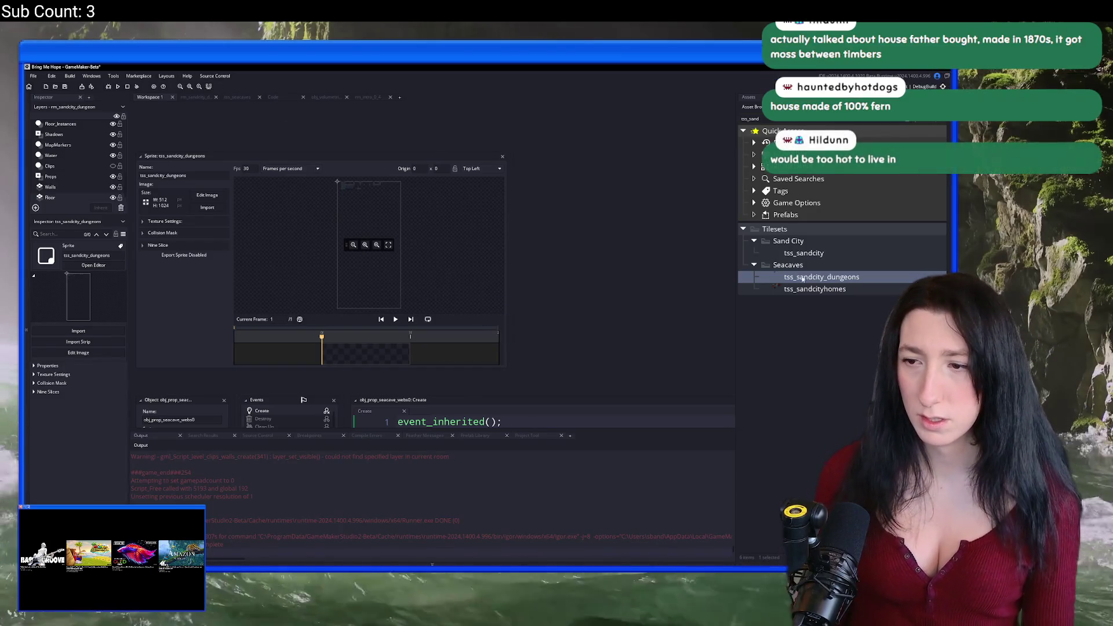
# Pick the mossy floor tile in the dungeon room and open the editor Preferences.
pyautogui.click(206, 99)
pyautogui.click(796, 283)
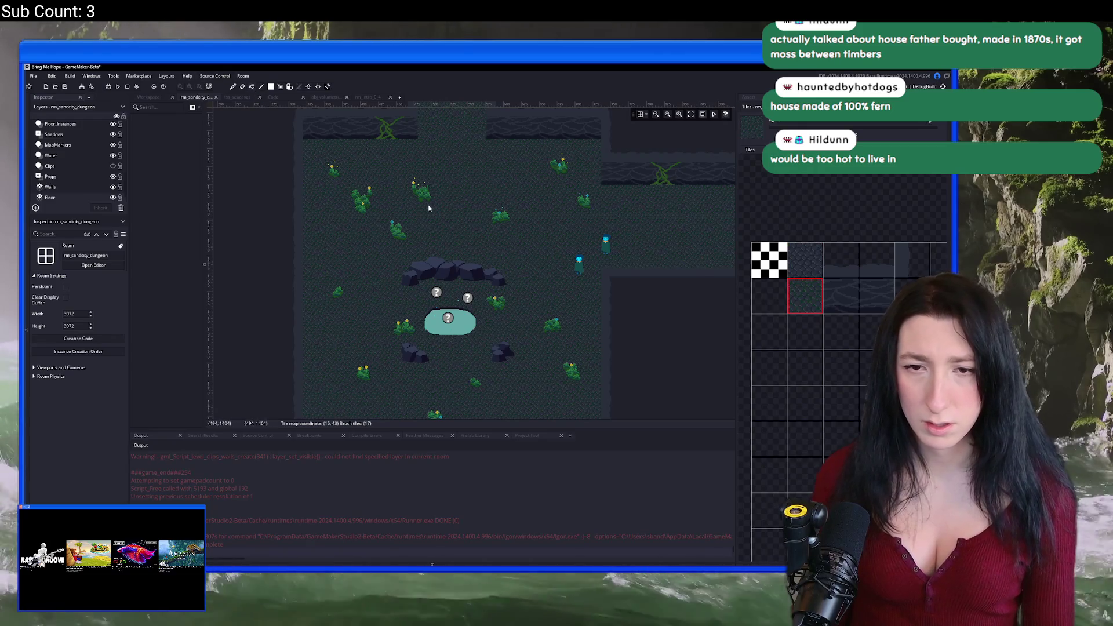
pyautogui.click(33, 76)
pyautogui.click(58, 159)
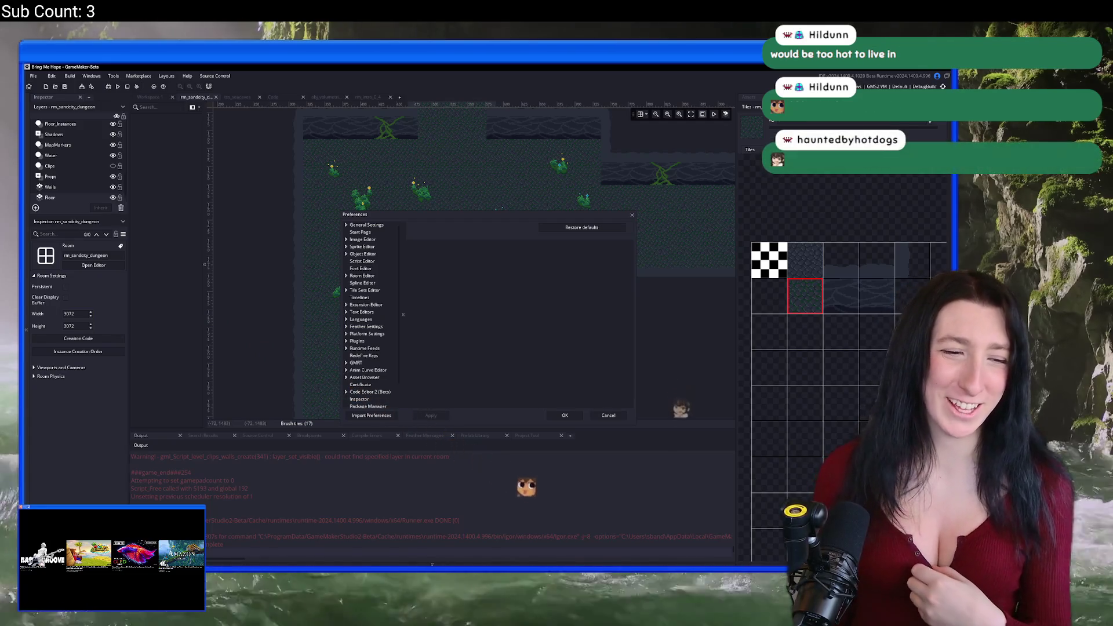
# Browse the General Settings pages: file watcher, recent windows, workspace, input, go to, confirm dialogs.
pyautogui.click(360, 225)
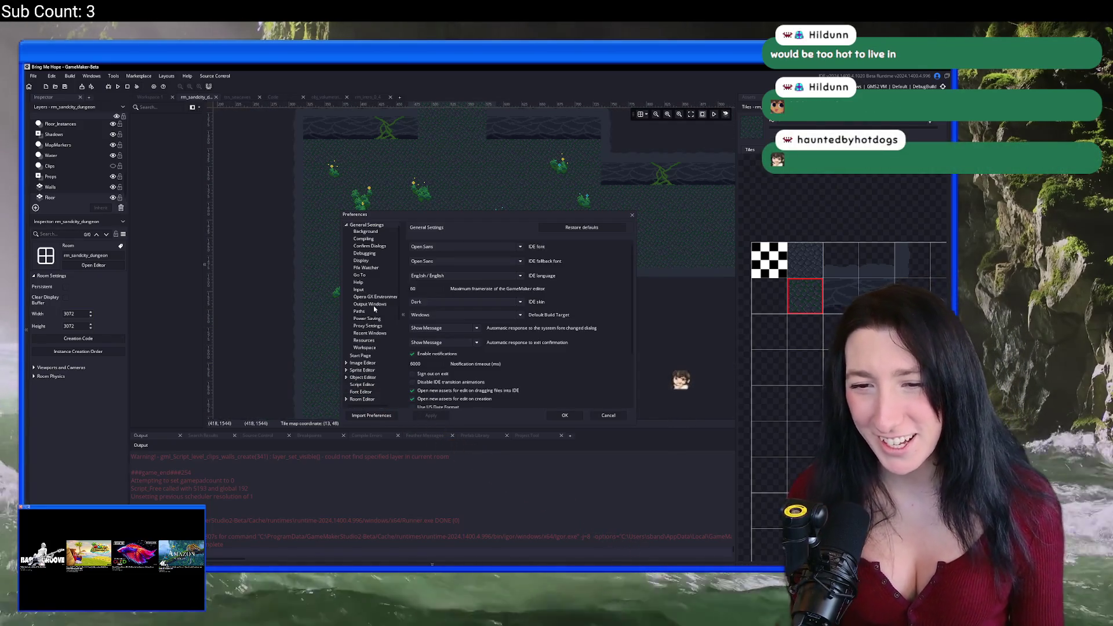
pyautogui.click(366, 268)
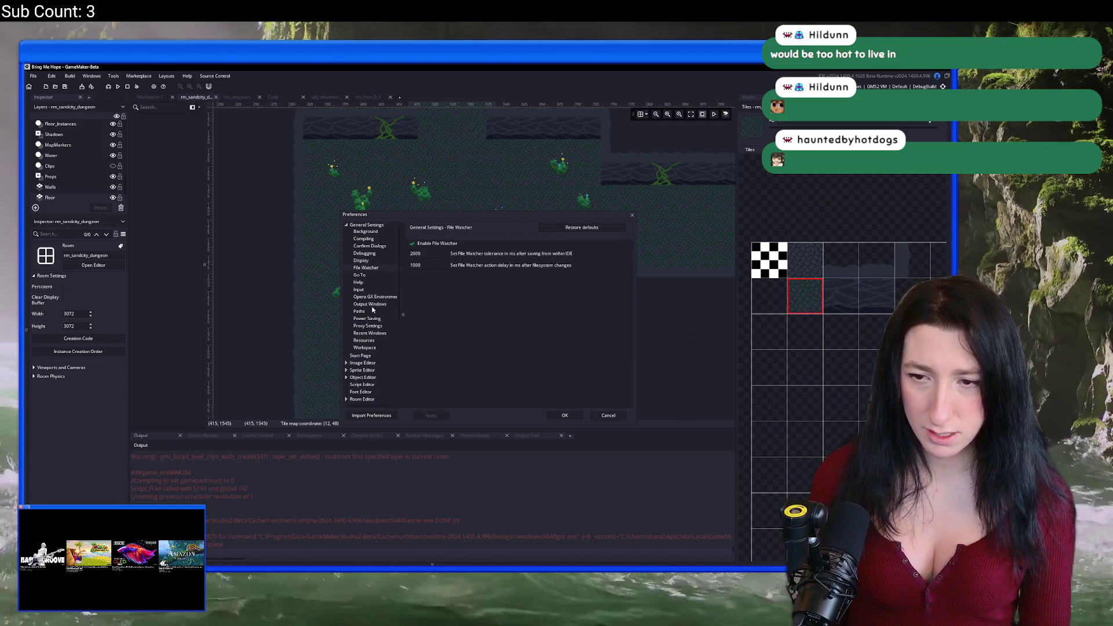
pyautogui.click(368, 326)
pyautogui.click(370, 333)
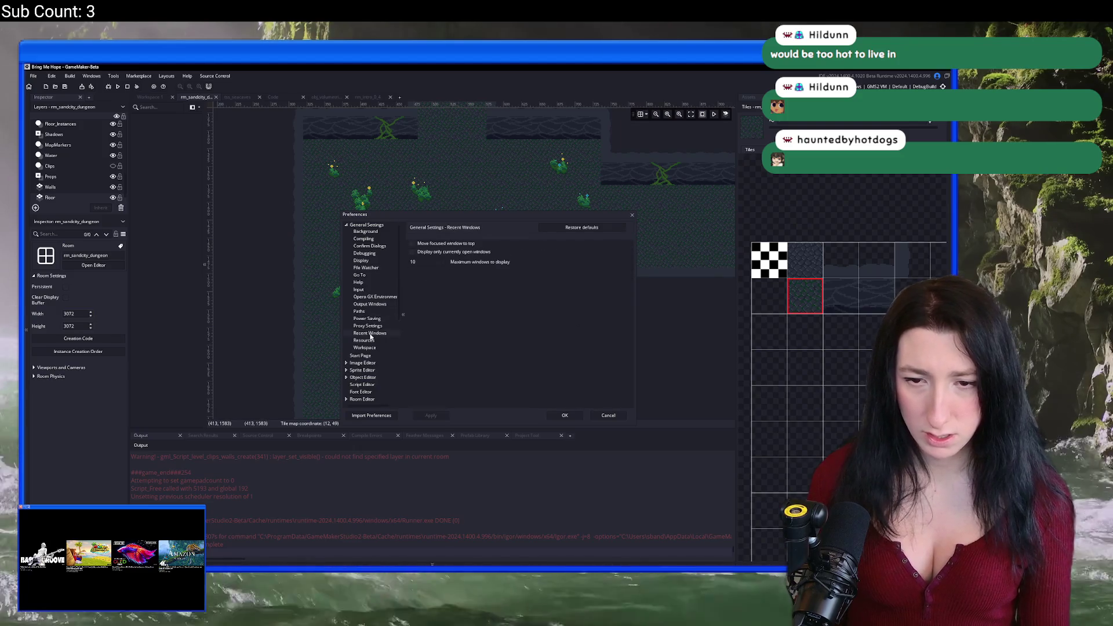
pyautogui.click(366, 340)
pyautogui.click(368, 348)
pyautogui.click(374, 320)
pyautogui.click(373, 312)
pyautogui.click(371, 290)
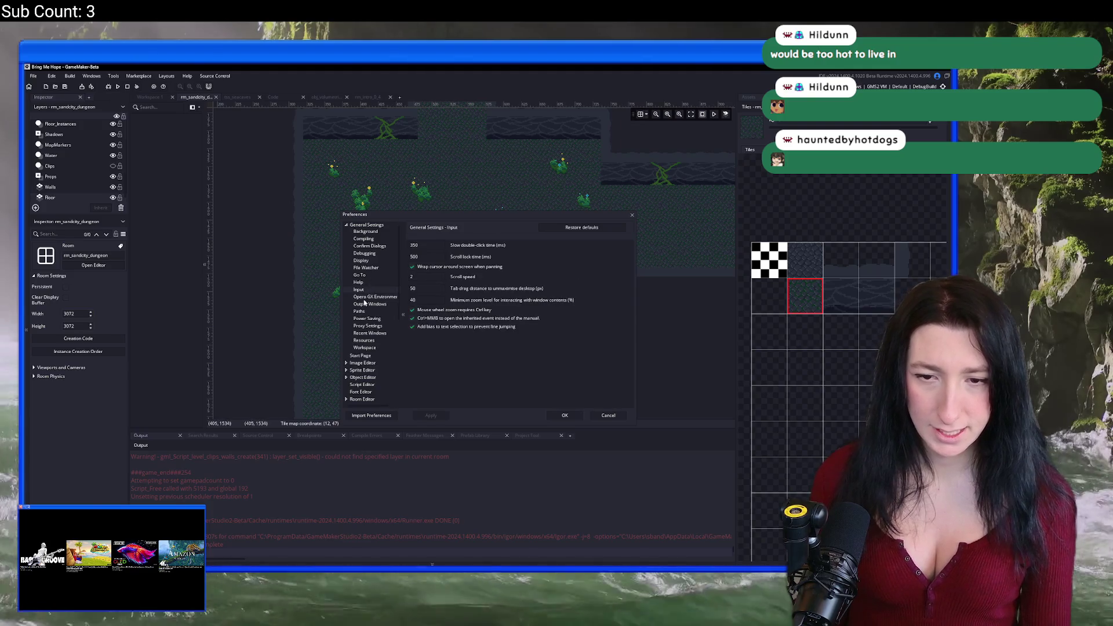
pyautogui.click(365, 304)
pyautogui.click(369, 276)
pyautogui.click(369, 268)
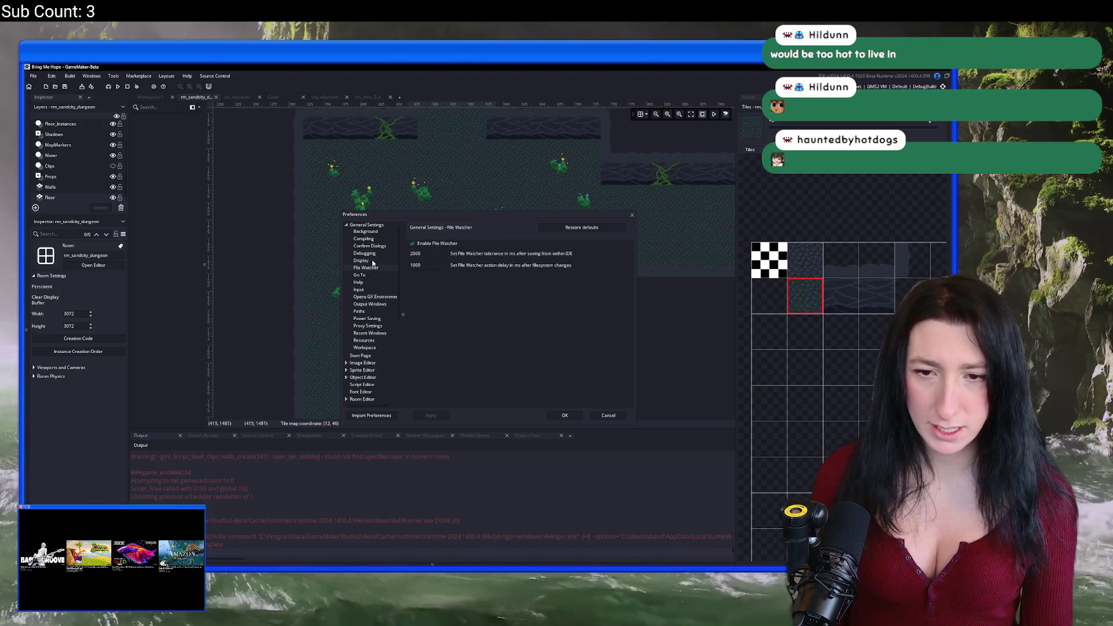
pyautogui.click(383, 247)
pyautogui.click(374, 225)
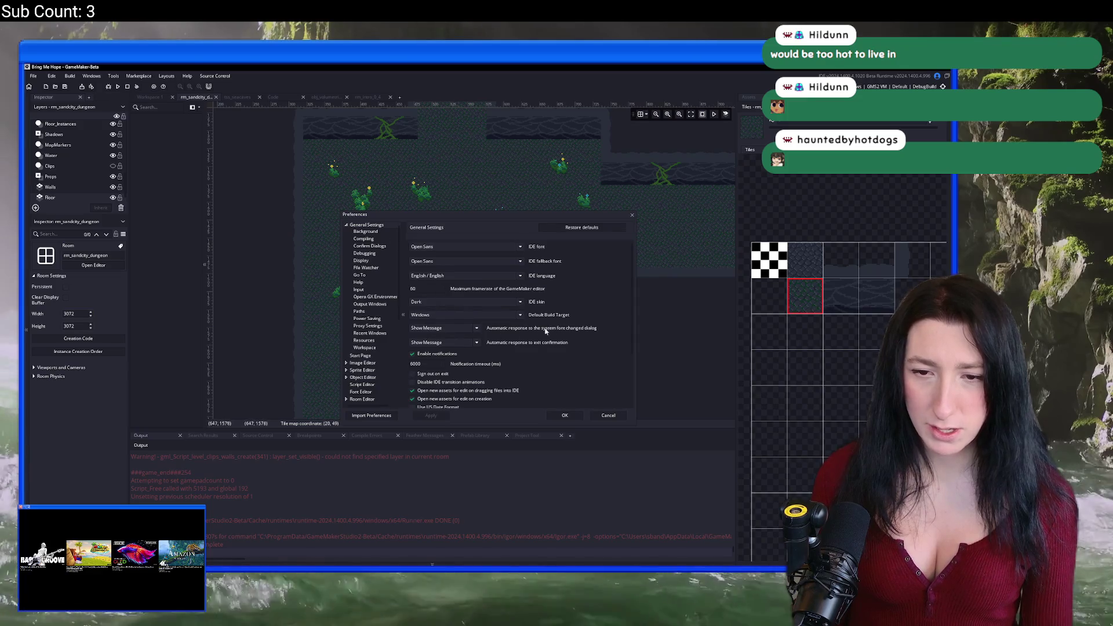
# Set the editor's maximum framerate to 120, apply, and close Preferences.
pyautogui.scroll(-1, 584, 327)
pyautogui.scroll(-2, 587, 356)
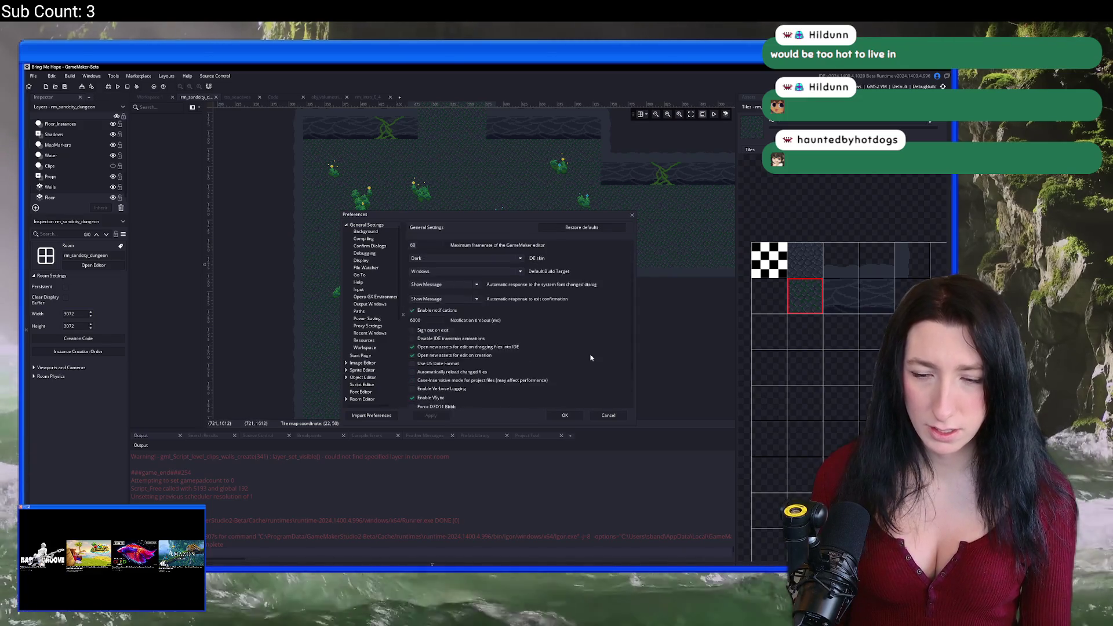
pyautogui.write('12')
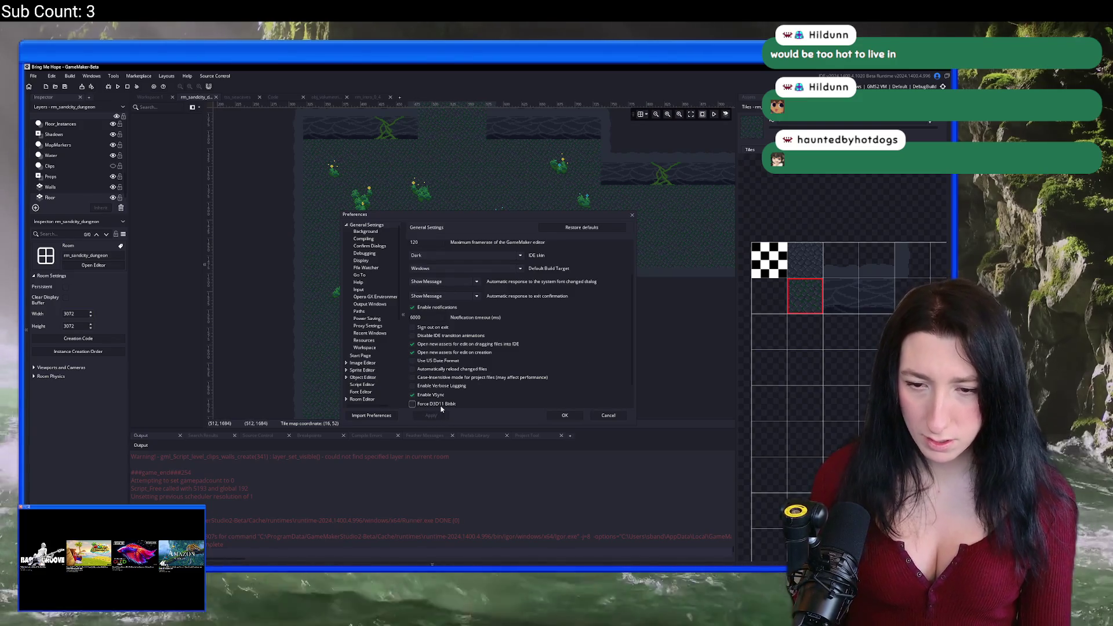
pyautogui.scroll(-2, 441, 408)
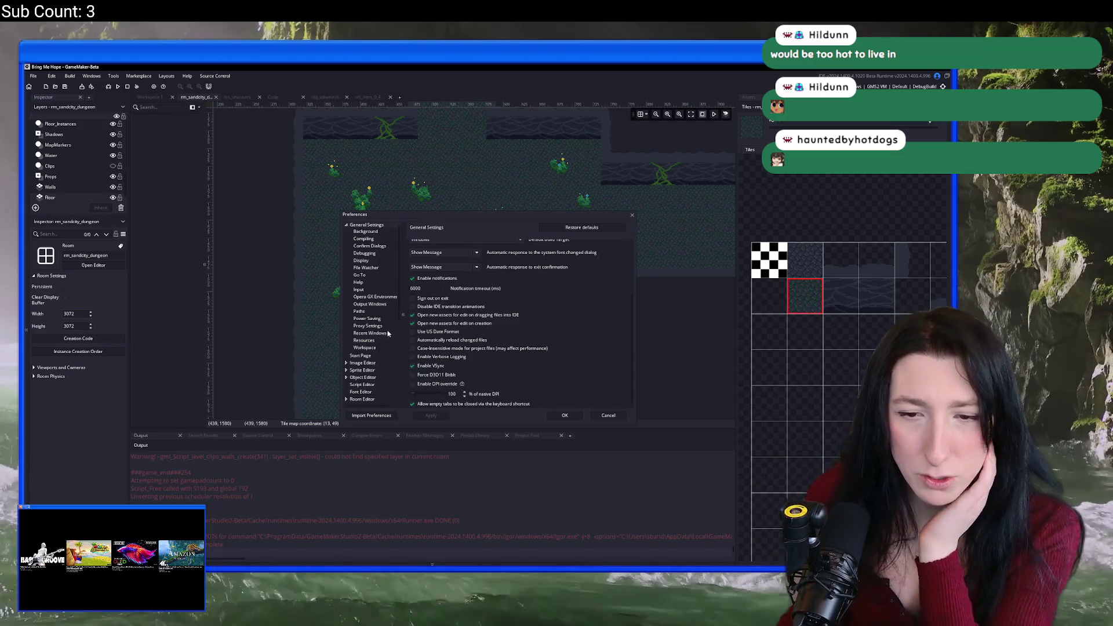
pyautogui.scroll(5, 536, 305)
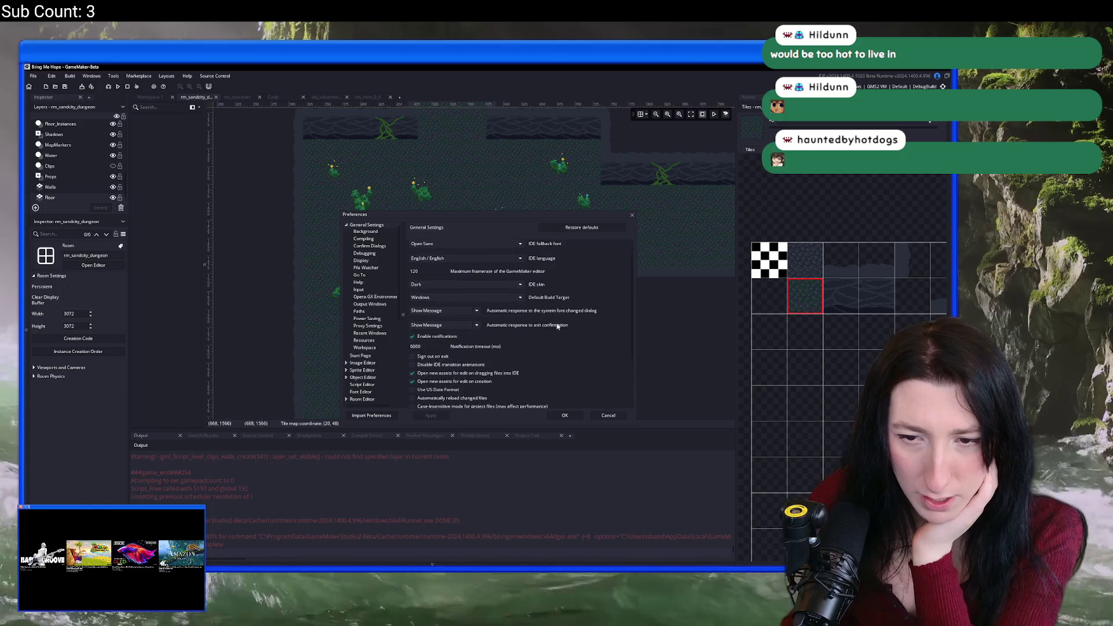
pyautogui.click(371, 239)
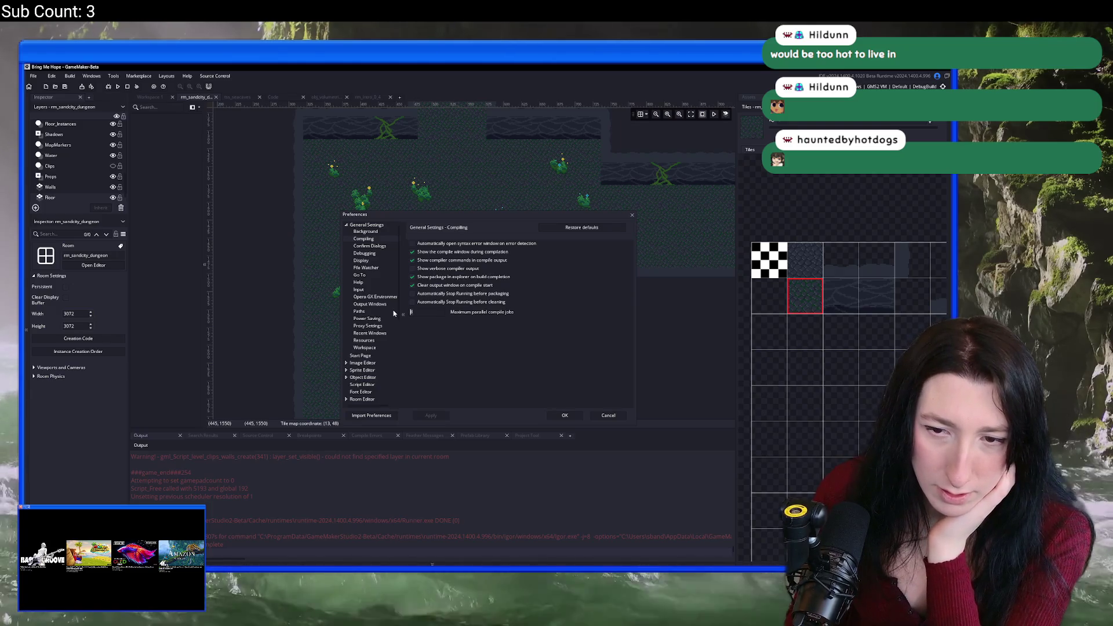
pyautogui.click(434, 416)
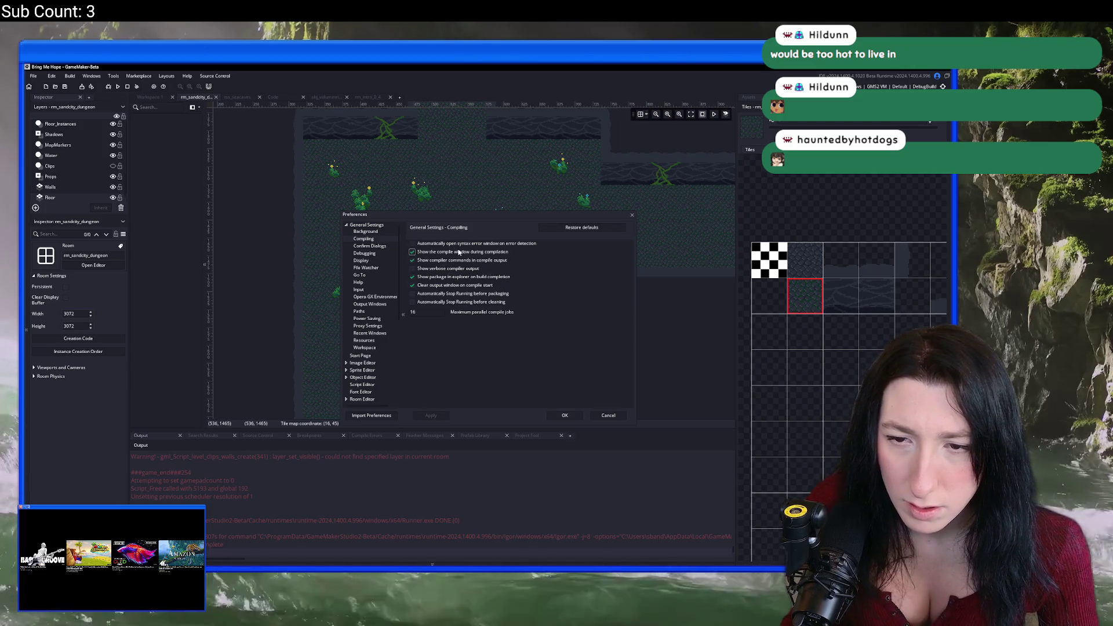
pyautogui.click(574, 417)
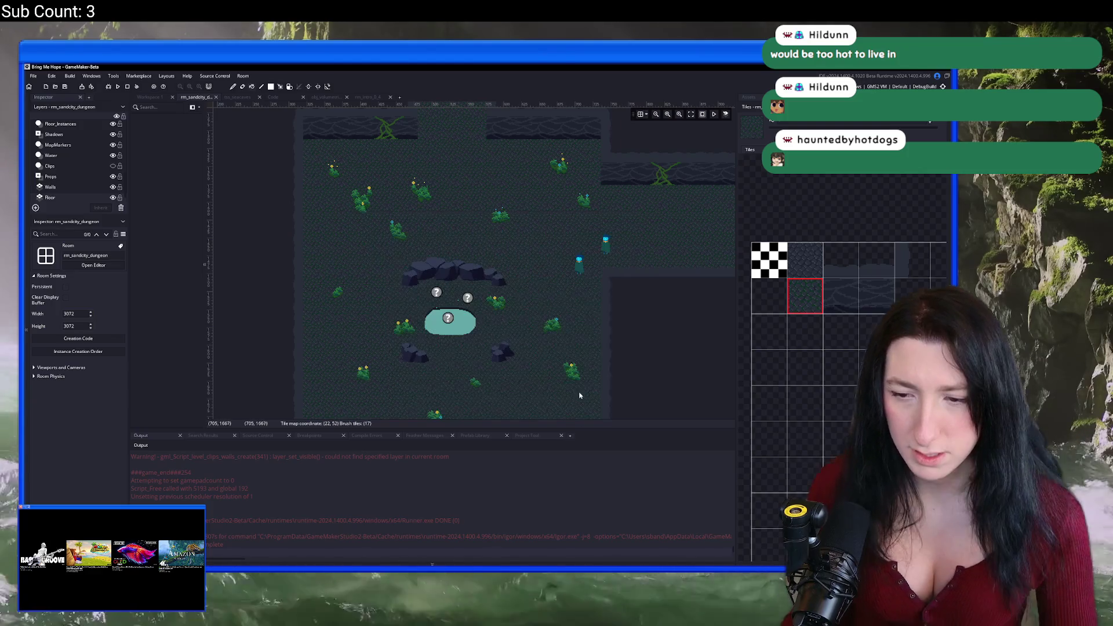
# Build and run Bring Me Hope with F5, start from the title menu, then return to the room editor.
pyautogui.press('F5')
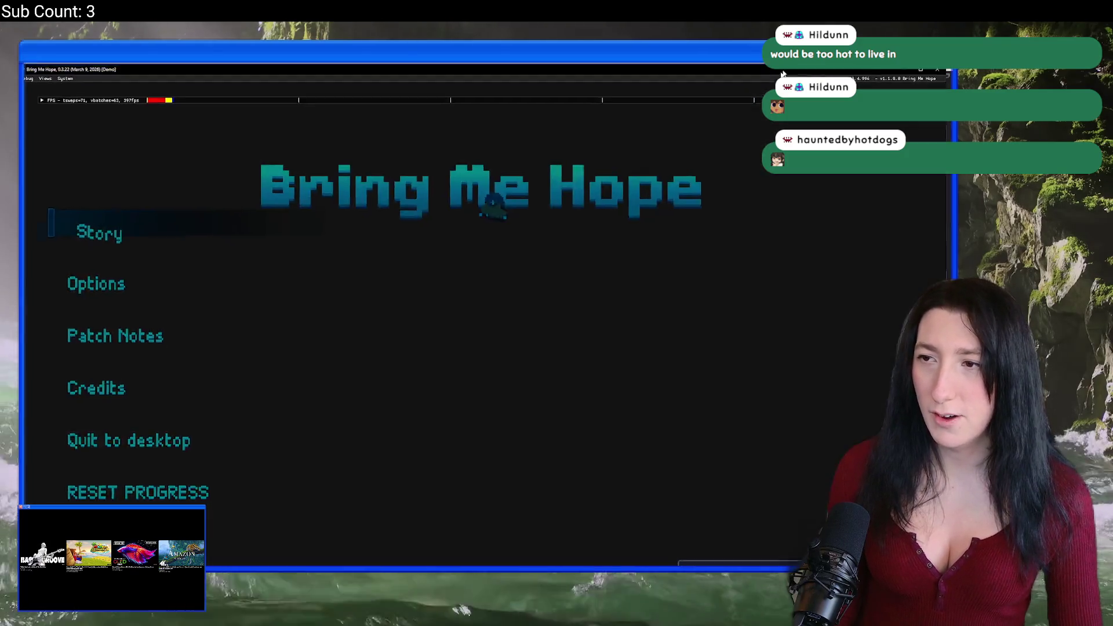
pyautogui.press('Return')
pyautogui.click(562, 430)
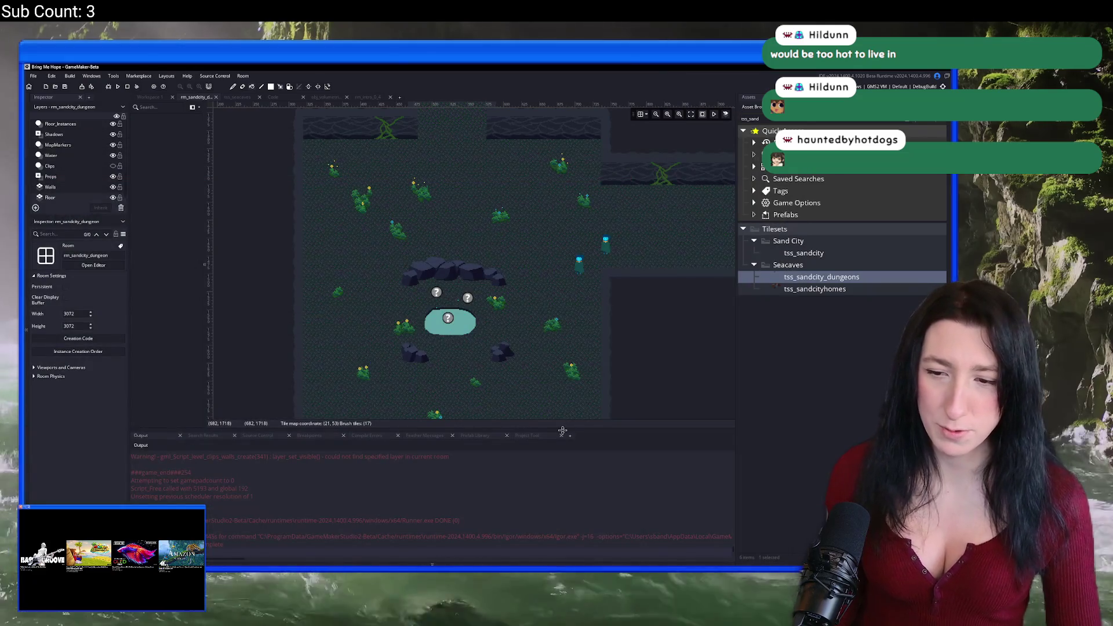
pyautogui.moveTo(563, 430); pyautogui.dragTo(562, 355)
pyautogui.moveTo(734, 548)
pyautogui.mouseDown()
pyautogui.moveTo(733, 480)
pyautogui.moveTo(757, 390)
pyautogui.mouseUp()
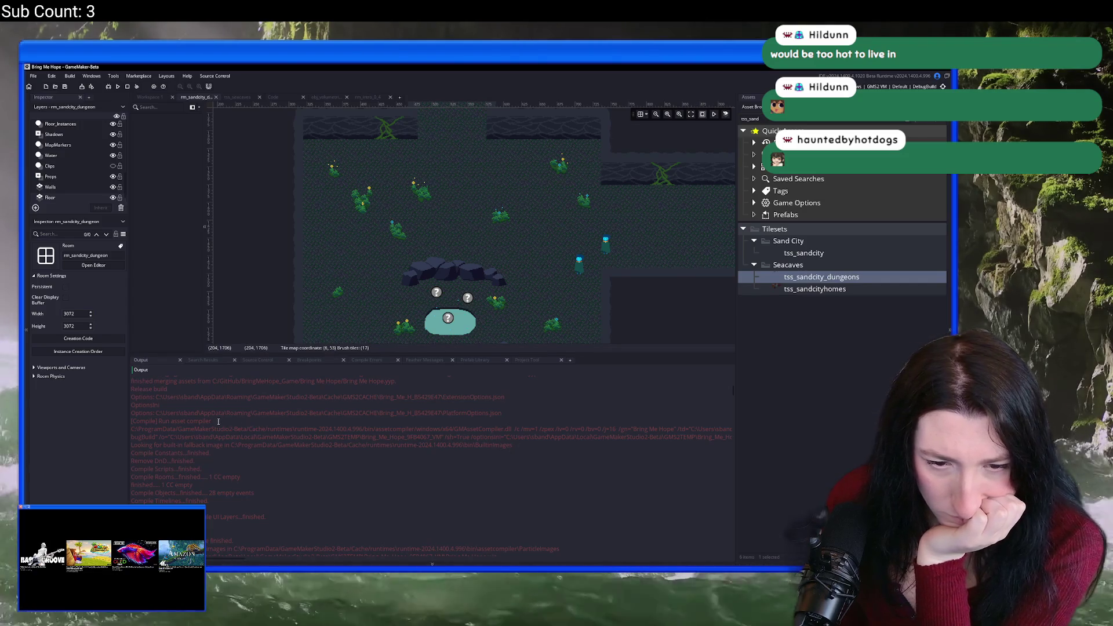
pyautogui.scroll(2, 221, 421)
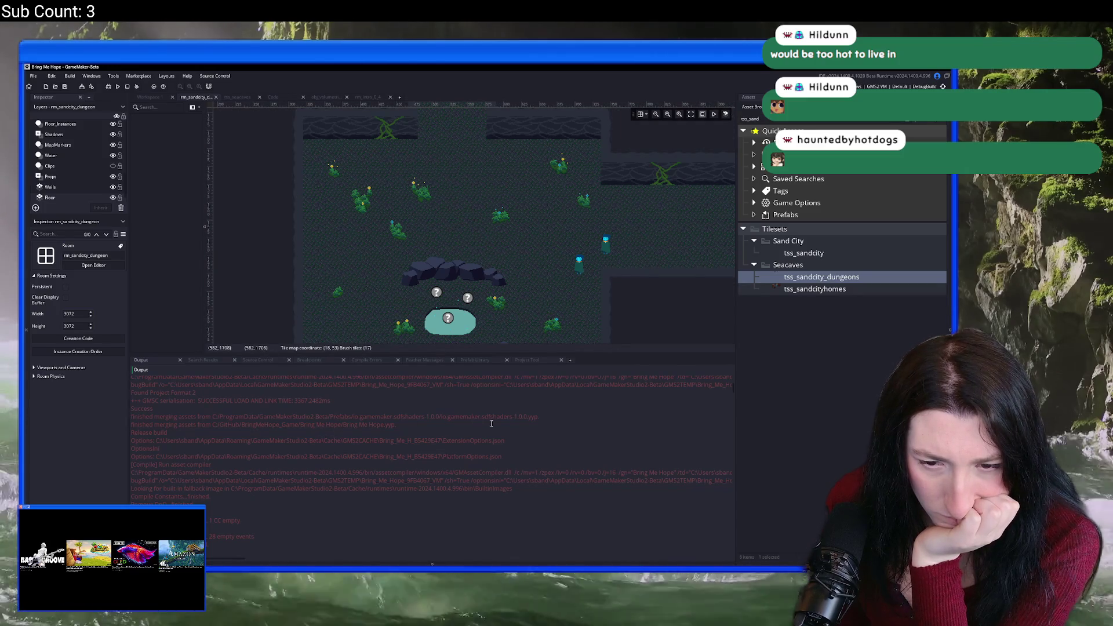
pyautogui.click(582, 416)
pyautogui.moveTo(582, 416); pyautogui.dragTo(351, 420)
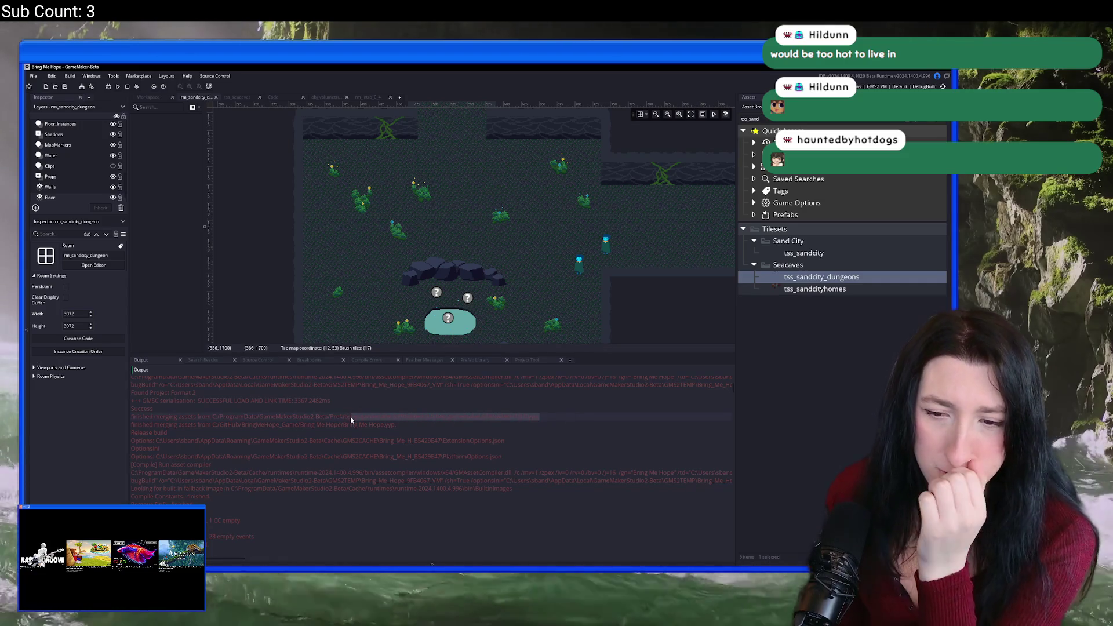
pyautogui.scroll(1, 326, 405)
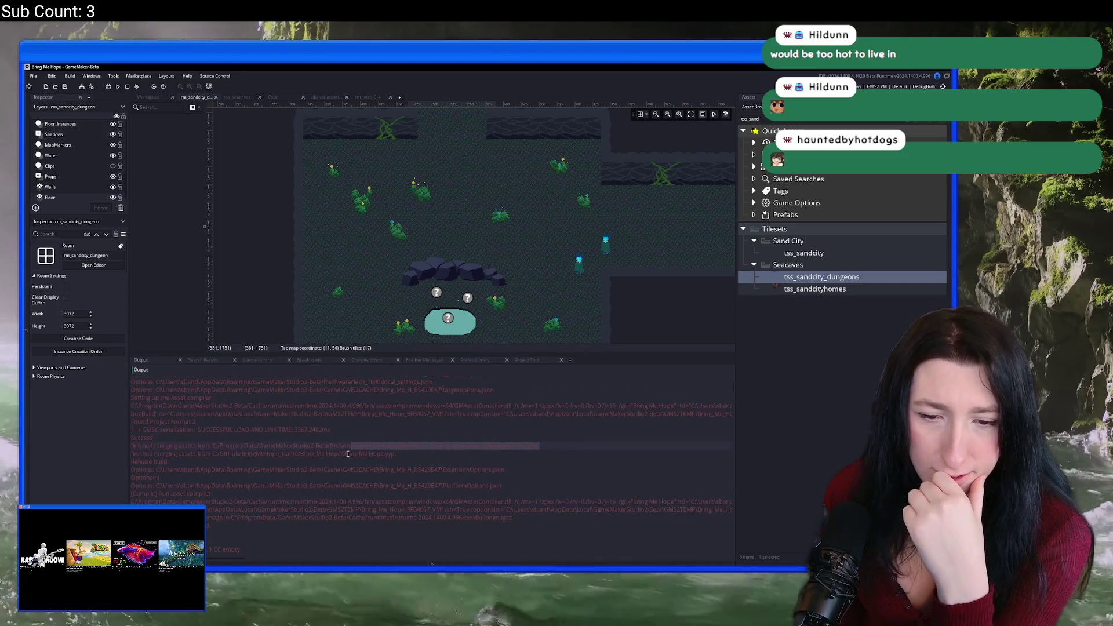
pyautogui.scroll(1, 319, 445)
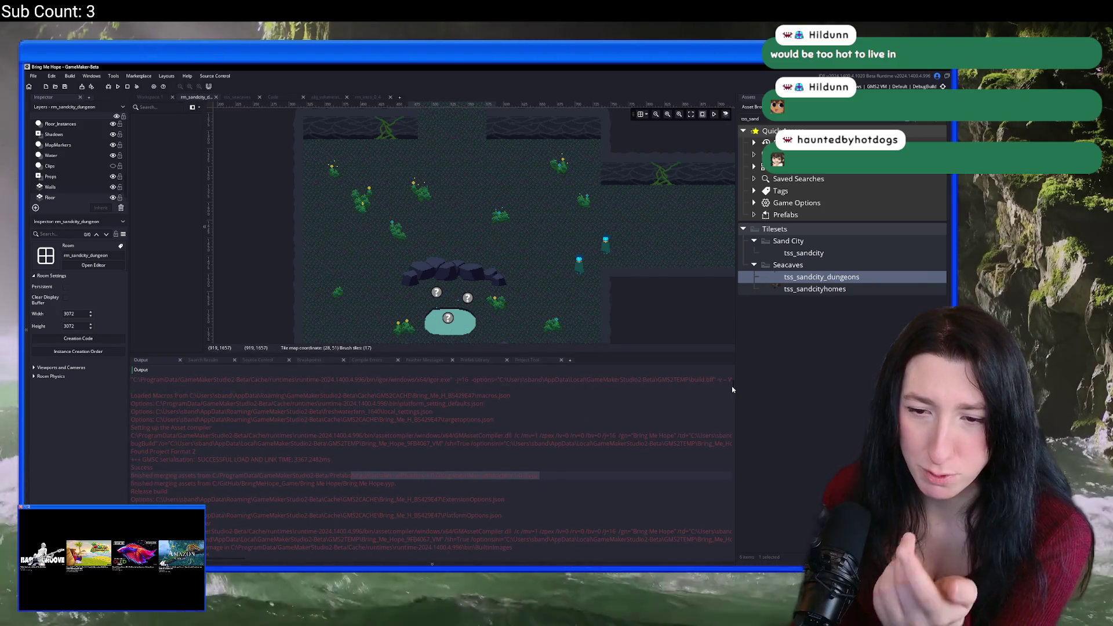
pyautogui.moveTo(732, 389); pyautogui.dragTo(721, 557)
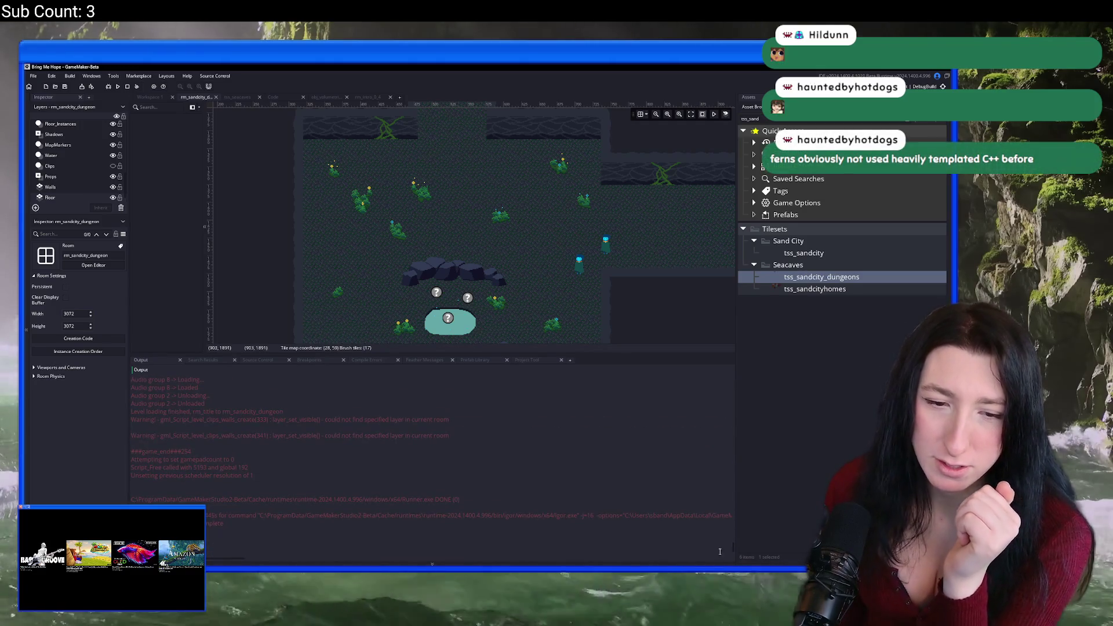
pyautogui.click(294, 427)
# Search clips_walls_ to open level_clips_walls_create in scr_levels and enlarge the code view.
pyautogui.hotkey('ctrl', 't')
pyautogui.write('clips_wa')
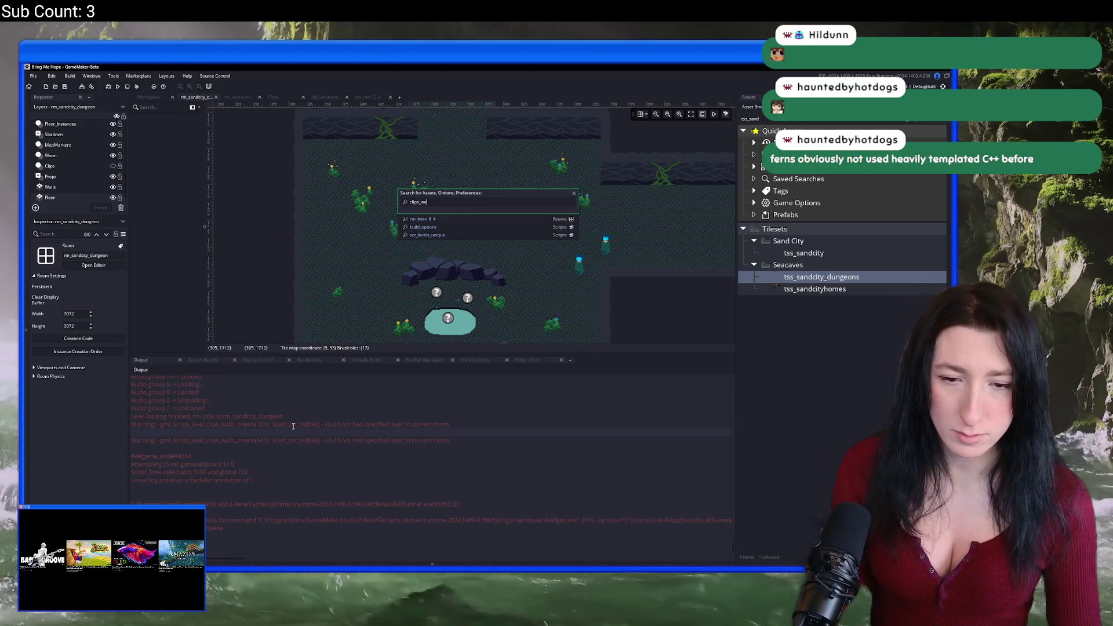
pyautogui.write('lls_c')
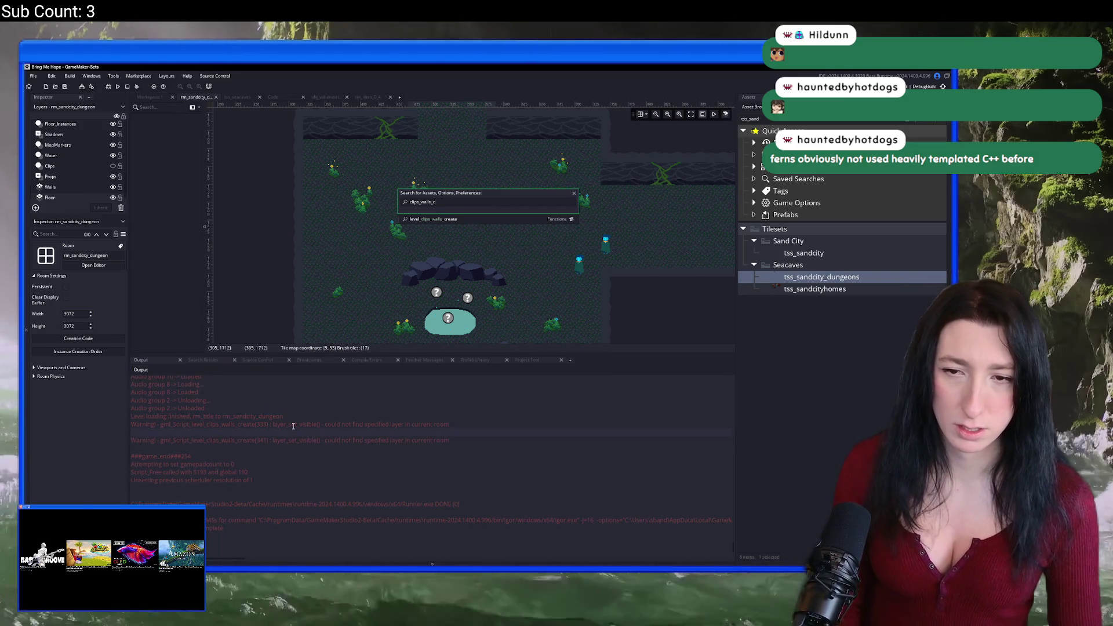
pyautogui.press('Return')
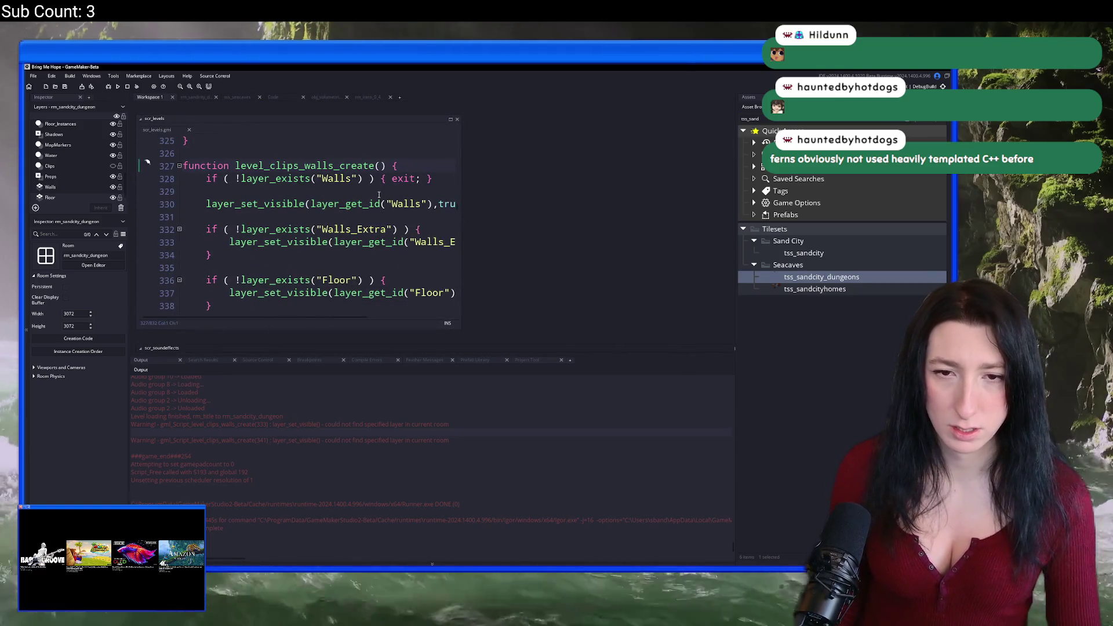
pyautogui.moveTo(461, 180); pyautogui.dragTo(622, 197)
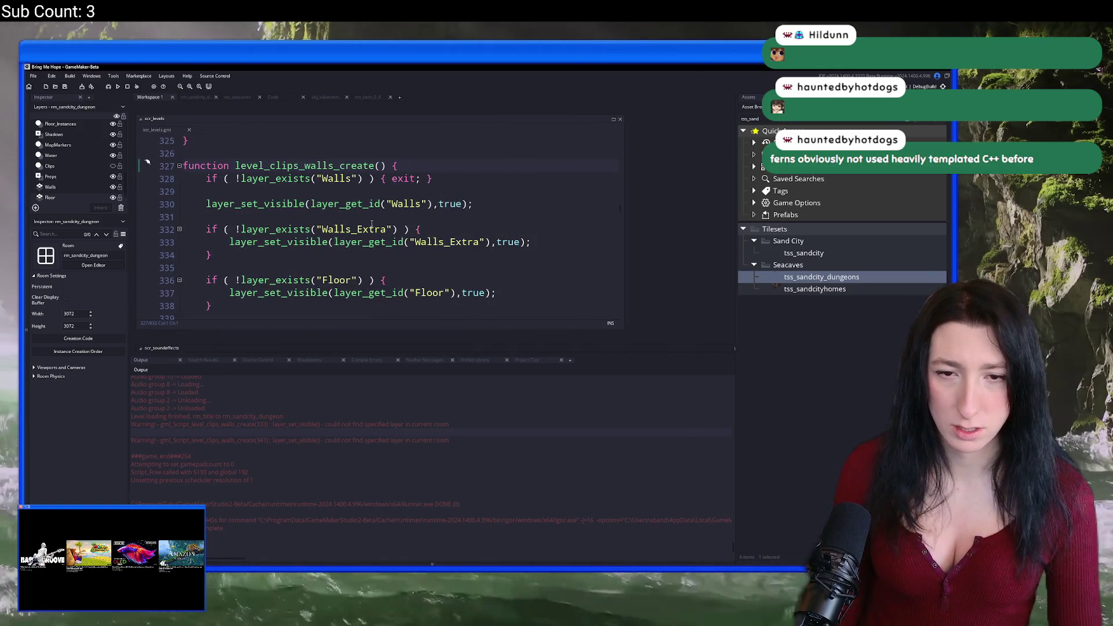
pyautogui.scroll(-1, 426, 231)
pyautogui.scroll(-3, 467, 291)
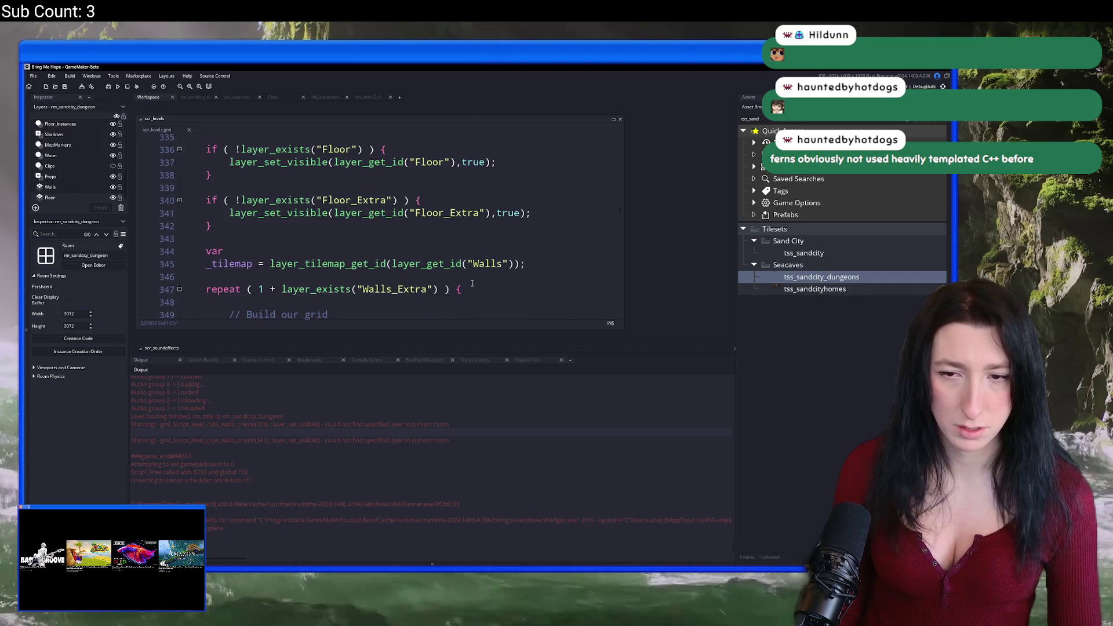
pyautogui.scroll(3, 477, 262)
pyautogui.scroll(-3, 491, 246)
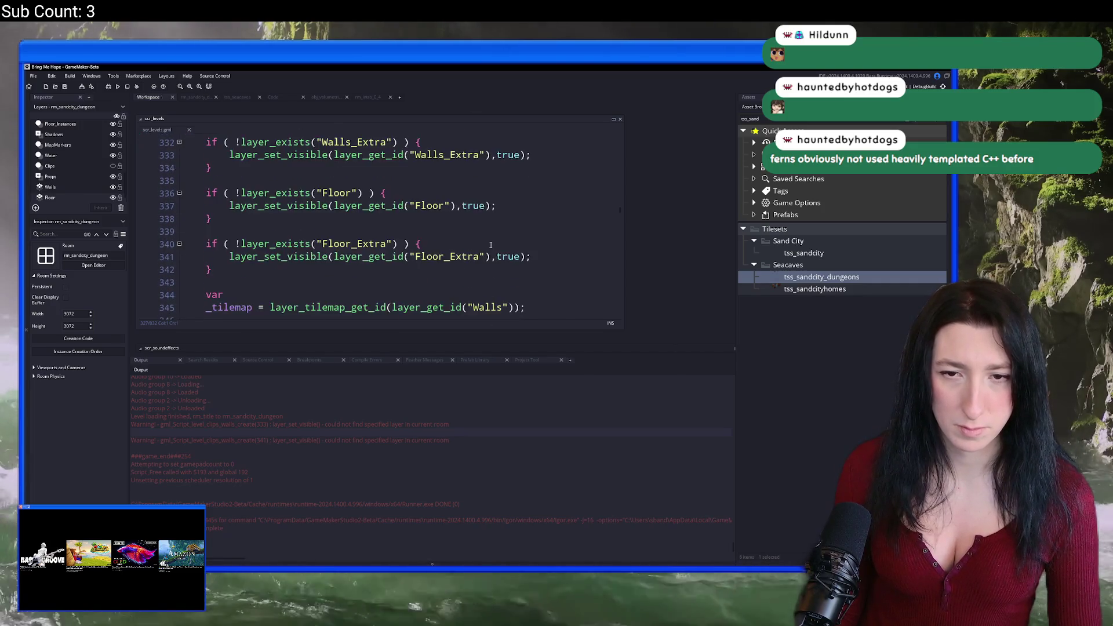
pyautogui.scroll(-3, 491, 247)
pyautogui.scroll(2, 491, 245)
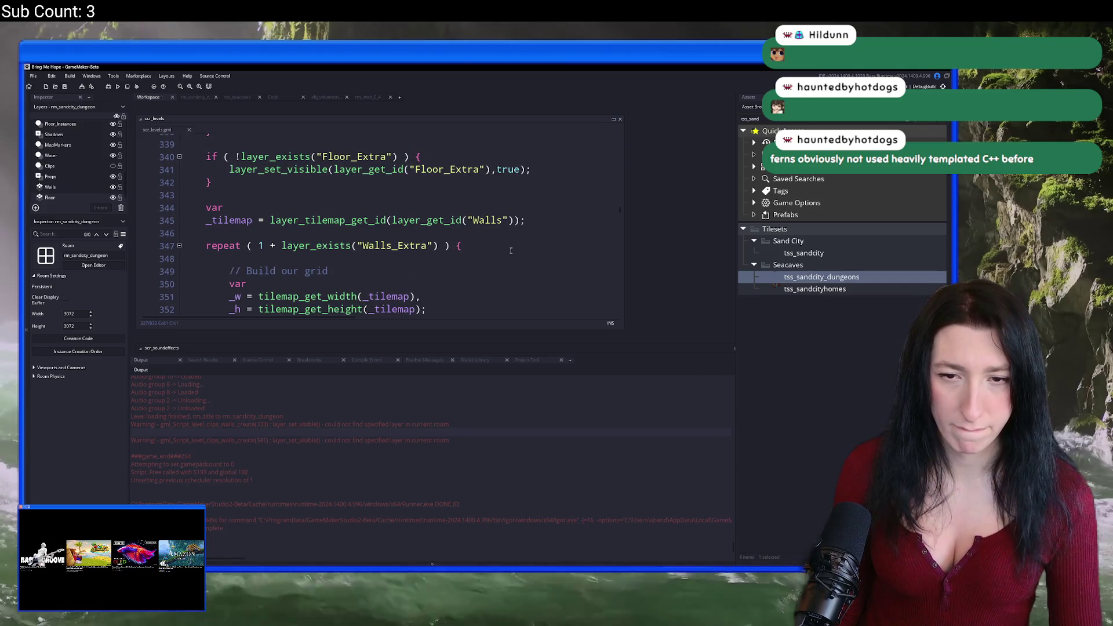
pyautogui.click(508, 255)
pyautogui.scroll(-1, 528, 232)
pyautogui.moveTo(617, 264); pyautogui.dragTo(671, 299)
pyautogui.click(546, 220)
# Jump to line 333 and delete the ! before the layer_exists checks on lines 332, 336, 340.
pyautogui.hotkey('ctrl', 'g')
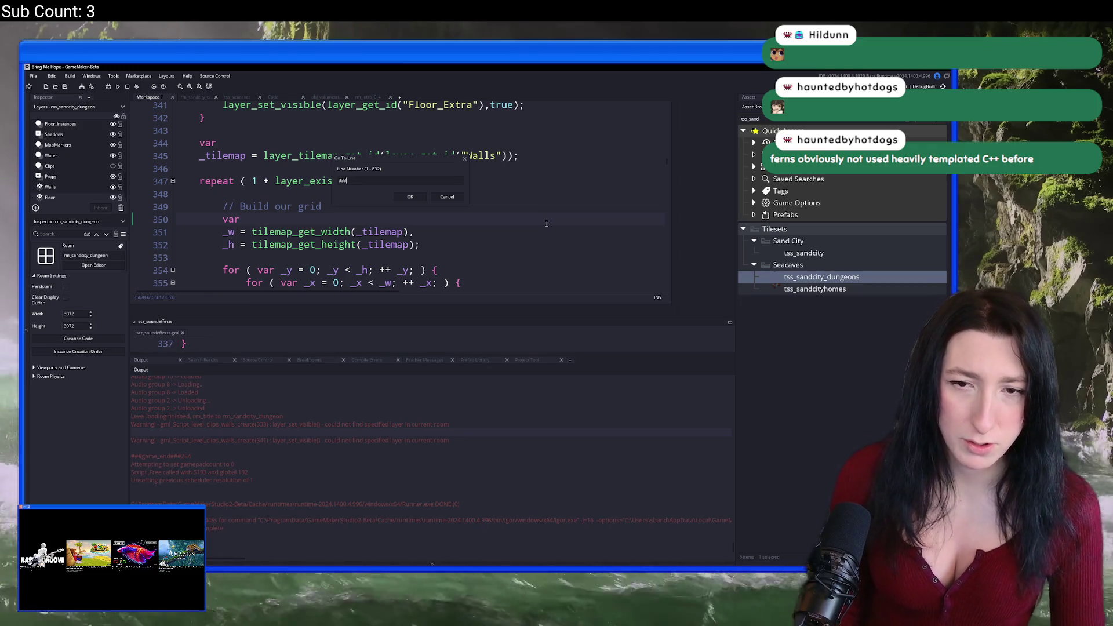
pyautogui.press('Return')
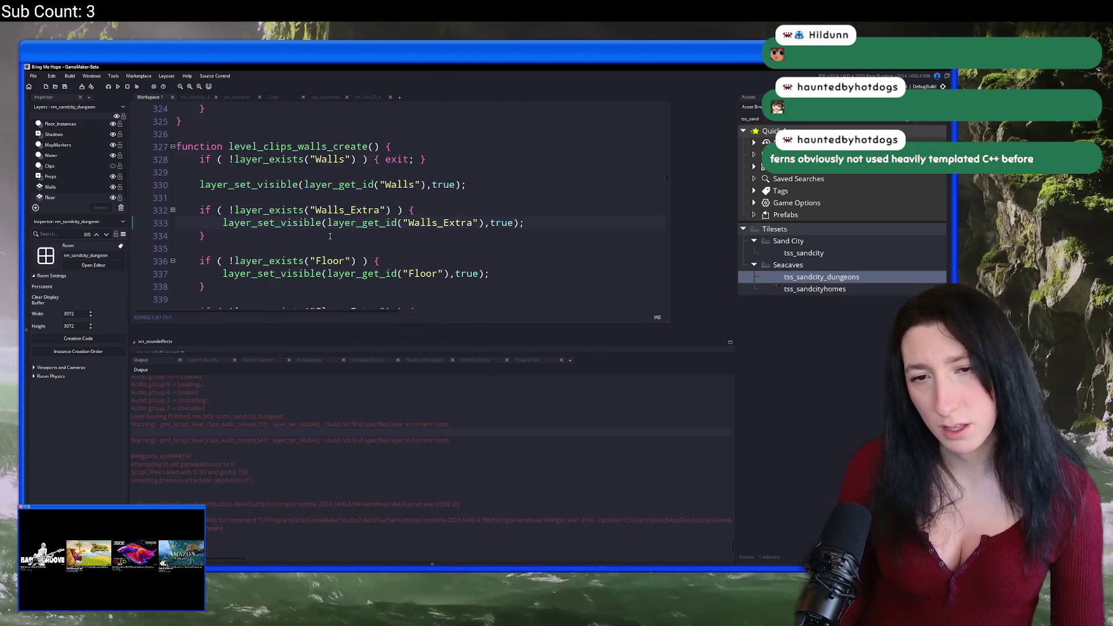
pyautogui.click(235, 210)
pyautogui.press('BackSpace')
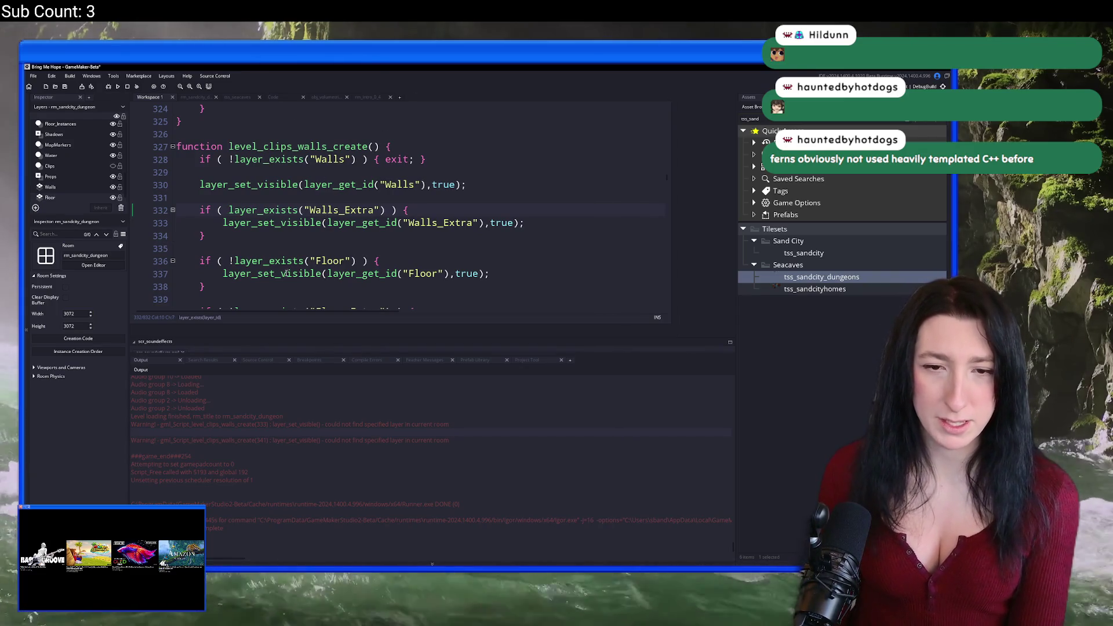
pyautogui.click(234, 261)
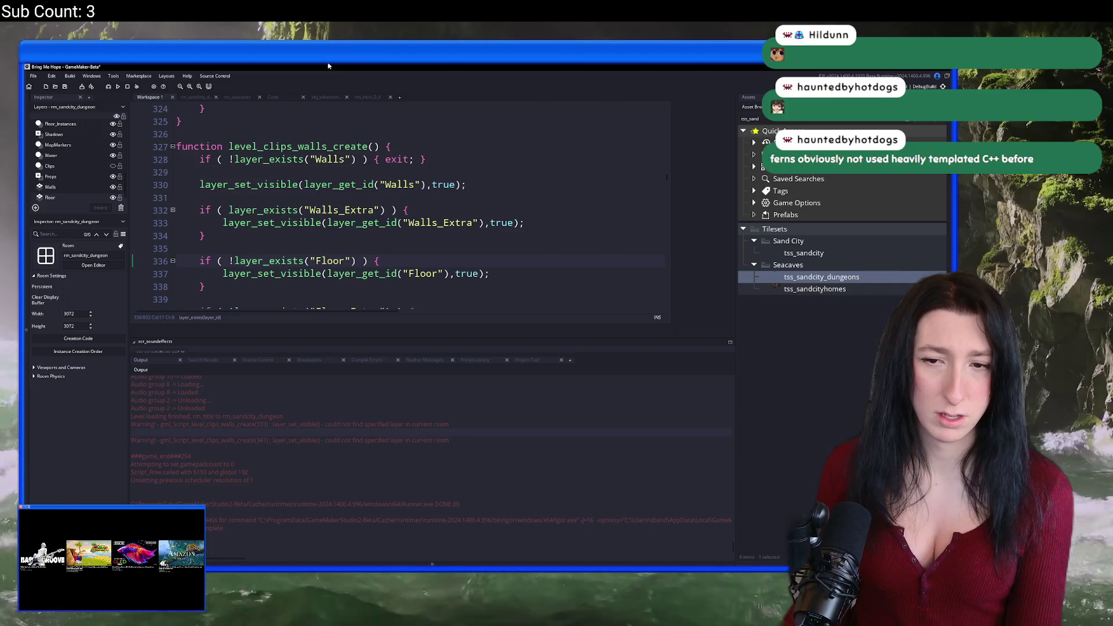
pyautogui.press('BackSpace')
pyautogui.scroll(-3, 254, 183)
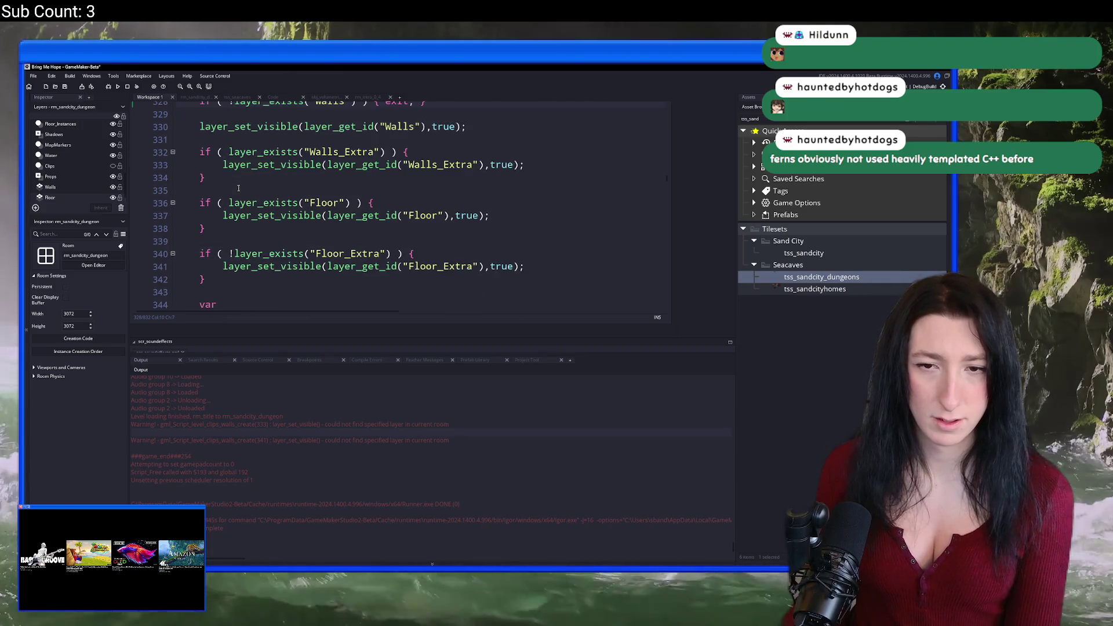
pyautogui.click(234, 195)
pyautogui.press('BackSpace')
# Review the rest of the function down to the layer_tilemap_get_id call on line 381.
pyautogui.scroll(-3, 273, 242)
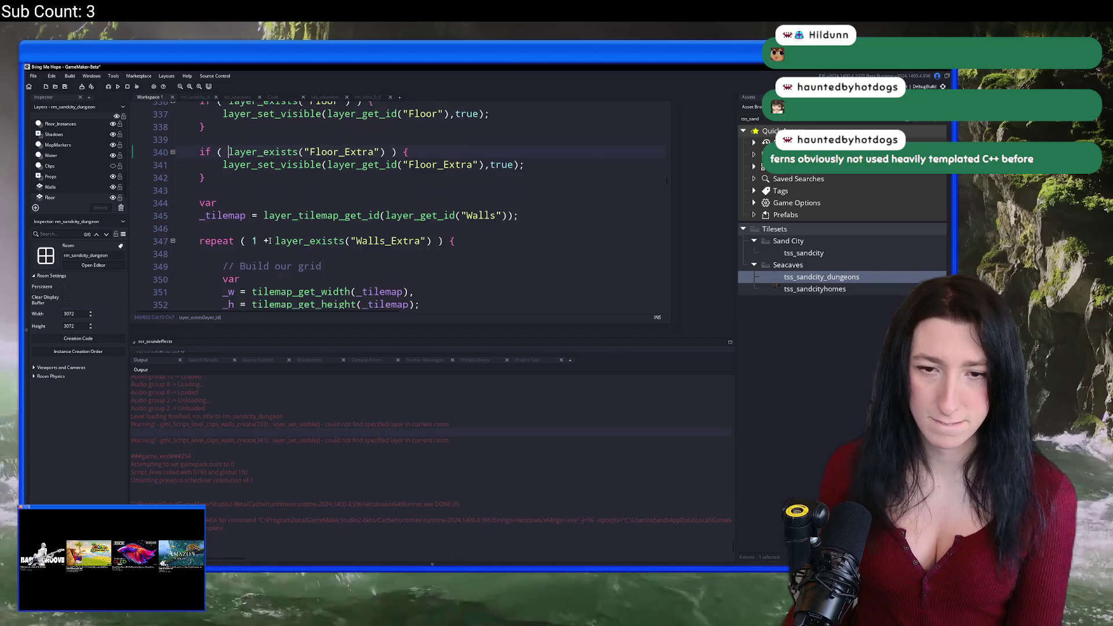
pyautogui.scroll(-2, 273, 242)
pyautogui.scroll(5, 348, 220)
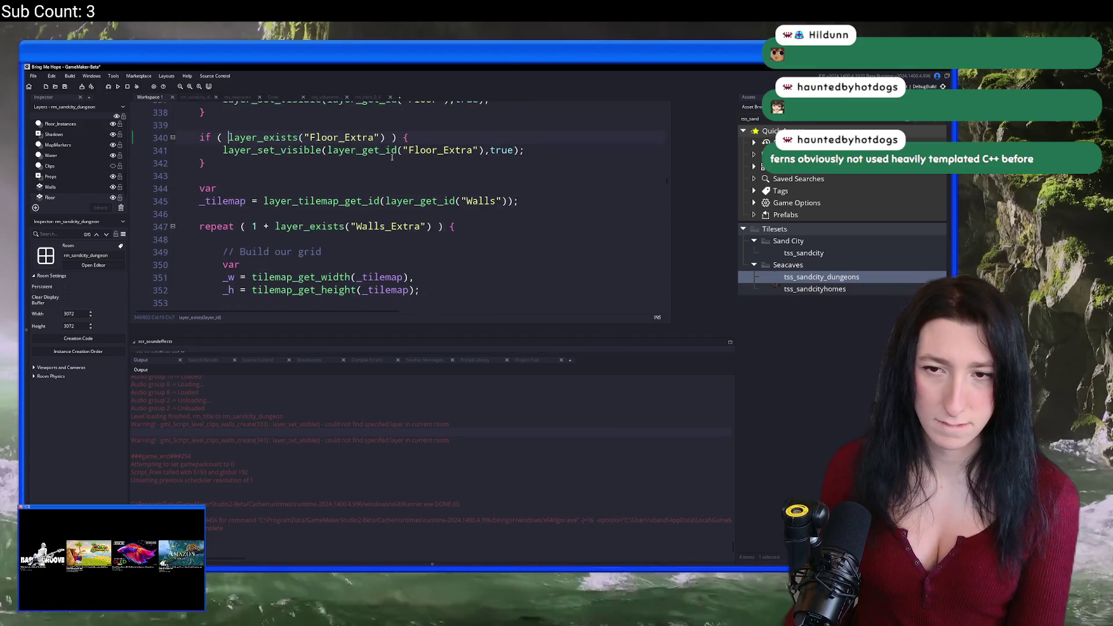
pyautogui.scroll(1, 406, 206)
pyautogui.scroll(-7, 383, 243)
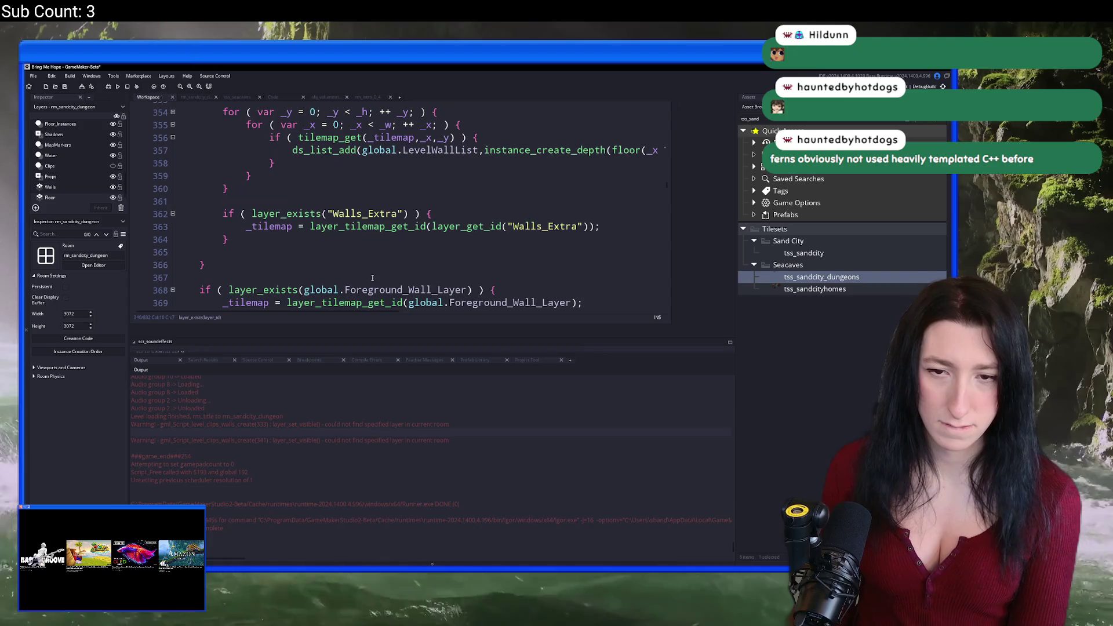
pyautogui.scroll(-2, 325, 240)
pyautogui.click(325, 193)
pyautogui.scroll(-3, 325, 193)
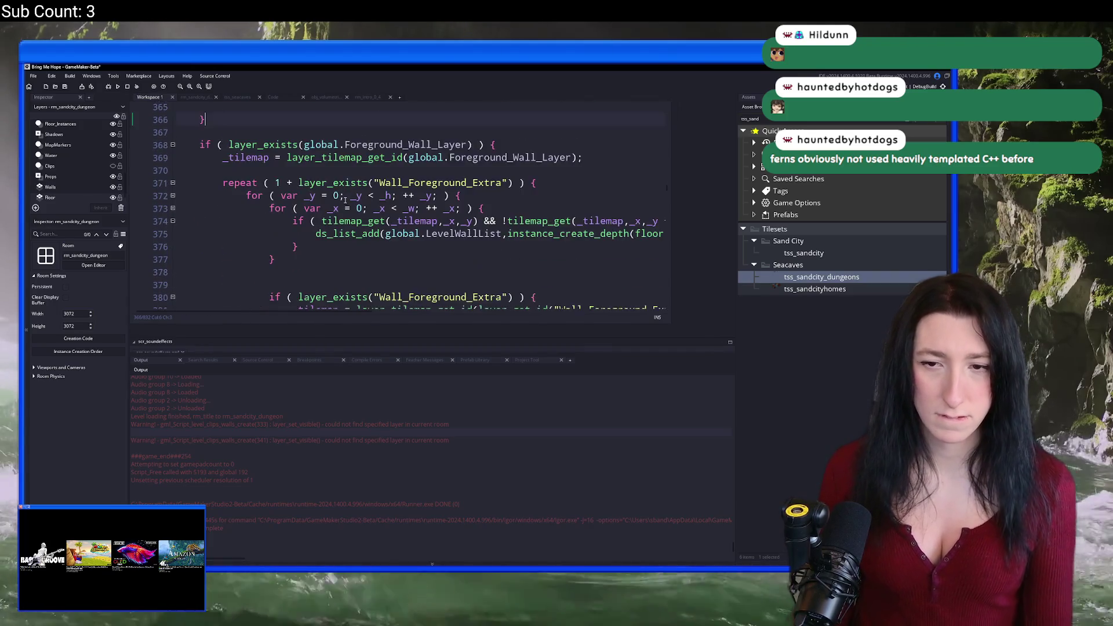
pyautogui.scroll(3, 344, 212)
pyautogui.scroll(-4, 347, 220)
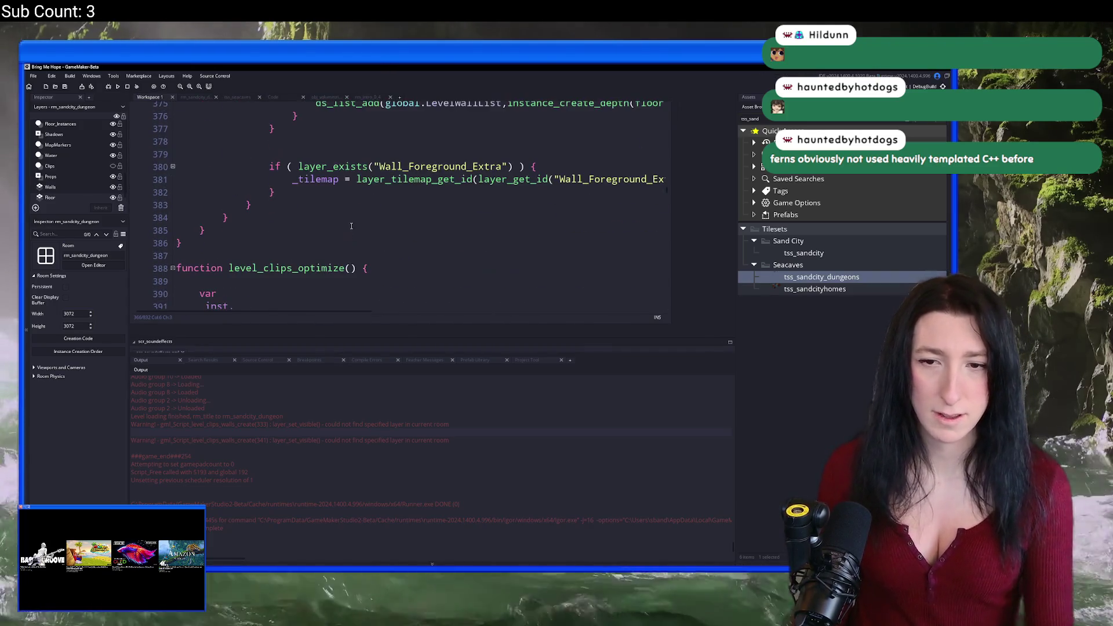
pyautogui.click(420, 179)
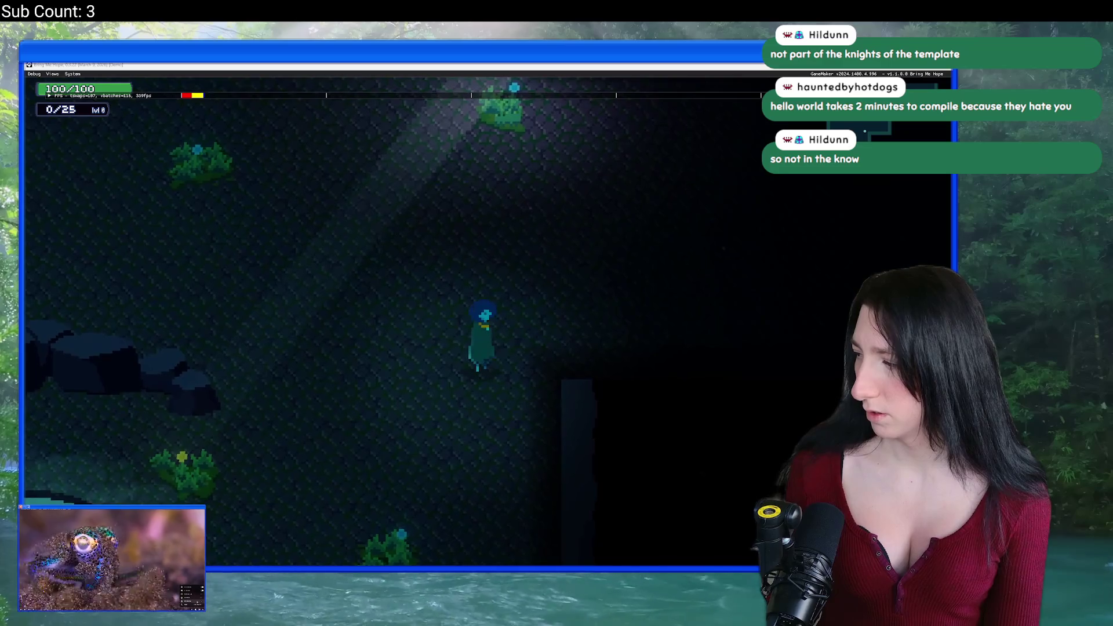
# Walk the character through the cave, the grassy area and toward the pond.
pyautogui.click(128, 226)
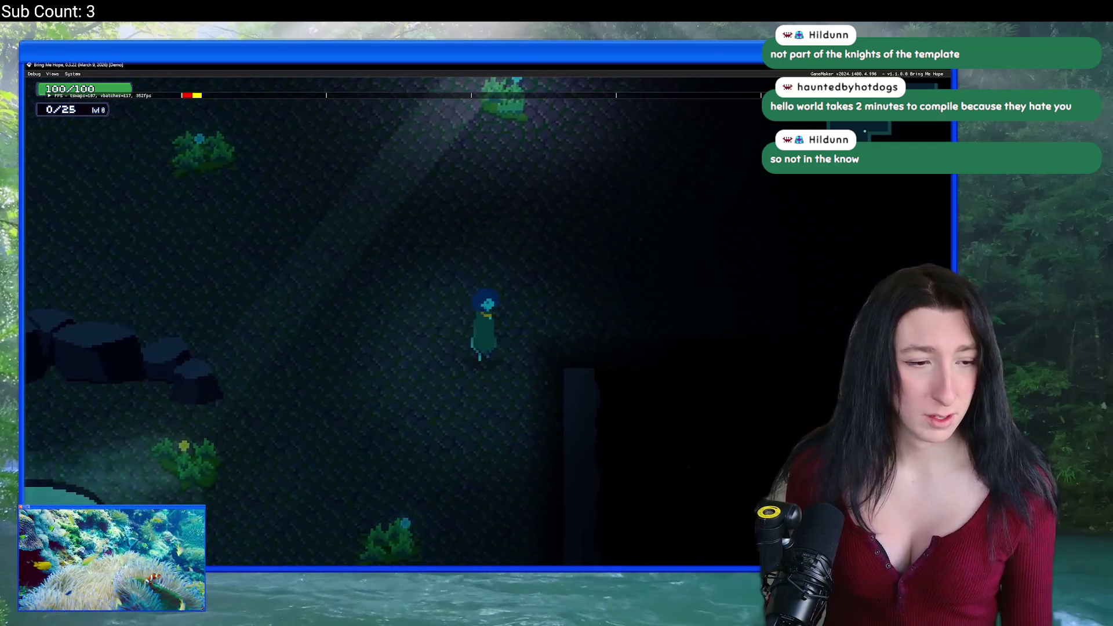
pyautogui.press('s')
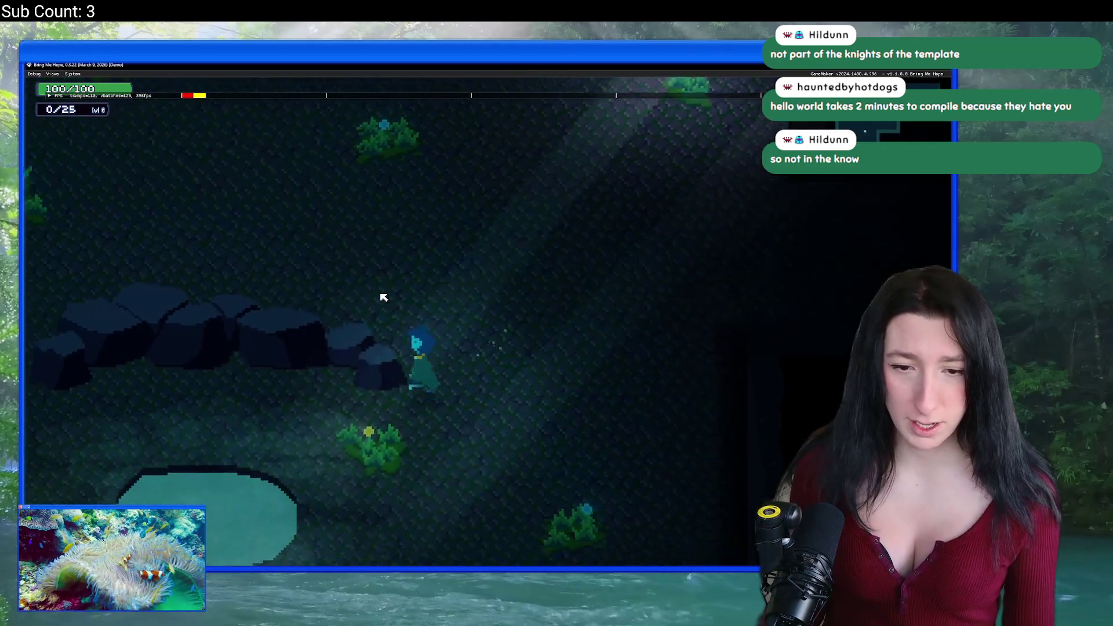
pyautogui.press('w')
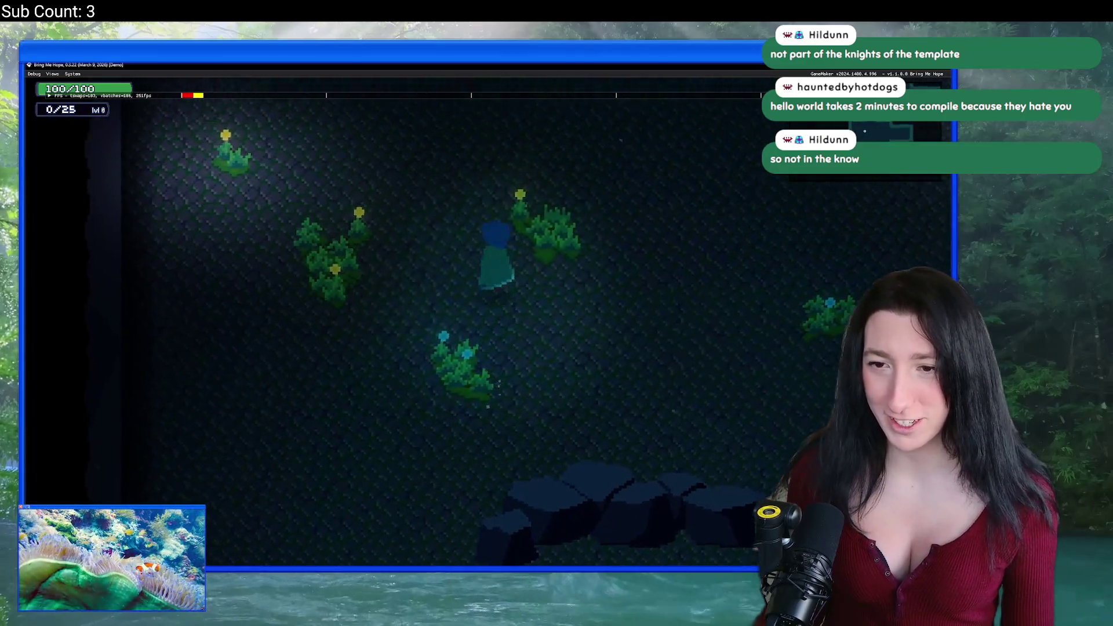
pyautogui.press('d')
pyautogui.press('a')
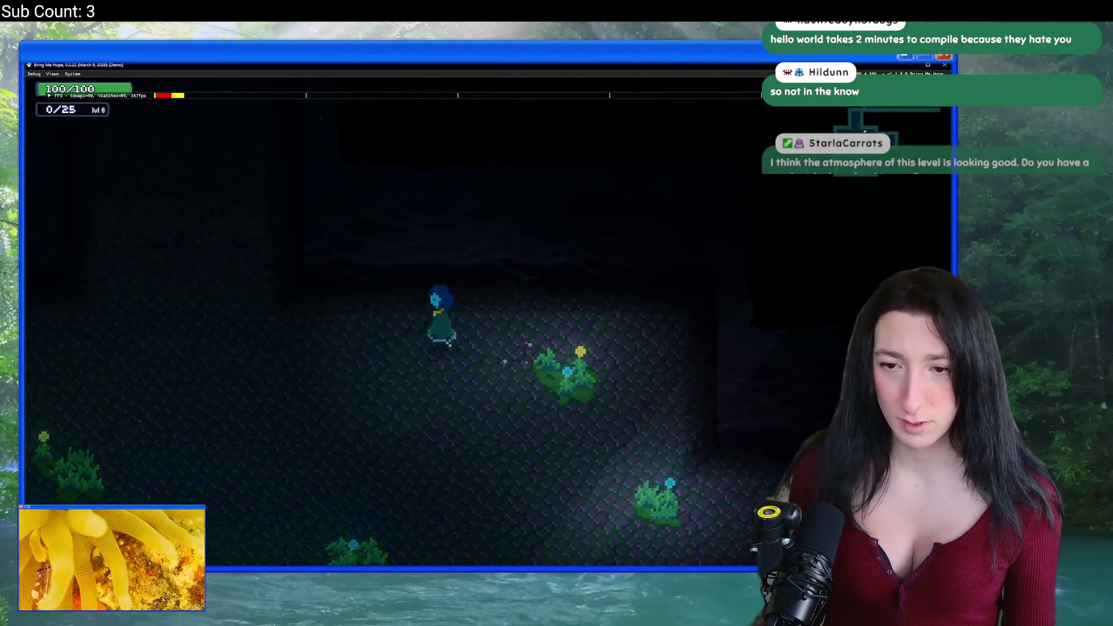
pyautogui.press('s')
pyautogui.press('a')
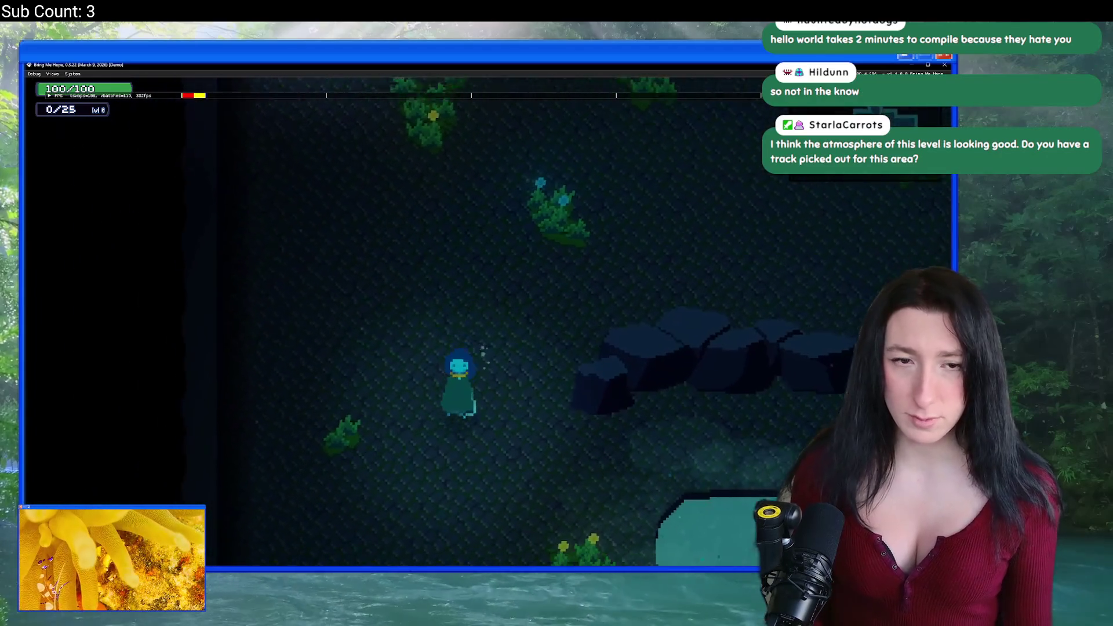
pyautogui.press('d')
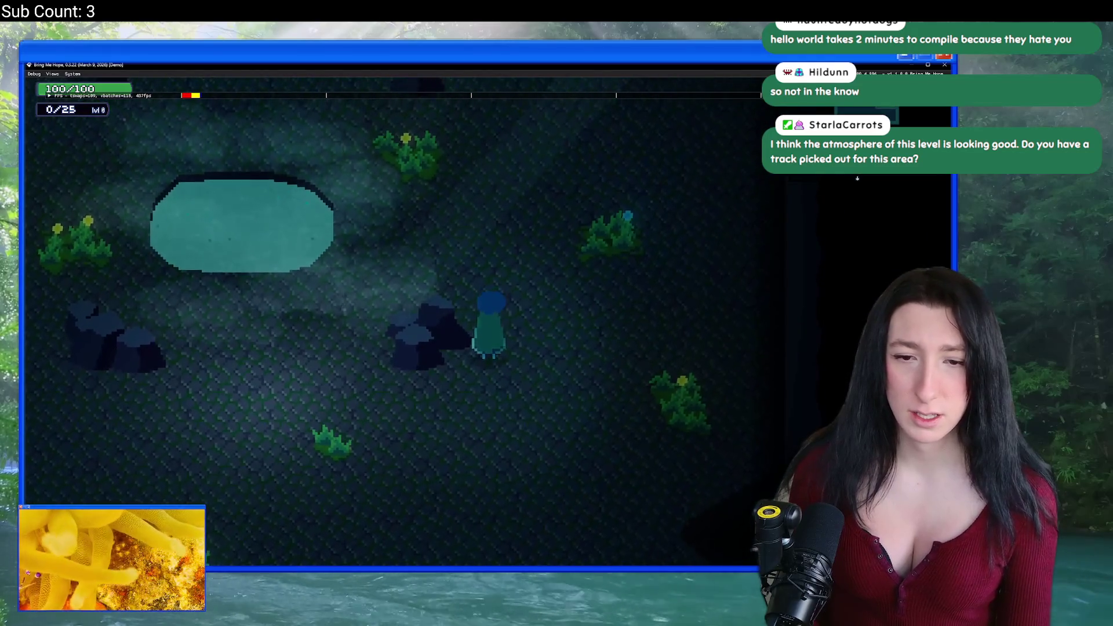
# Walk down and back up-left, close the game, and open the rm_sandcity_dungeon room.
pyautogui.press('s')
pyautogui.press('a')
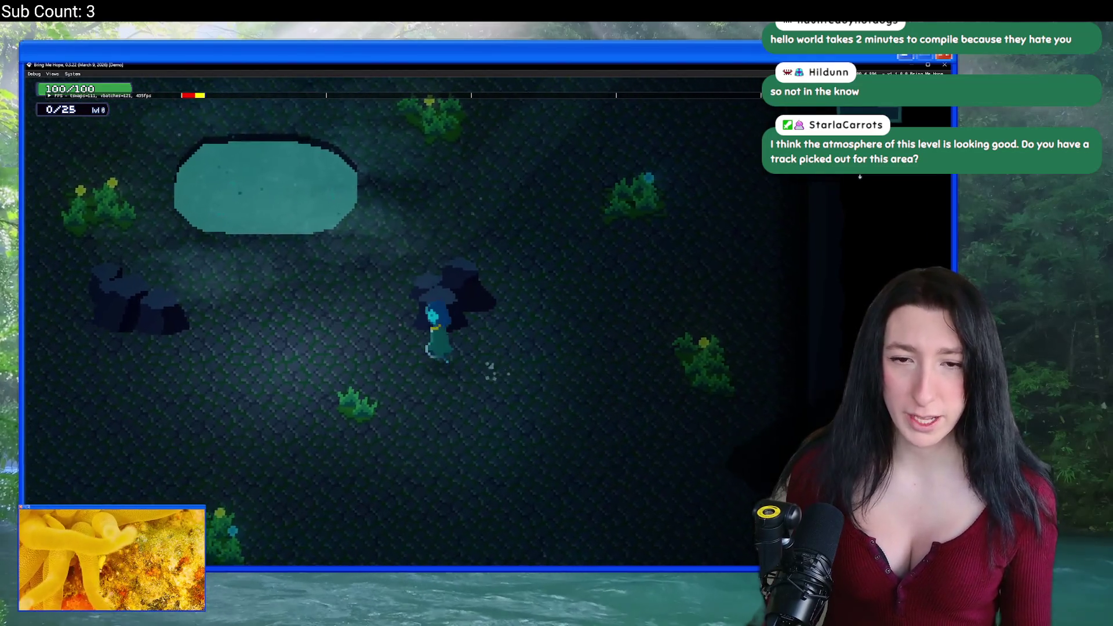
pyautogui.press('w')
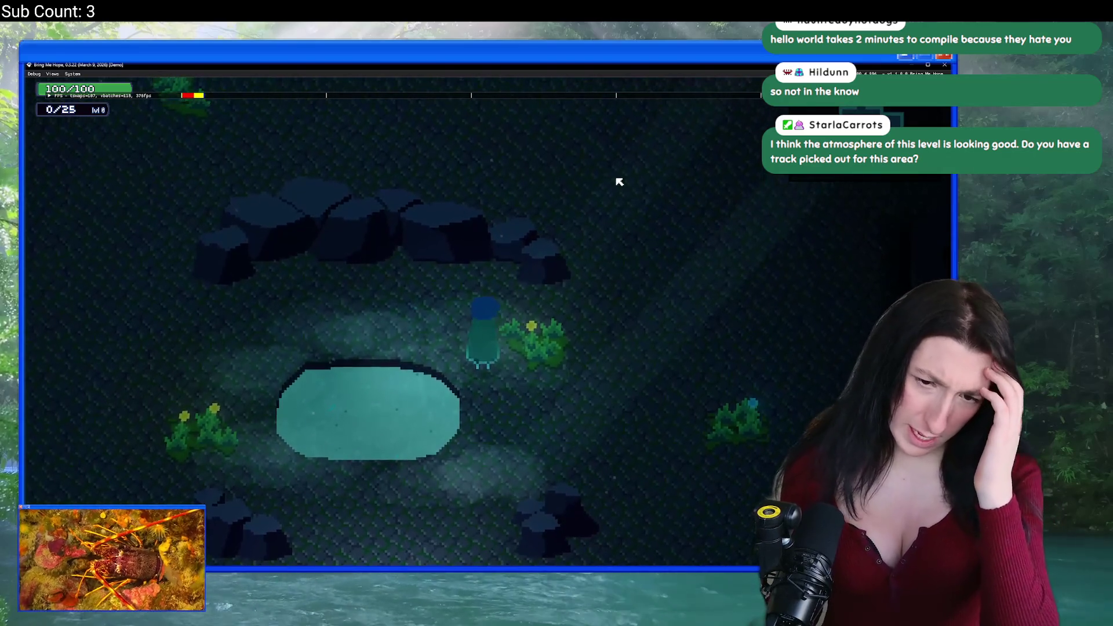
pyautogui.click(945, 65)
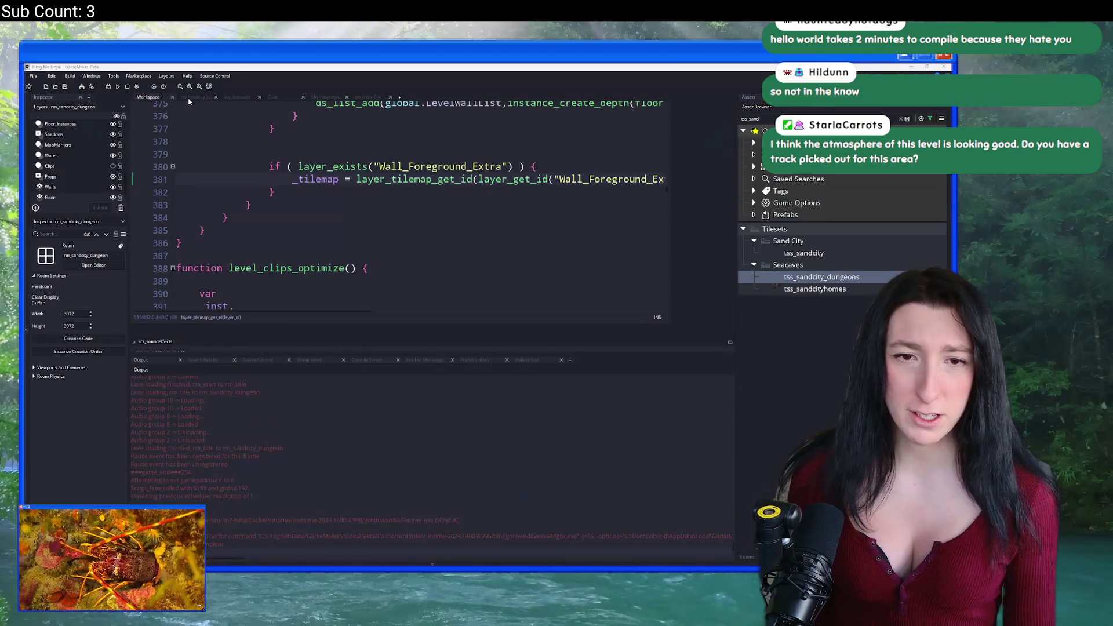
pyautogui.click(192, 97)
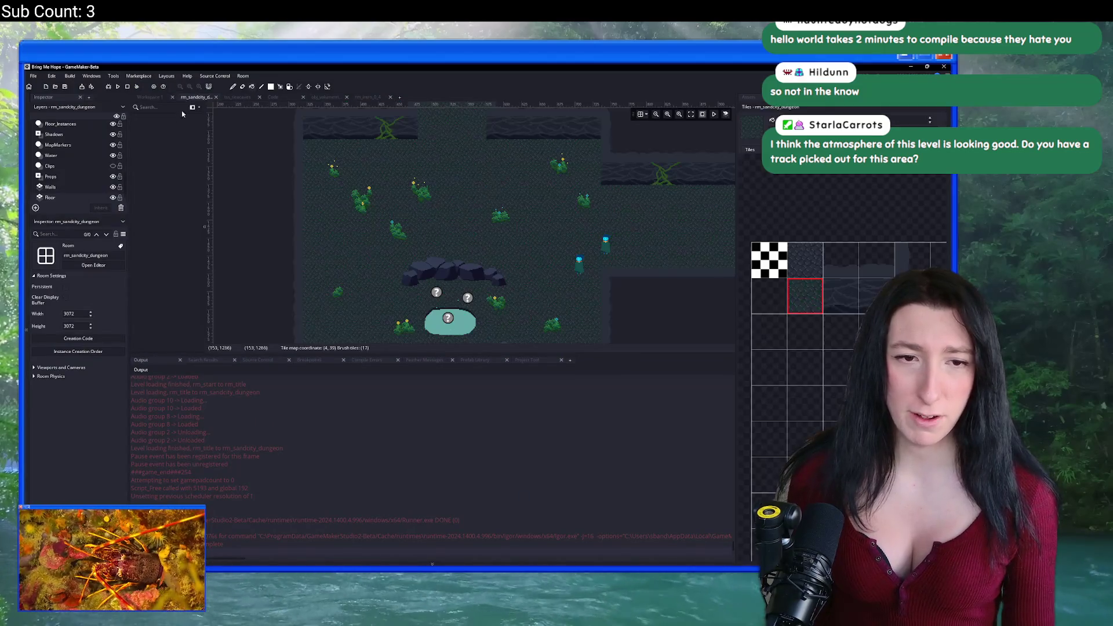
# Select the Fog_Instances layer and make it visible.
pyautogui.scroll(3, 98, 159)
pyautogui.click(82, 141)
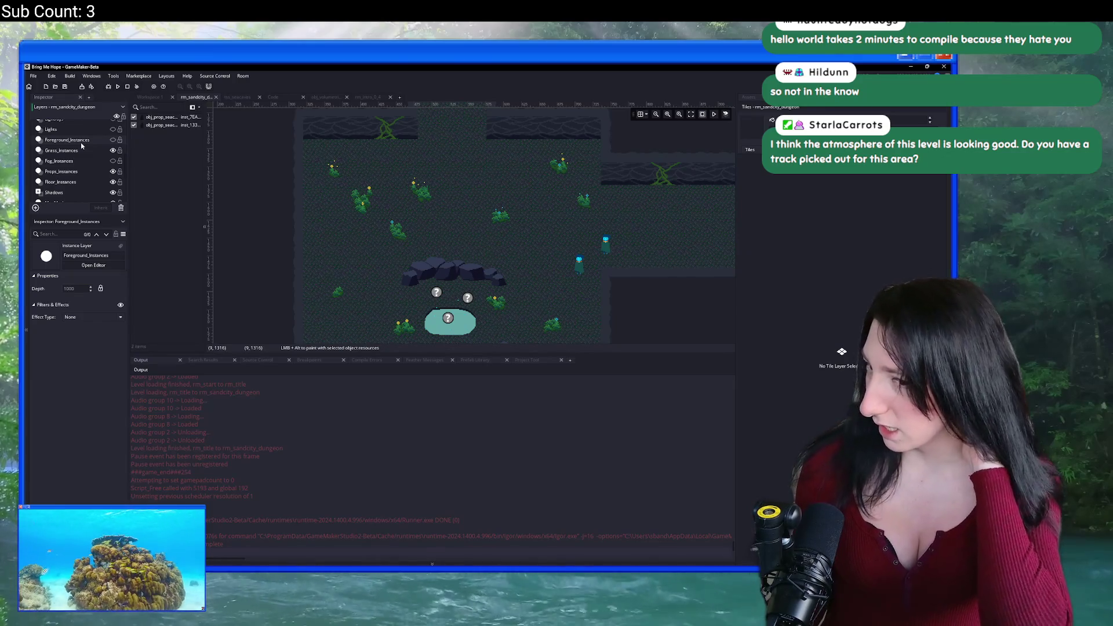
pyautogui.click(77, 172)
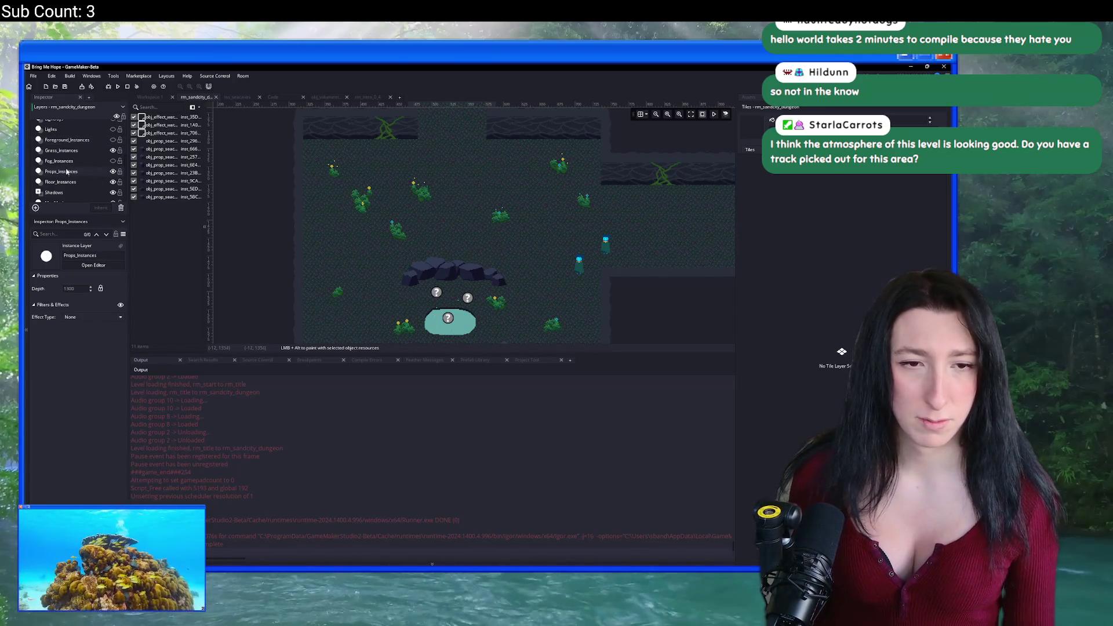
pyautogui.click(61, 162)
pyautogui.click(113, 161)
pyautogui.scroll(-1, 244, 191)
# Scale the white fog instance to 419x474 and launch a test run with F5.
pyautogui.click(383, 277)
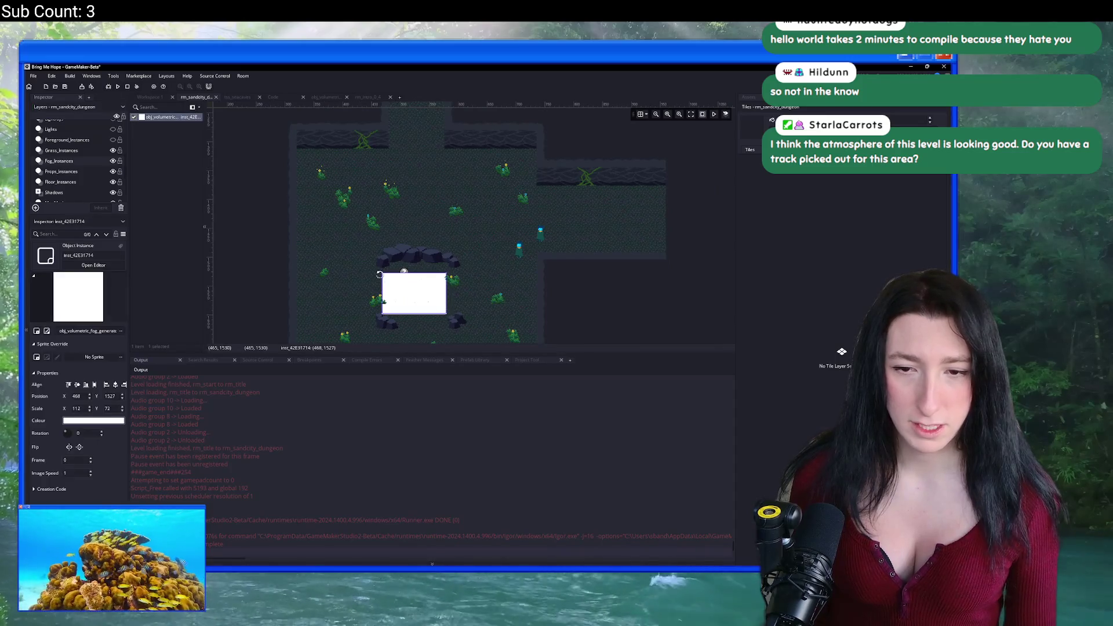
pyautogui.moveTo(380, 274); pyautogui.dragTo(294, 146)
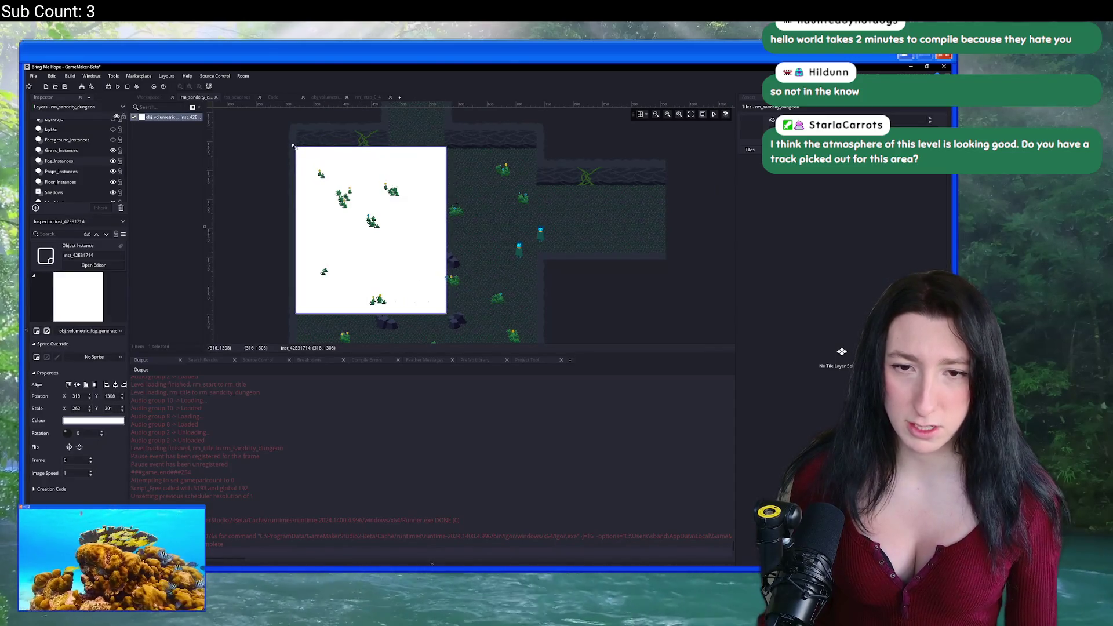
pyautogui.scroll(-3, 348, 185)
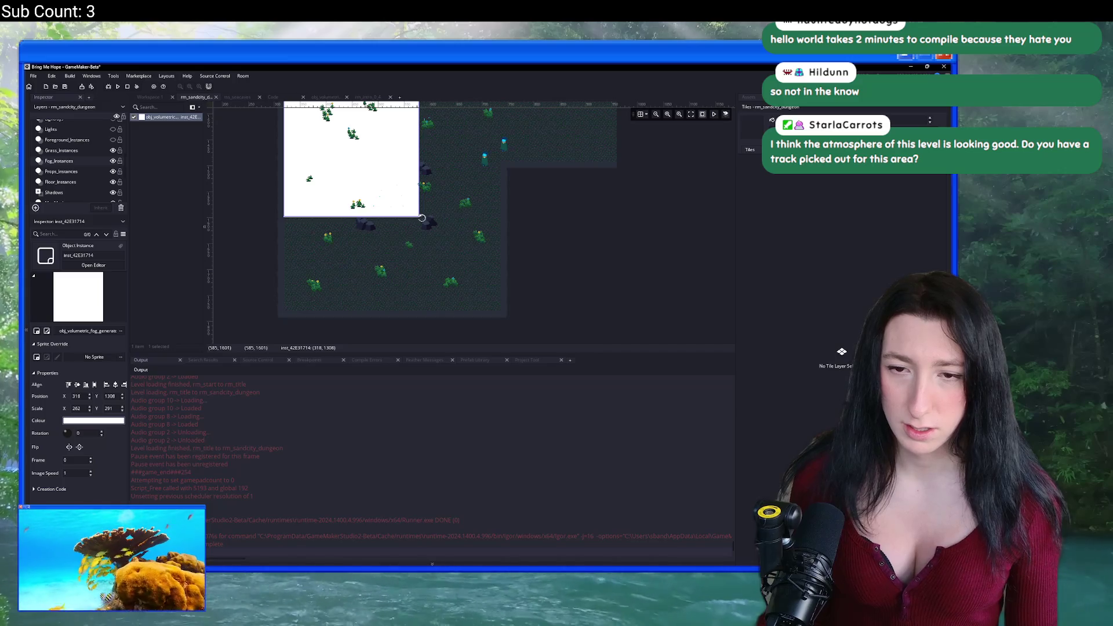
pyautogui.moveTo(422, 218); pyautogui.dragTo(502, 313)
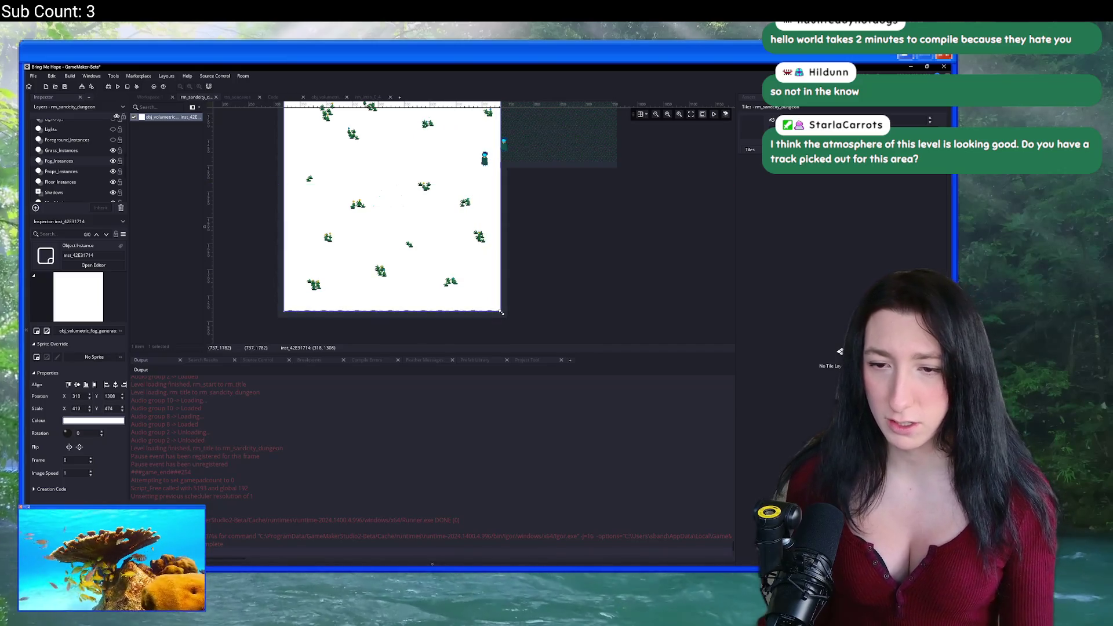
pyautogui.click(594, 308)
pyautogui.press('F5')
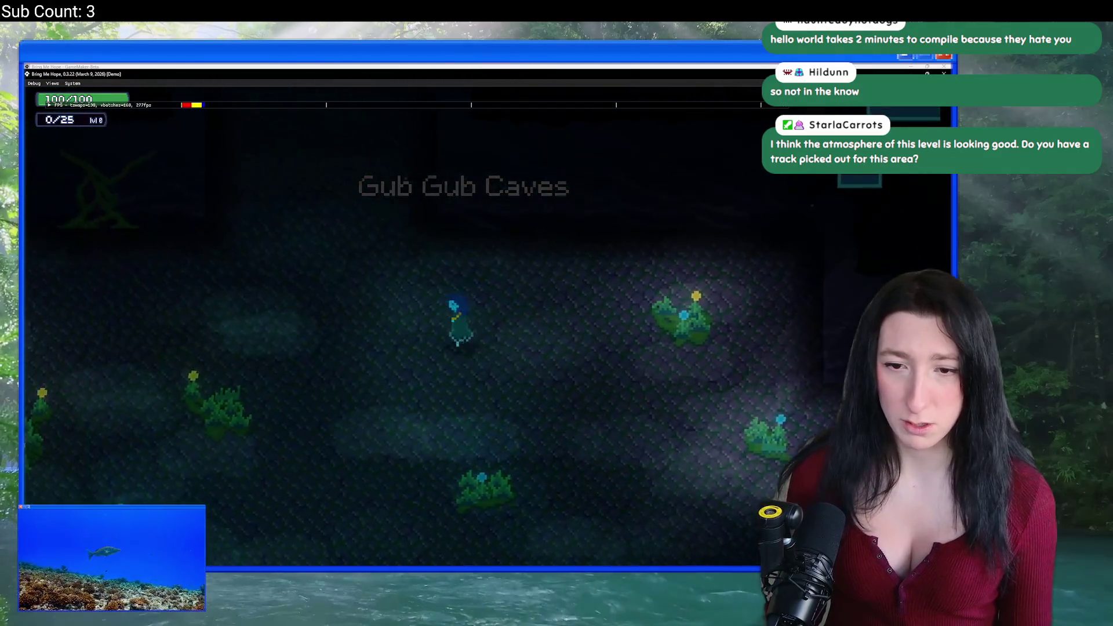
# Walk the player around the cave, down to the map's bottom edge and back up to the pool.
pyautogui.press('Left')
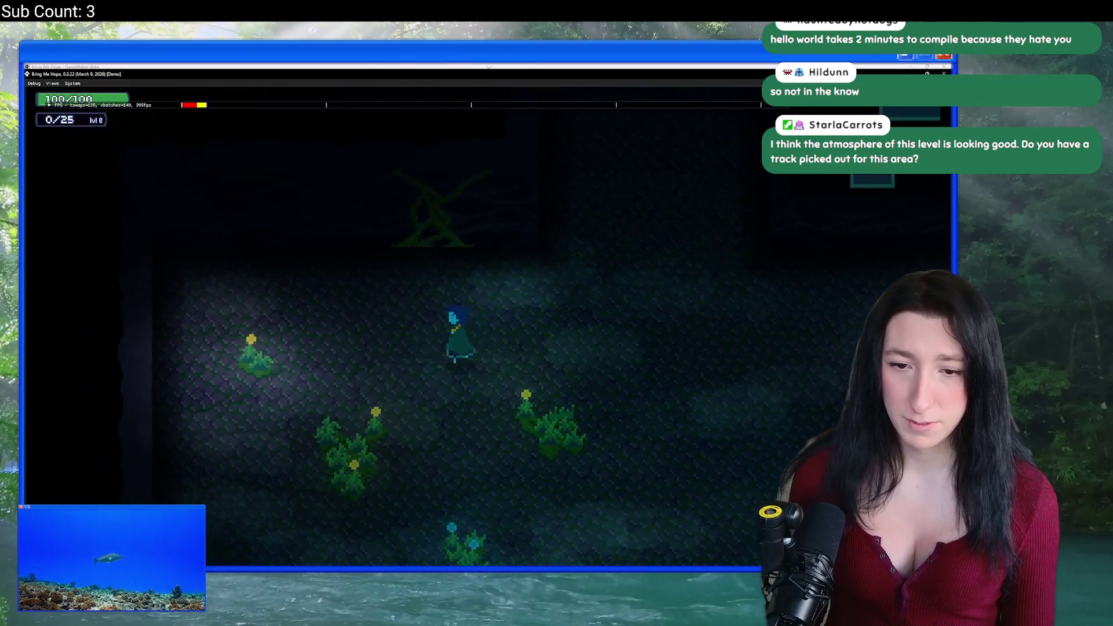
pyautogui.press('Down')
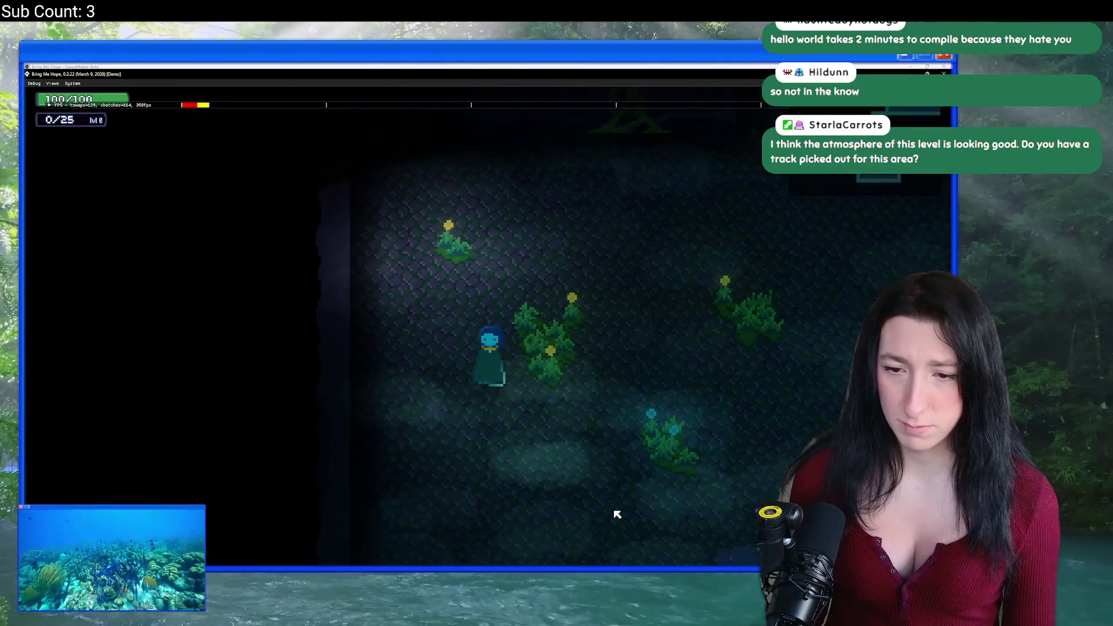
pyautogui.press('Down')
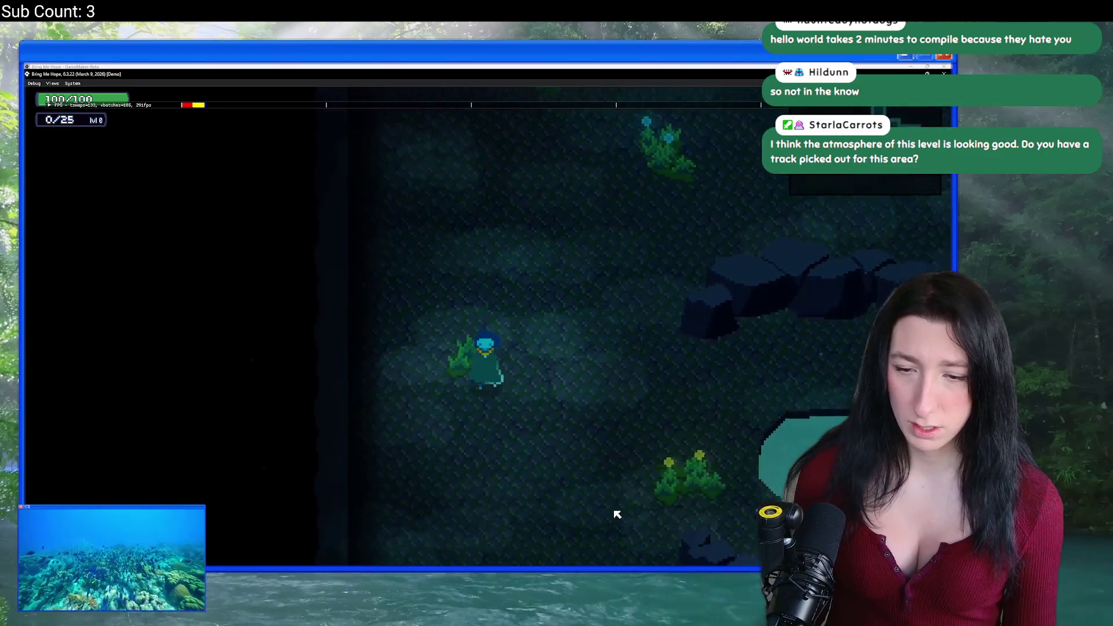
pyautogui.press('Down')
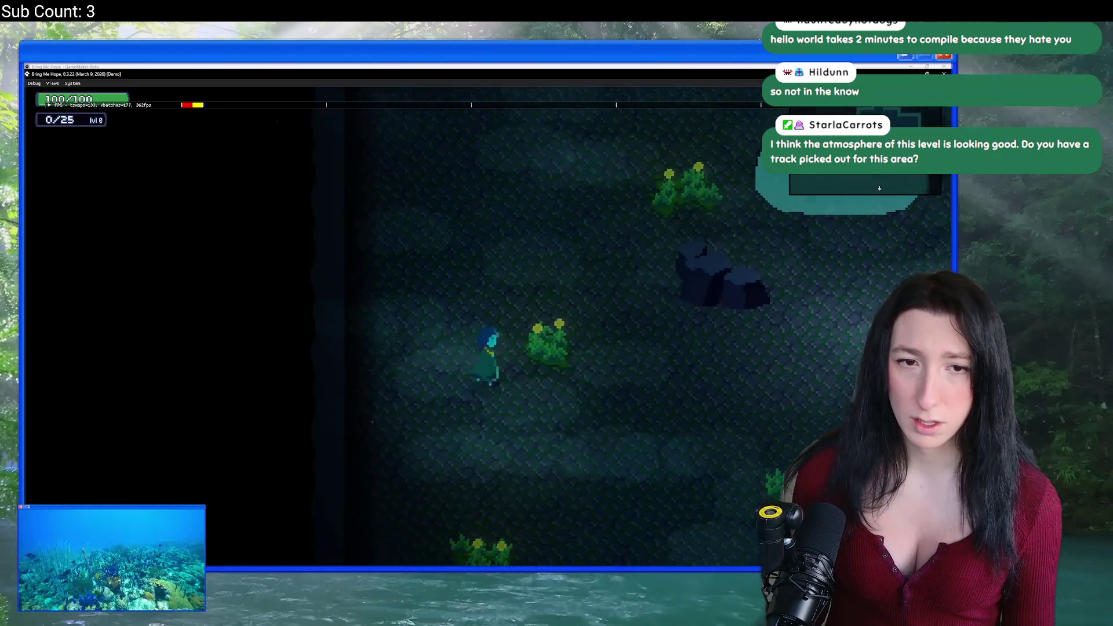
pyautogui.press('Down')
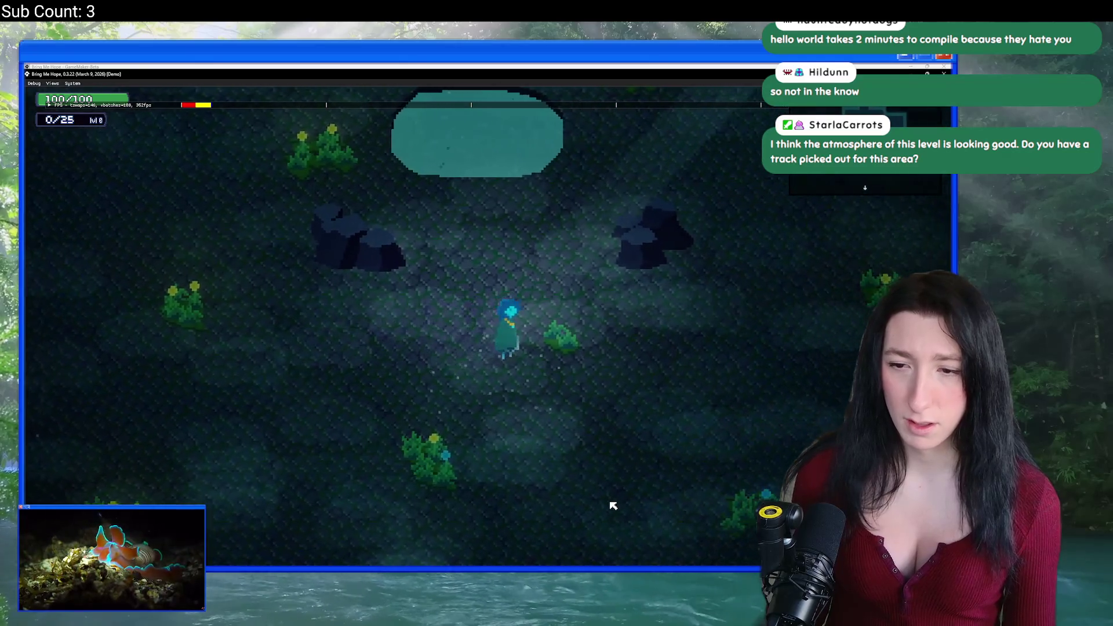
pyautogui.press('Down')
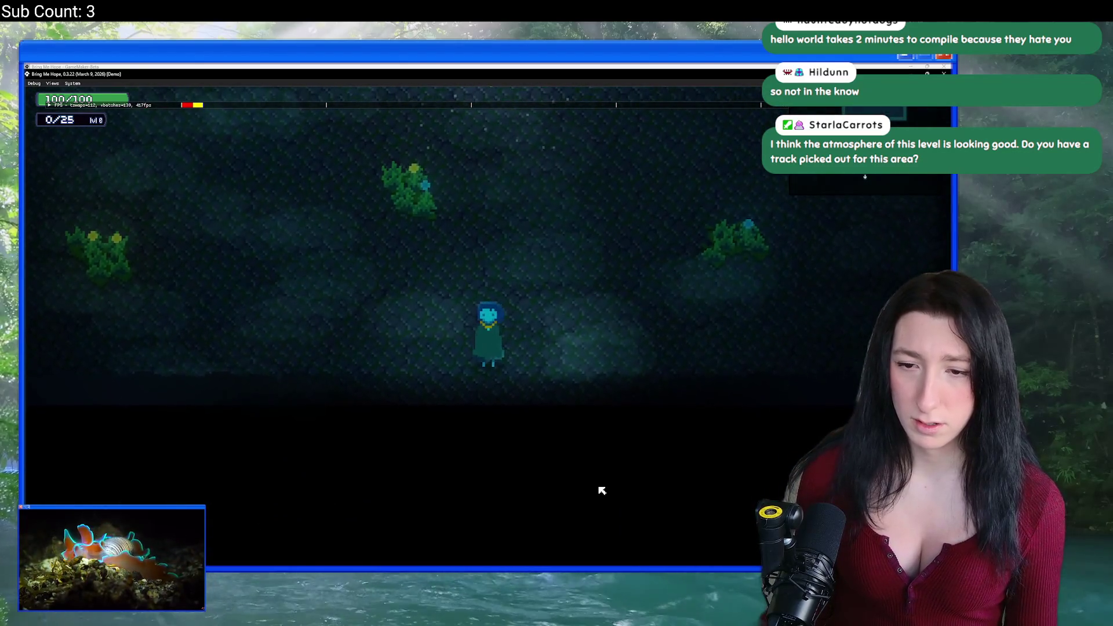
pyautogui.press('Up')
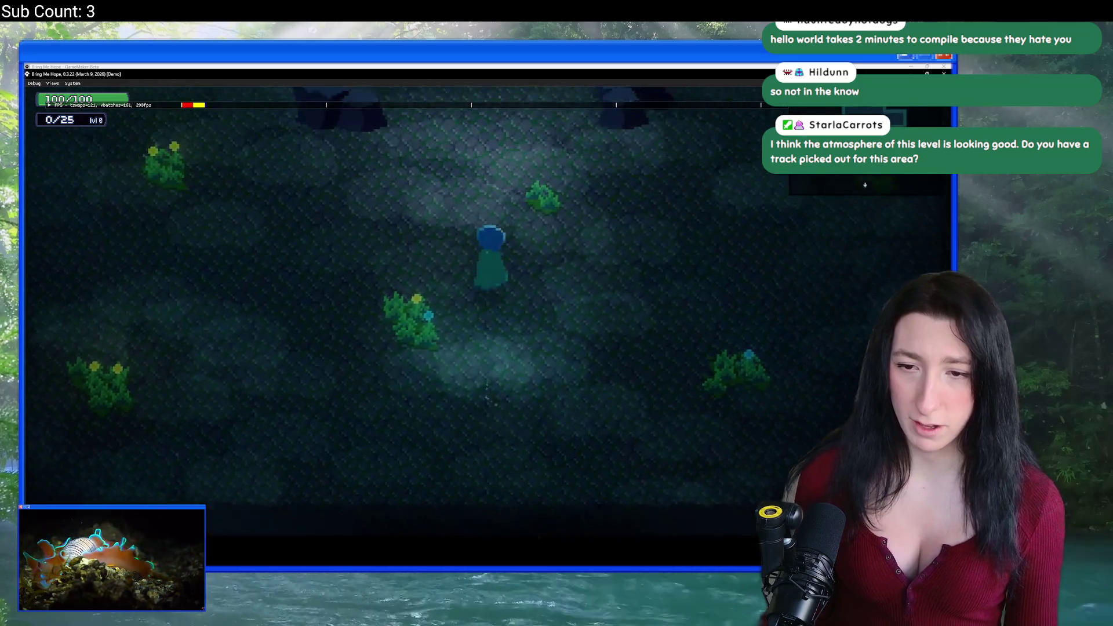
pyautogui.press('Up')
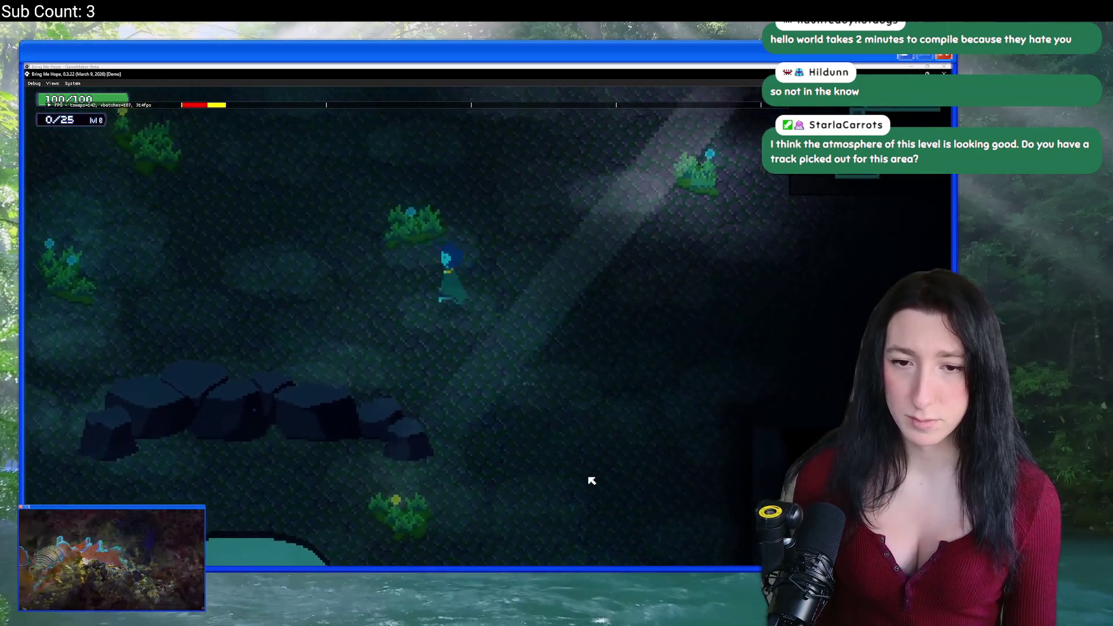
pyautogui.press('Left')
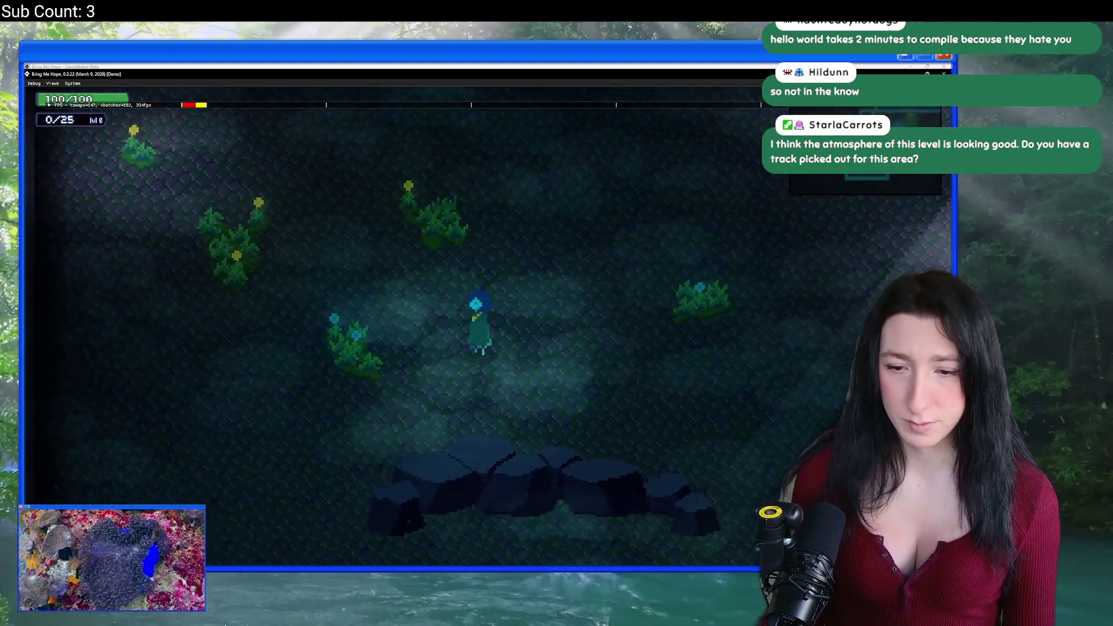
pyautogui.press('Right')
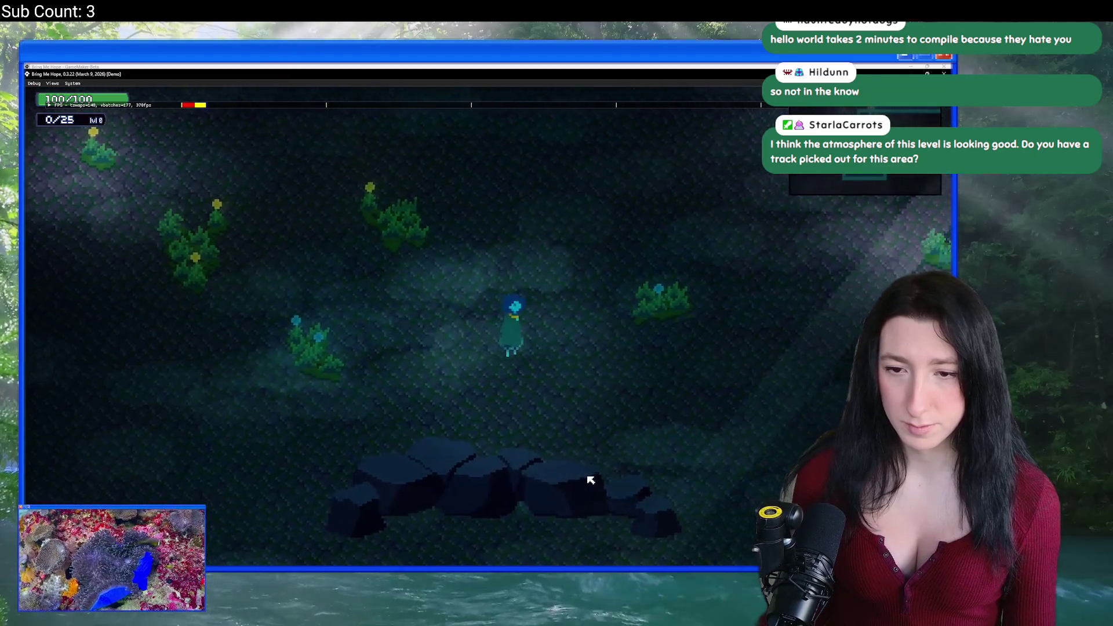
pyautogui.press('Up')
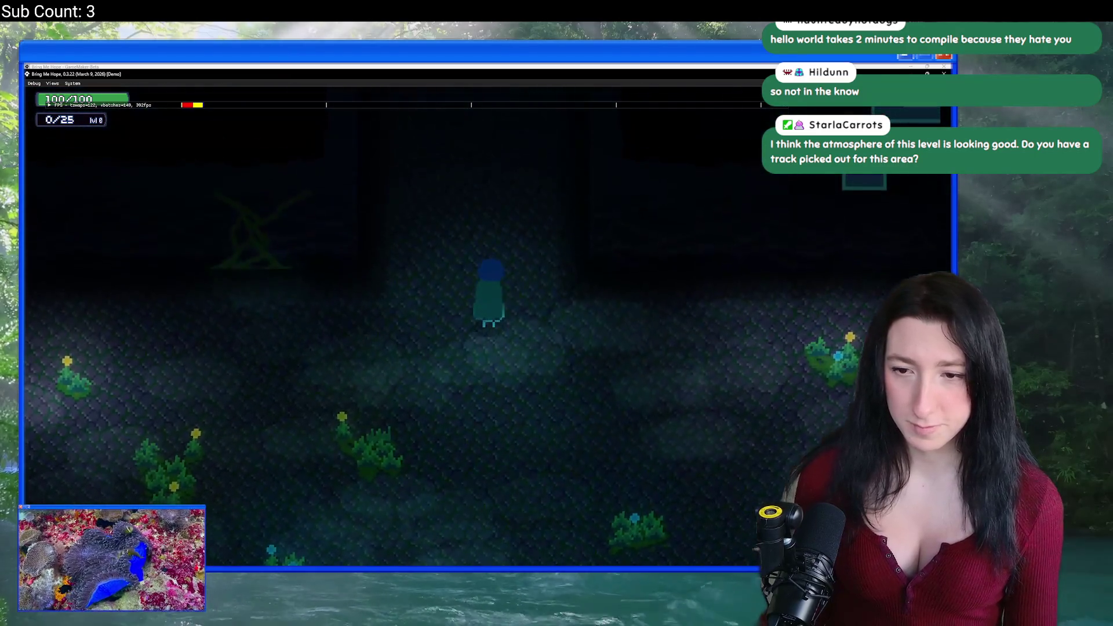
pyautogui.press('Up')
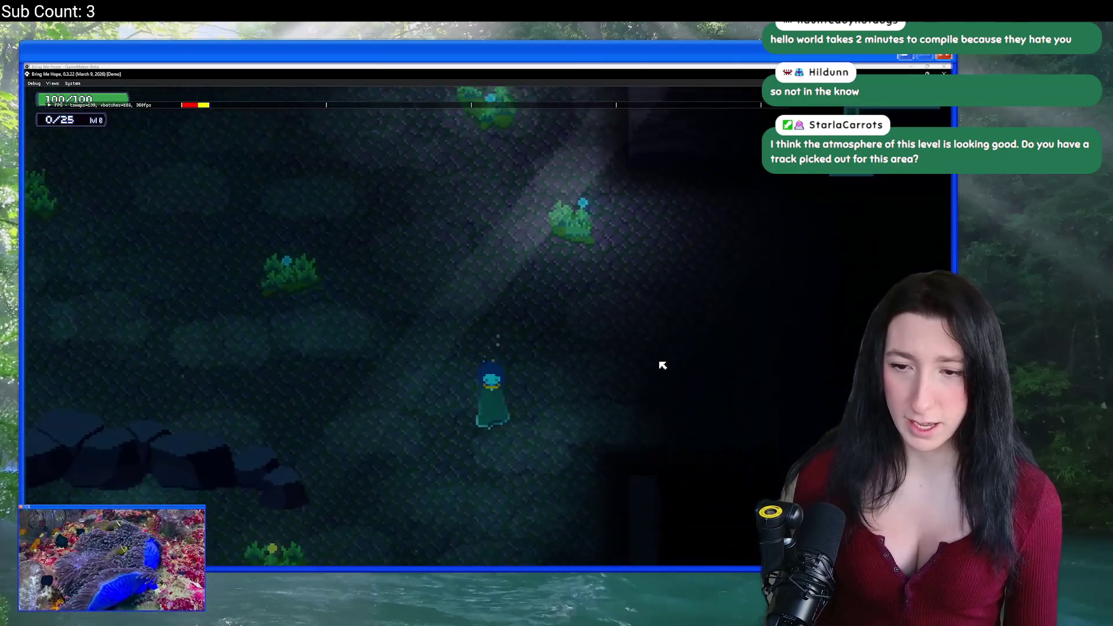
pyautogui.press('Down')
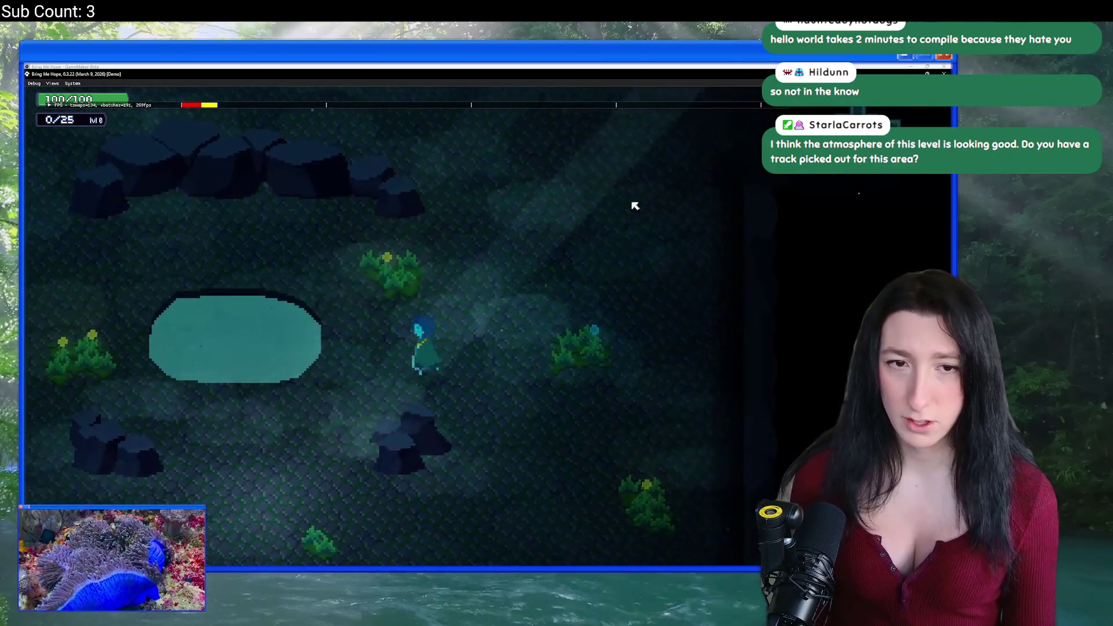
pyautogui.press('Up')
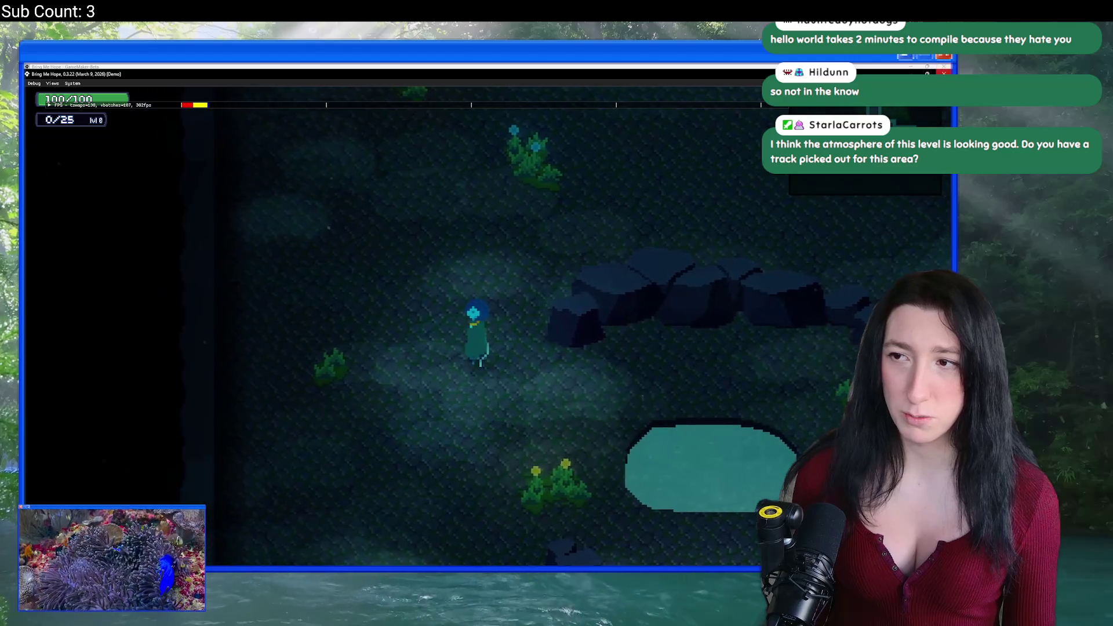
# Quit the game and undo the fog resize back to 112x72.
pyautogui.press('Escape')
pyautogui.hotkey('ctrl', 'z')
pyautogui.scroll(1, 528, 202)
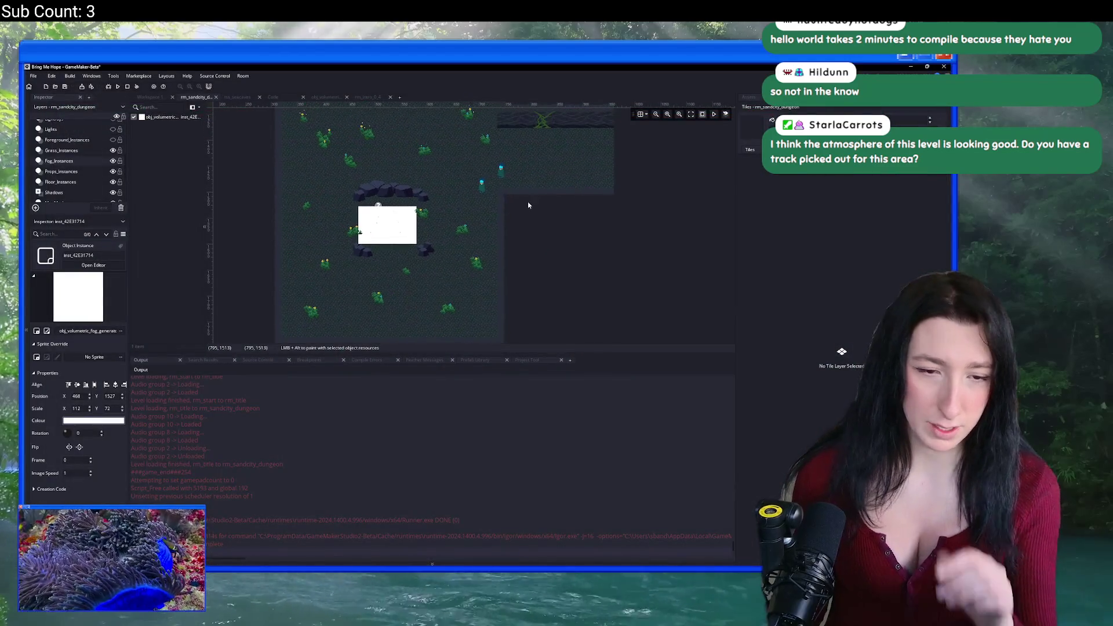
# Hide the Fog_Instances layer and clear the Asset Browser search to list all tilesets.
pyautogui.click(113, 160)
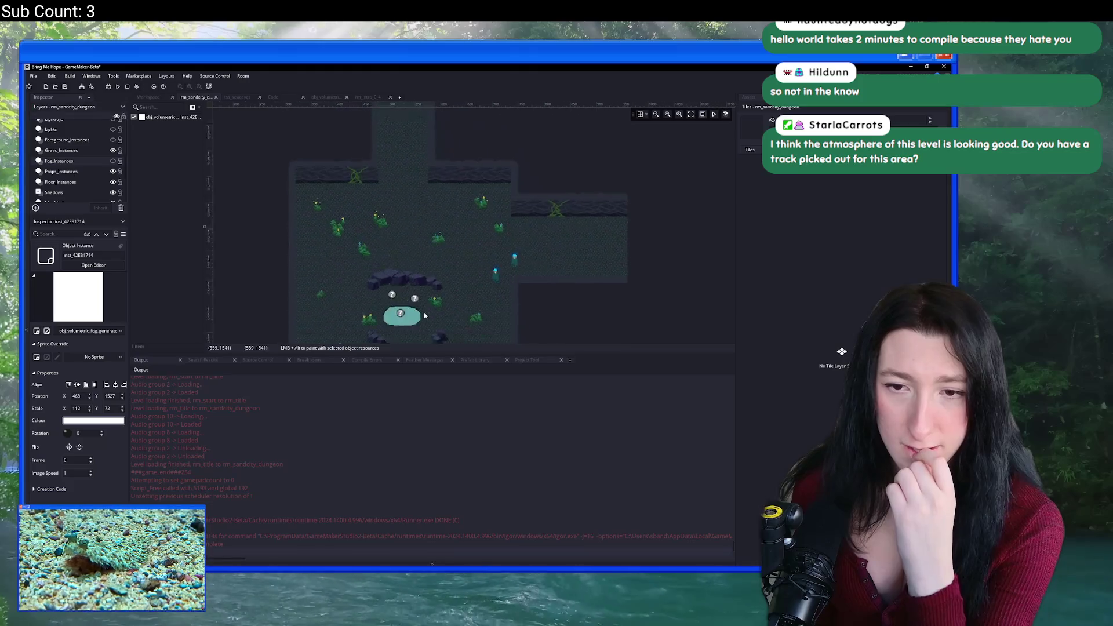
pyautogui.click(751, 98)
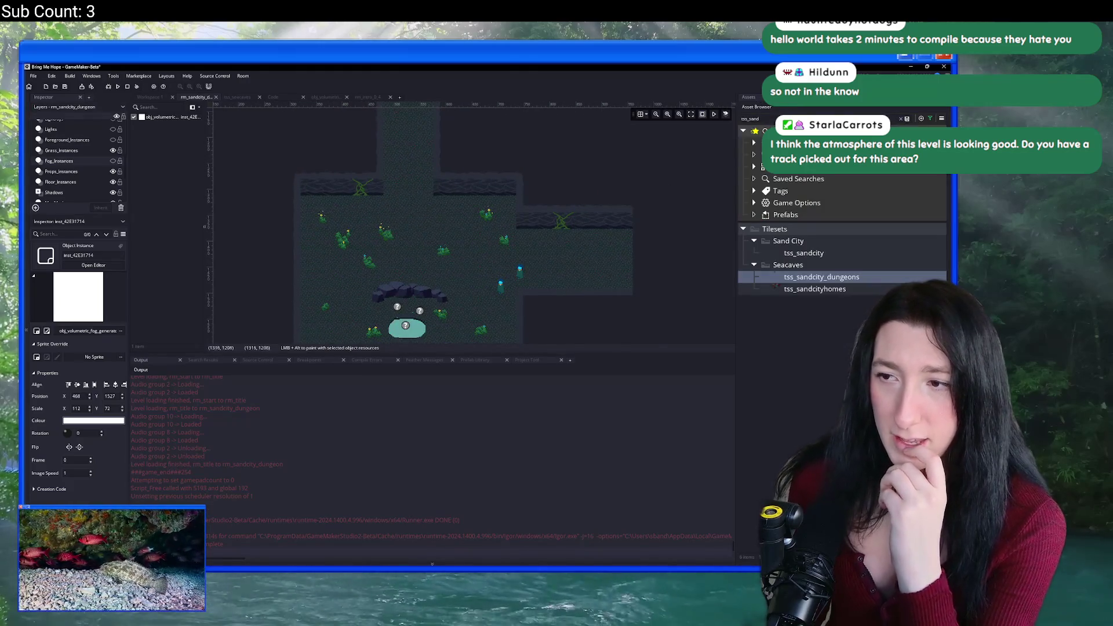
pyautogui.click(901, 119)
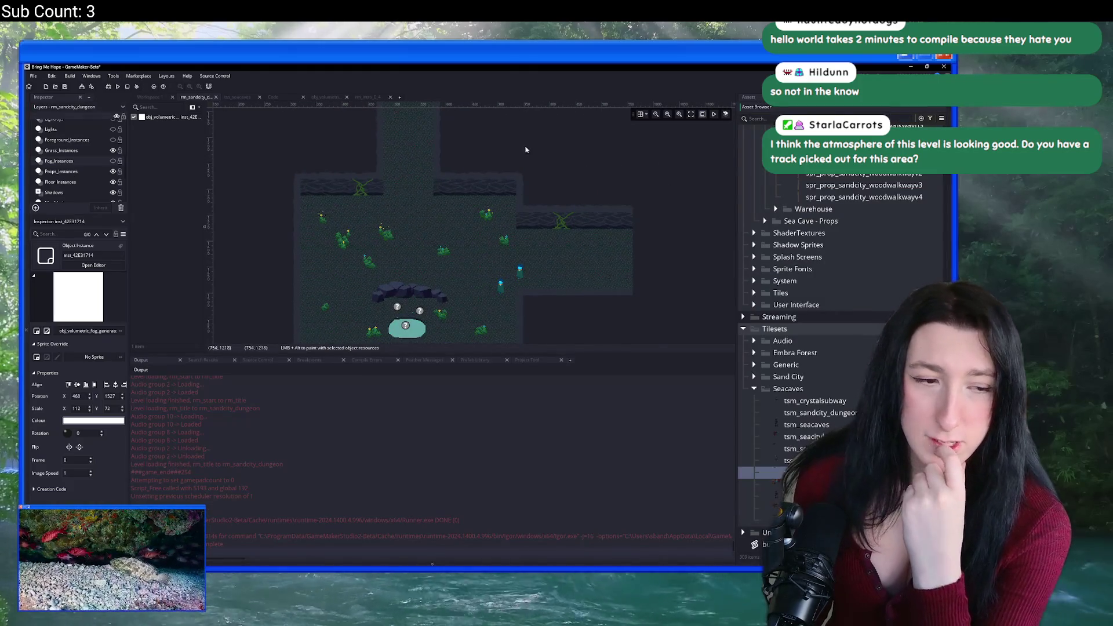
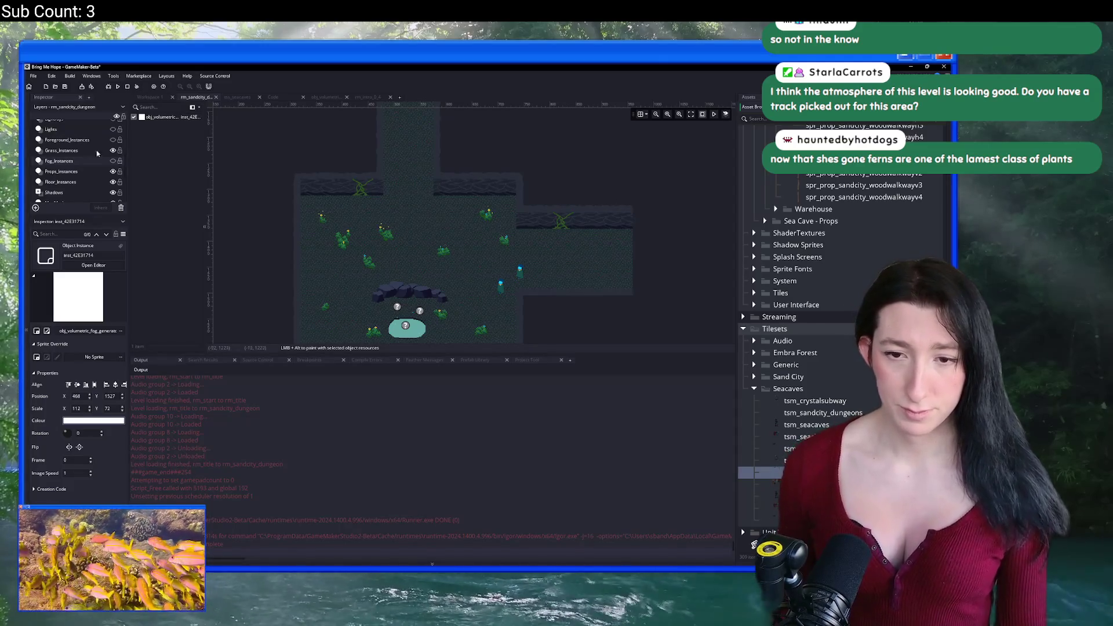
# Shrink the output panel to enlarge the room view and filter assets to 'seaw'.
pyautogui.scroll(-3, 338, 200)
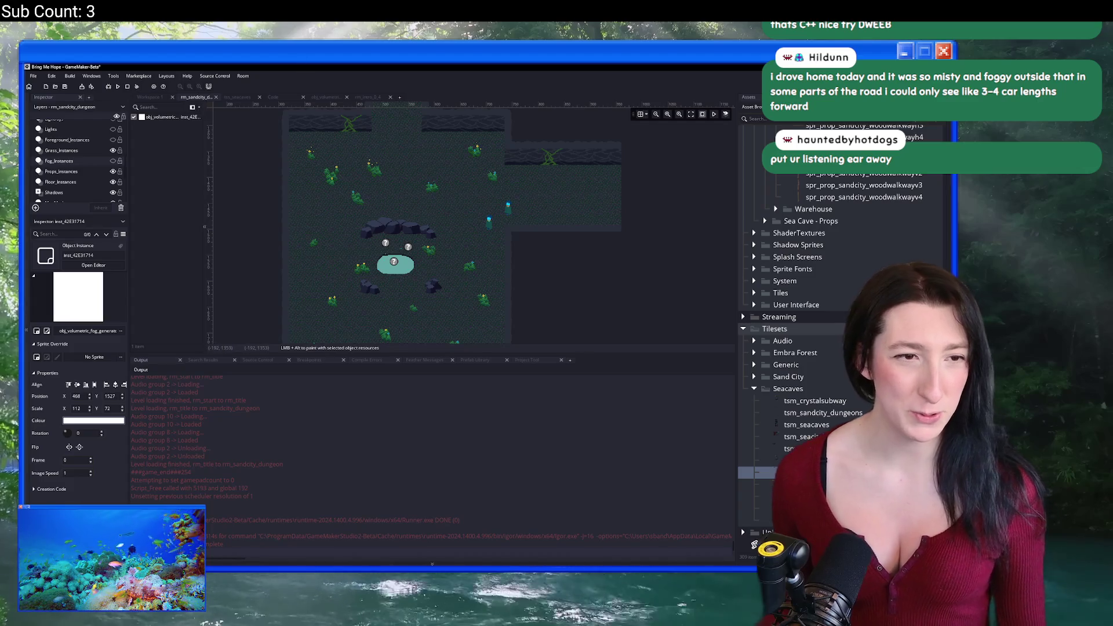
pyautogui.scroll(1, 413, 272)
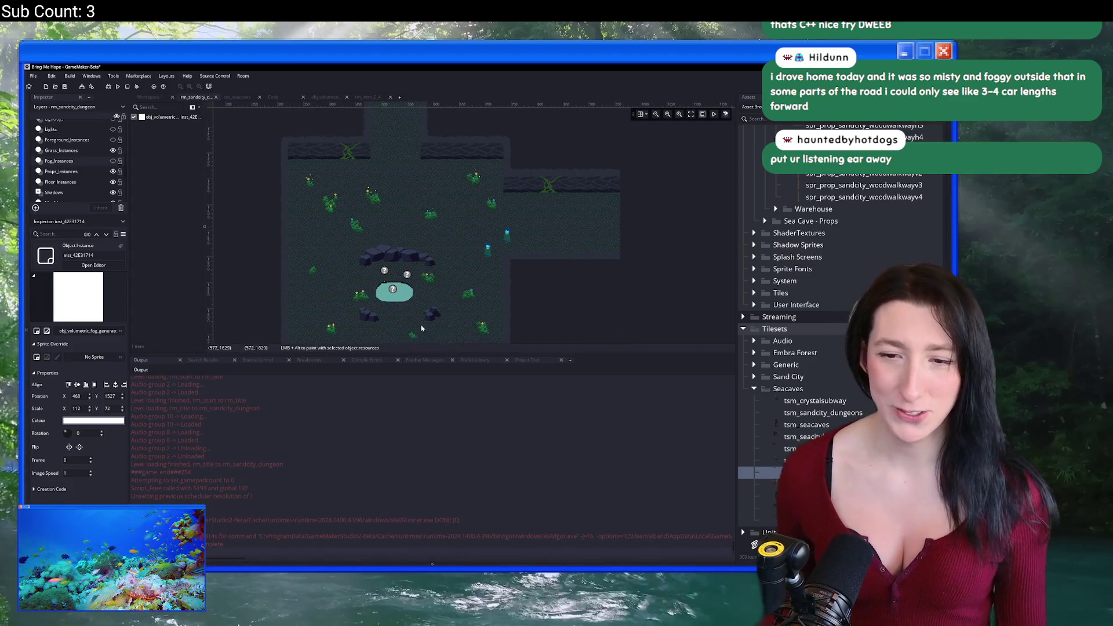
pyautogui.moveTo(421, 353); pyautogui.dragTo(412, 399)
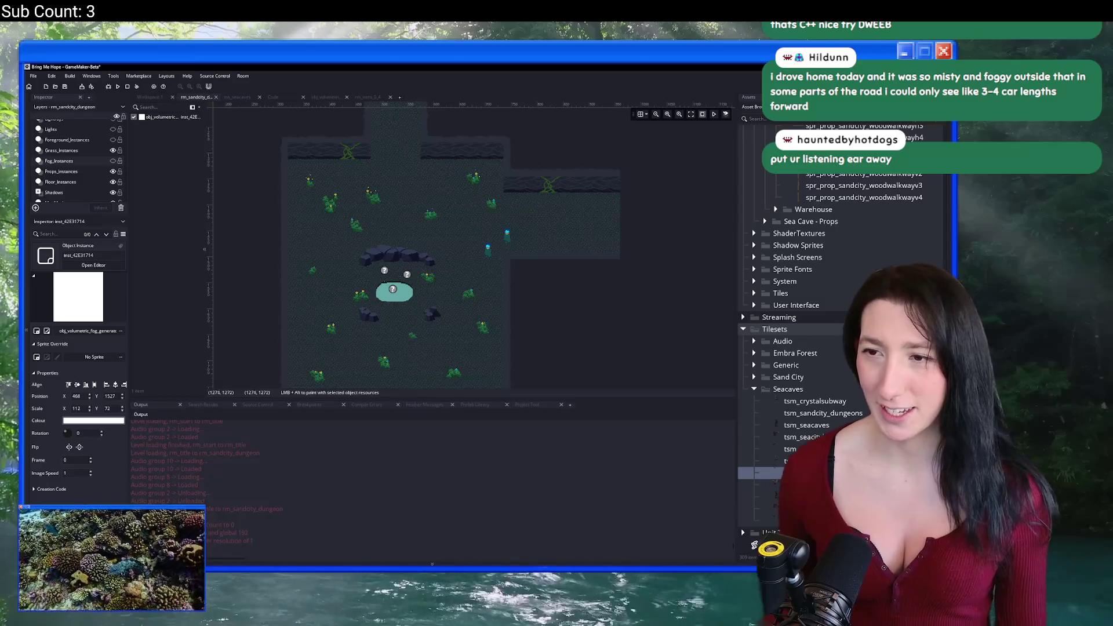
pyautogui.write('seawe')
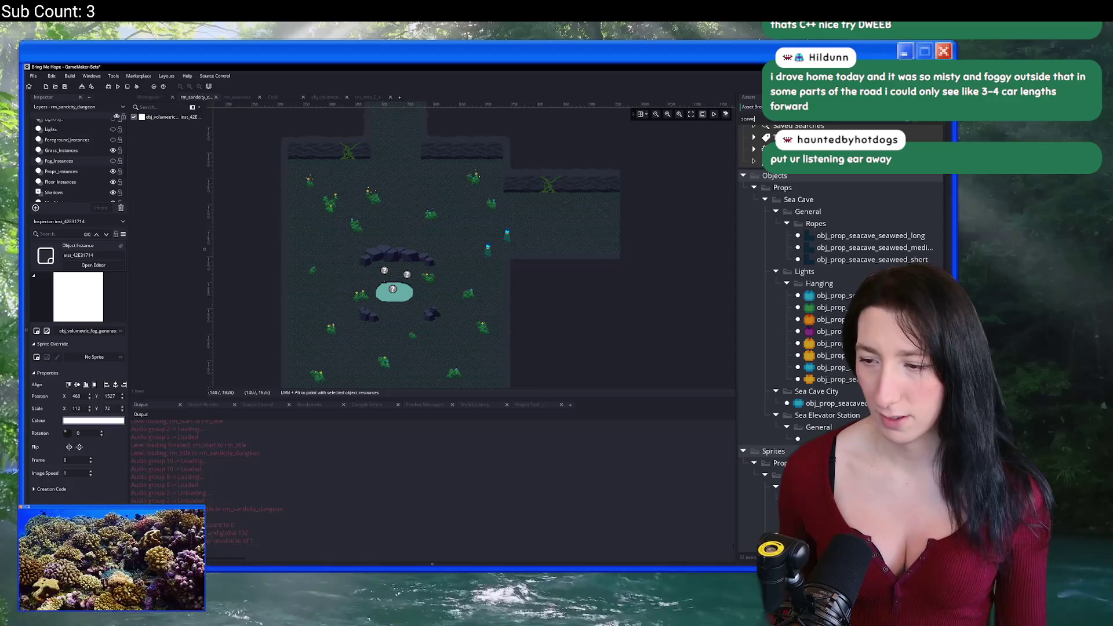
# Place obj_prop_seacave_seaweed_short on the Props_Instances layer and run the game with F5.
pyautogui.click(866, 248)
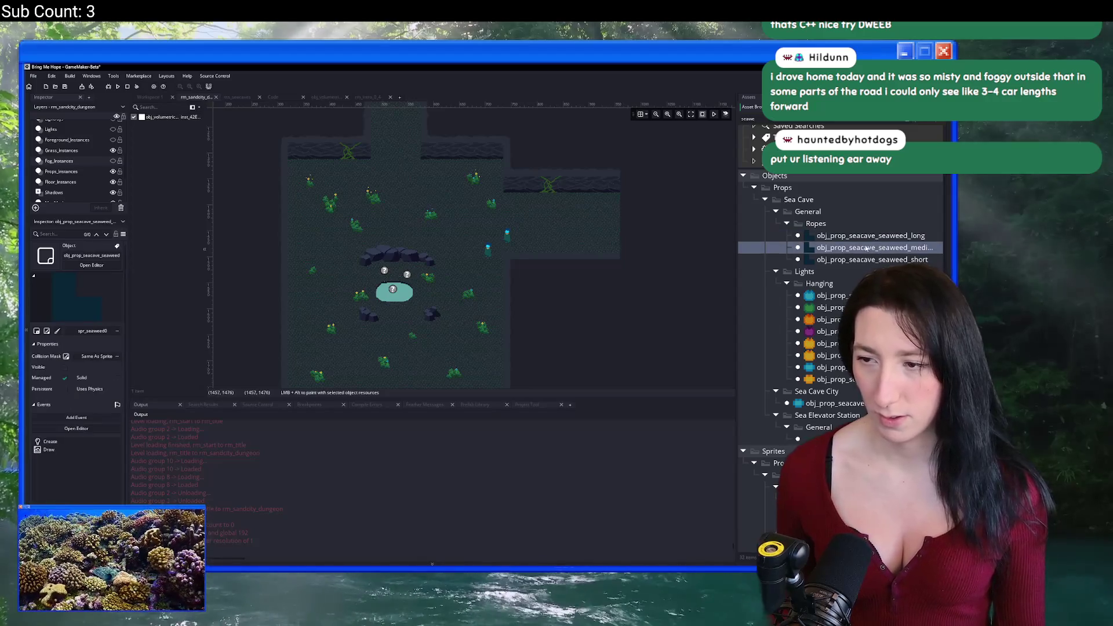
pyautogui.click(81, 172)
pyautogui.scroll(1, 310, 195)
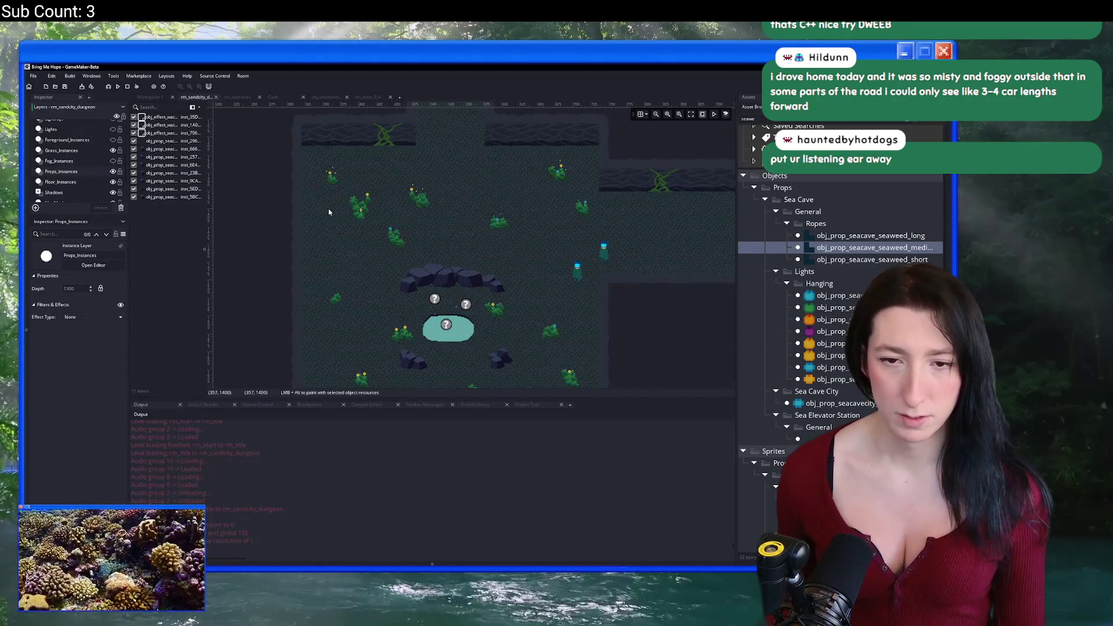
pyautogui.click(873, 259)
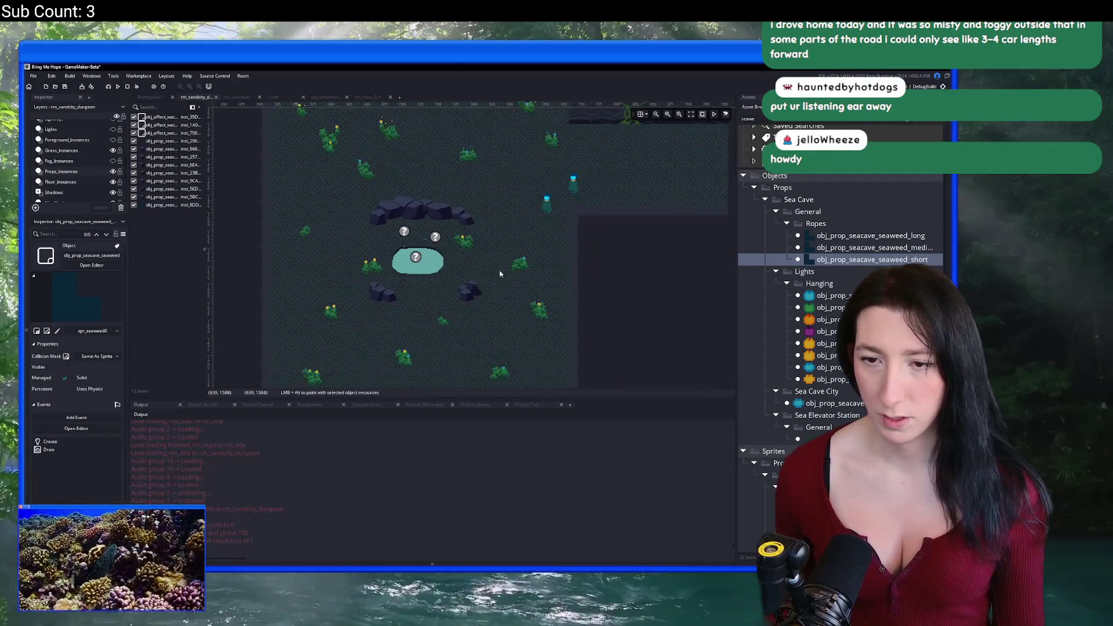
pyautogui.keyDown('alt'); pyautogui.click(501, 264); pyautogui.keyUp('alt')
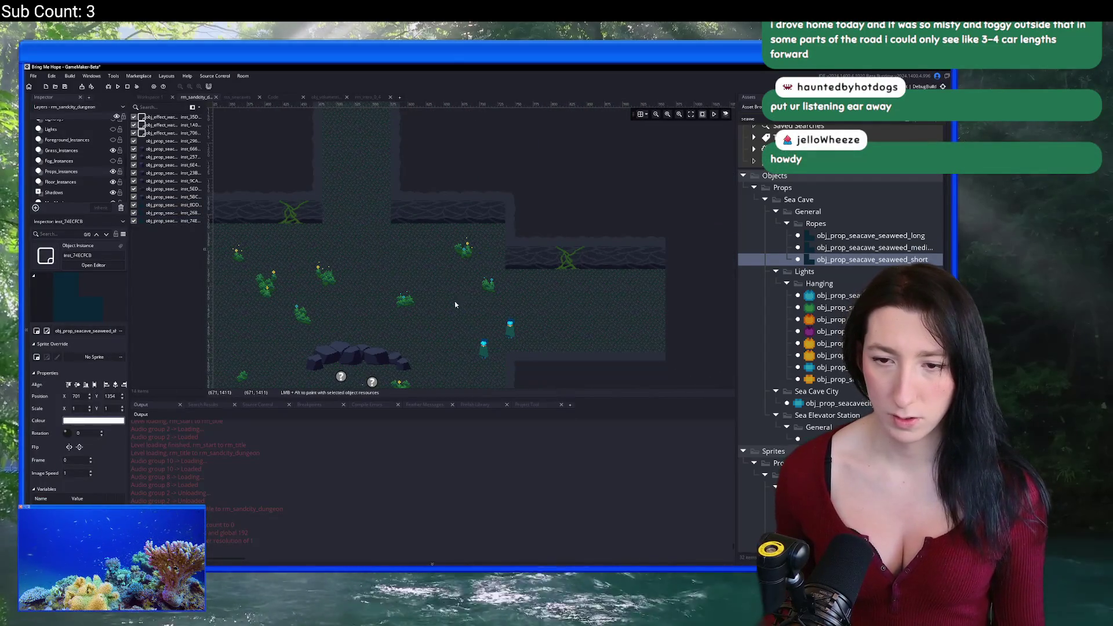
pyautogui.scroll(-2, 456, 305)
pyautogui.press('F5')
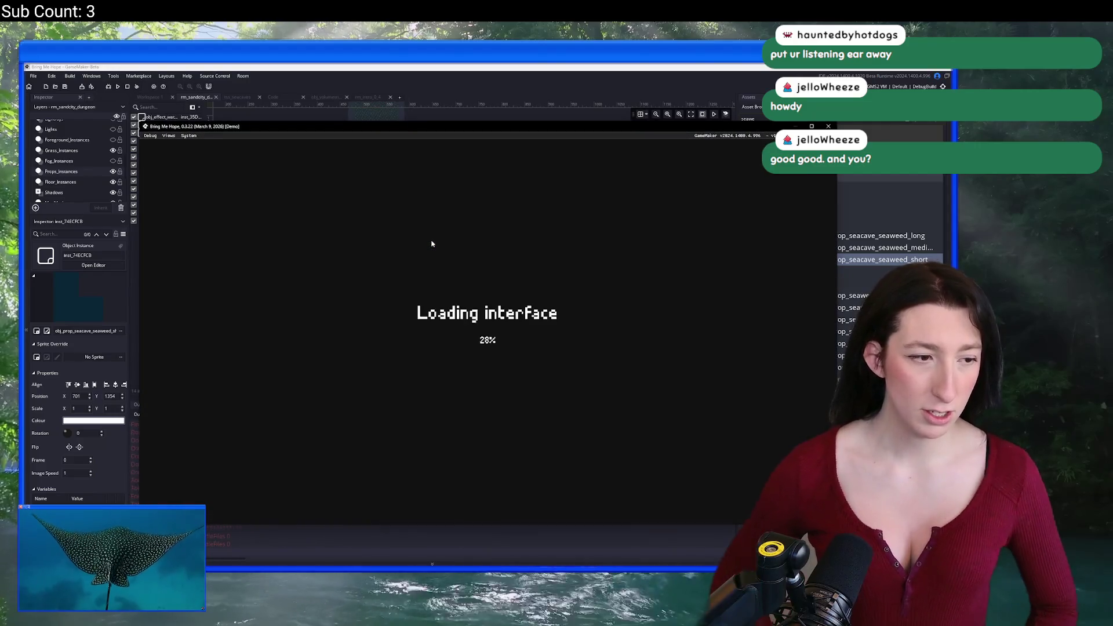
# Enter Gub Gub Caves and walk the character west, south, then east toward the pond.
pyautogui.press('Return')
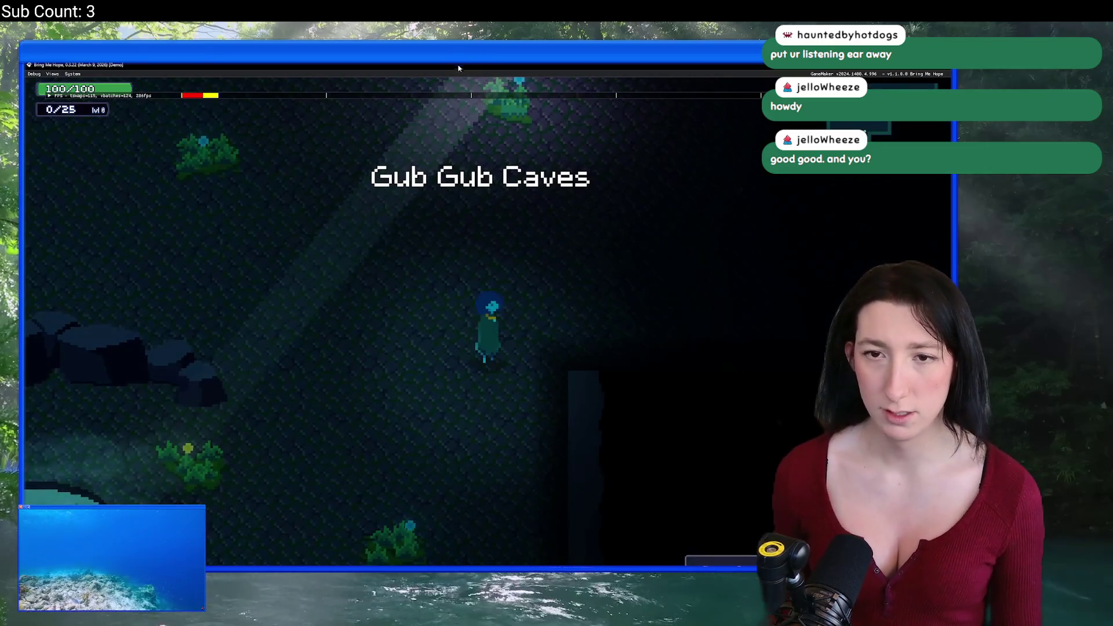
pyautogui.press('w')
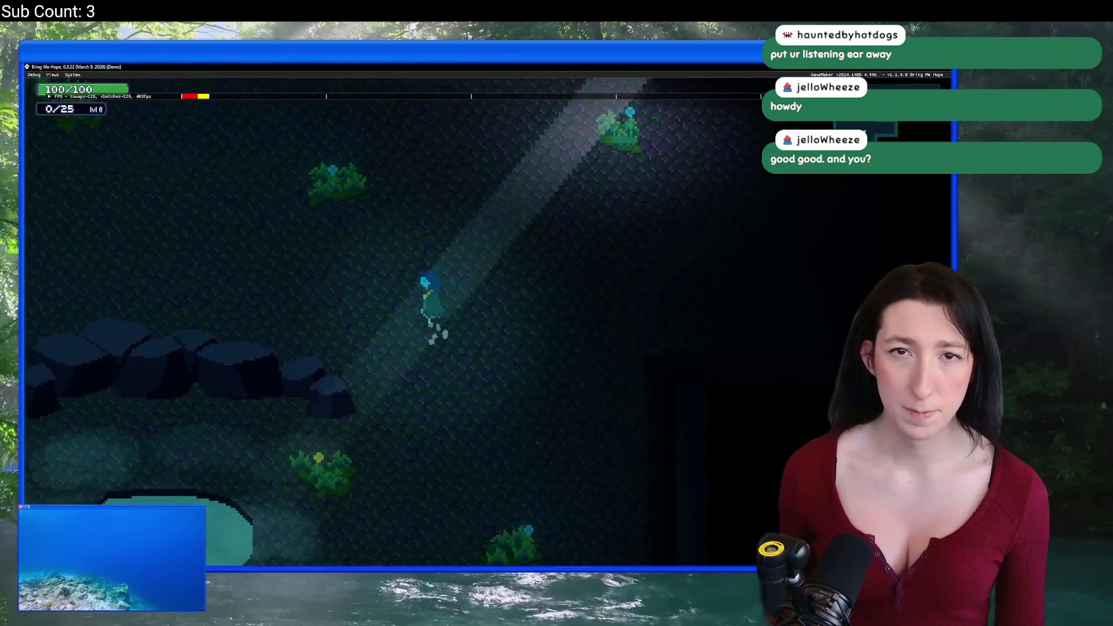
pyautogui.press('a')
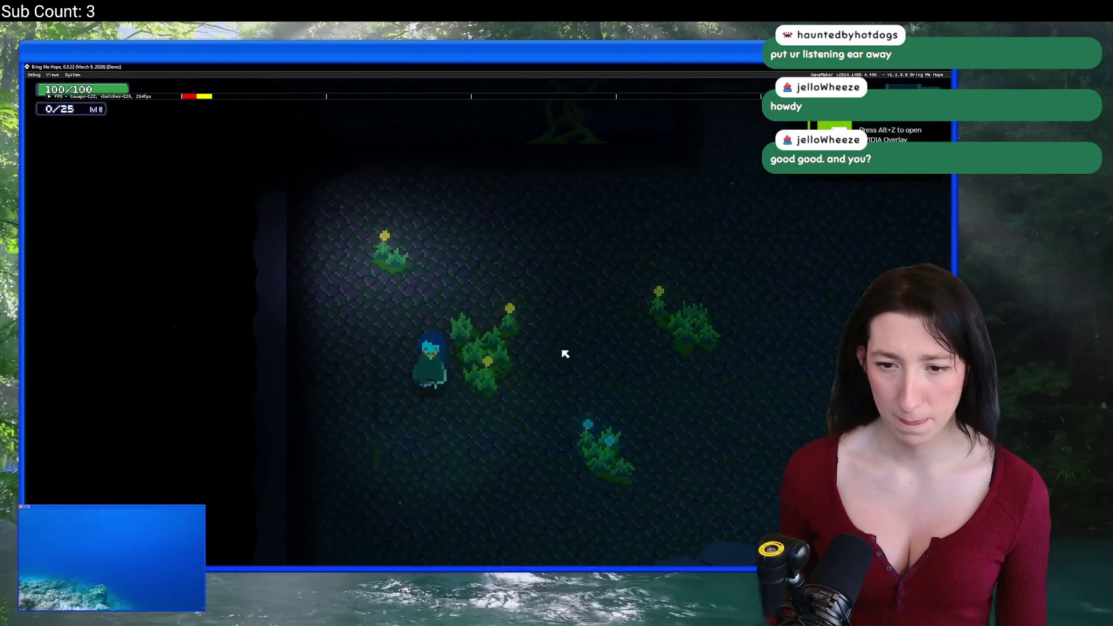
pyautogui.press('s')
pyautogui.press('s')
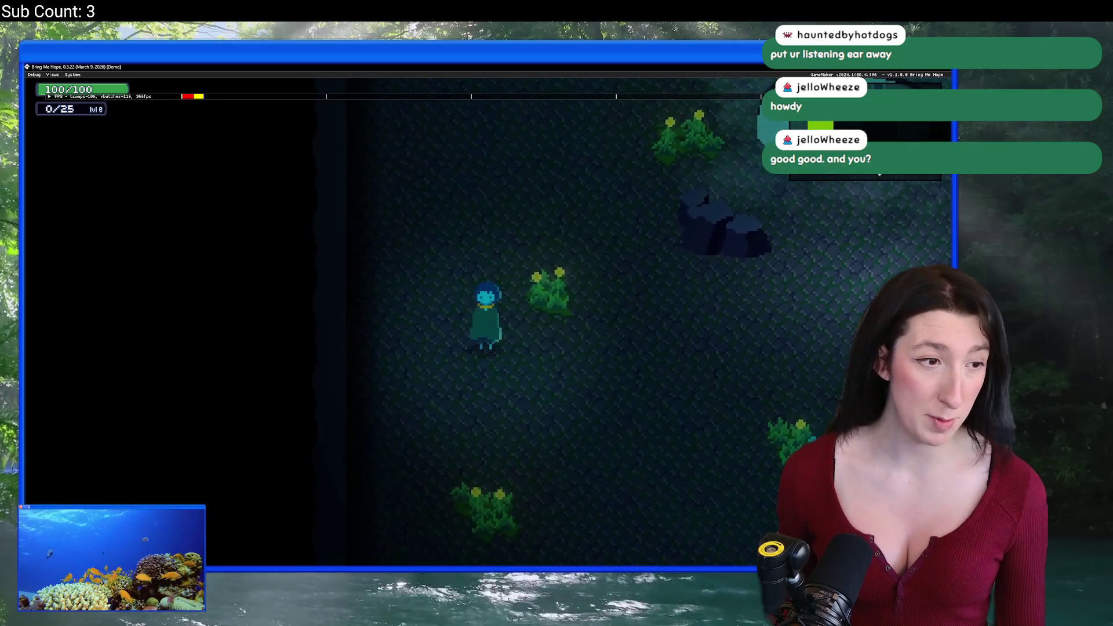
pyautogui.press('d')
pyautogui.press('d')
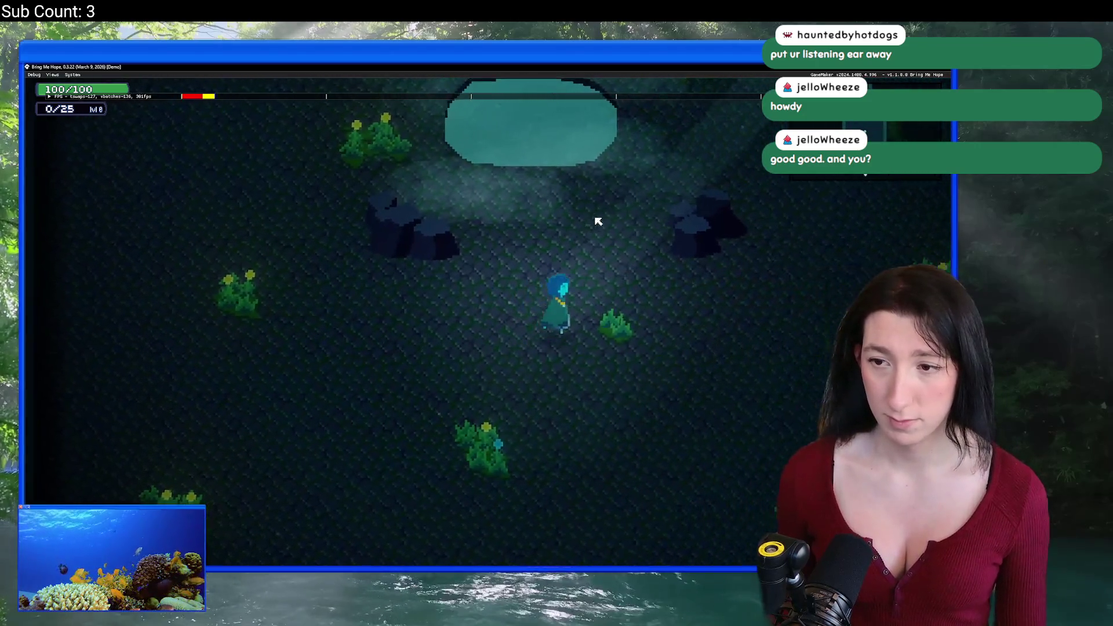
pyautogui.press('w')
pyautogui.moveTo(540, 68)
pyautogui.mouseDown()
pyautogui.moveTo(473, 397)
pyautogui.moveTo(540, 68)
pyautogui.mouseUp()
pyautogui.press('w')
pyautogui.press('d')
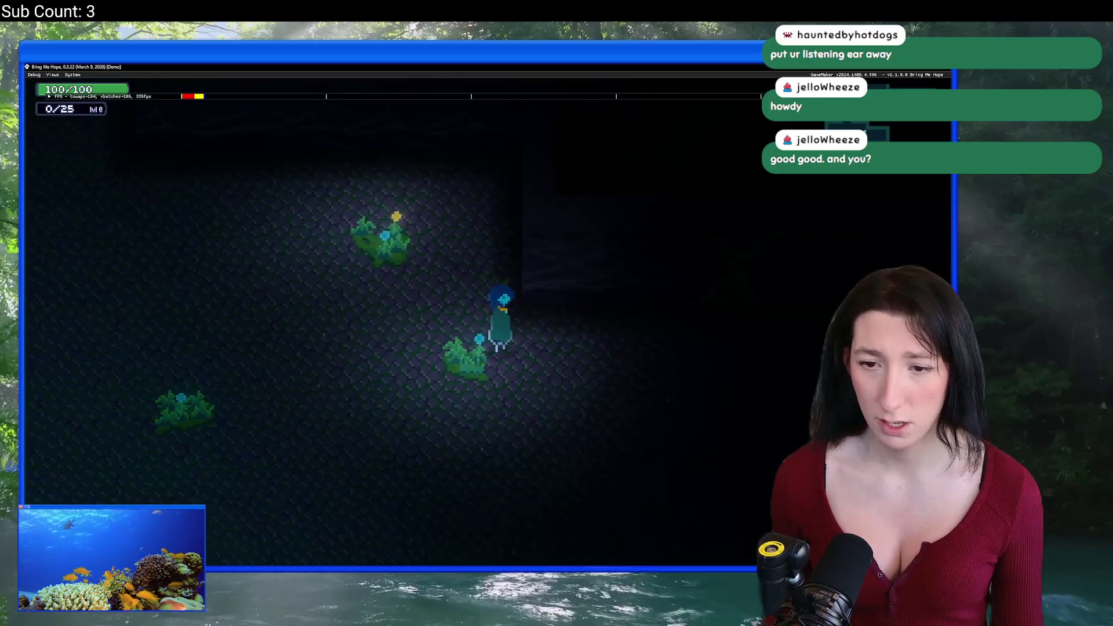
pyautogui.press('s')
pyautogui.press('a')
pyautogui.press('w')
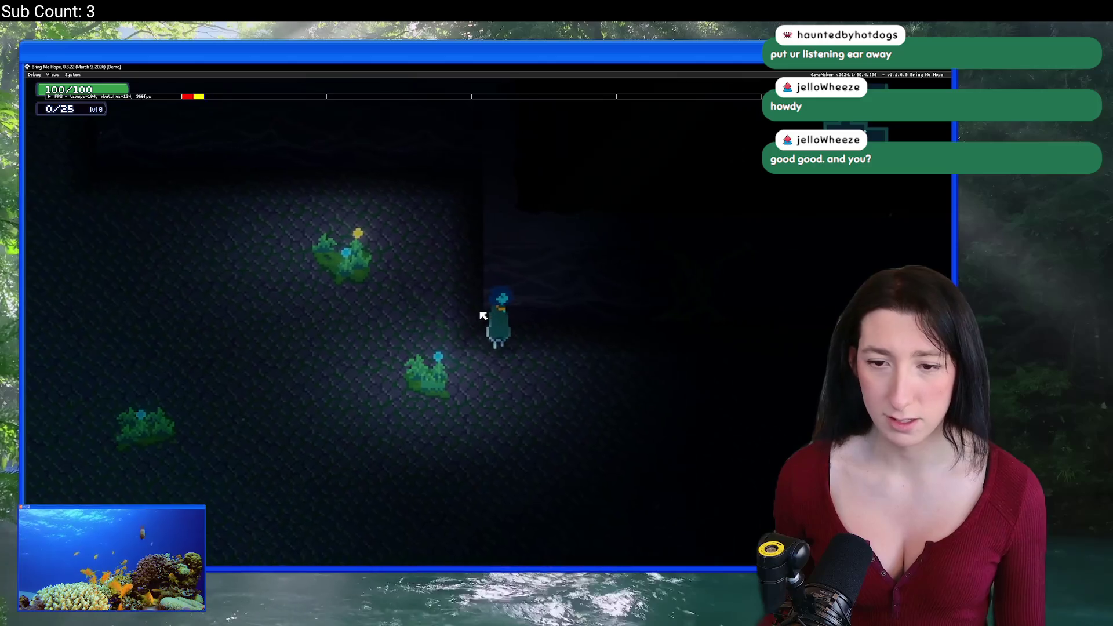
# Walk through the dark room into the pond room, then end the test run.
pyautogui.press('a')
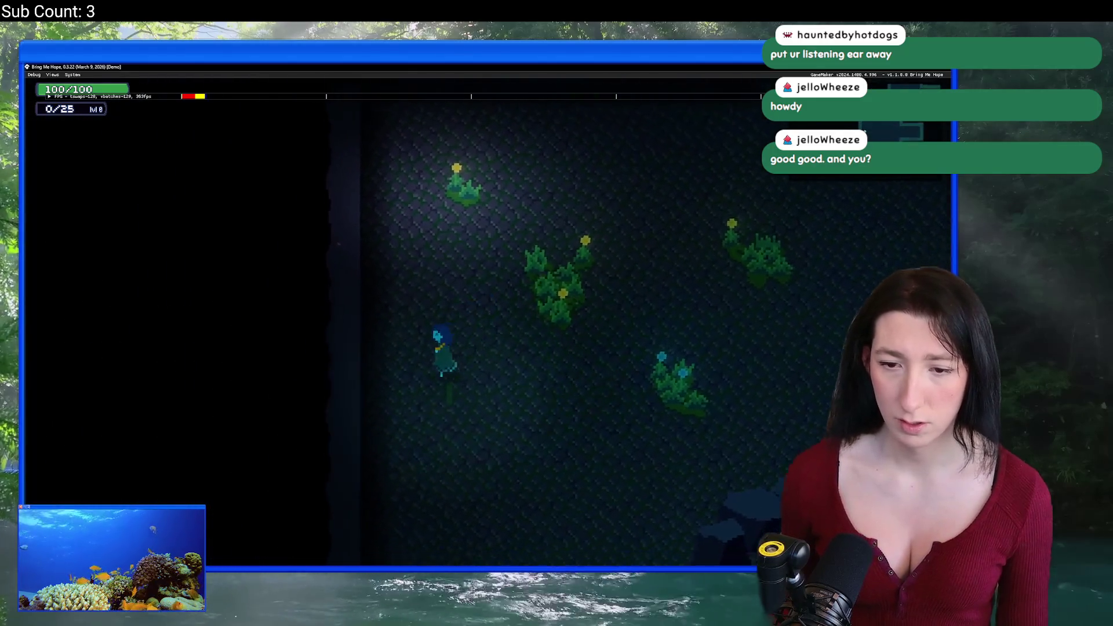
pyautogui.press('d')
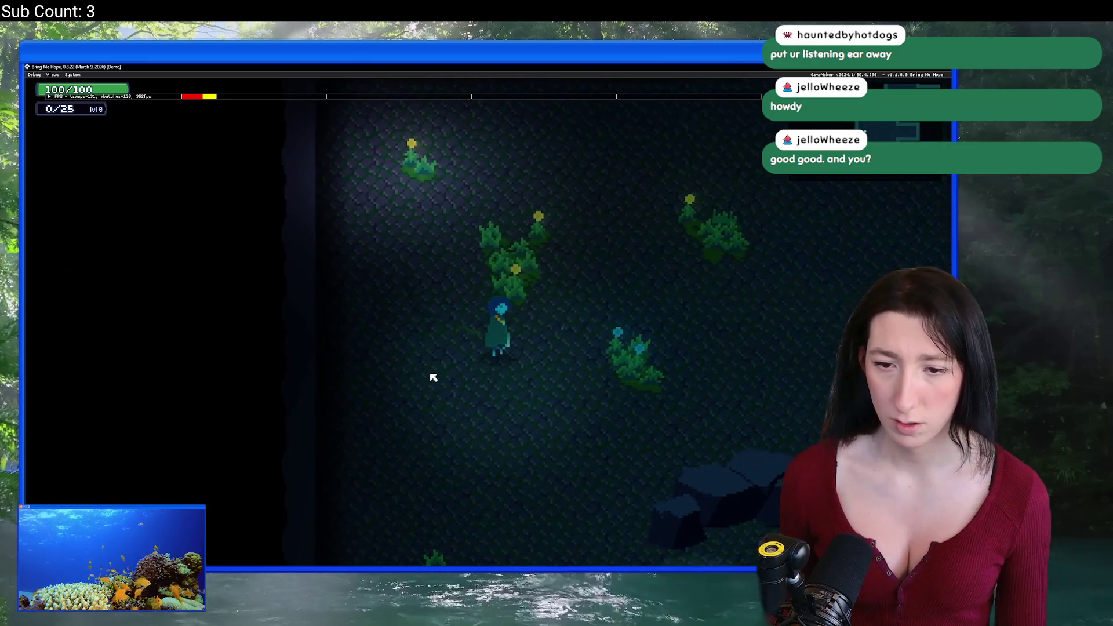
pyautogui.press('s')
pyautogui.press('d')
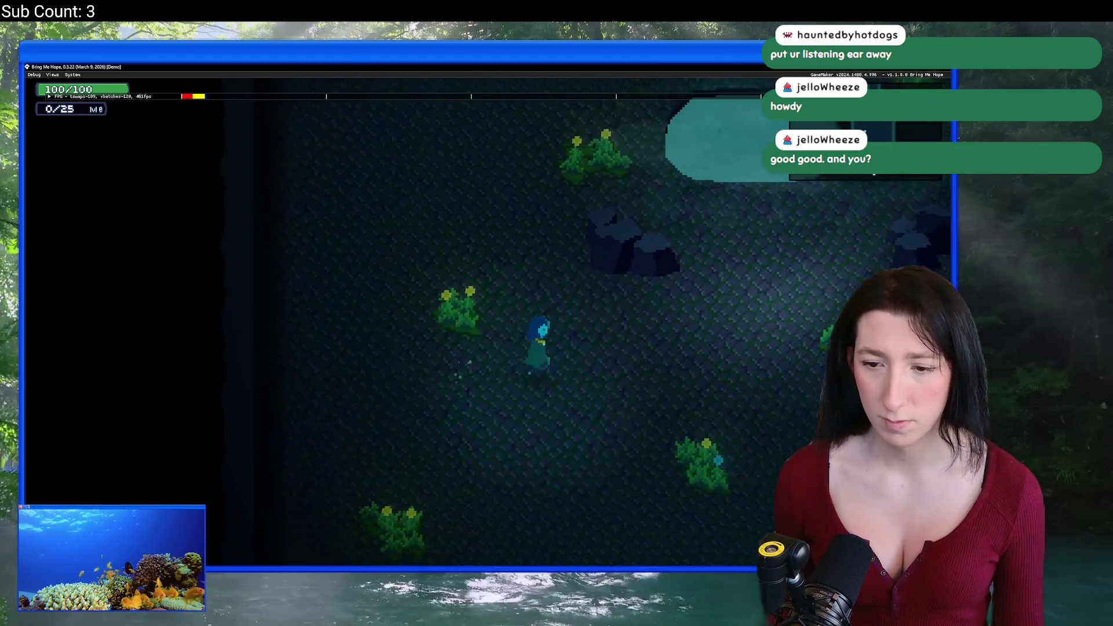
pyautogui.press('s')
pyautogui.press('d')
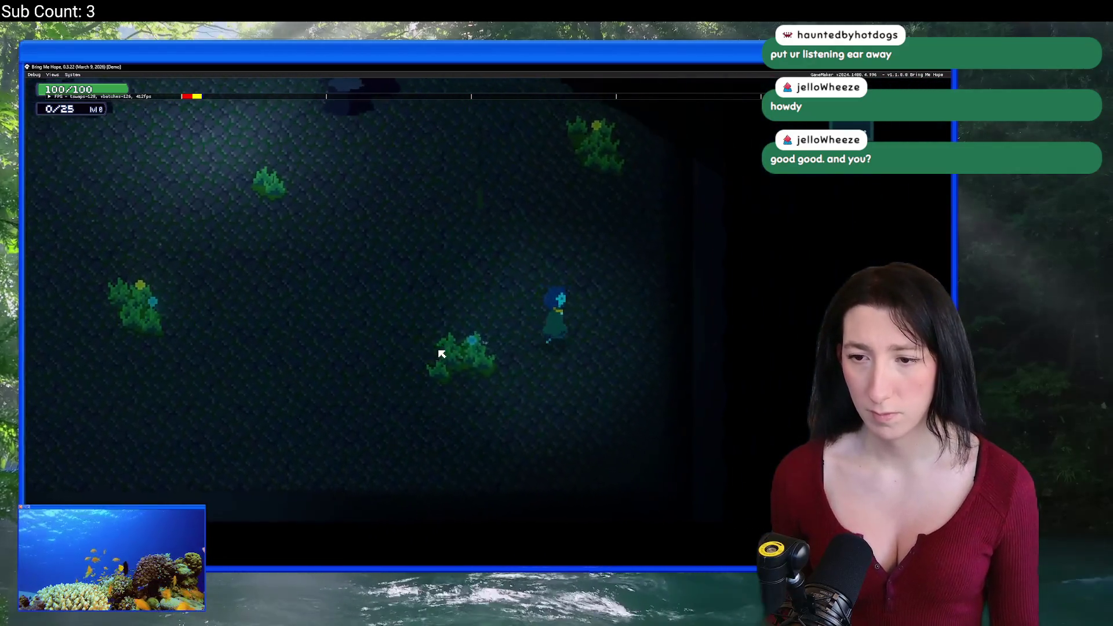
pyautogui.press('w')
pyautogui.press('a')
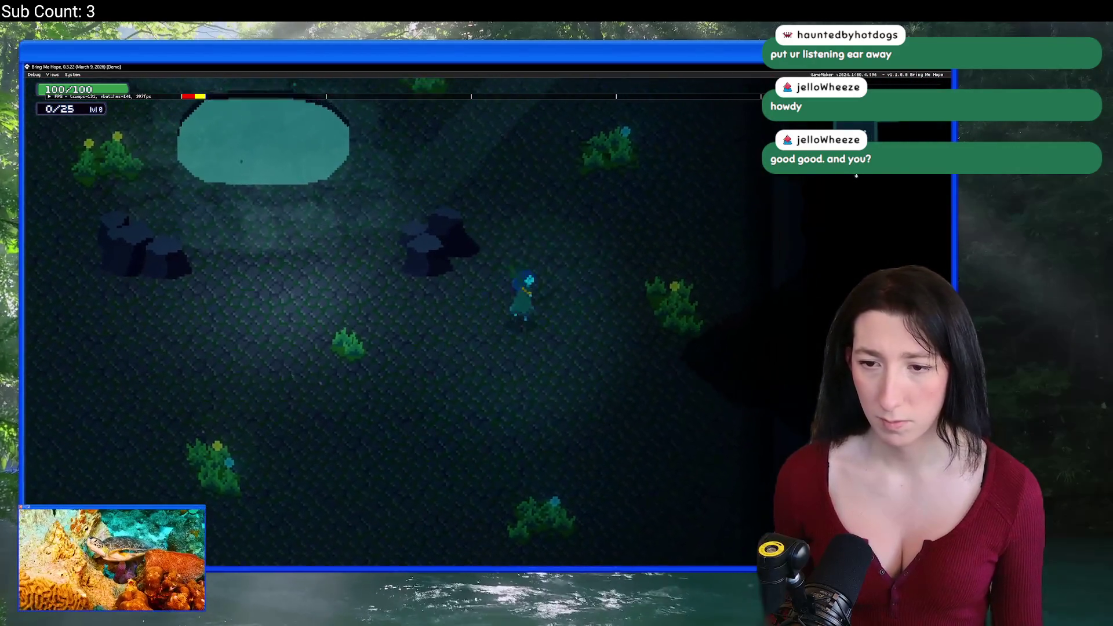
pyautogui.press('s')
pyautogui.press('a')
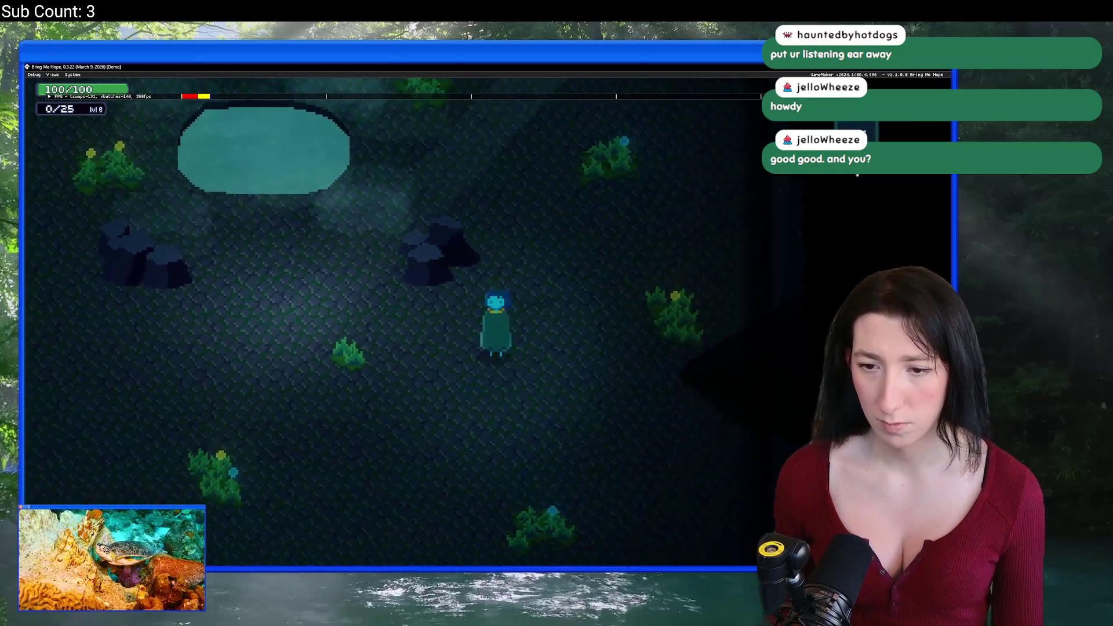
pyautogui.press('a')
pyautogui.press('w')
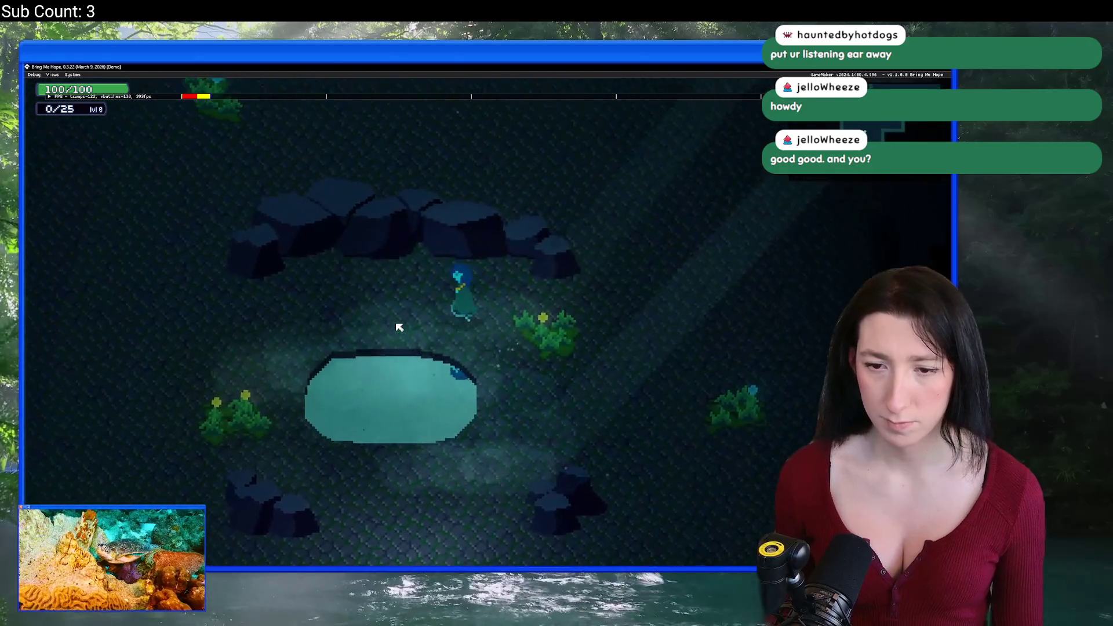
pyautogui.press('a')
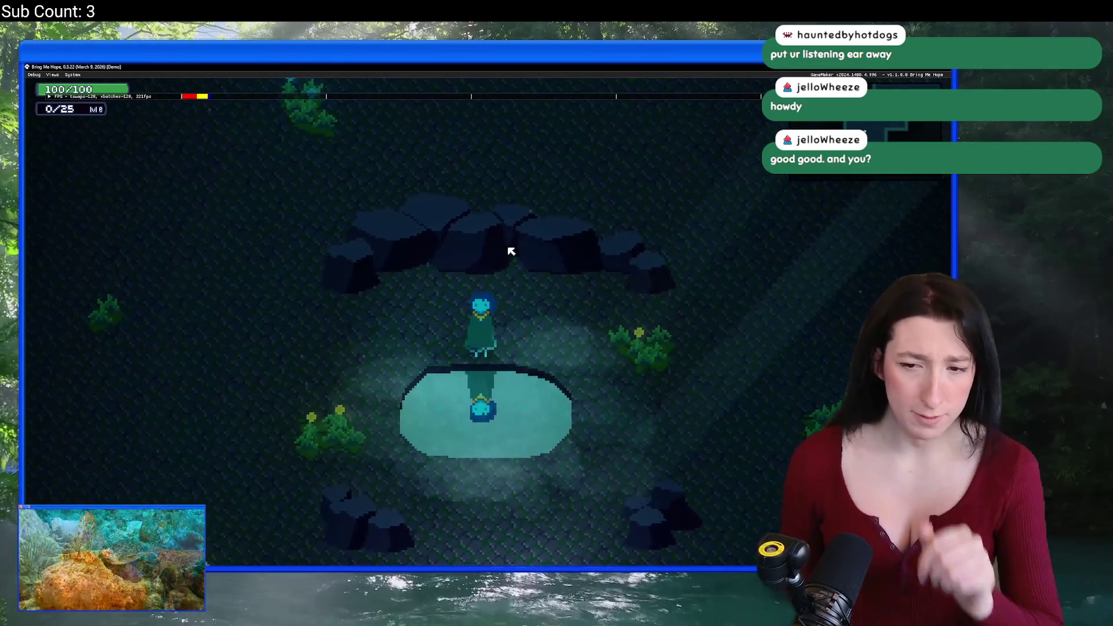
pyautogui.press('d')
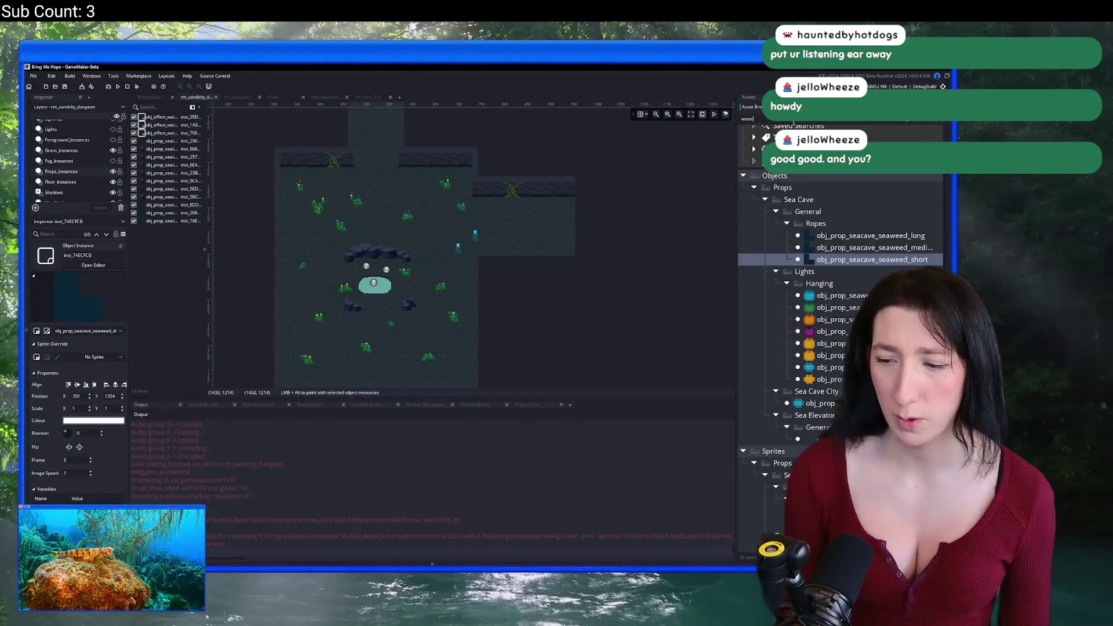
# Set spr_prop_sandcity_cave_water0's default layer opacity to 68, close its editor, and rerun the game.
pyautogui.write('0')
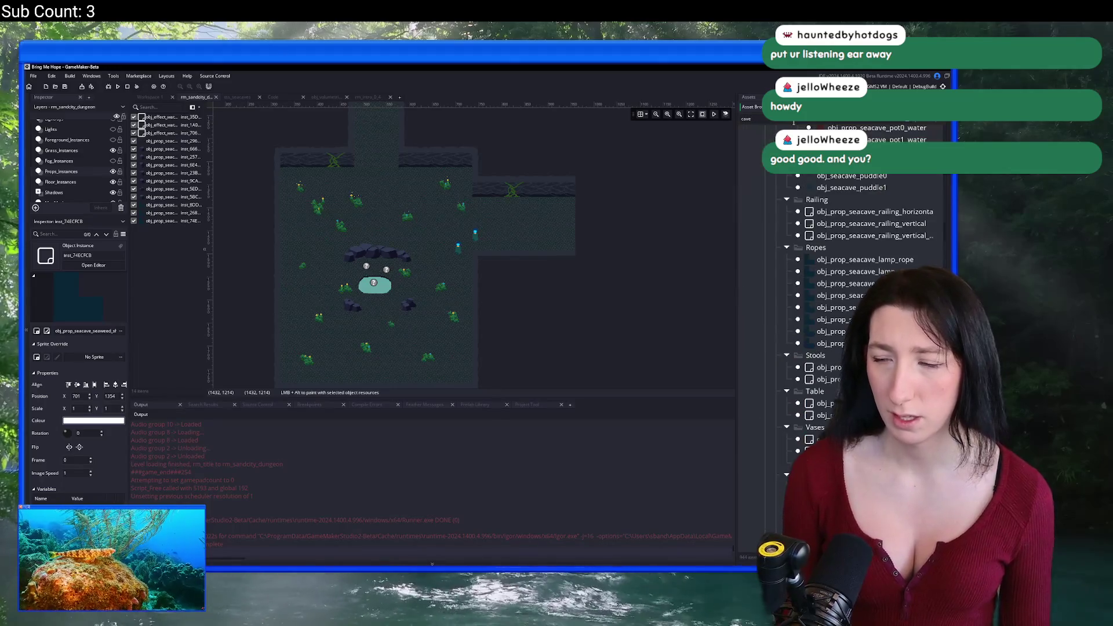
pyautogui.write('er0')
pyautogui.doubleClick(821, 350)
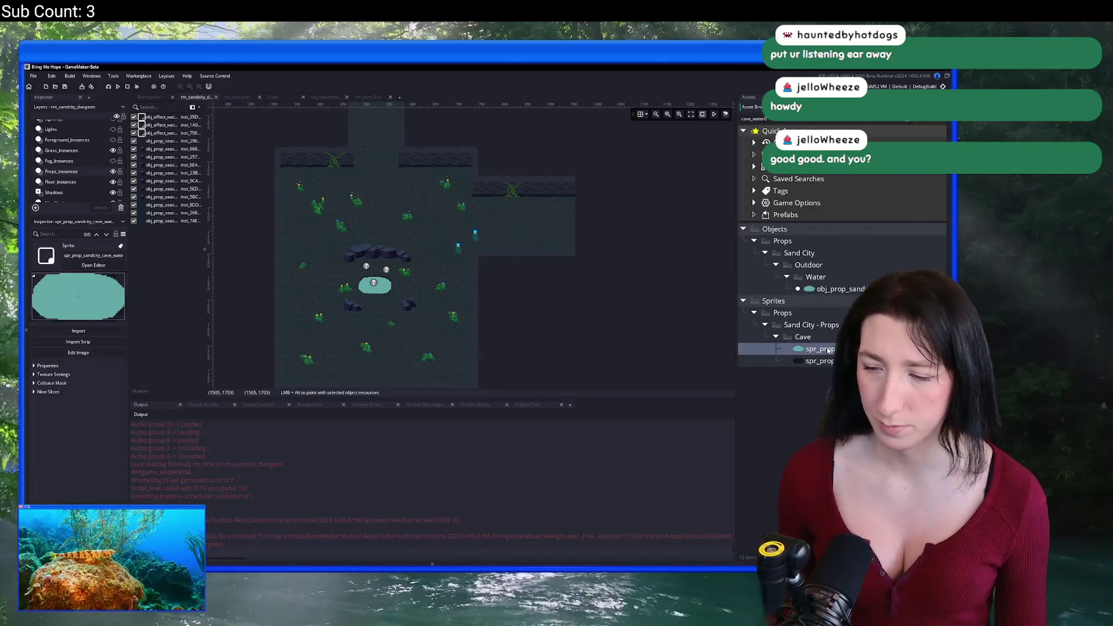
pyautogui.rightClick(670, 311)
pyautogui.click(684, 319)
pyautogui.click(431, 273)
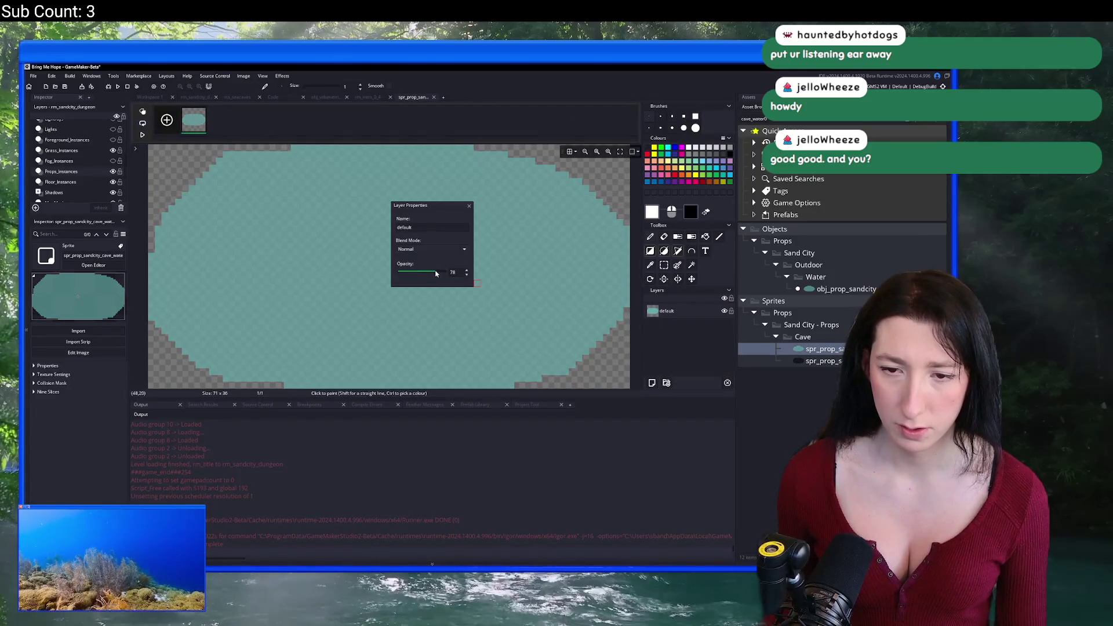
pyautogui.press('Escape')
pyautogui.press('F5')
pyautogui.middleClick(409, 97)
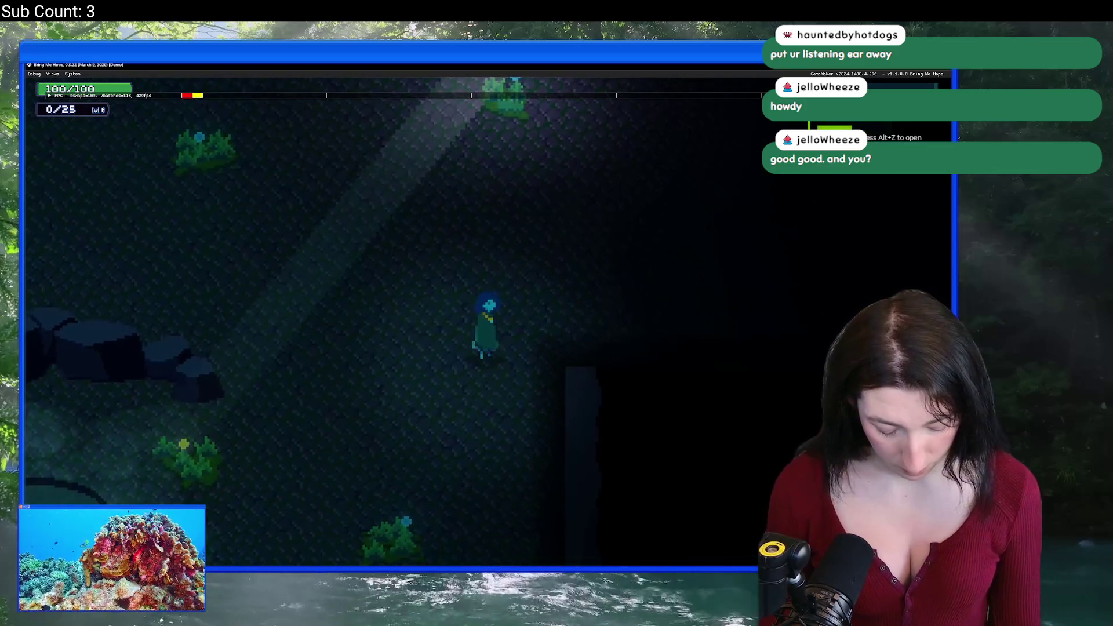
# Walk the character up, right and down past the pond, then quit with Escape.
pyautogui.press('w')
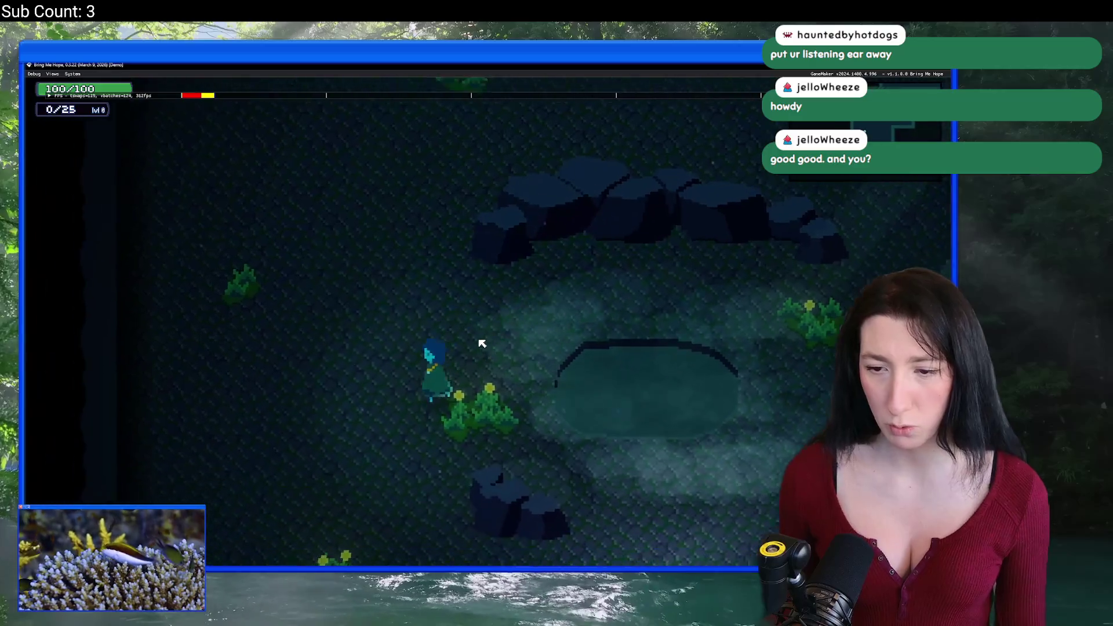
pyautogui.press('w')
pyautogui.press('d')
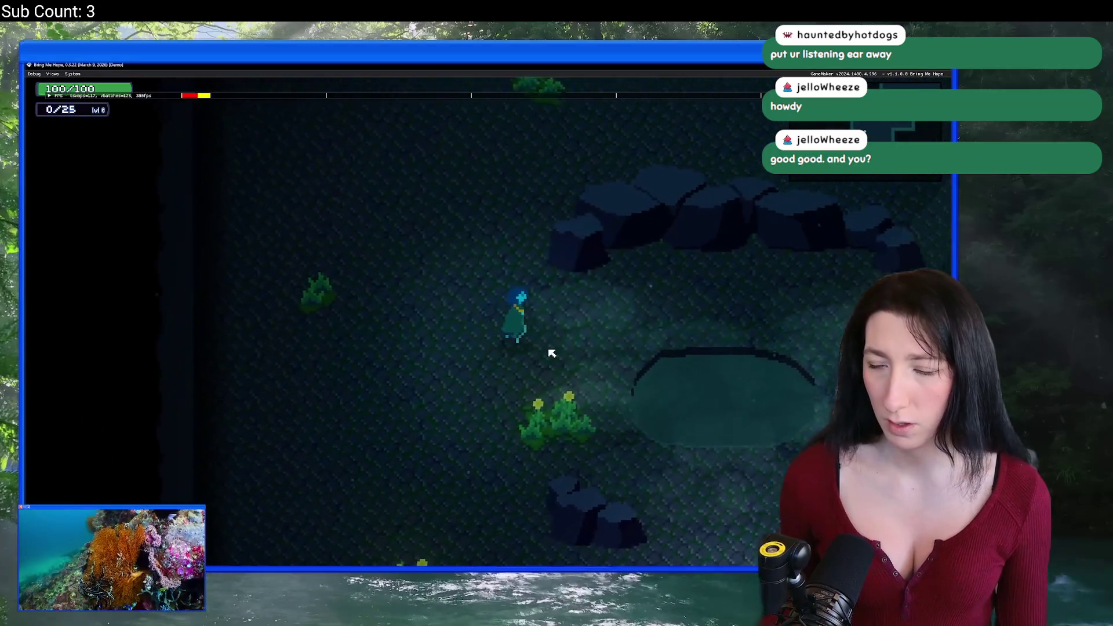
pyautogui.press('d')
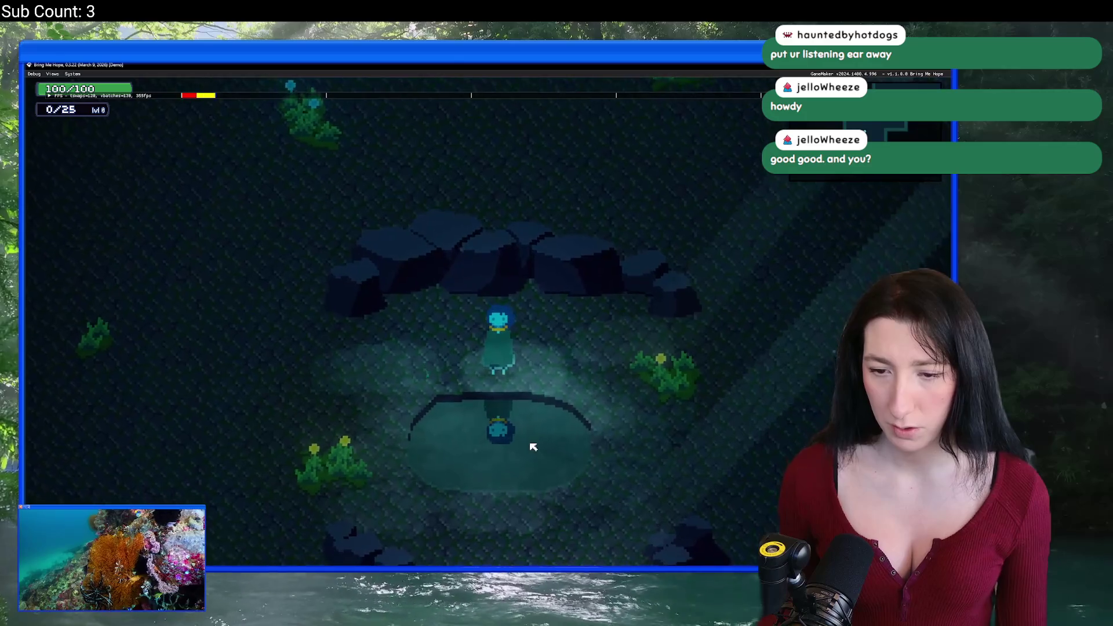
pyautogui.press('d')
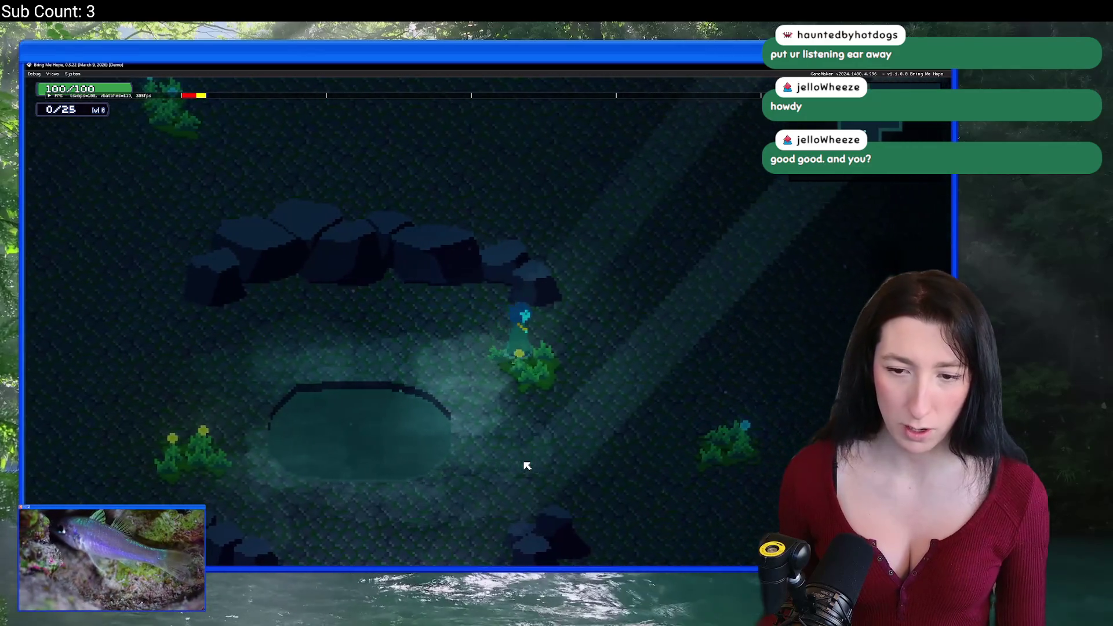
pyautogui.press('s')
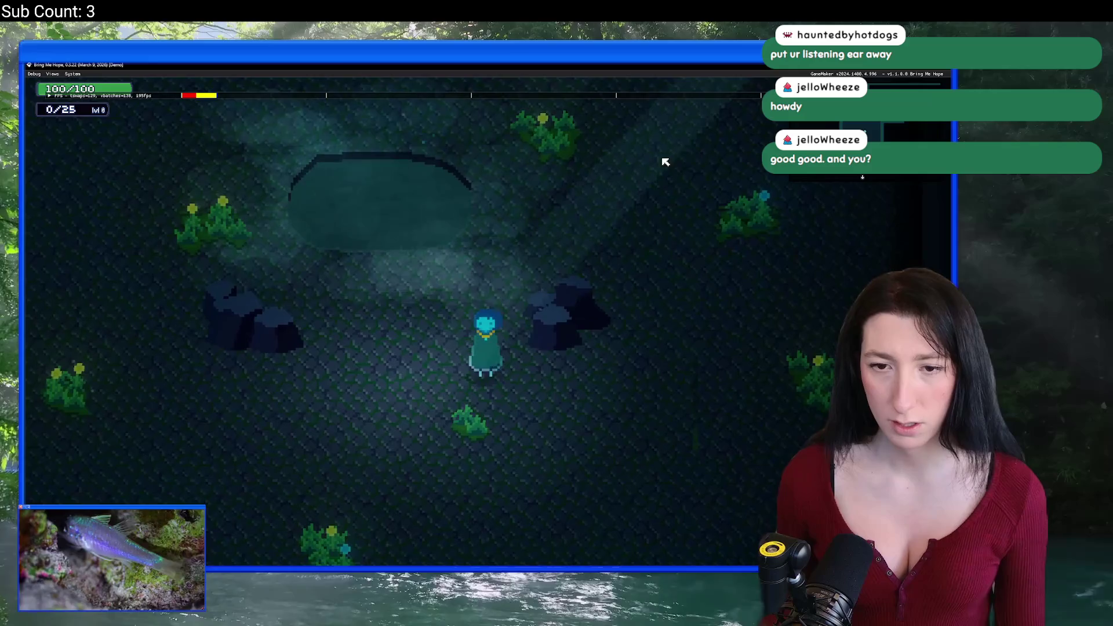
pyautogui.press('w')
pyautogui.press('d')
pyautogui.press('a')
pyautogui.press('w')
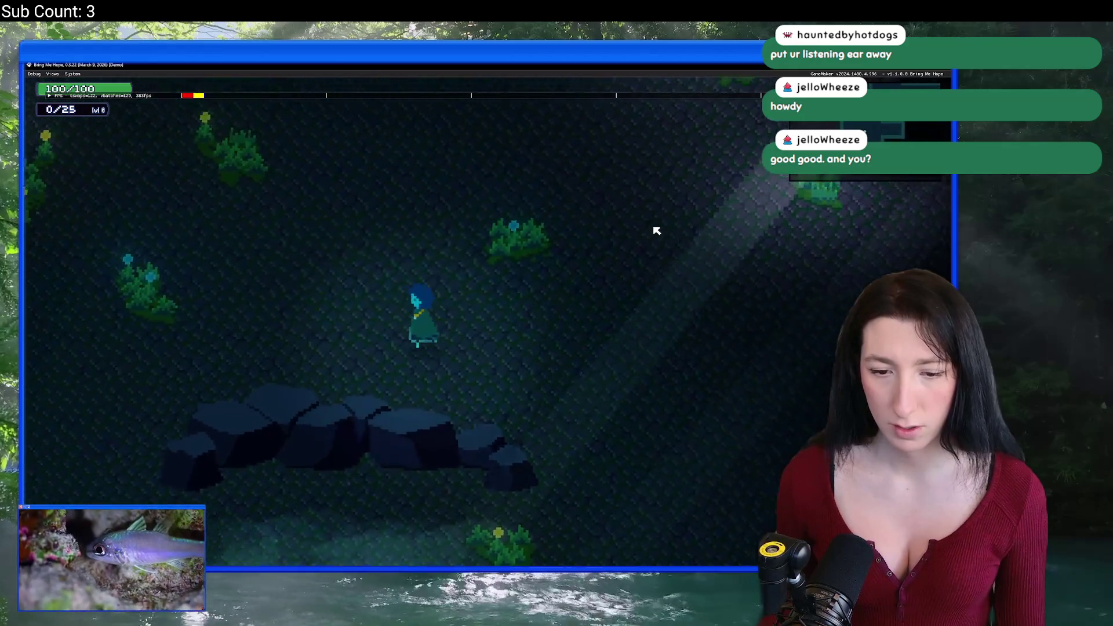
pyautogui.press('s')
pyautogui.press('Escape')
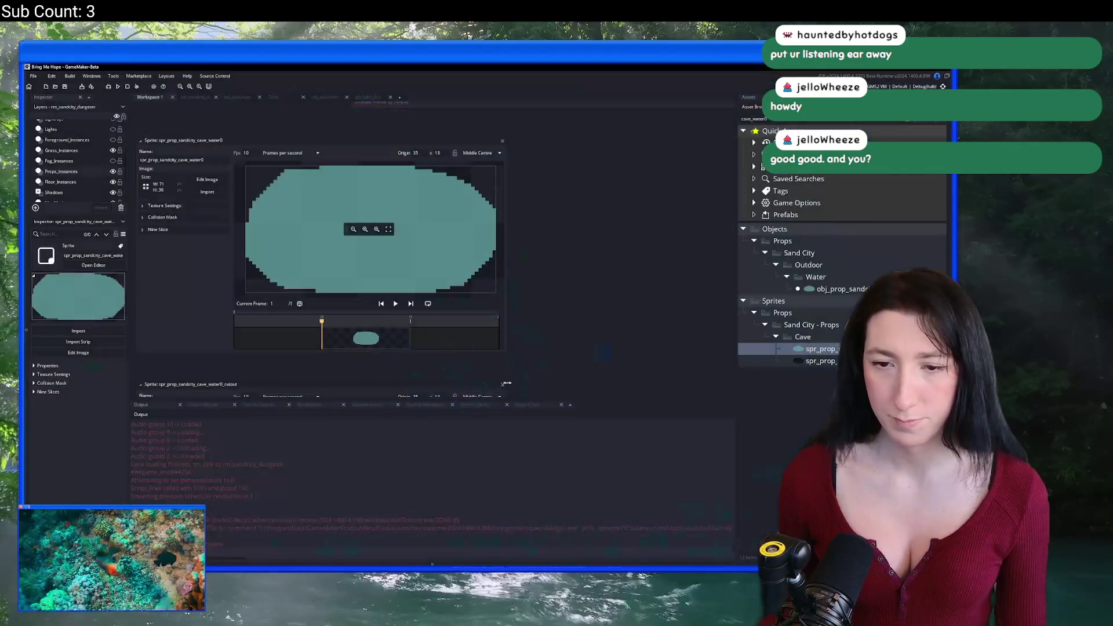
# Raise the water sprite's default layer opacity from 85 to 87 and return to rm_sandcity_dungeon.
pyautogui.click(215, 179)
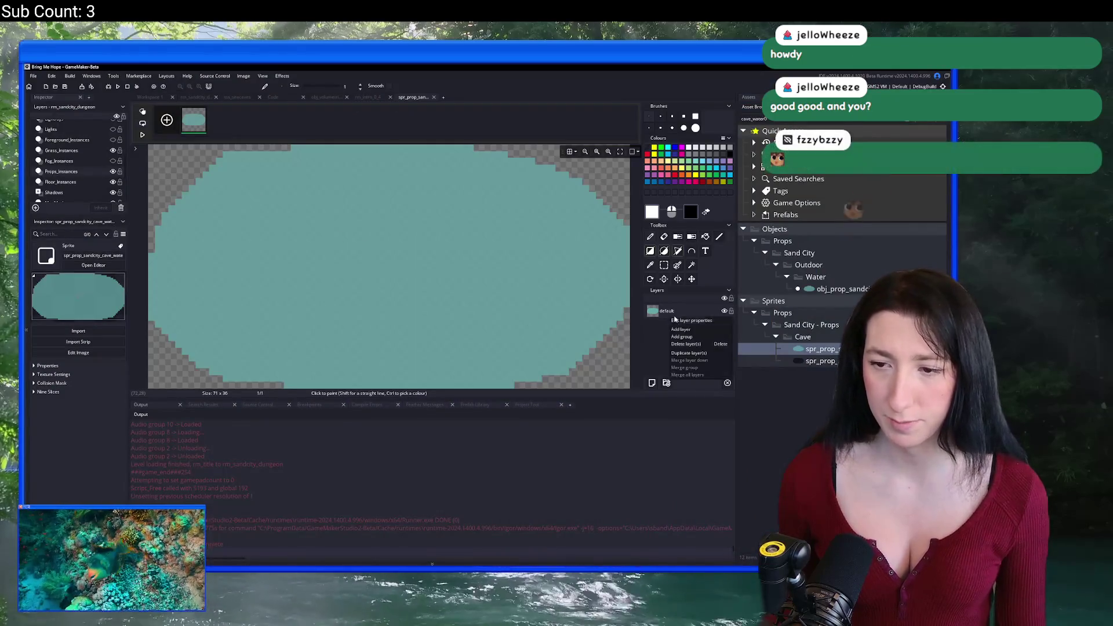
pyautogui.doubleClick(673, 311)
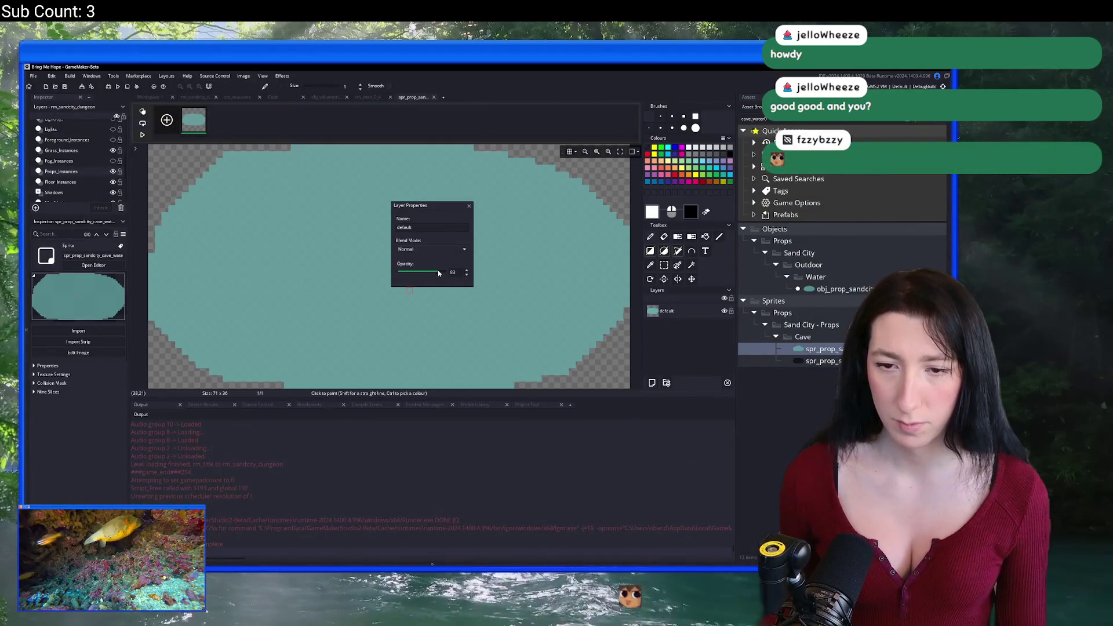
pyautogui.moveTo(439, 273); pyautogui.dragTo(458, 256)
pyautogui.click(470, 207)
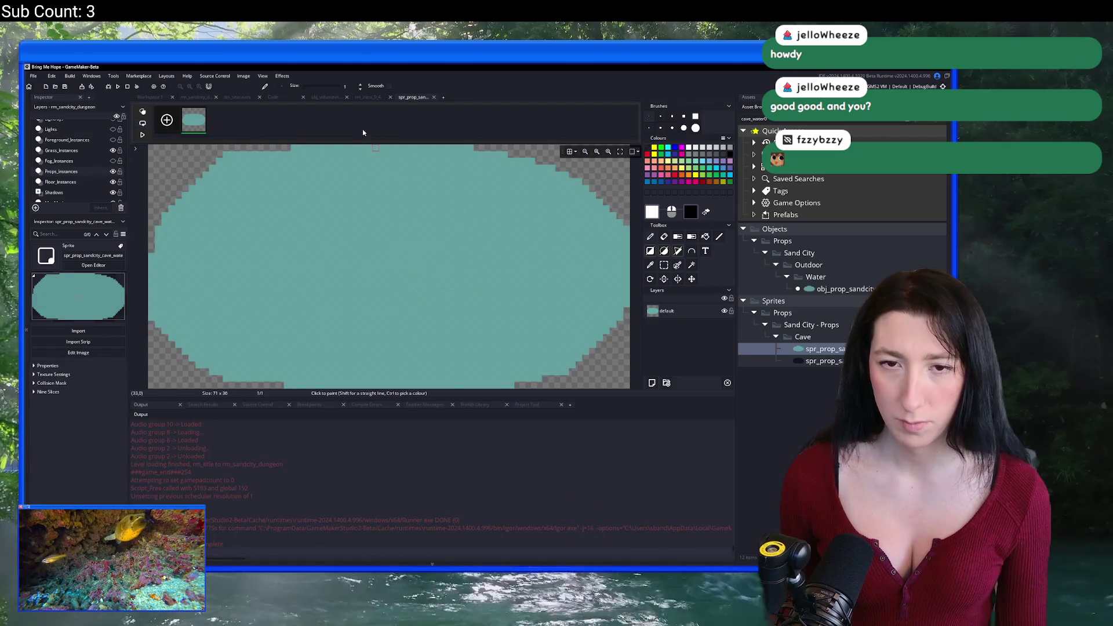
pyautogui.click(433, 97)
pyautogui.click(232, 141)
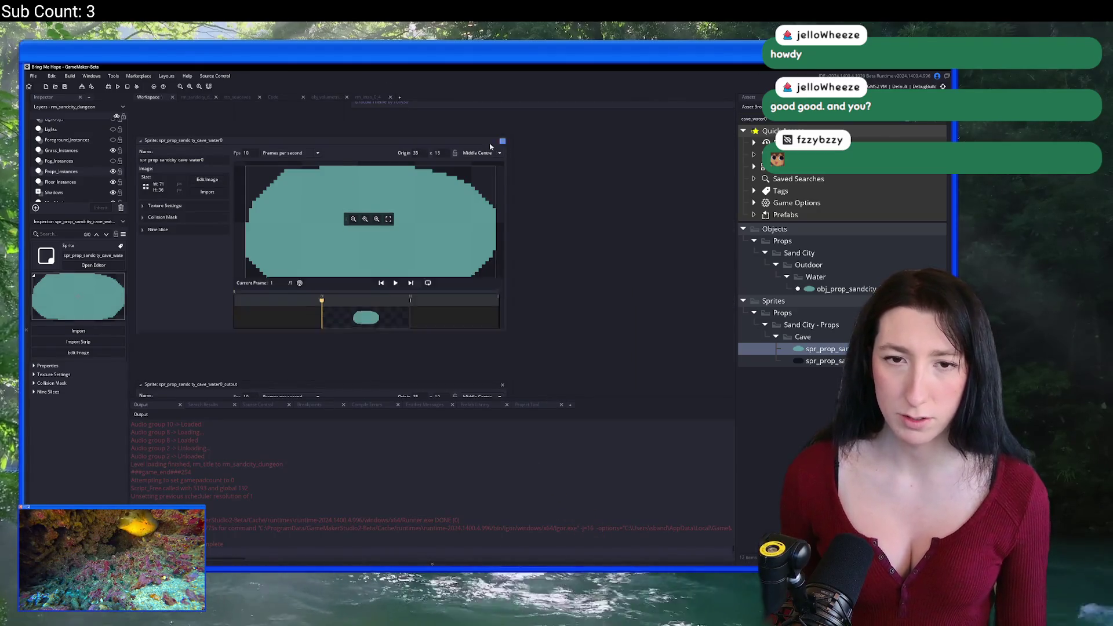
pyautogui.click(190, 98)
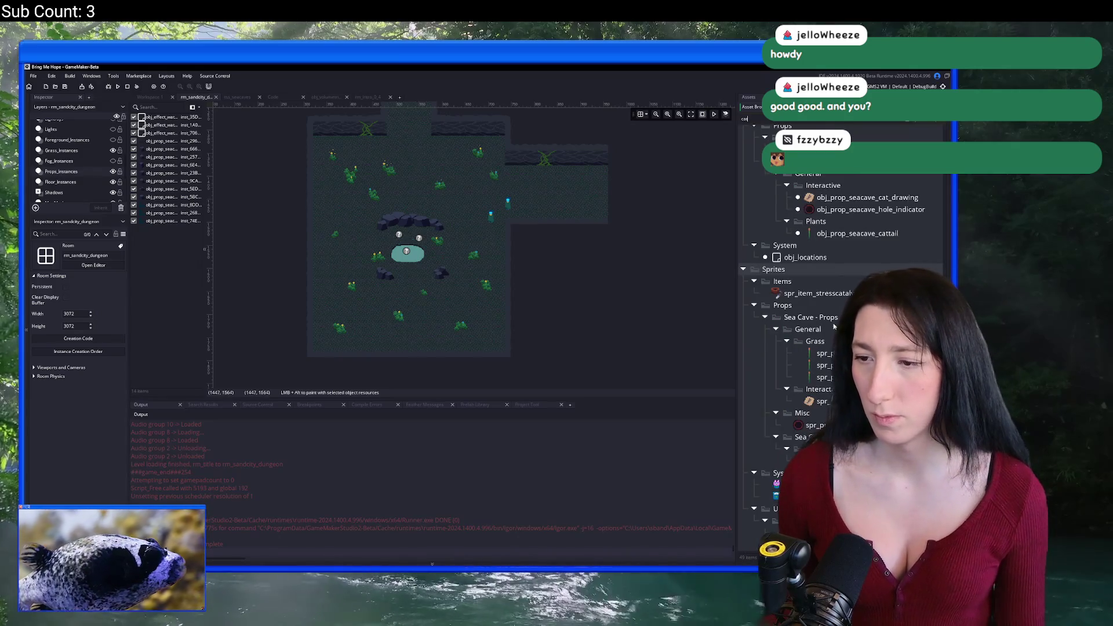
# Pick obj_prop_seacave_cattail on Grass_Instances and plant five cattails along the pond's top edge.
pyautogui.click(822, 353)
pyautogui.scroll(2, 822, 348)
pyautogui.click(826, 306)
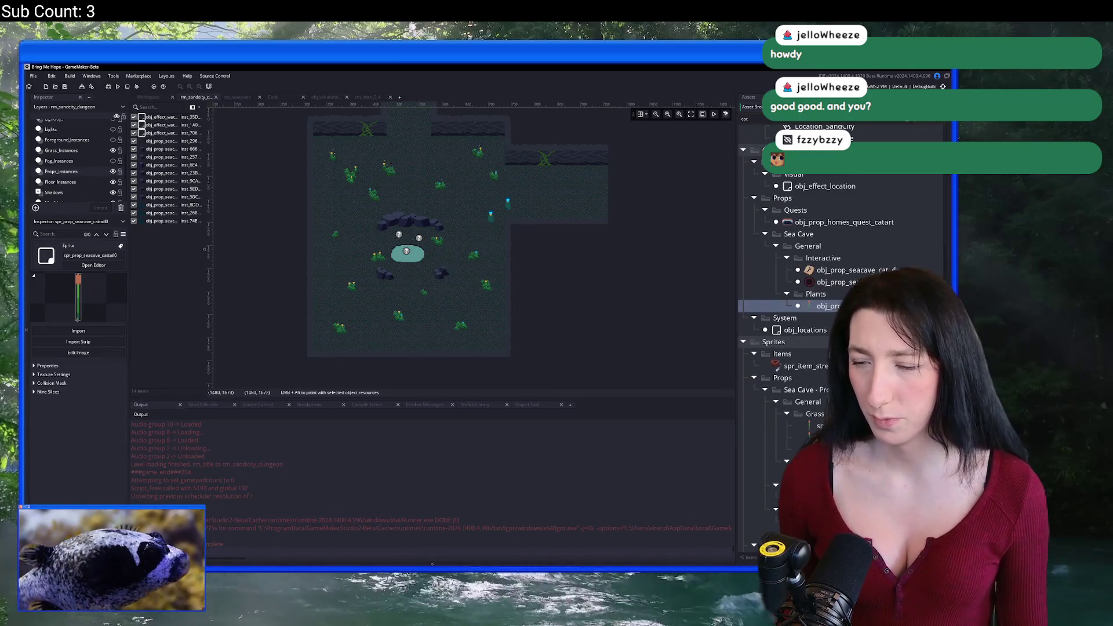
pyautogui.scroll(3, 441, 261)
pyautogui.click(61, 151)
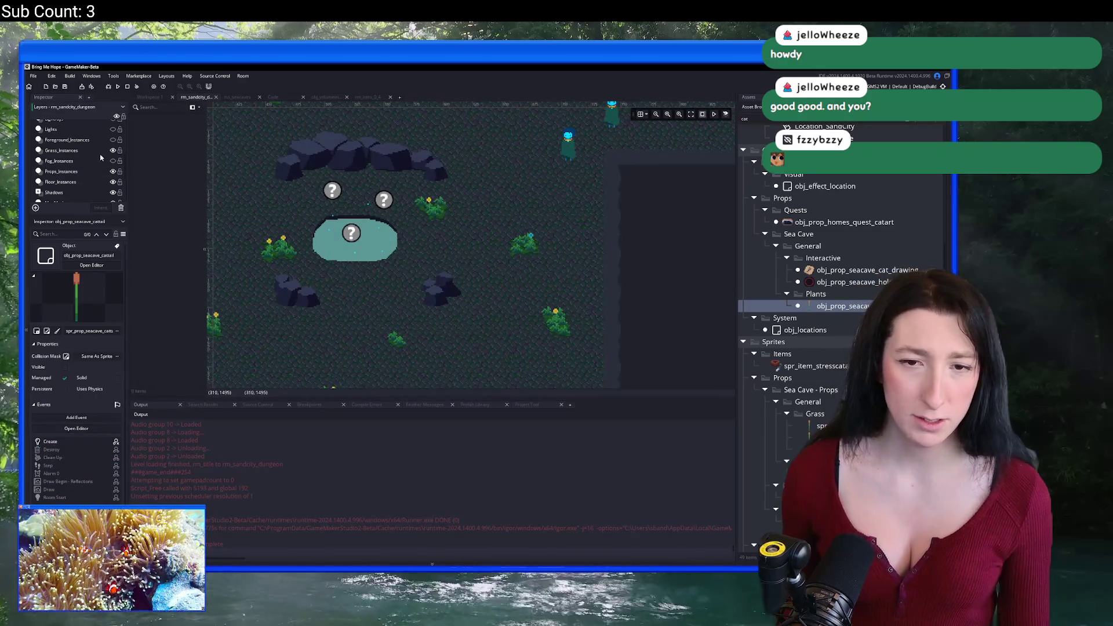
pyautogui.scroll(3, 417, 246)
pyautogui.scroll(-3, 397, 269)
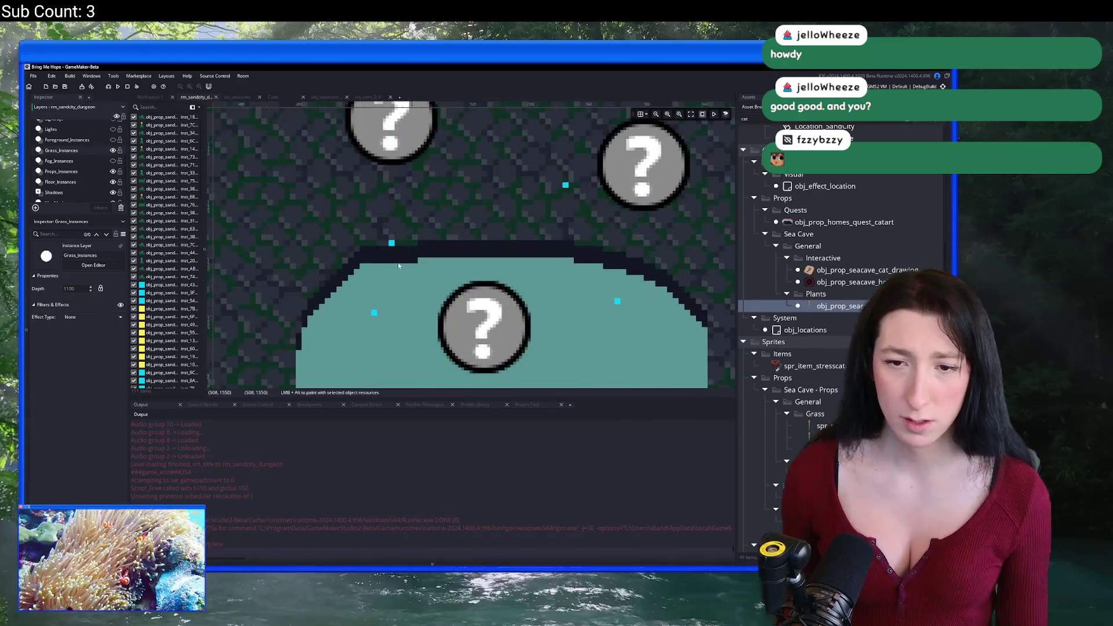
pyautogui.click(384, 300)
pyautogui.click(437, 283)
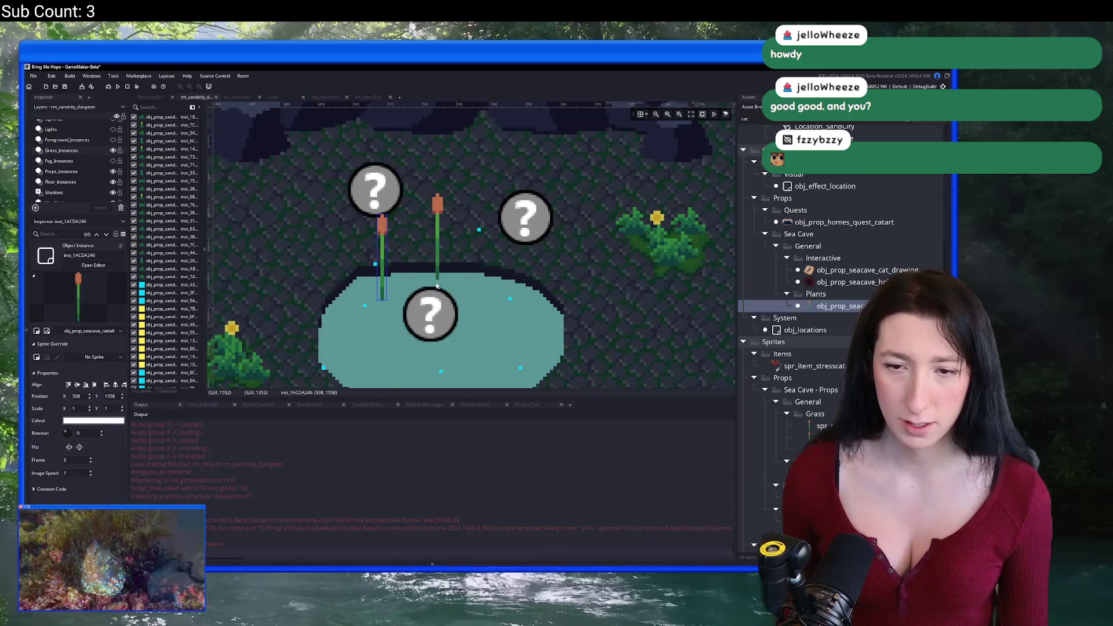
pyautogui.click(427, 288)
pyautogui.click(396, 299)
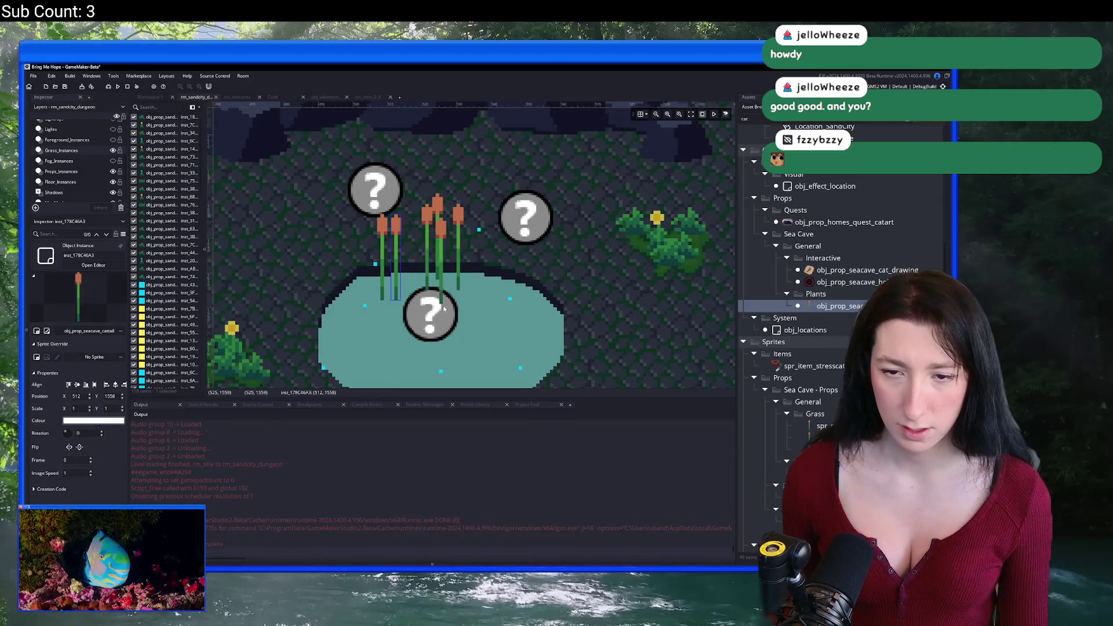
pyautogui.click(392, 318)
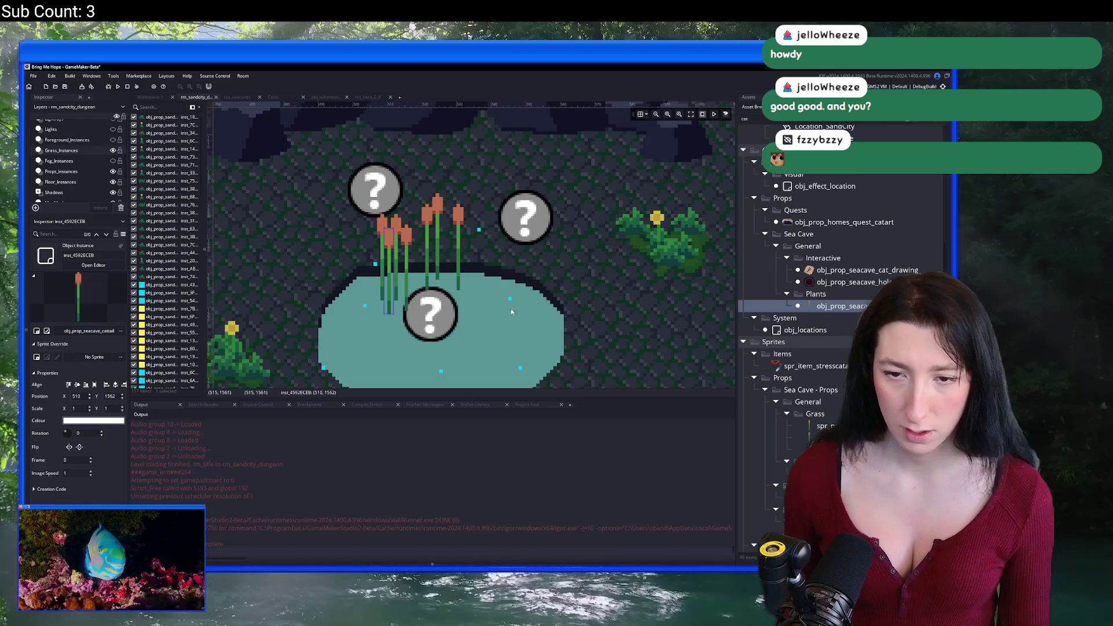
# Add two cattails on the pond's right side and four along its left edge.
pyautogui.moveTo(537, 332)
pyautogui.mouseDown()
pyautogui.moveTo(532, 346)
pyautogui.moveTo(521, 265)
pyautogui.mouseUp()
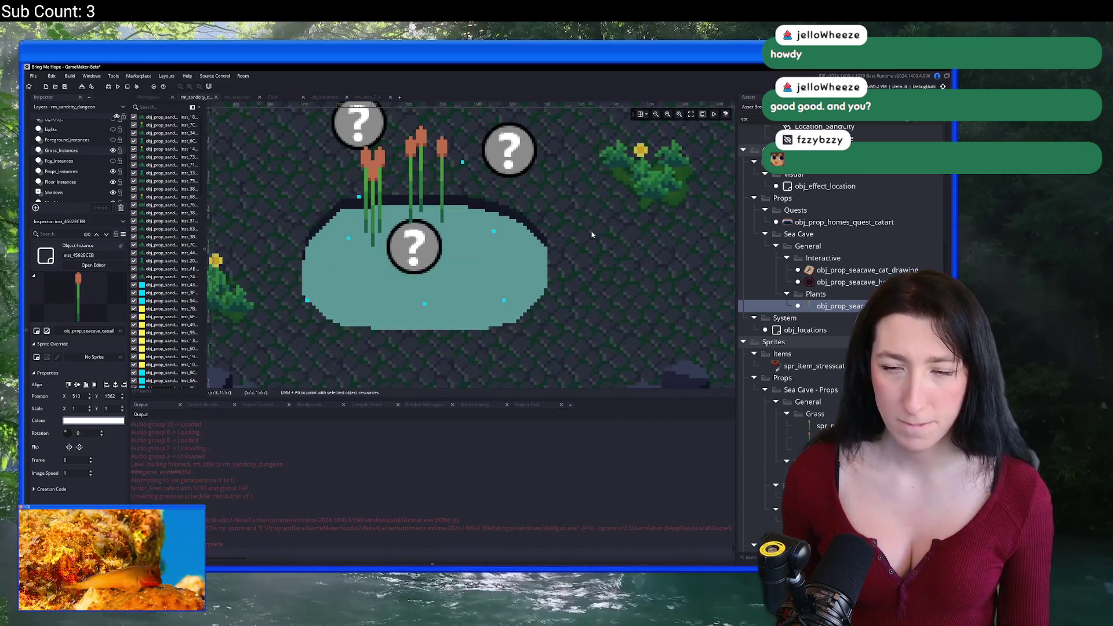
pyautogui.click(515, 283)
pyautogui.click(528, 285)
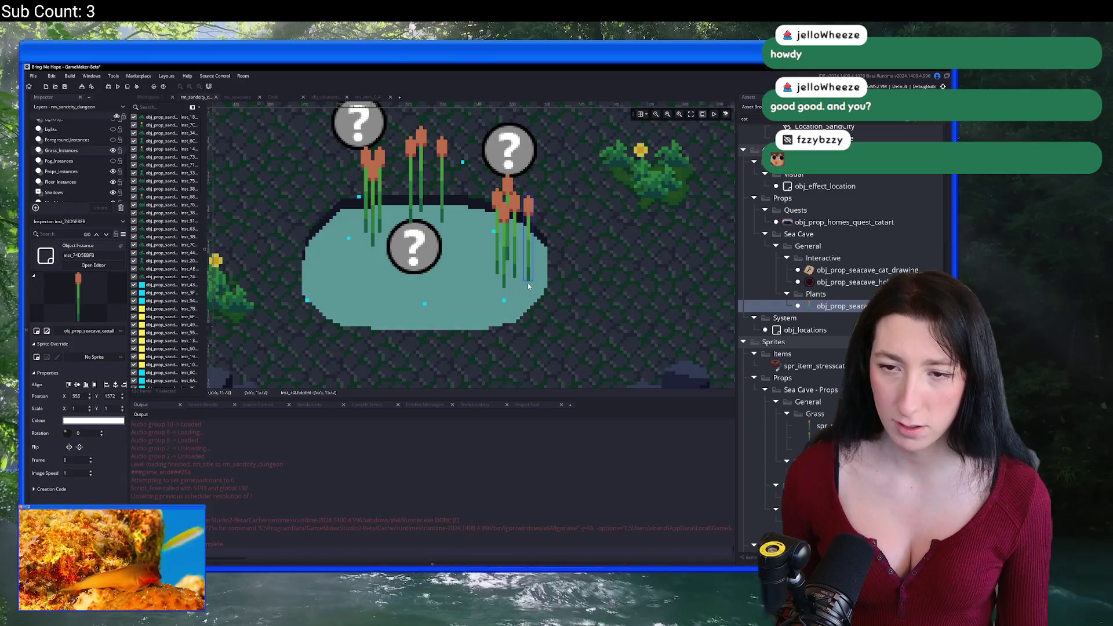
pyautogui.hscroll(-3, 465, 298)
pyautogui.scroll(-1, 465, 298)
pyautogui.click(402, 271)
pyautogui.click(387, 282)
pyautogui.click(404, 289)
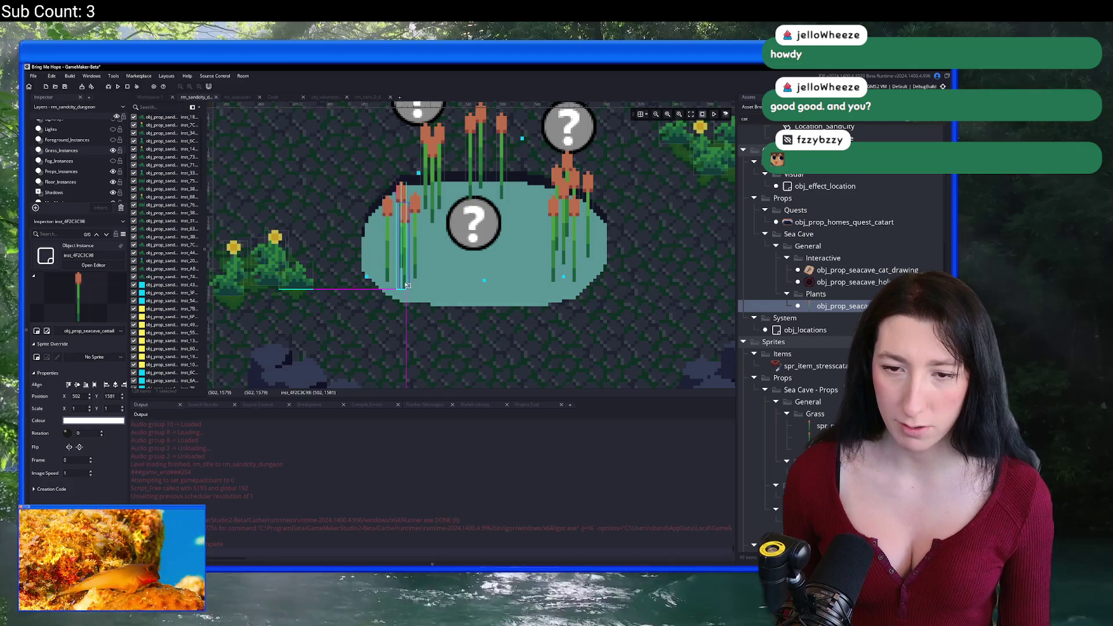
pyautogui.click(393, 297)
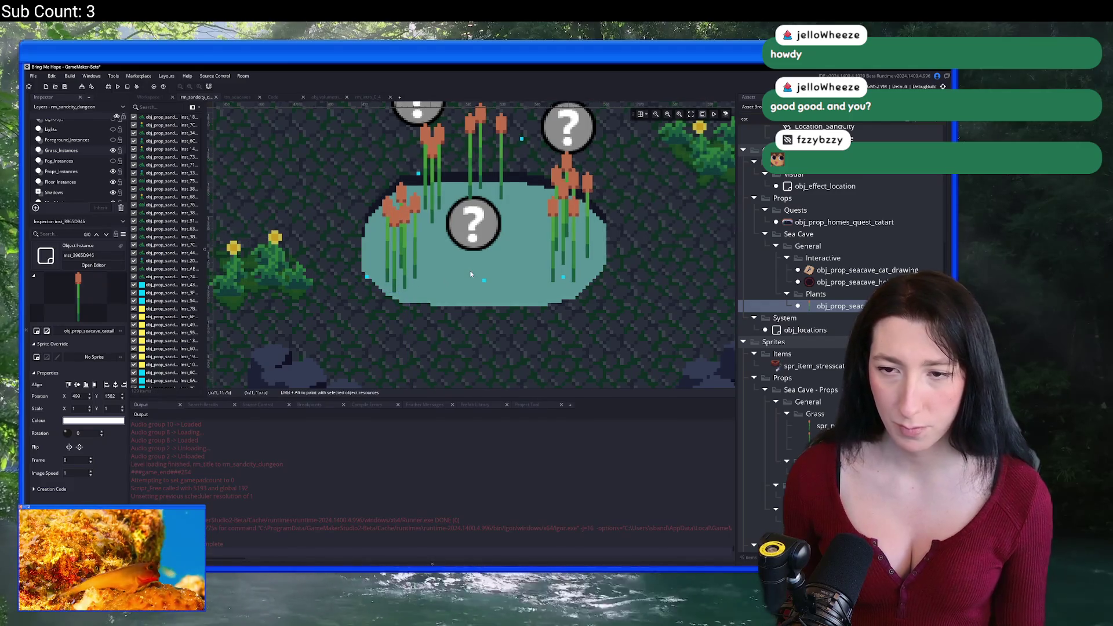
pyautogui.scroll(-4, 471, 274)
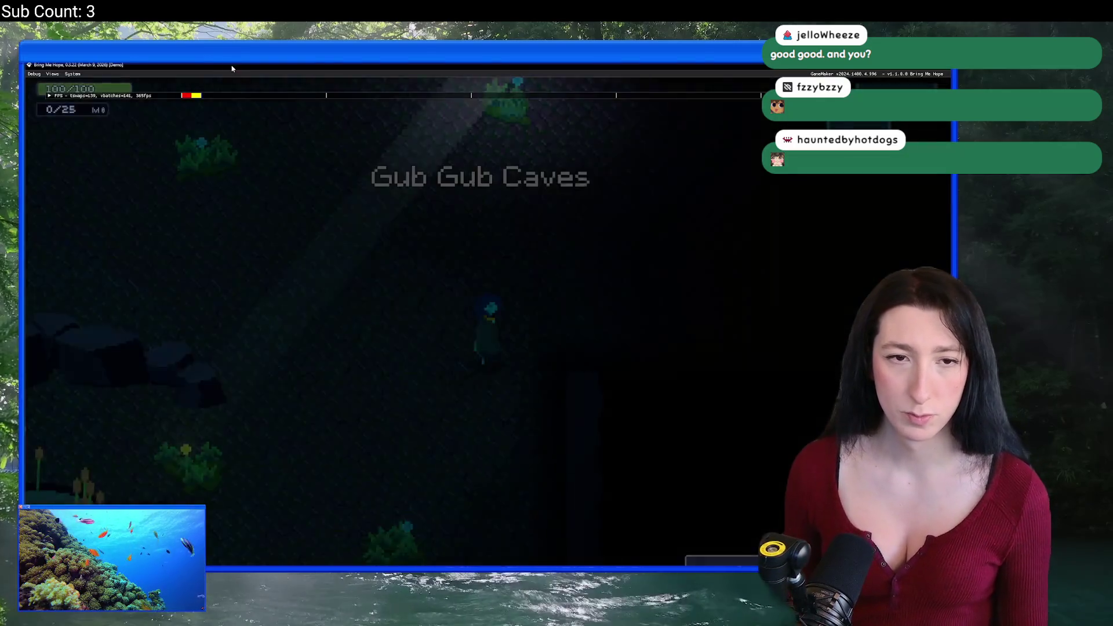
pyautogui.press('a')
pyautogui.press('s')
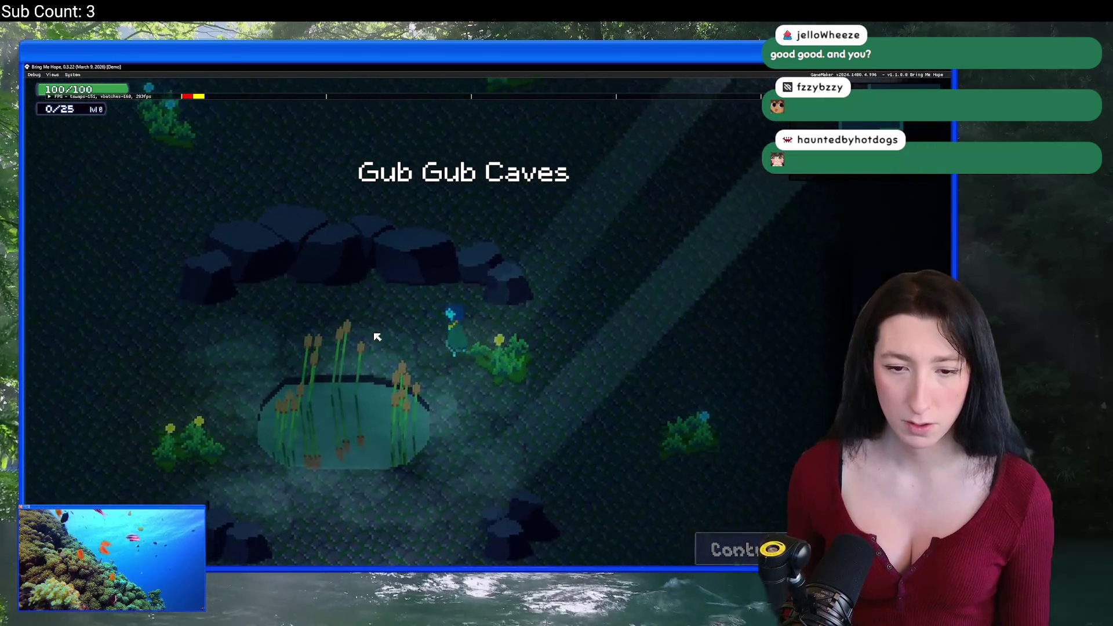
pyautogui.press('a')
pyautogui.press('s')
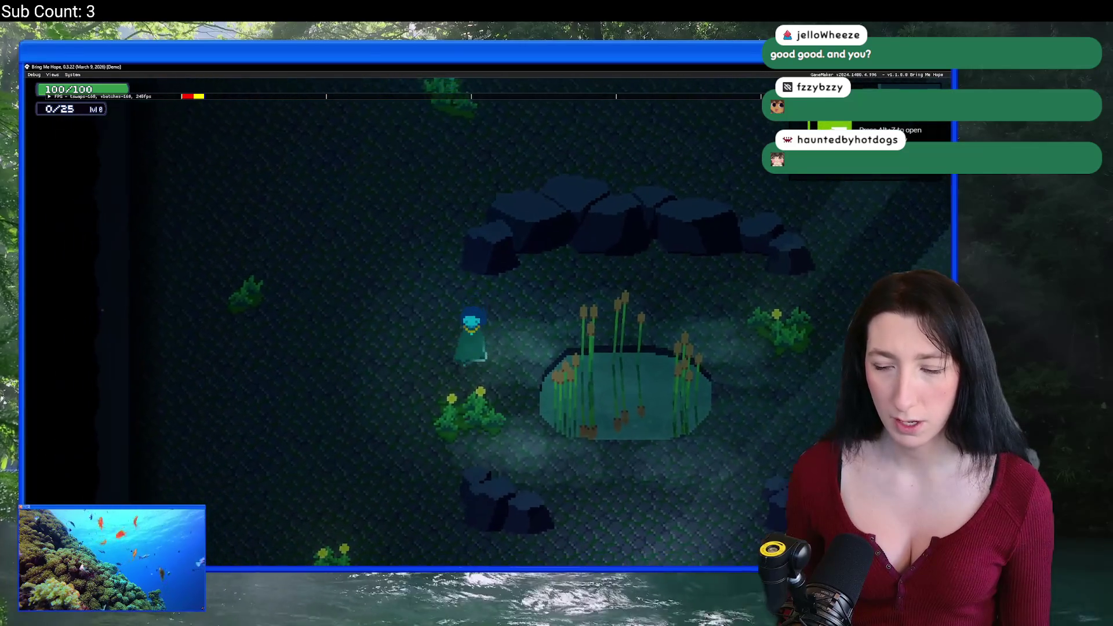
pyautogui.press('d')
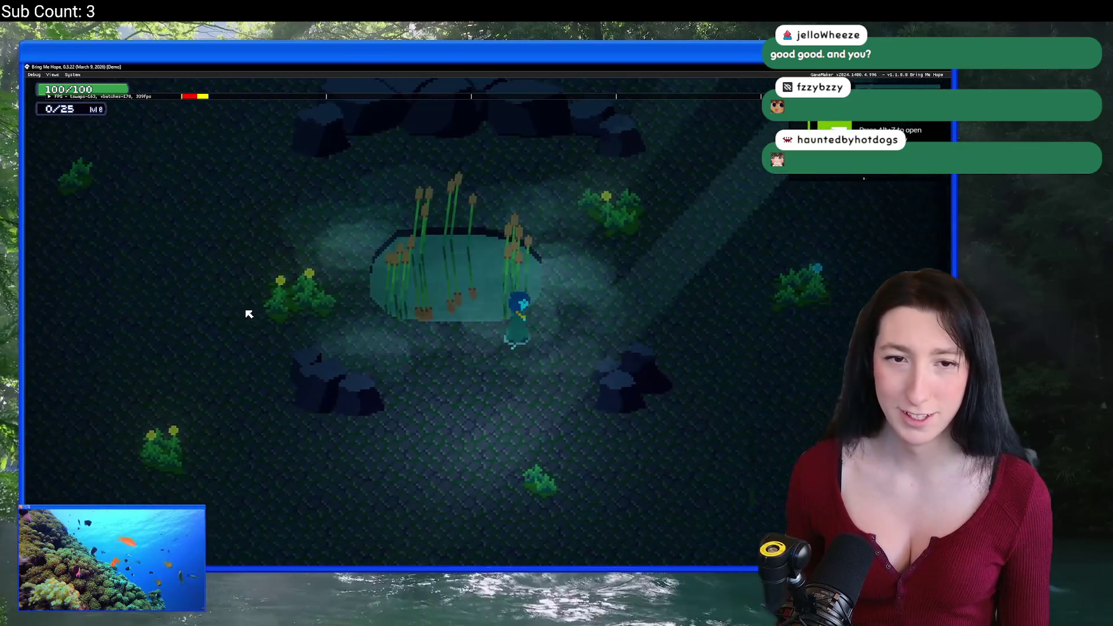
pyautogui.press('d')
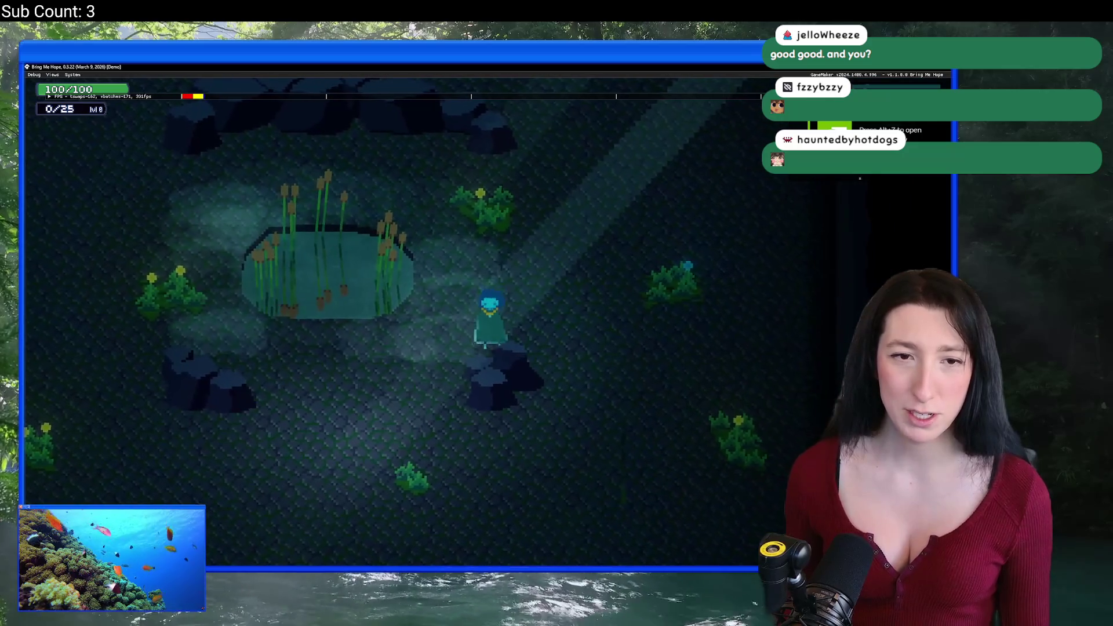
pyautogui.press('s')
pyautogui.press('d')
pyautogui.press('w')
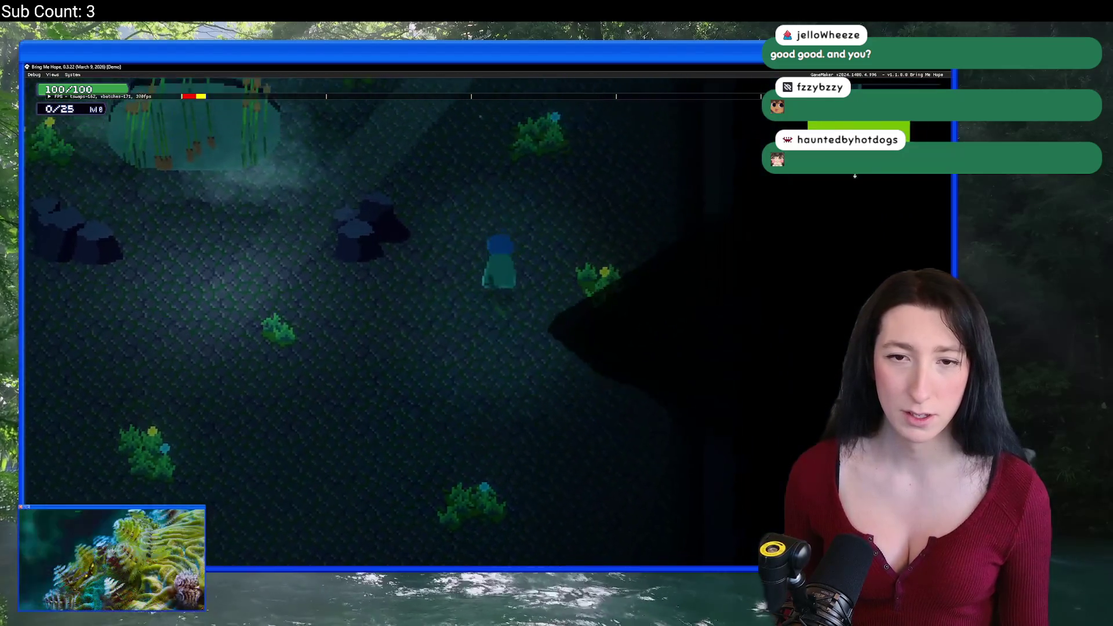
pyautogui.press('w')
pyautogui.press('a')
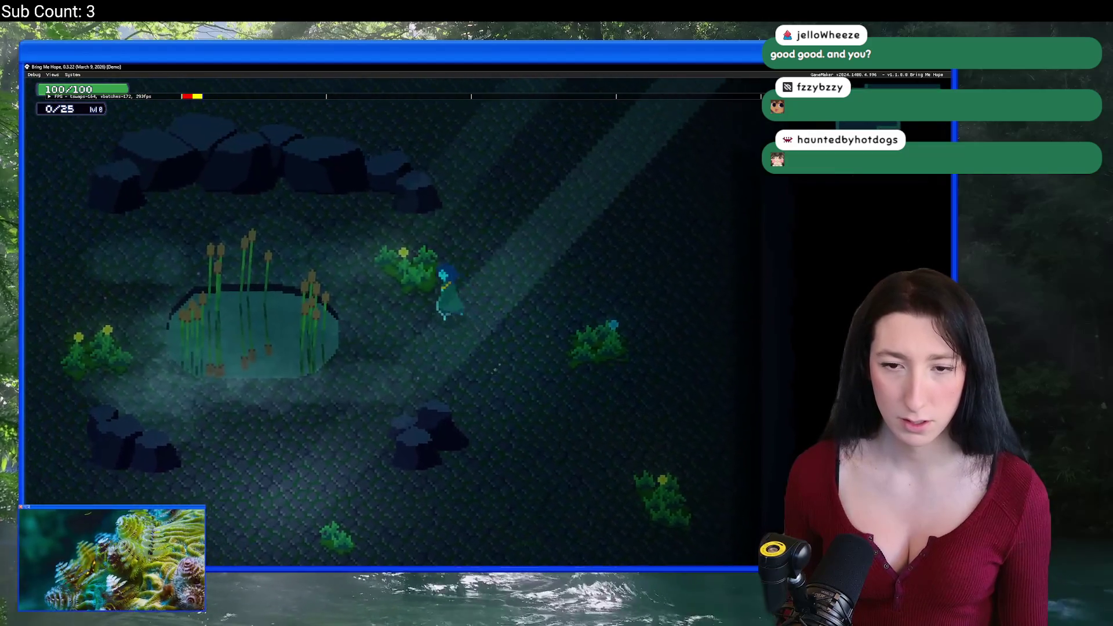
pyautogui.press('a')
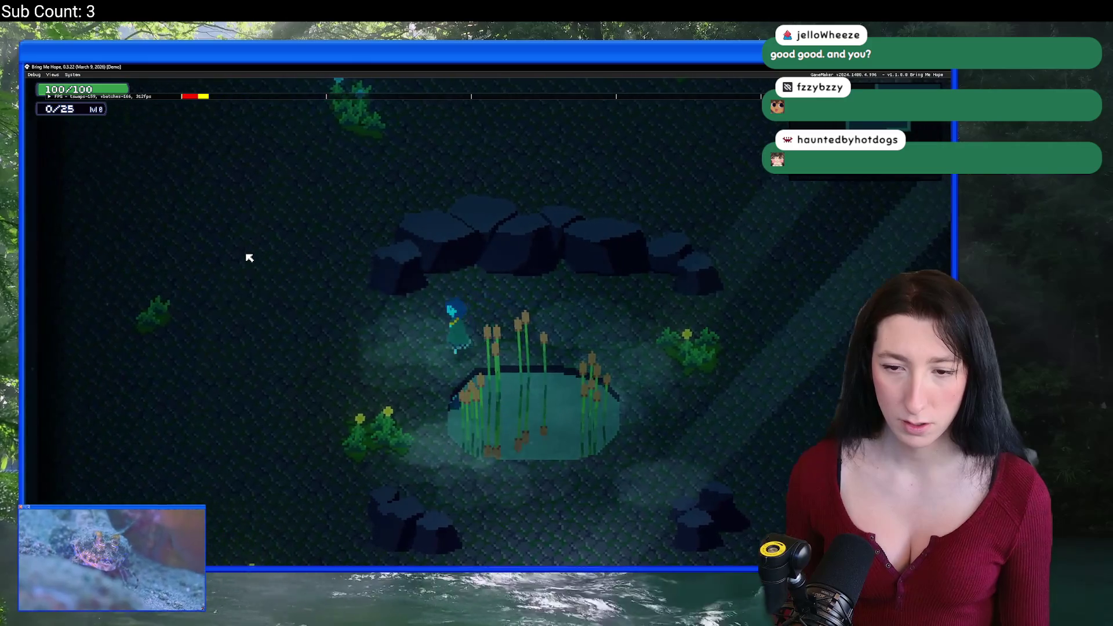
pyautogui.press('a')
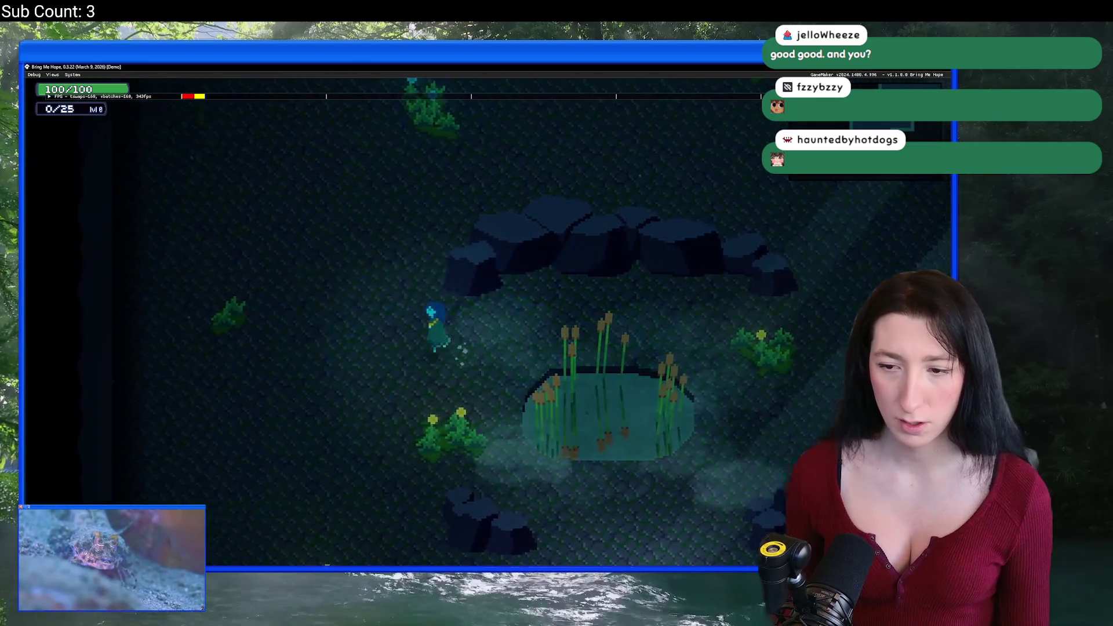
pyautogui.press('s')
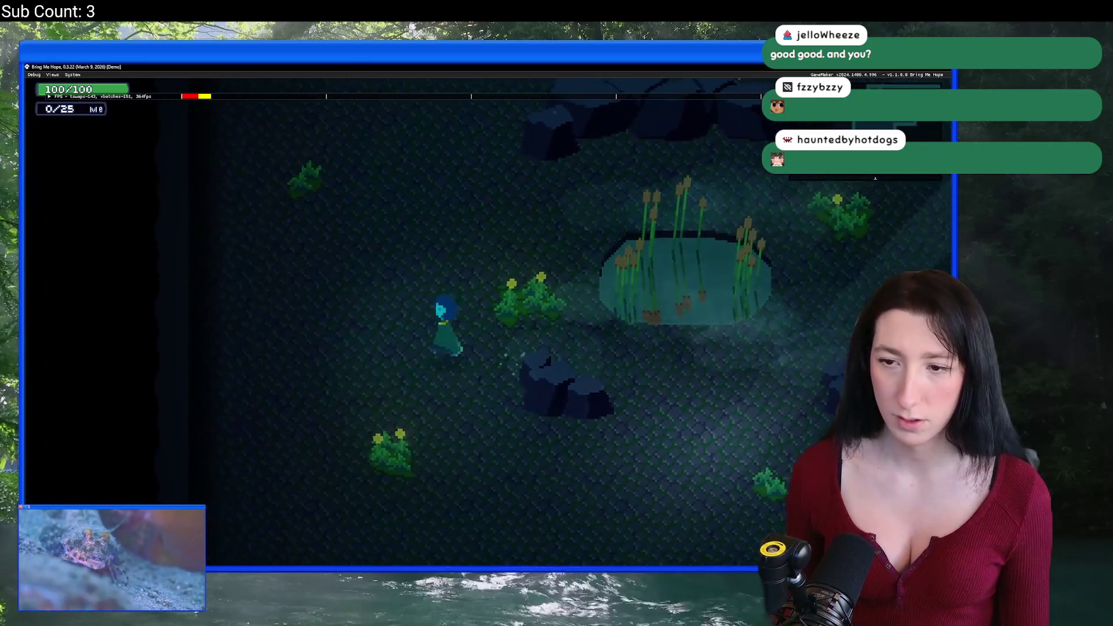
pyautogui.press('w')
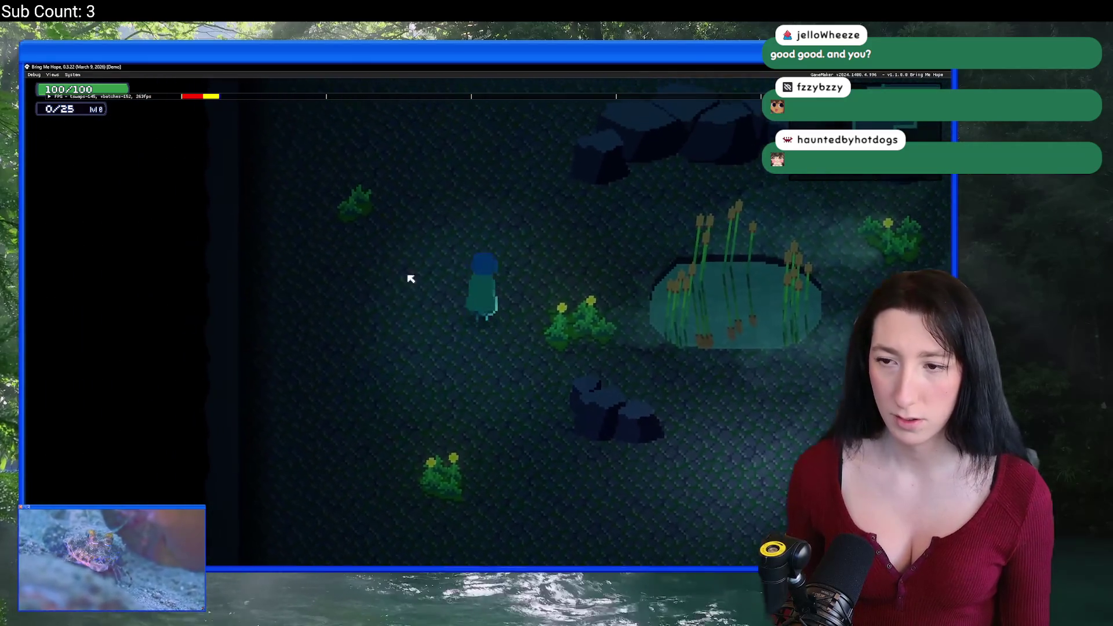
pyautogui.press('d')
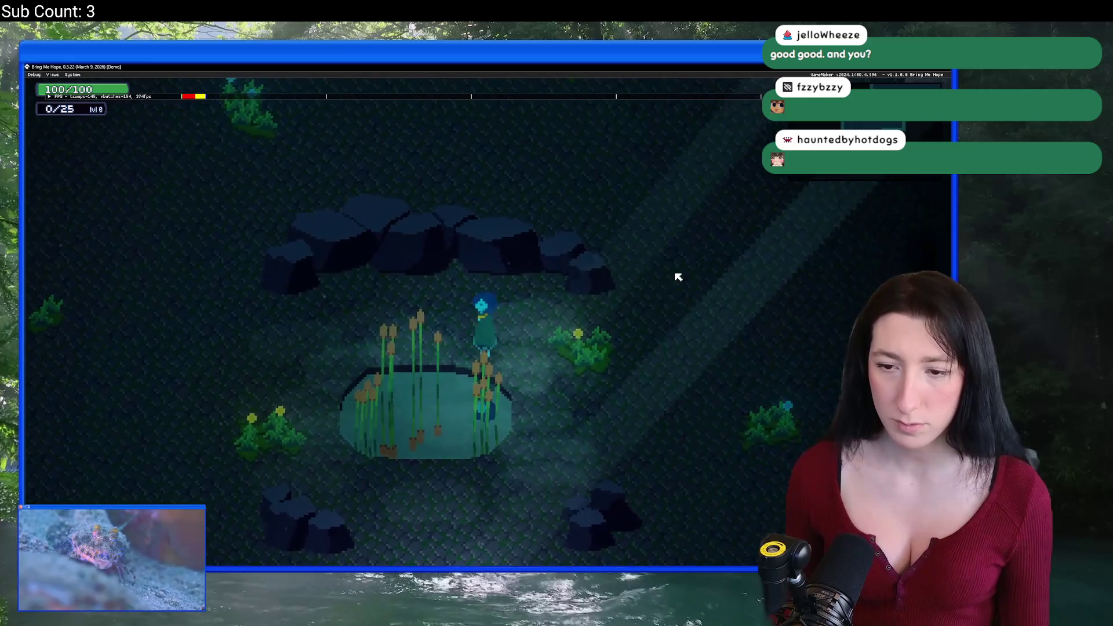
pyautogui.press('d')
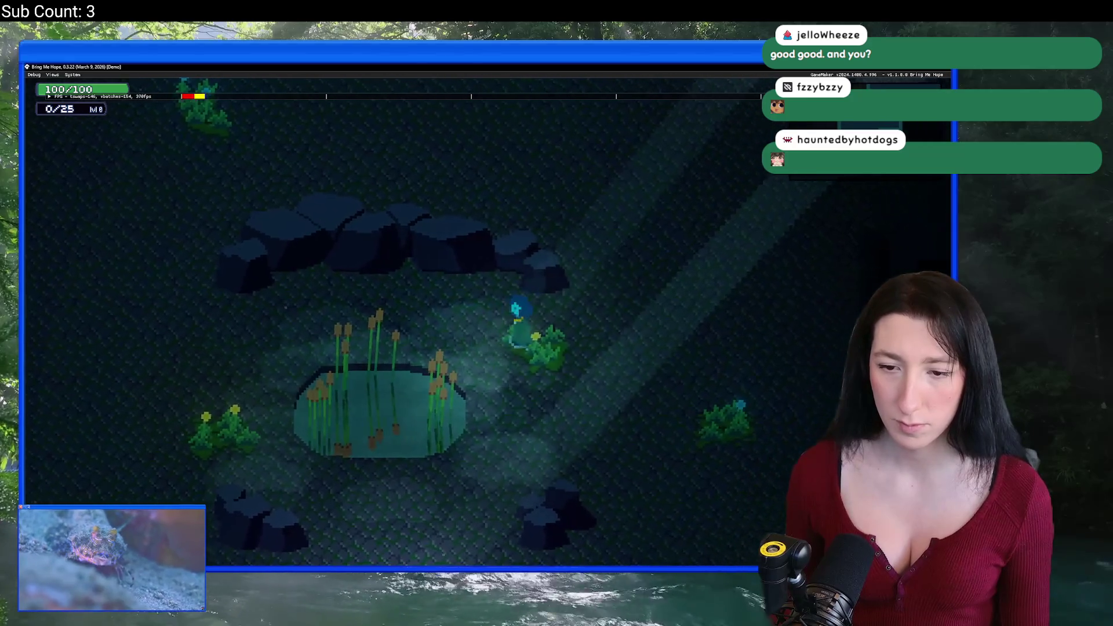
pyautogui.press('a')
pyautogui.press('Escape')
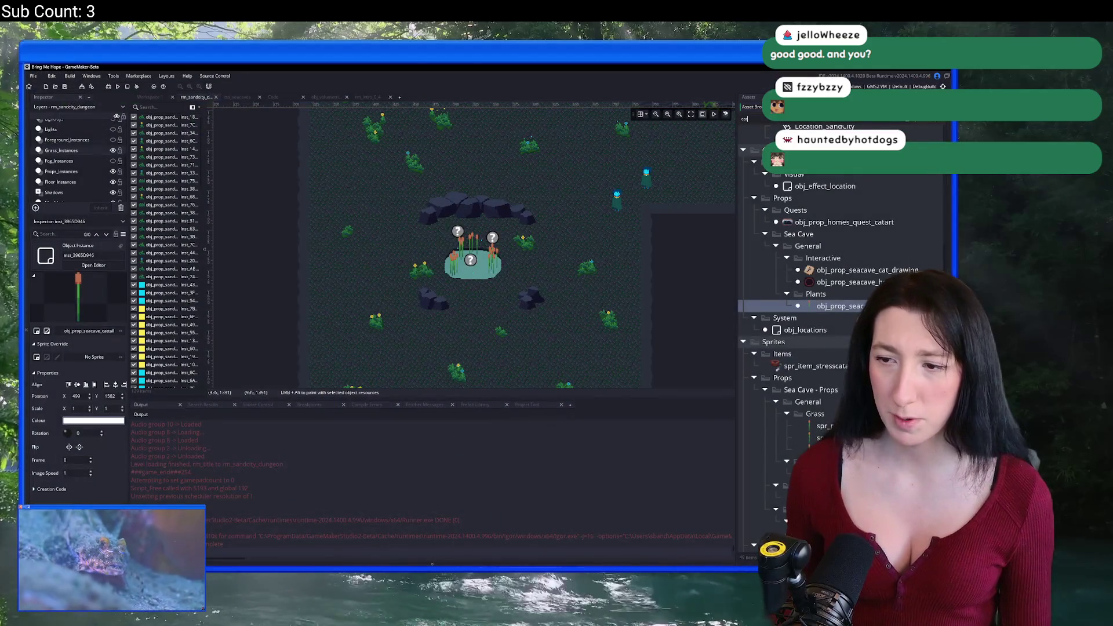
# Search 'cattail' and open the sea cave cattail sprites in sprite editors.
pyautogui.click(853, 309)
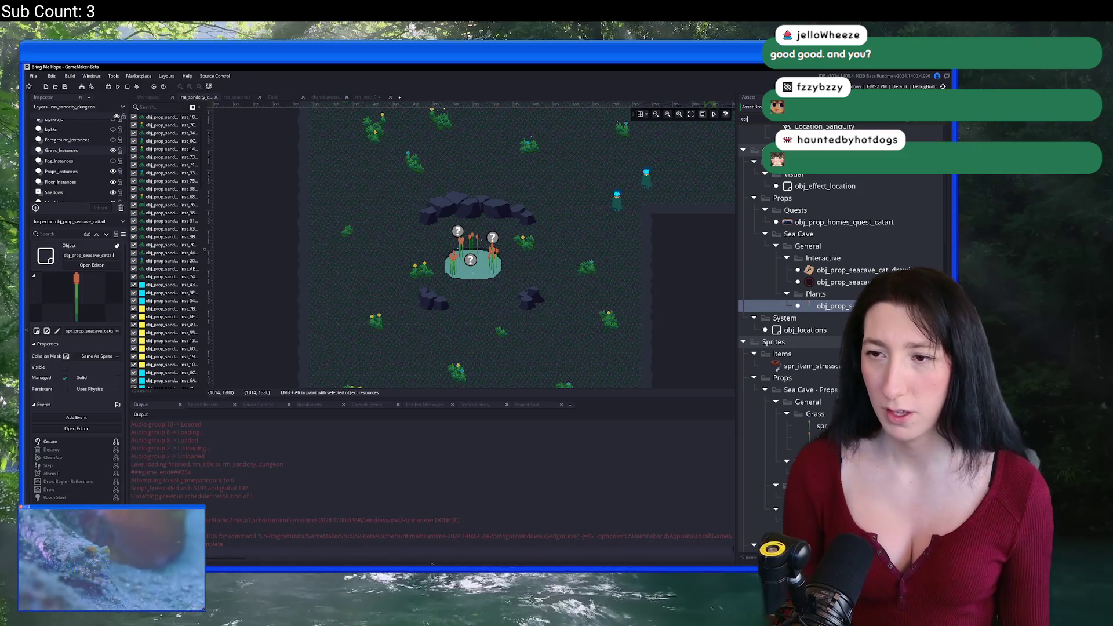
pyautogui.write('tail')
pyautogui.click(825, 361)
pyautogui.doubleClick(823, 373)
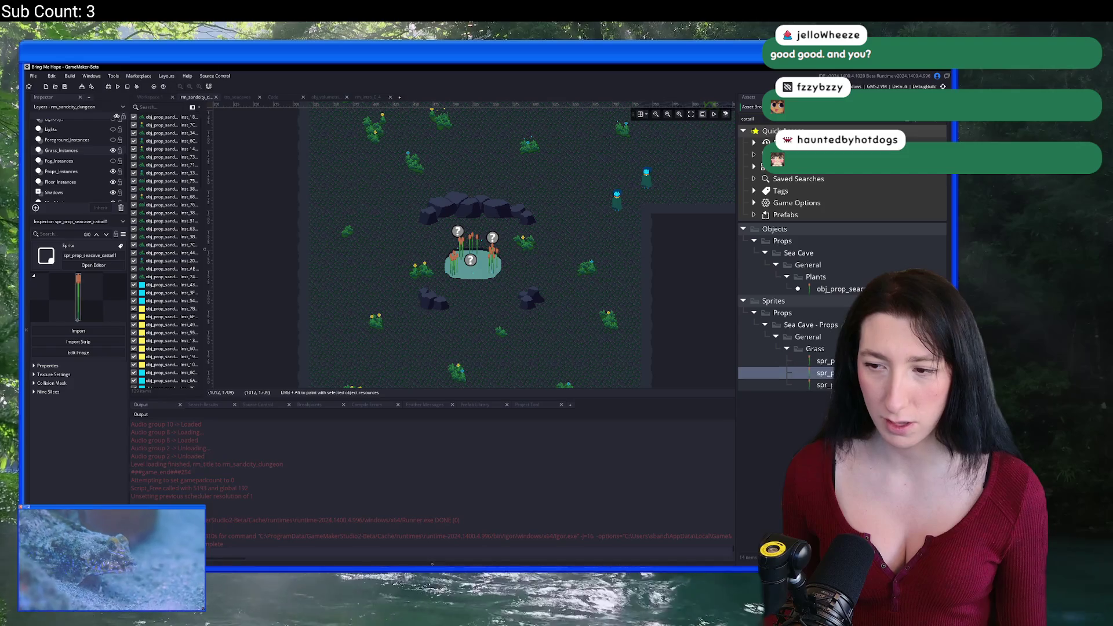
pyautogui.doubleClick(823, 385)
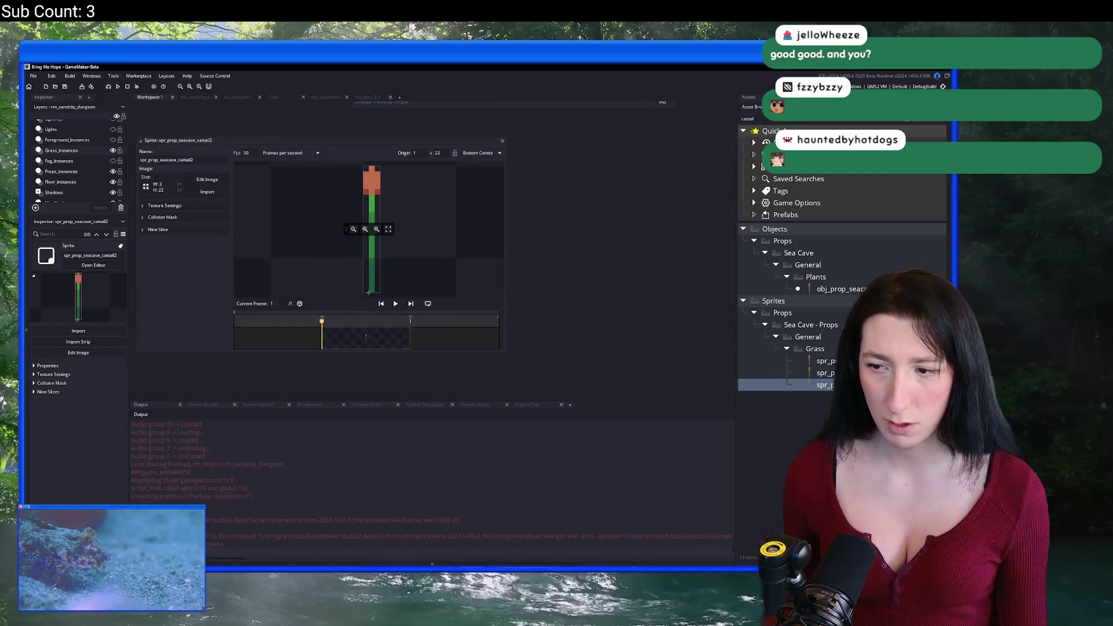
pyautogui.doubleClick(824, 361)
pyautogui.doubleClick(825, 373)
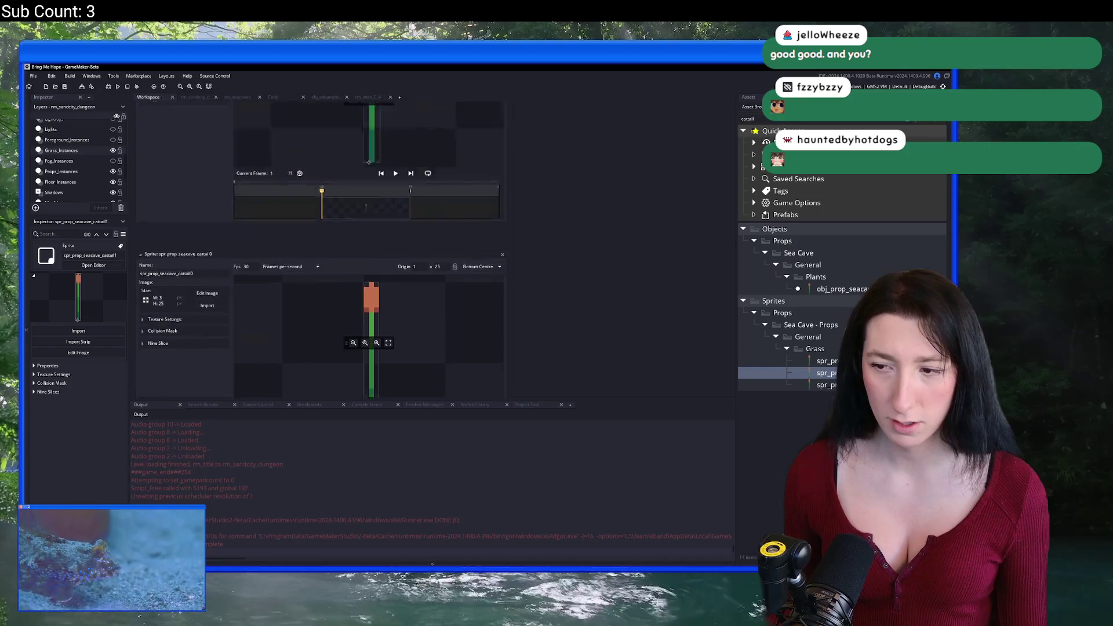
# Clear the asset search and select cattail0, cattail1 and cattail2 sprites together.
pyautogui.click(825, 361)
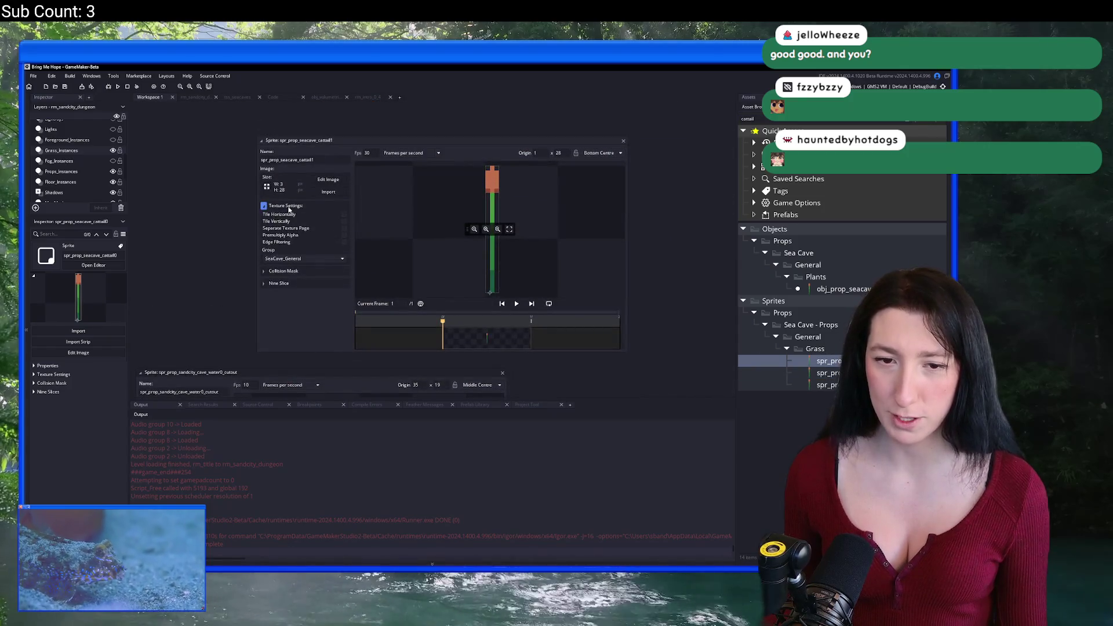
pyautogui.click(902, 120)
pyautogui.click(825, 367)
pyautogui.keyDown('shift'); pyautogui.click(824, 344); pyautogui.keyUp('shift')
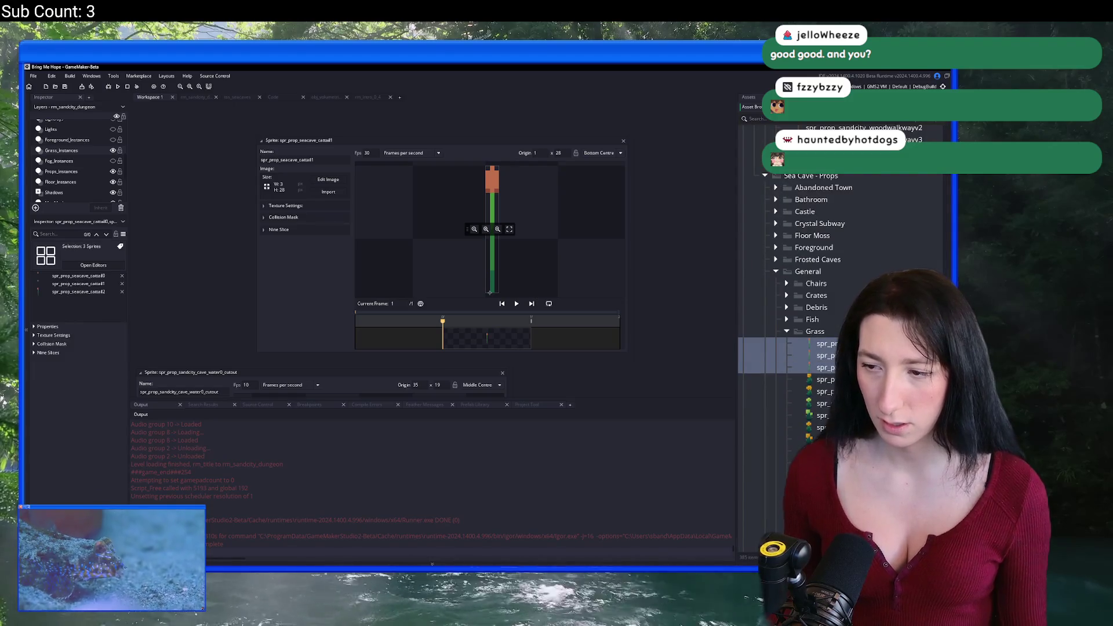
# Duplicate the three cattail sprites with Ctrl+D and locate the copies under Sand City Outdoors.
pyautogui.hotkey('ctrl', 'd')
pyautogui.scroll(5, 841, 319)
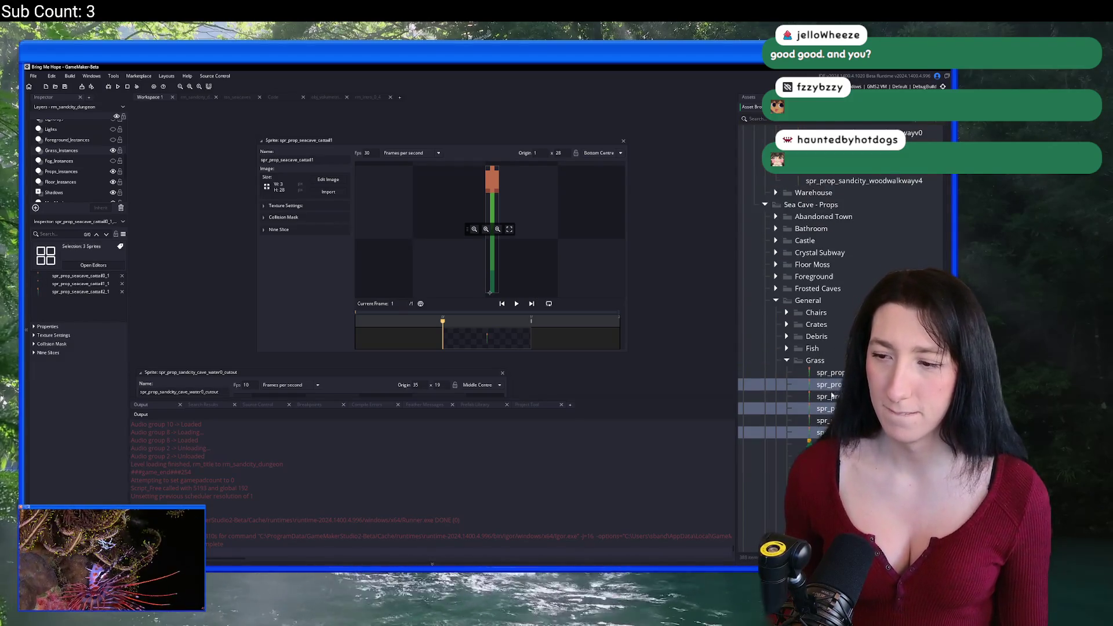
pyautogui.scroll(-3, 790, 376)
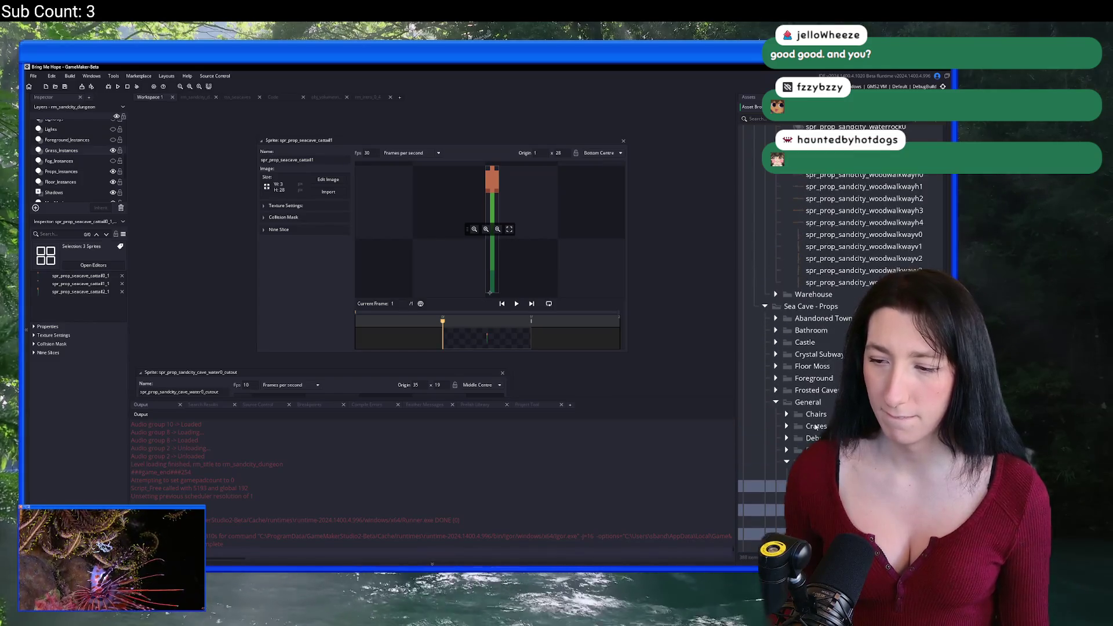
pyautogui.scroll(4, 824, 400)
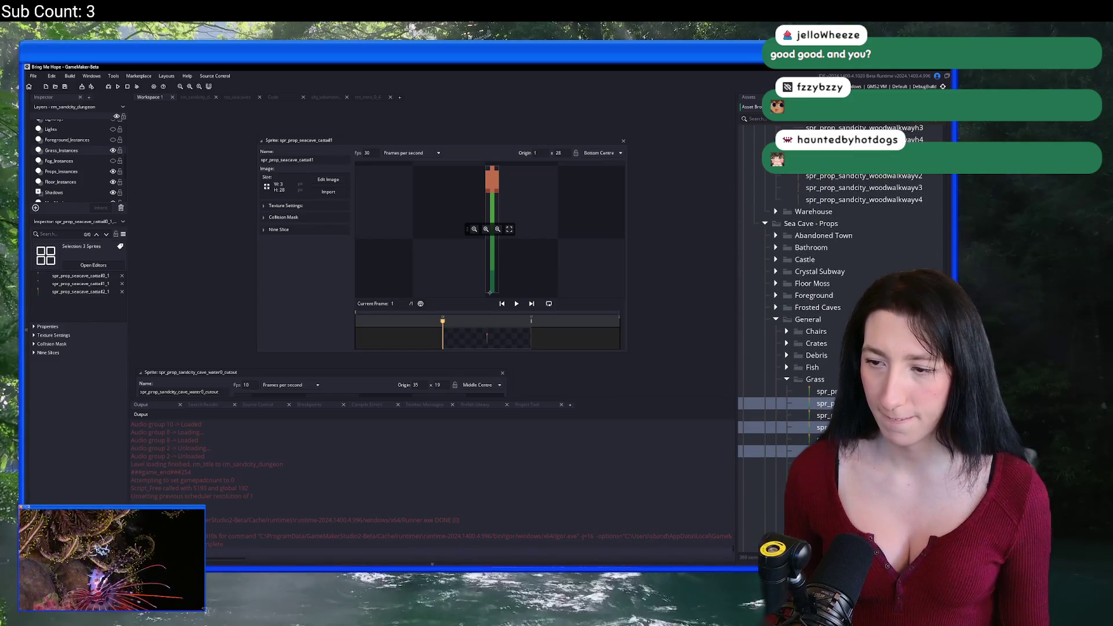
pyautogui.scroll(10, 840, 319)
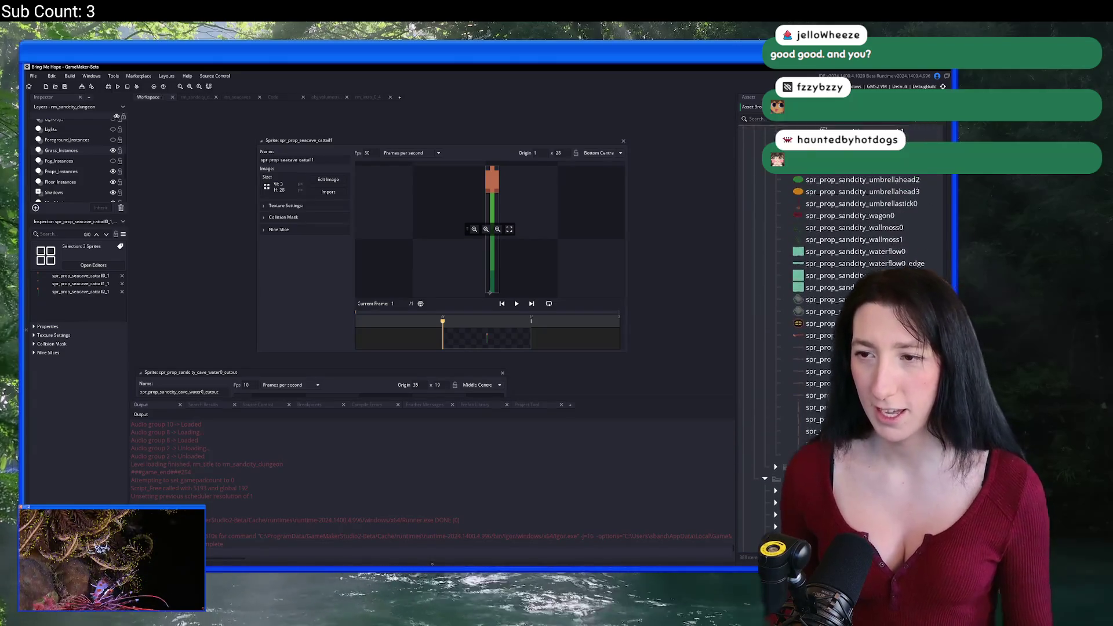
pyautogui.scroll(-3, 841, 290)
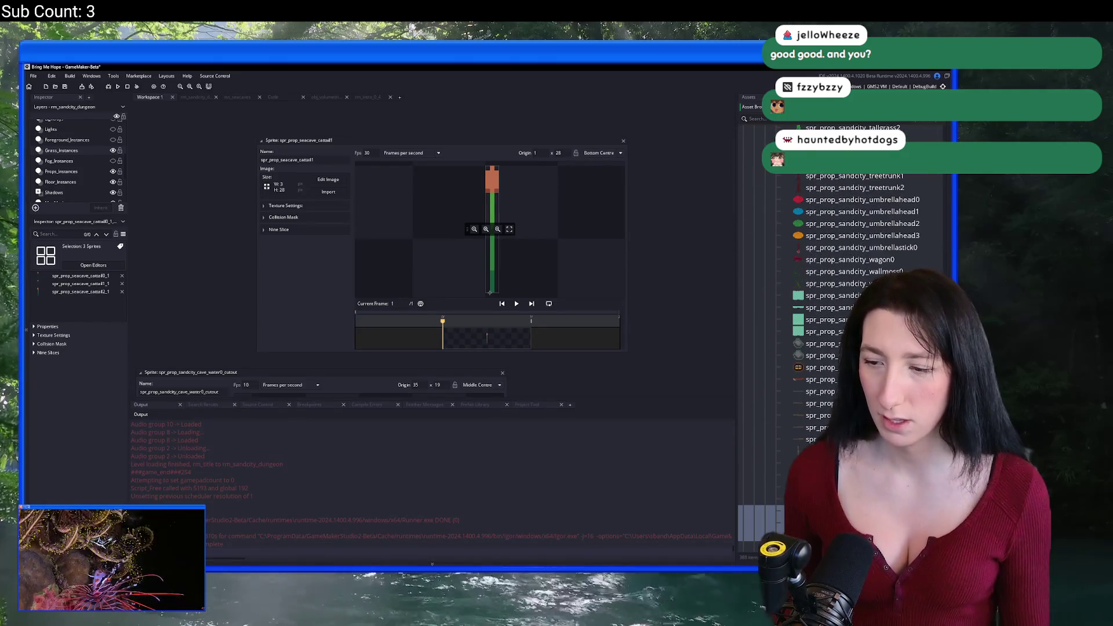
pyautogui.click(830, 284)
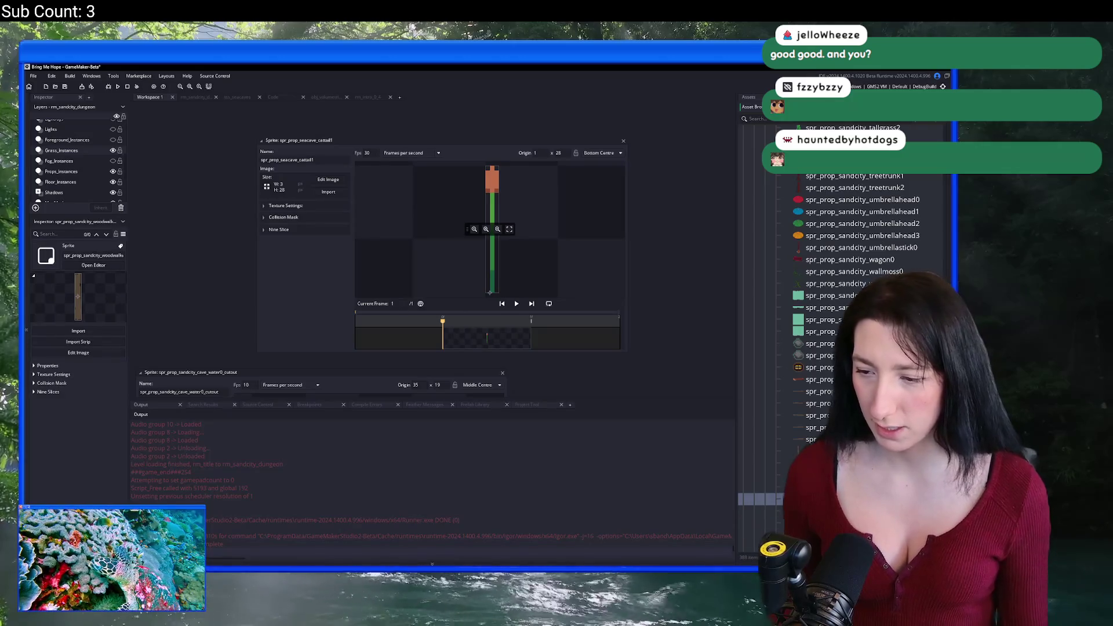
pyautogui.click(759, 511)
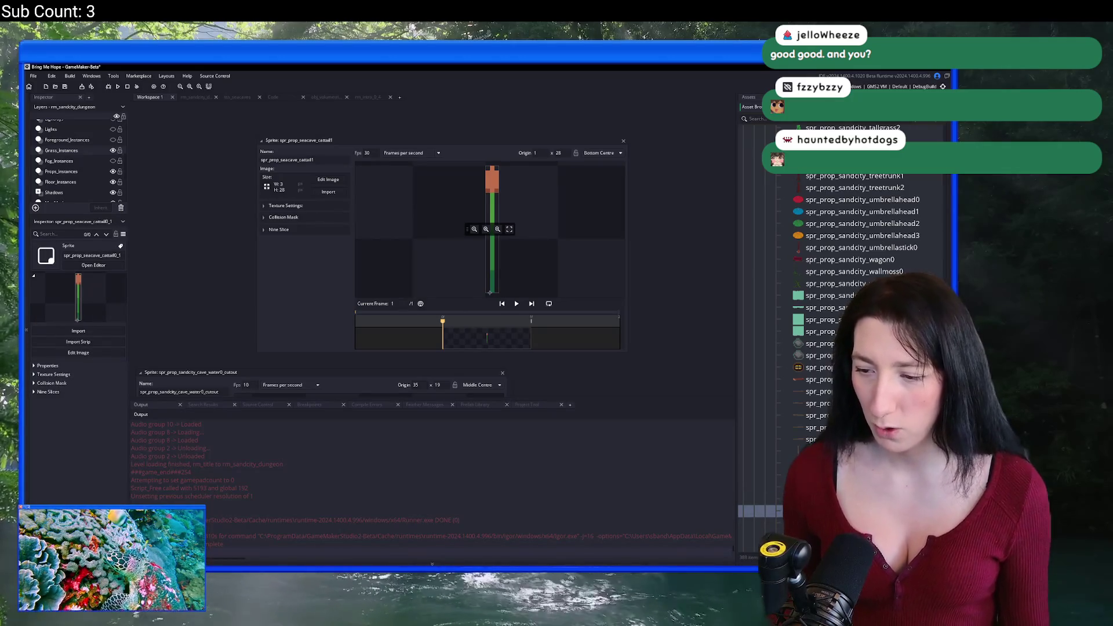
pyautogui.scroll(1, 841, 290)
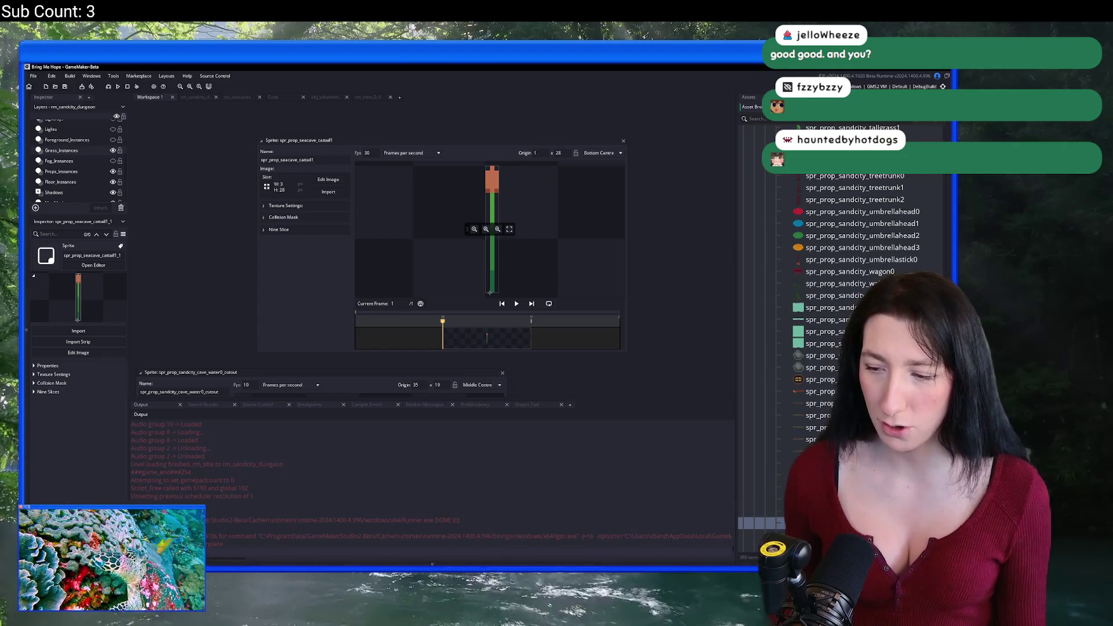
pyautogui.scroll(1, 841, 290)
pyautogui.press('Down')
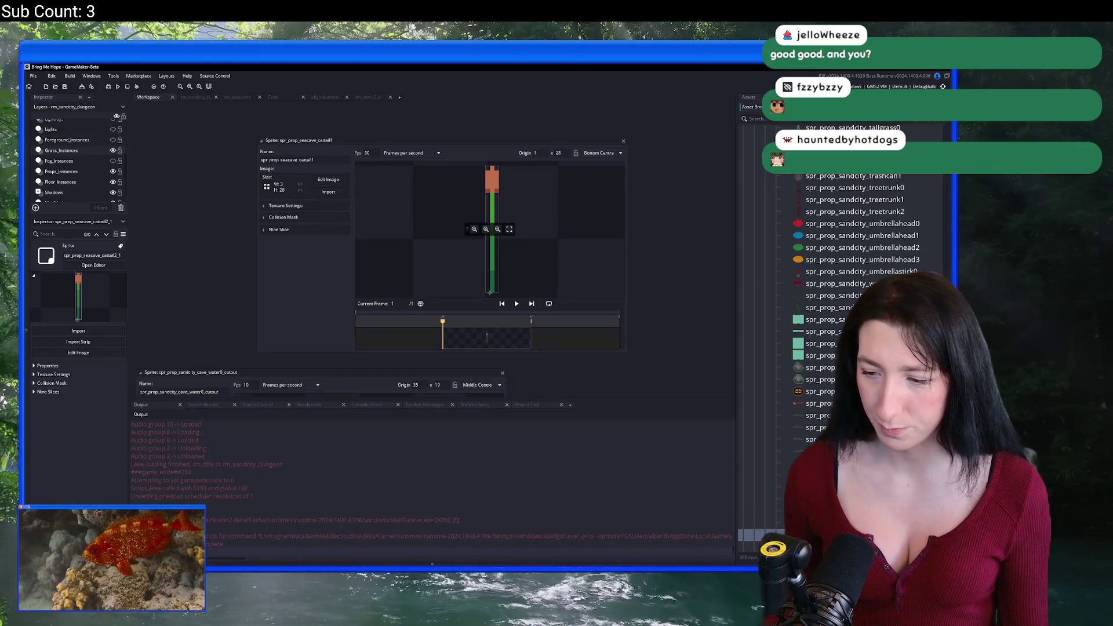
pyautogui.press('Up')
pyautogui.scroll(5, 858, 290)
pyautogui.scroll(15, 833, 349)
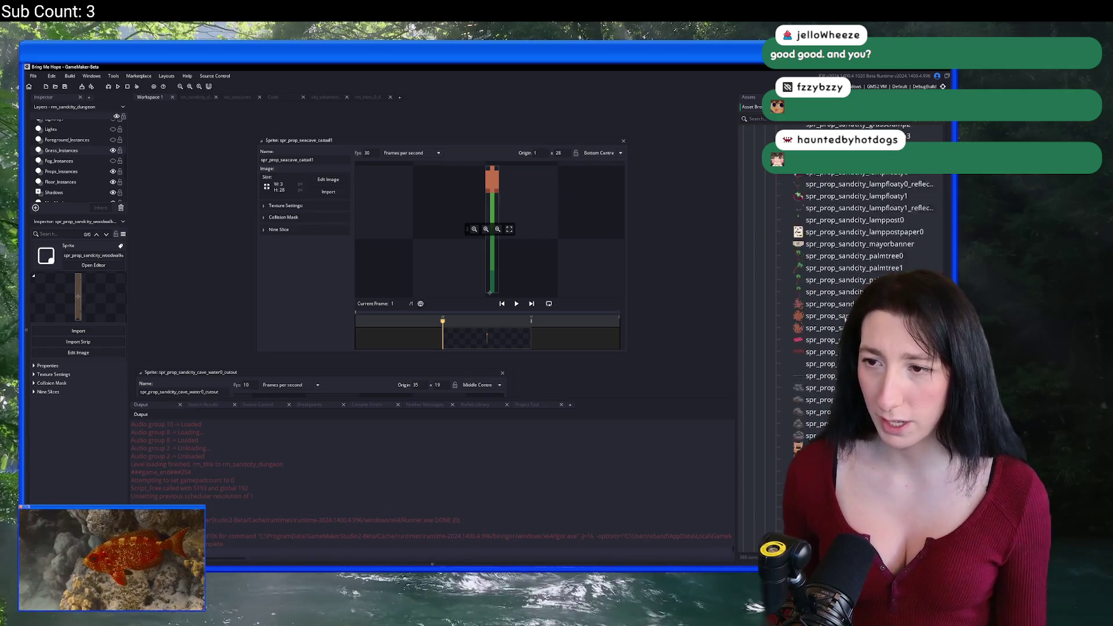
pyautogui.scroll(10, 833, 349)
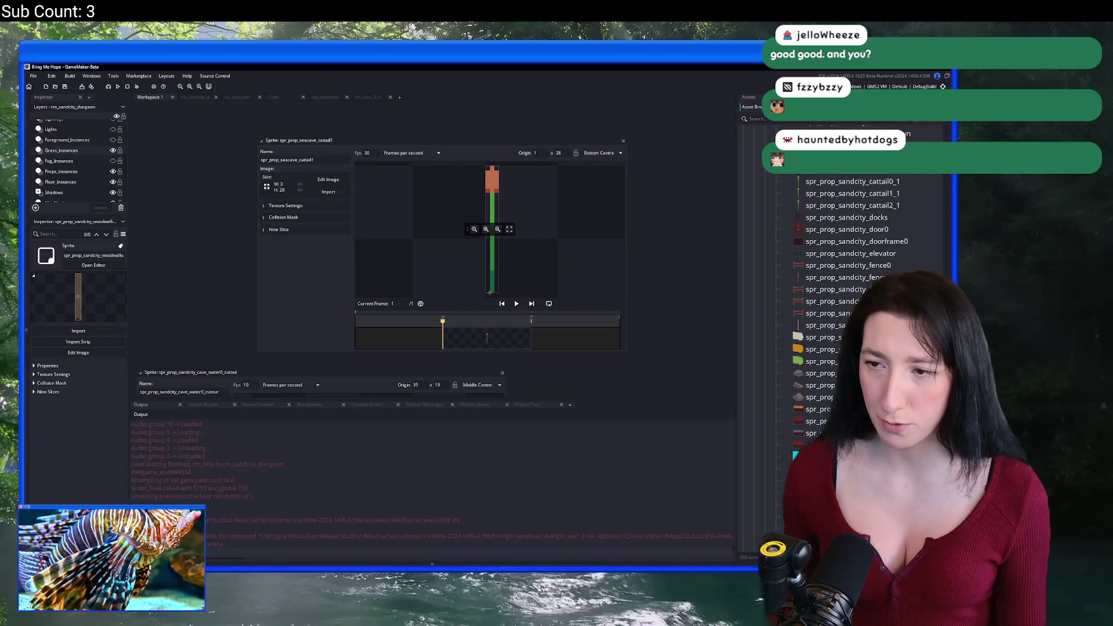
# Select spr_prop_sandcity_cattail0_1 through cattail2_1 and assign them the SandCity_General texture group.
pyautogui.click(881, 268)
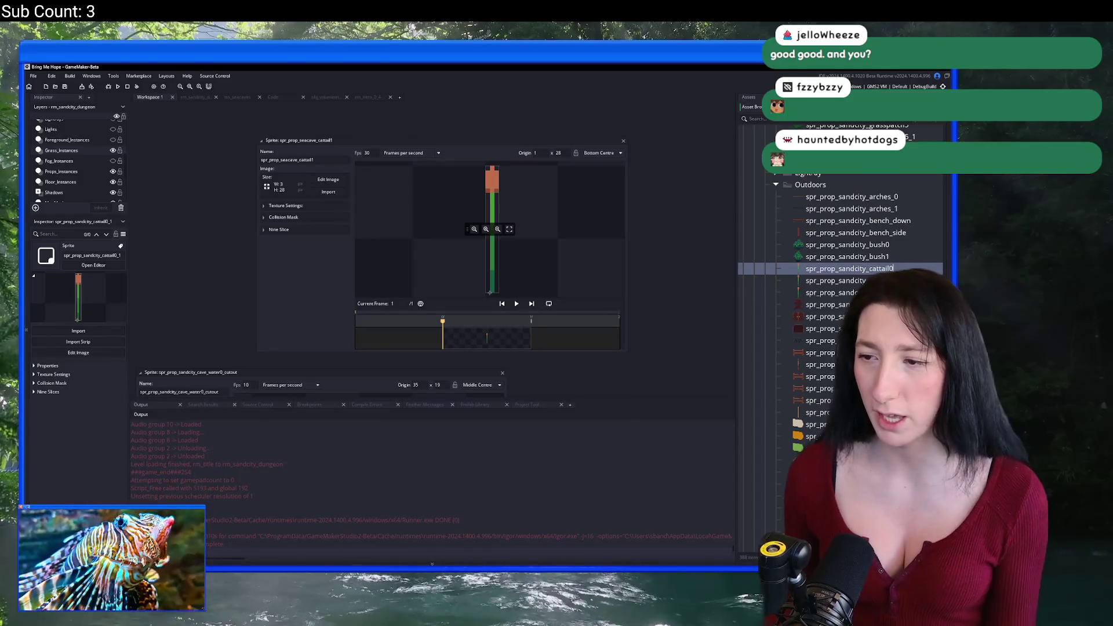
pyautogui.press('Down')
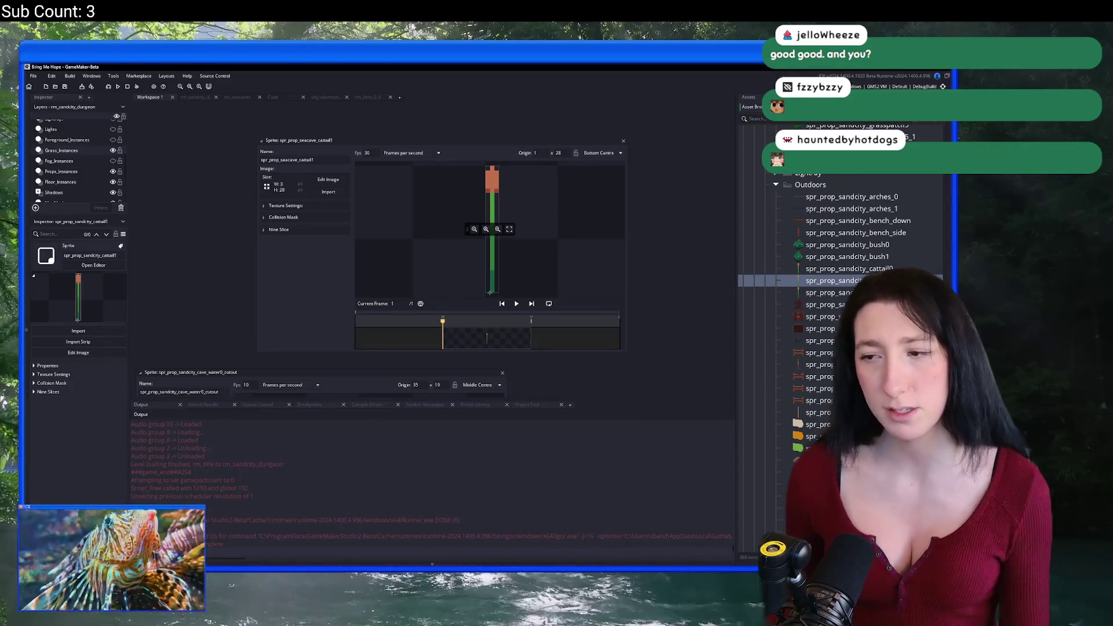
pyautogui.press('Down')
pyautogui.hotkey('shift', 'Up')
pyautogui.hotkey('shift', 'Up')
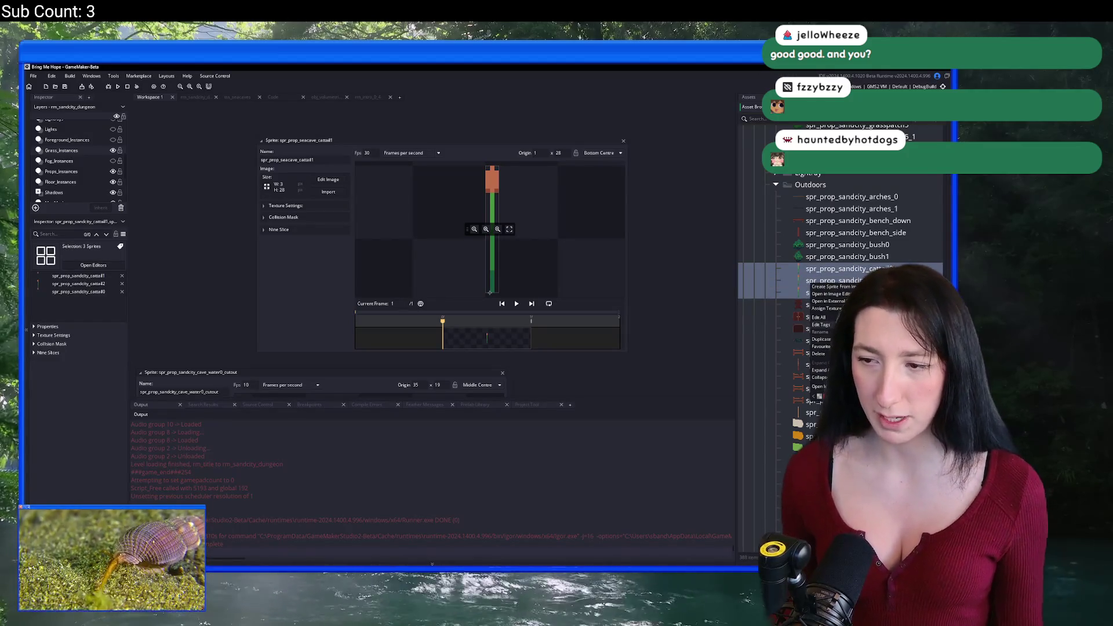
pyautogui.moveTo(849, 310)
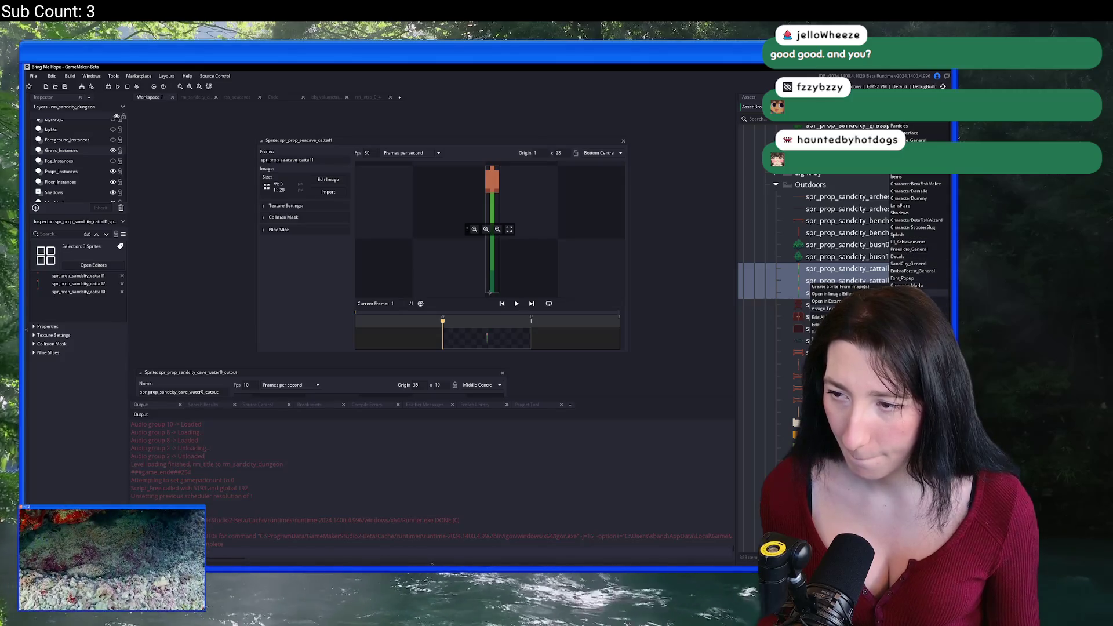
pyautogui.click(914, 265)
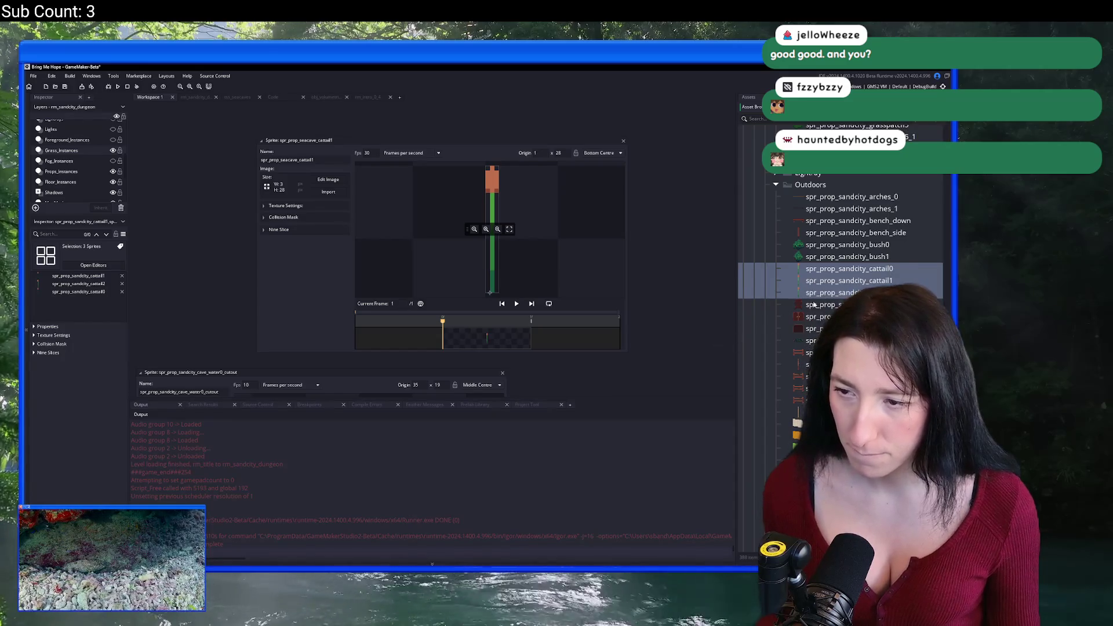
pyautogui.click(814, 305)
# Duplicate obj_prop_seacave_cattail and rename the copy obj_prop_sandcity_cattail.
pyautogui.write('catta')
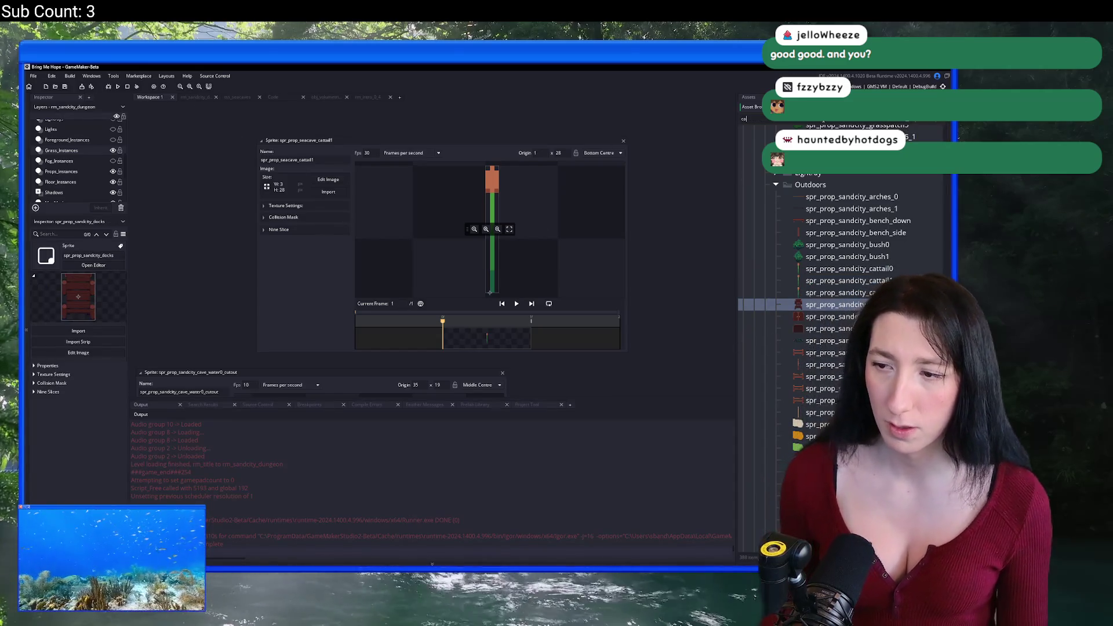
pyautogui.click(857, 289)
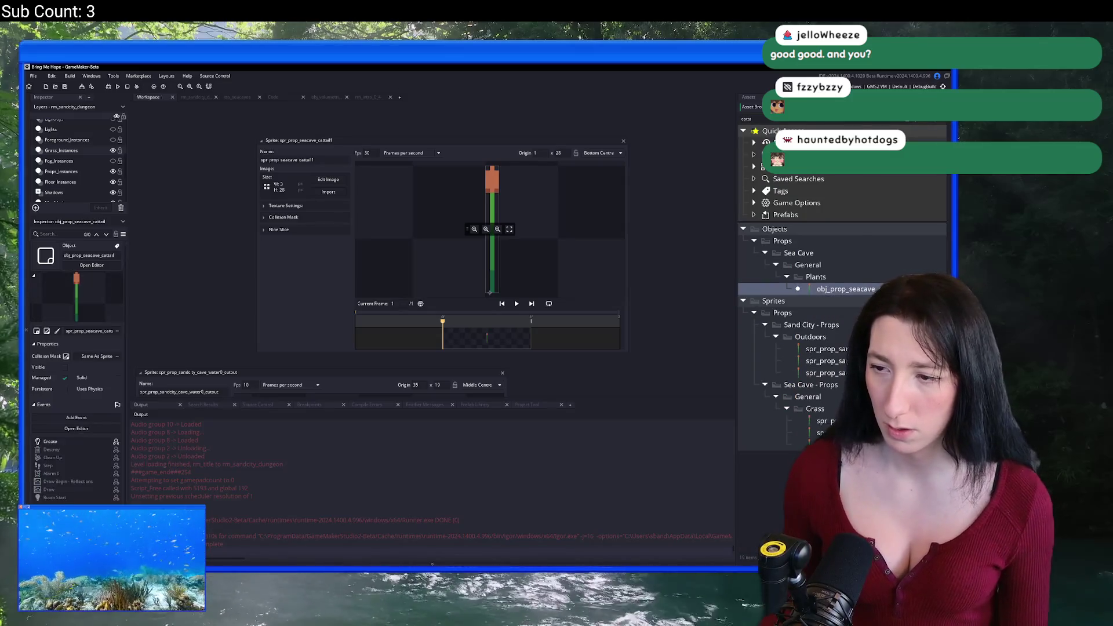
pyautogui.press('Escape')
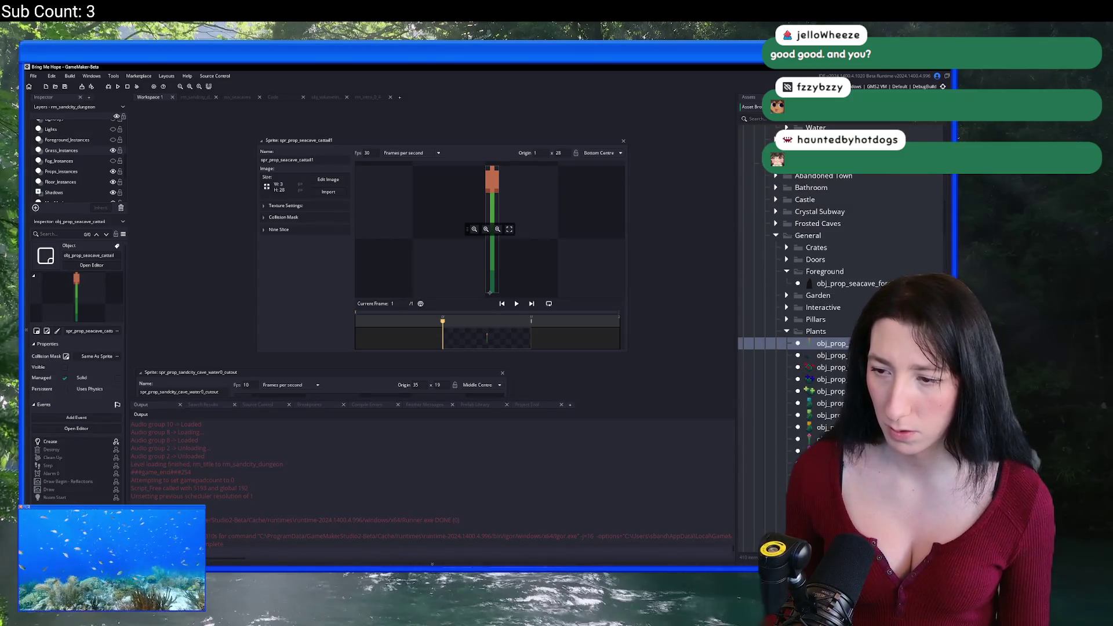
pyautogui.hotkey('ctrl', 'd')
pyautogui.scroll(4, 823, 347)
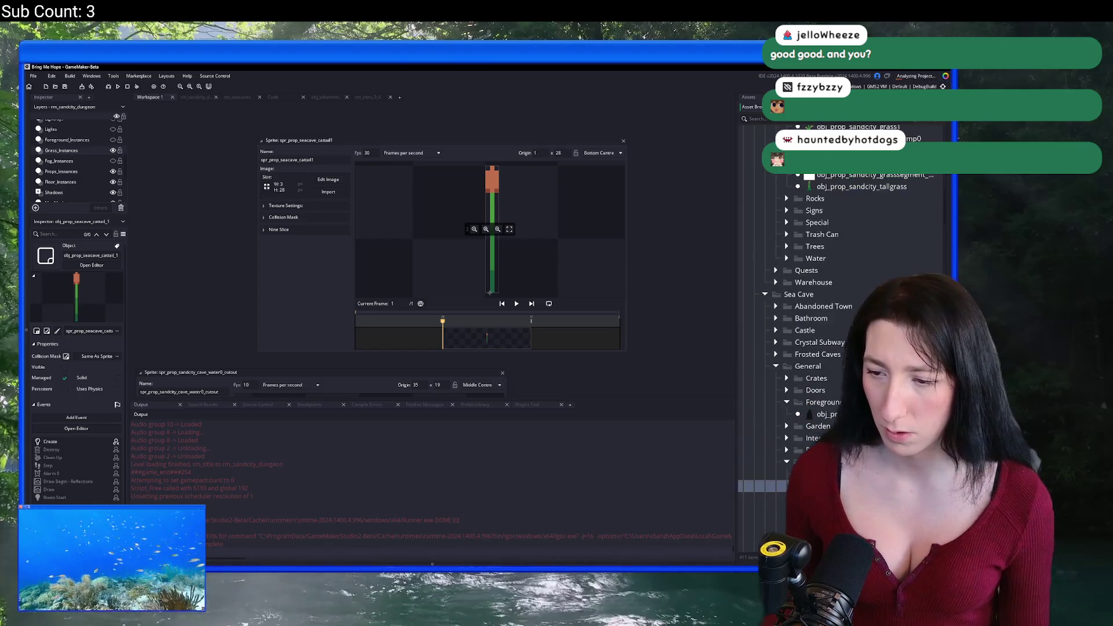
pyautogui.click(850, 188)
pyautogui.click(848, 198)
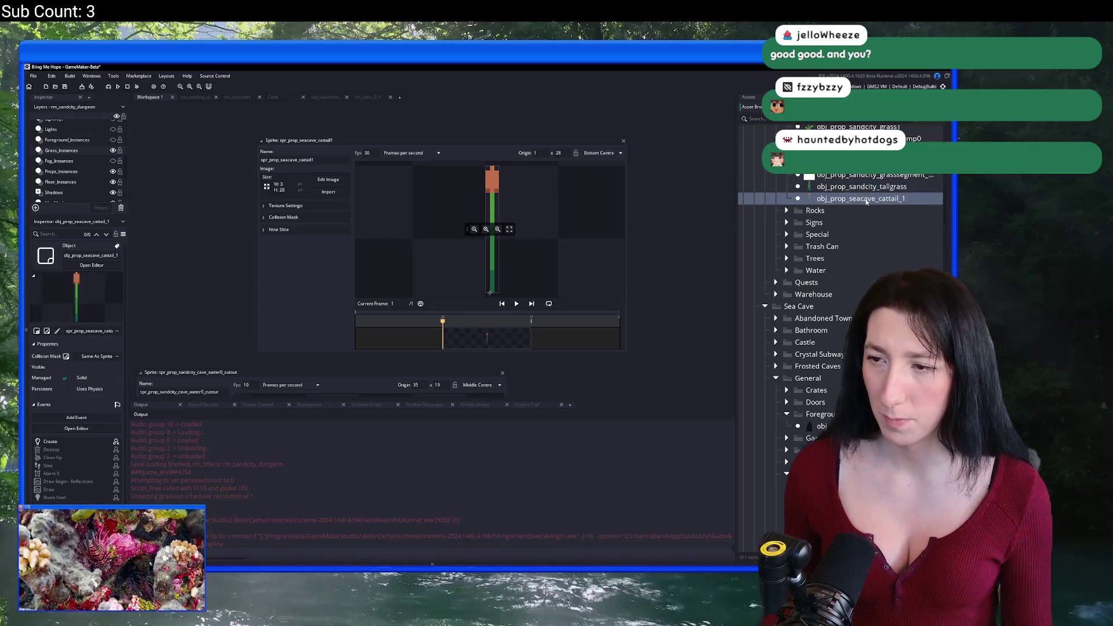
pyautogui.write('sandcity')
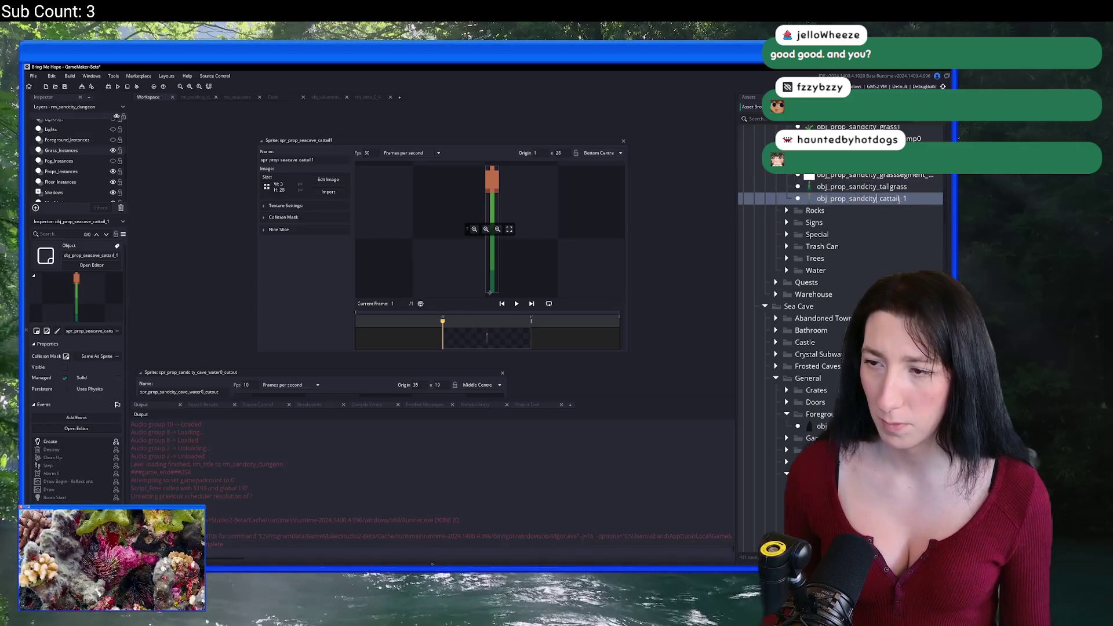
pyautogui.press('Return')
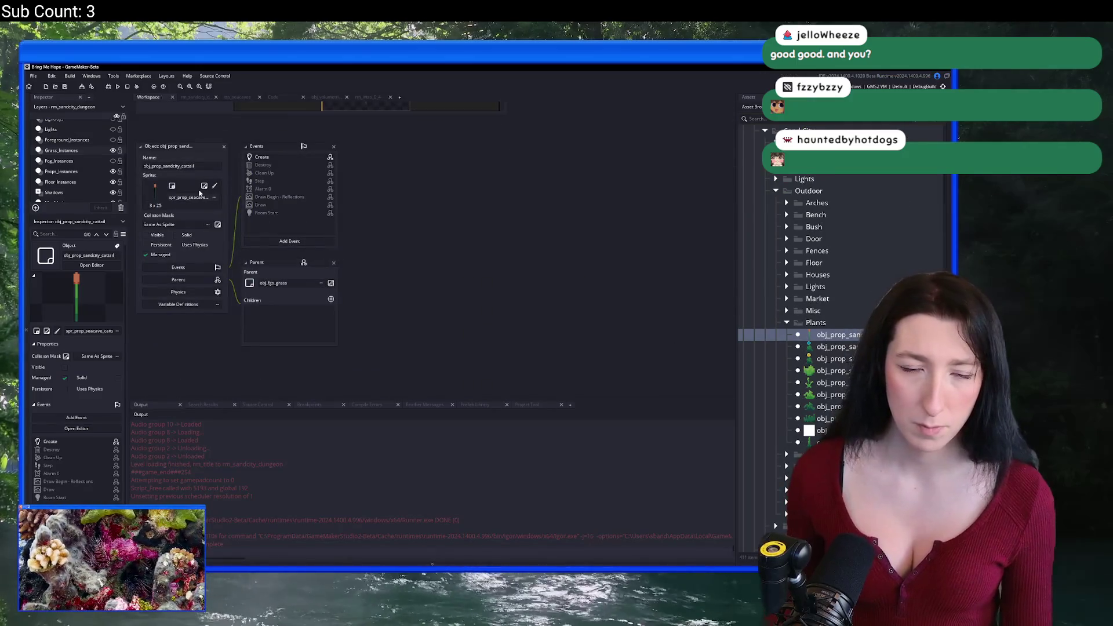
# Assign the Sand City cattail sprite to the cattail object.
pyautogui.click(199, 193)
pyautogui.write('ca')
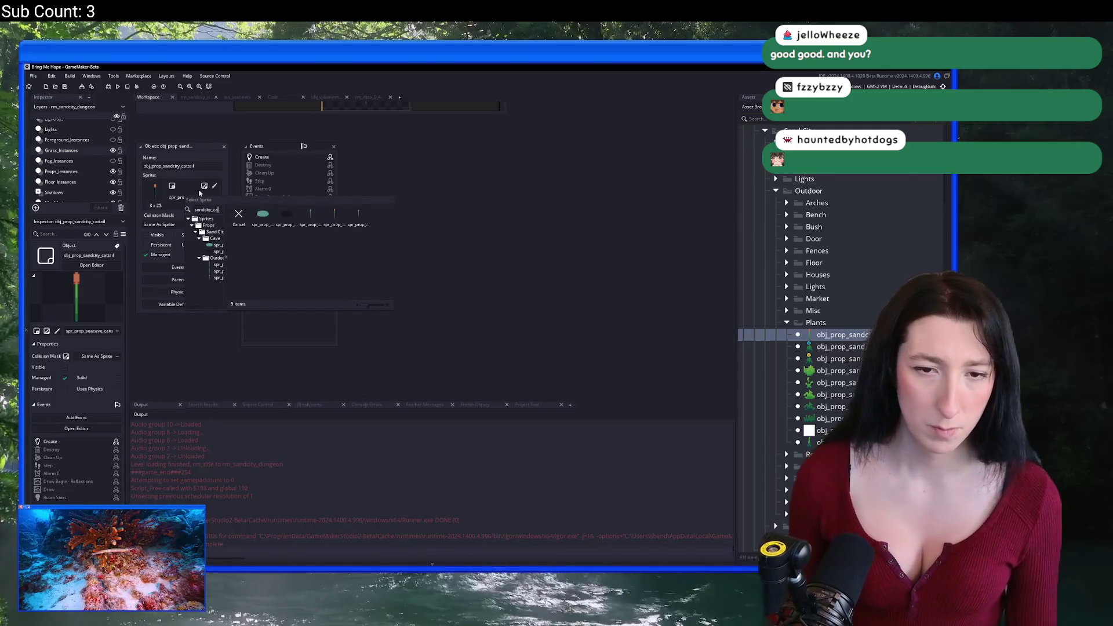
pyautogui.click(310, 215)
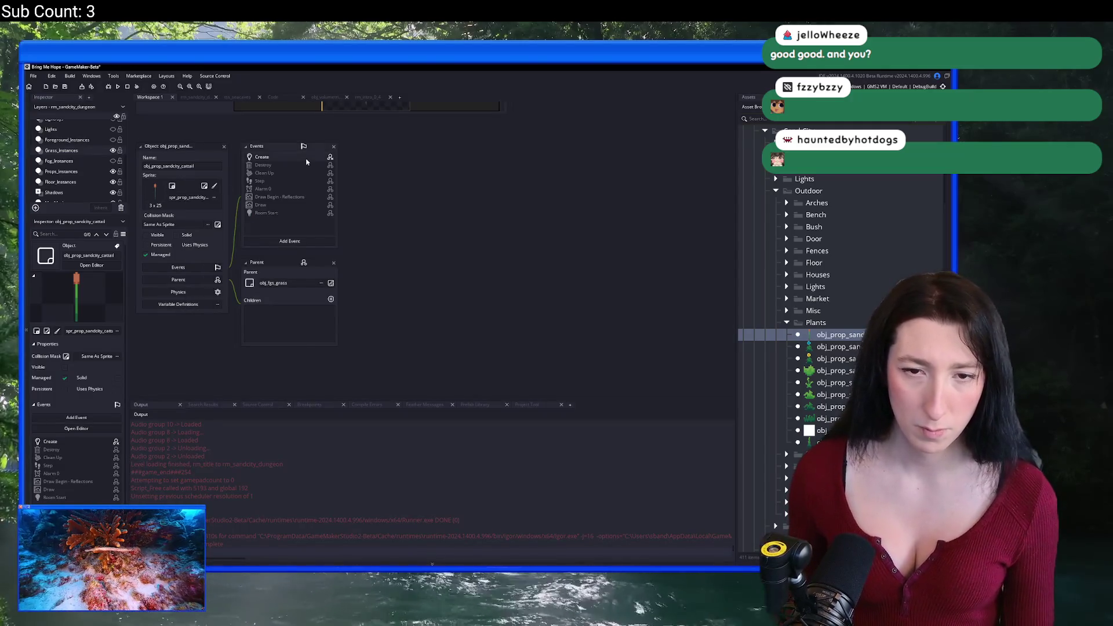
# Replace 'seacave' with 'sandcity' in the first and last sprite names on line 3.
pyautogui.click(584, 197)
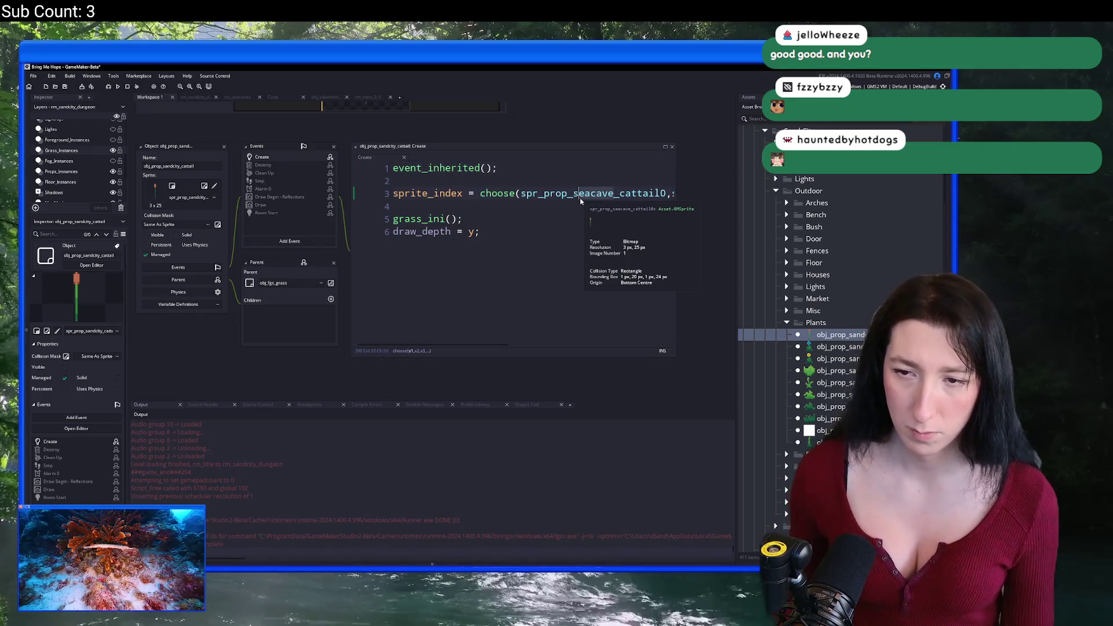
pyautogui.press('Delete')
pyautogui.press('Delete')
pyautogui.press('Delete')
pyautogui.write('andcity')
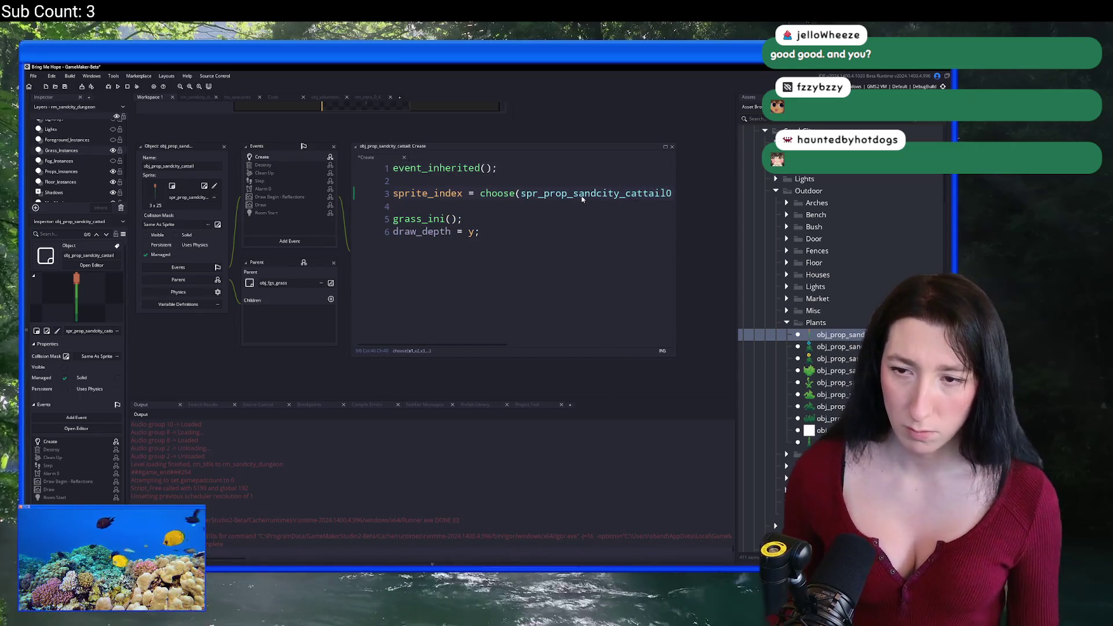
pyautogui.click(574, 193)
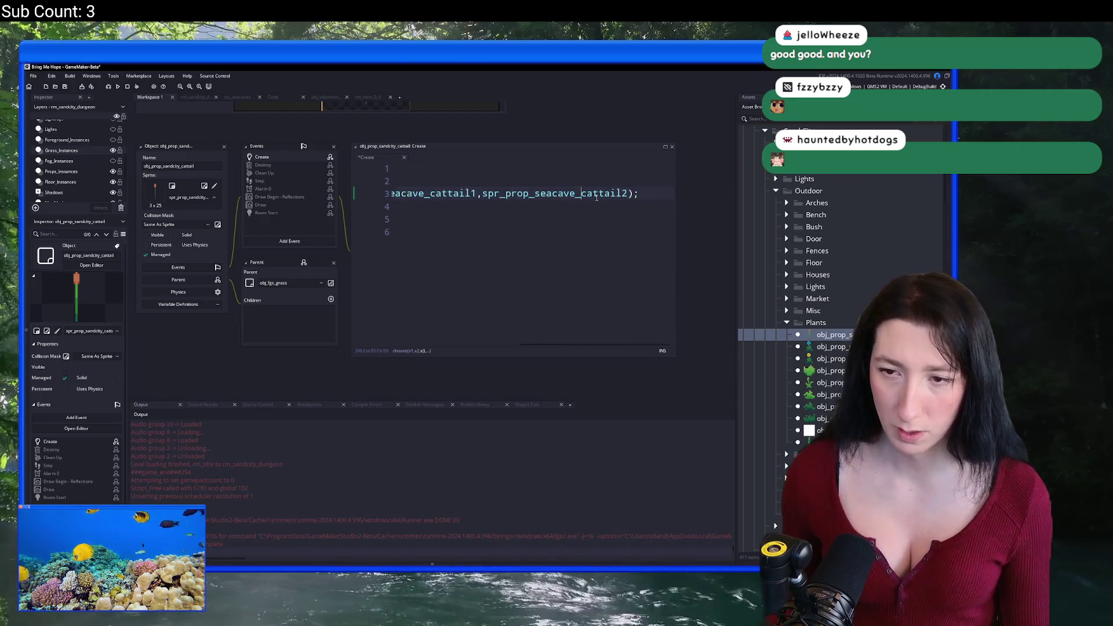
pyautogui.click(540, 196)
pyautogui.press('Delete')
pyautogui.press('Delete')
pyautogui.press('Delete')
pyautogui.write('sandcity')
# Change the middle line-3 sprite name to sandcity and return to the rm_sandcity_dungeon room.
pyautogui.hscroll(-3, 521, 282)
pyautogui.doubleClick(553, 194)
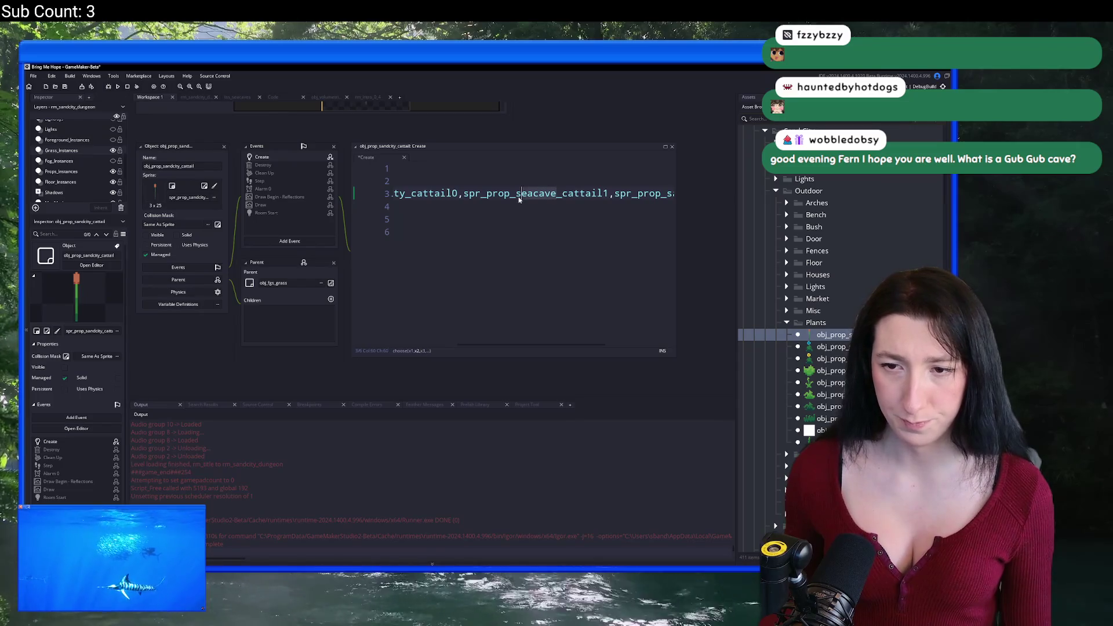
pyautogui.write('sandcity')
pyautogui.hscroll(-3, 522, 193)
pyautogui.click(463, 193)
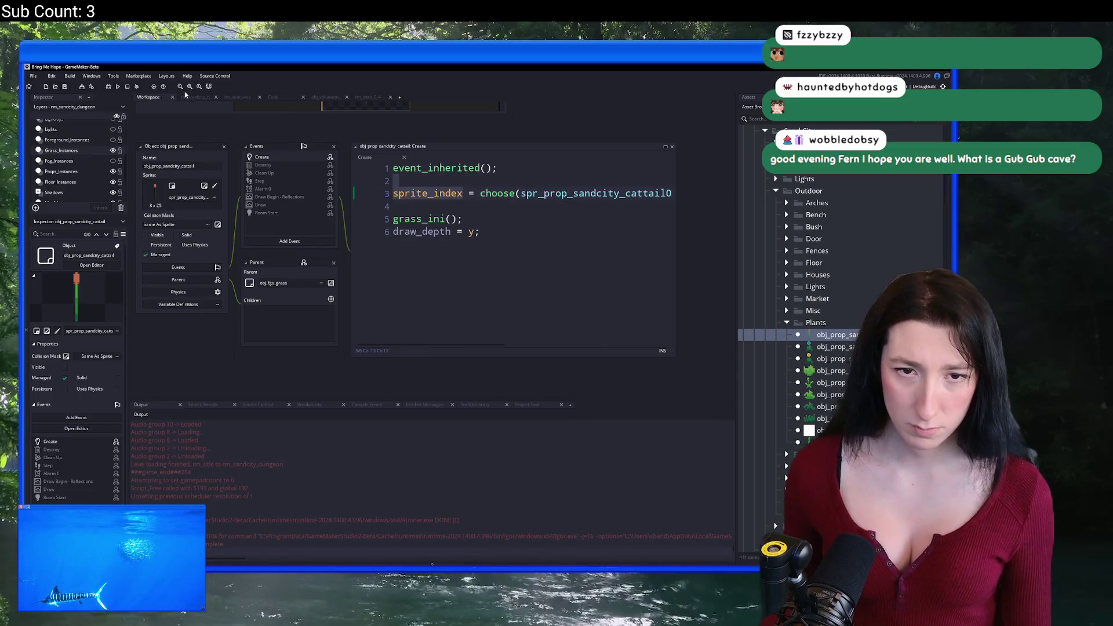
pyautogui.hotkey('ctrl', 'Tab')
pyautogui.click(762, 104)
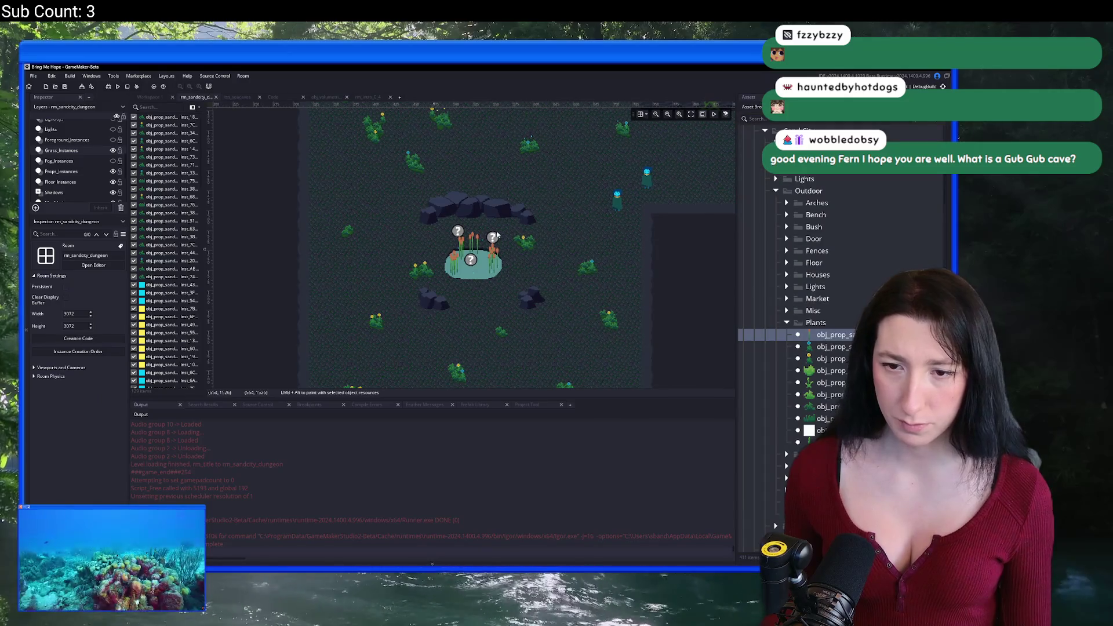
# Box-select the existing plant instances in the pond and delete them.
pyautogui.scroll(2, 473, 260)
pyautogui.moveTo(394, 229)
pyautogui.mouseDown()
pyautogui.moveTo(521, 293)
pyautogui.moveTo(440, 244)
pyautogui.mouseUp()
pyautogui.press('Delete')
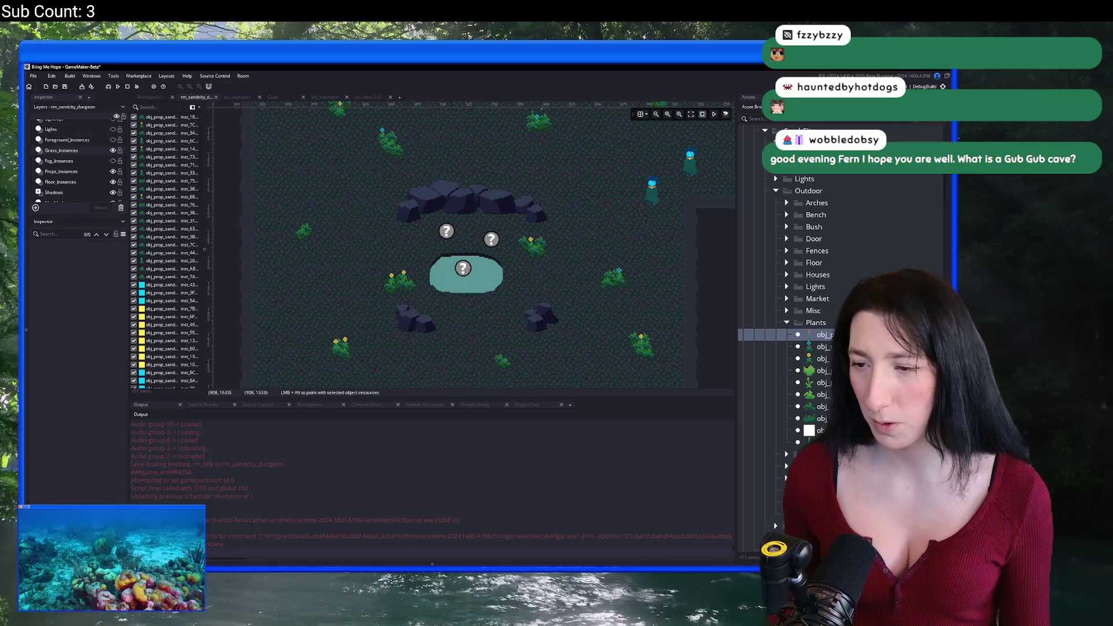
# Place cattails beside and in the pond, nudging one down and left.
pyautogui.scroll(5, 472, 271)
pyautogui.keyDown('alt'); pyautogui.click(513, 249); pyautogui.keyUp('alt')
pyautogui.keyDown('alt'); pyautogui.click(530, 252); pyautogui.keyUp('alt')
pyautogui.keyDown('alt'); pyautogui.click(547, 253); pyautogui.keyUp('alt')
pyautogui.keyDown('alt'); pyautogui.click(516, 263); pyautogui.keyUp('alt')
pyautogui.keyDown('alt'); pyautogui.click(539, 266); pyautogui.keyUp('alt')
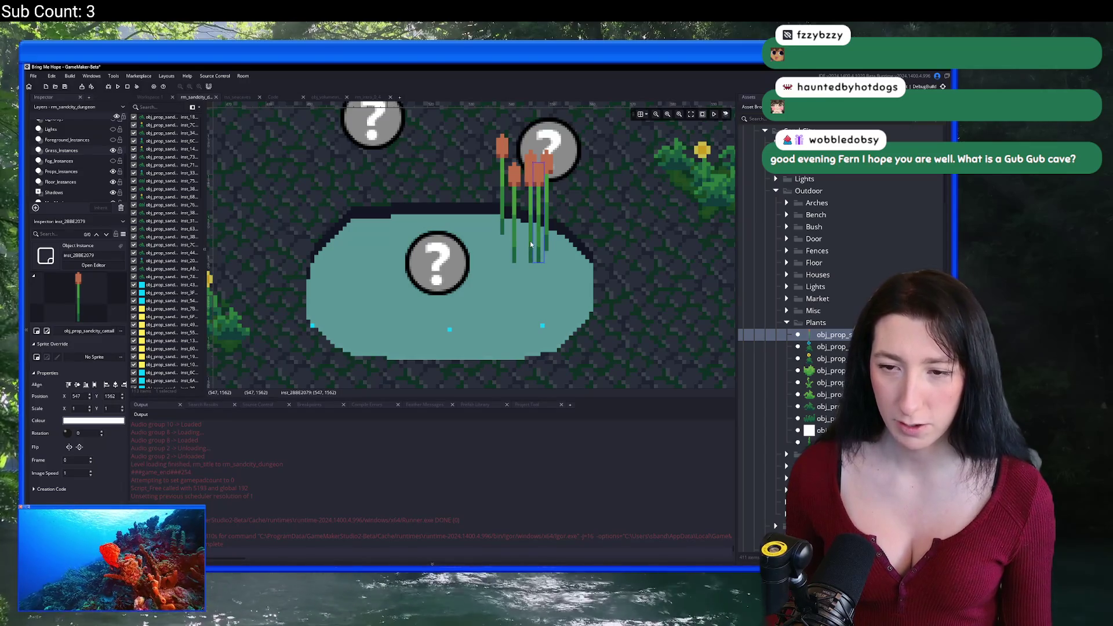
pyautogui.keyDown('alt'); pyautogui.click(529, 248); pyautogui.keyUp('alt')
pyautogui.moveTo(530, 232); pyautogui.dragTo(526, 255)
pyautogui.keyDown('alt'); pyautogui.click(570, 278); pyautogui.keyUp('alt')
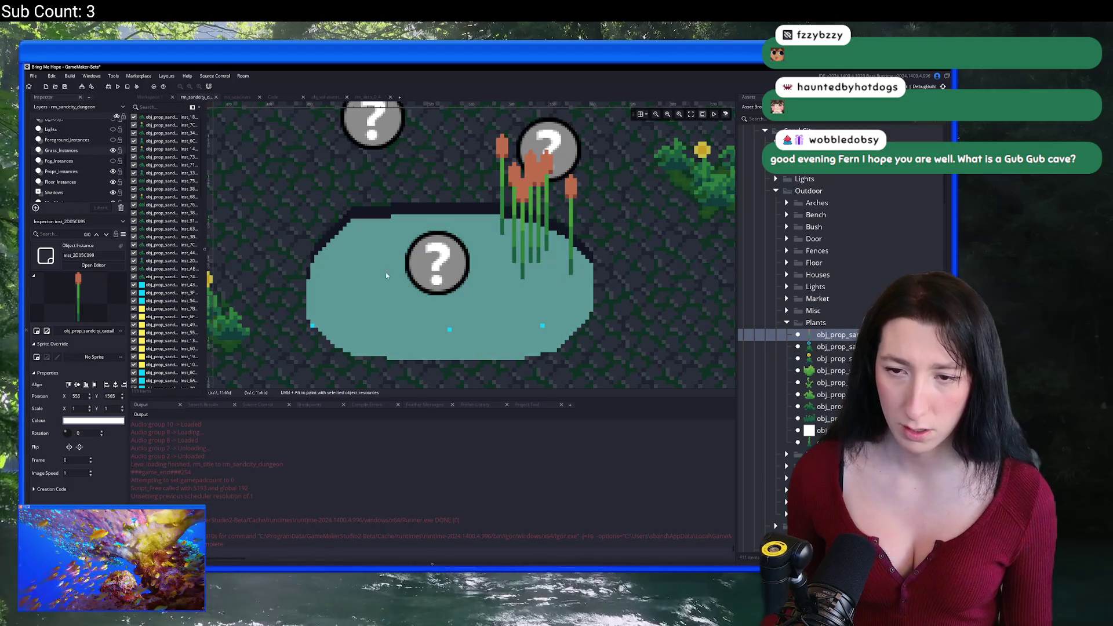
# Paint a cluster of cattails on the pond's left side and centre.
pyautogui.hscroll(-3, 385, 273)
pyautogui.keyDown('alt'); pyautogui.click(436, 262); pyautogui.keyUp('alt')
pyautogui.keyDown('alt'); pyautogui.click(419, 278); pyautogui.keyUp('alt')
pyautogui.keyDown('alt'); pyautogui.click(455, 272); pyautogui.keyUp('alt')
pyautogui.keyDown('alt'); pyautogui.click(440, 267); pyautogui.keyUp('alt')
pyautogui.keyDown('alt'); pyautogui.click(430, 290); pyautogui.keyUp('alt')
pyautogui.keyDown('alt'); pyautogui.click(448, 290); pyautogui.keyUp('alt')
pyautogui.keyDown('alt'); pyautogui.click(477, 270); pyautogui.keyUp('alt')
pyautogui.keyDown('alt'); pyautogui.click(470, 273); pyautogui.keyUp('alt')
pyautogui.keyDown('alt'); pyautogui.click(472, 271); pyautogui.keyUp('alt')
pyautogui.keyDown('alt'); pyautogui.click(459, 273); pyautogui.keyUp('alt')
# Thicken the left cattail clump in the pond with more painted instances.
pyautogui.hscroll(2, 458, 319)
pyautogui.scroll(-1, 459, 319)
pyautogui.keyDown('alt'); pyautogui.click(409, 278); pyautogui.keyUp('alt')
pyautogui.keyDown('alt'); pyautogui.click(439, 273); pyautogui.keyUp('alt')
pyautogui.keyDown('alt'); pyautogui.click(428, 290); pyautogui.keyUp('alt')
pyautogui.keyDown('alt'); pyautogui.click(444, 279); pyautogui.keyUp('alt')
pyautogui.keyDown('alt'); pyautogui.click(468, 273); pyautogui.keyUp('alt')
pyautogui.keyDown('alt'); pyautogui.click(450, 279); pyautogui.keyUp('alt')
pyautogui.keyDown('alt'); pyautogui.click(449, 290); pyautogui.keyUp('alt')
pyautogui.scroll(-5, 511, 317)
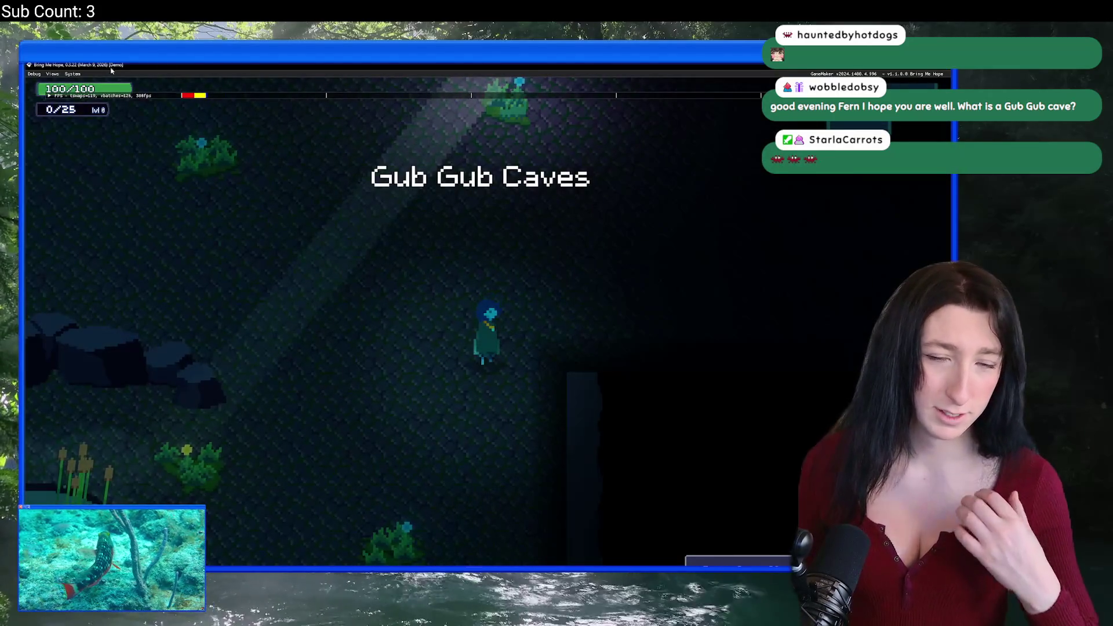
# Walk the character around the cattail pond with WASD, then pause with Escape.
pyautogui.press('s')
pyautogui.press('a')
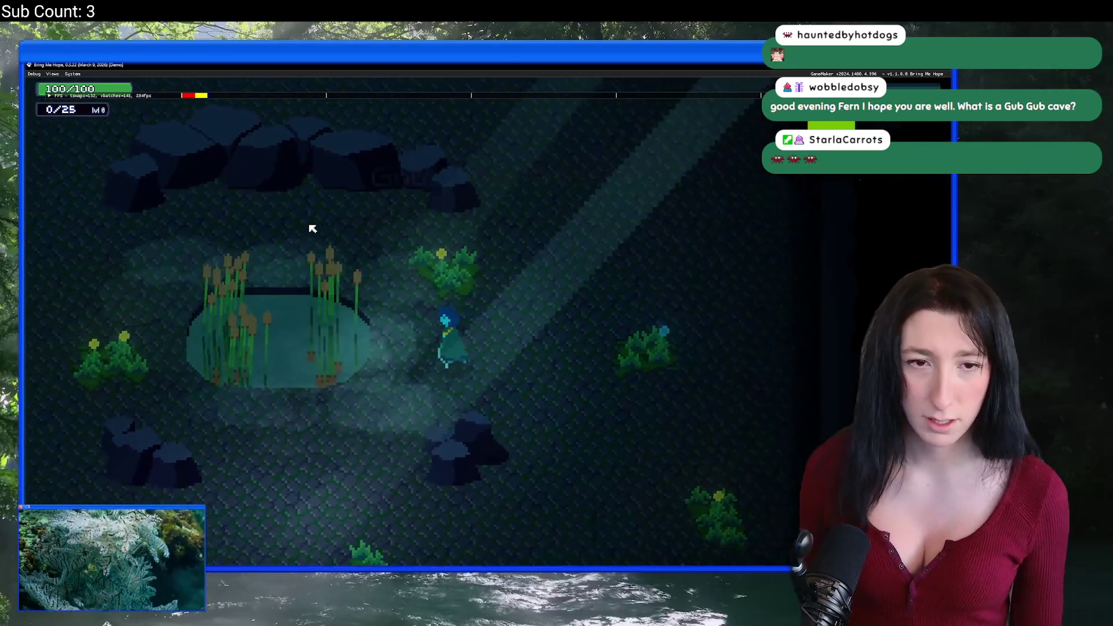
pyautogui.press('a')
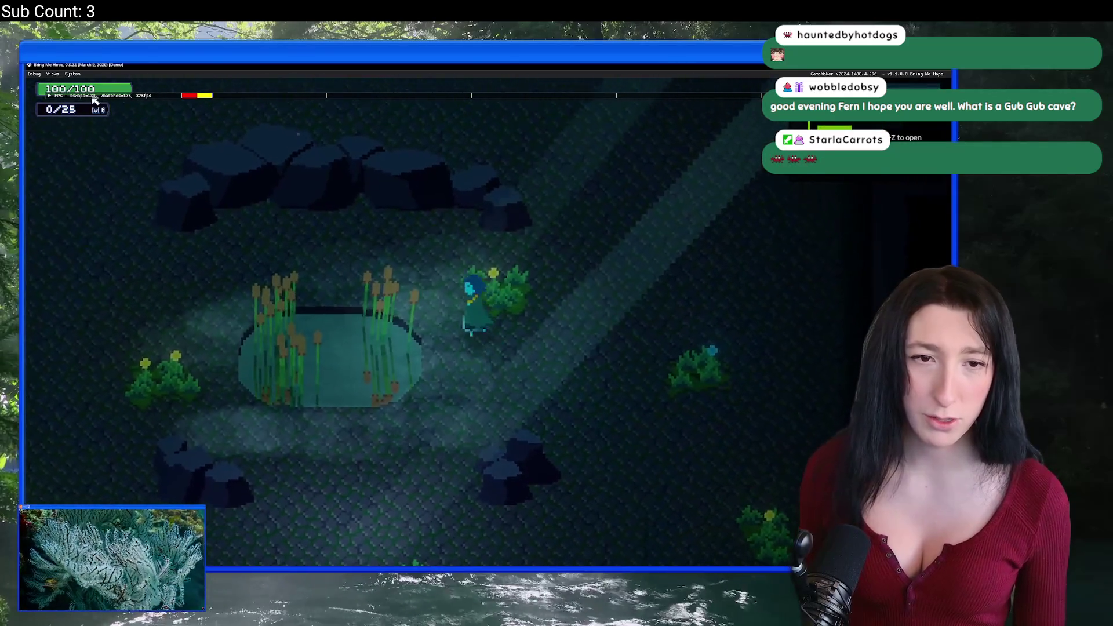
pyautogui.press('w')
pyautogui.press('a')
pyautogui.press('w')
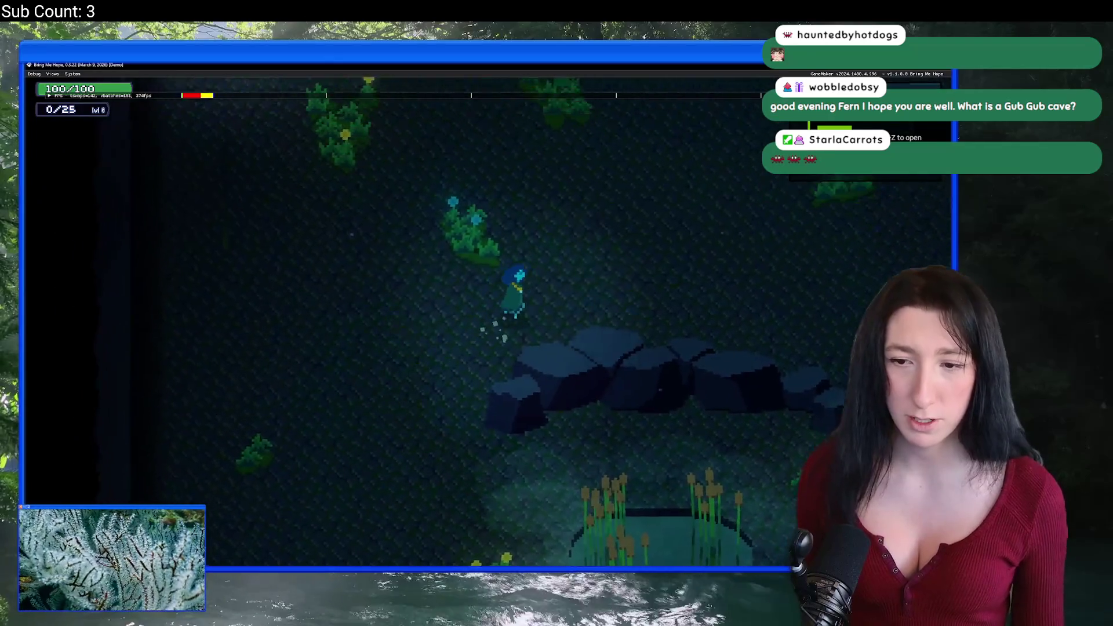
pyautogui.press('d')
pyautogui.press('s')
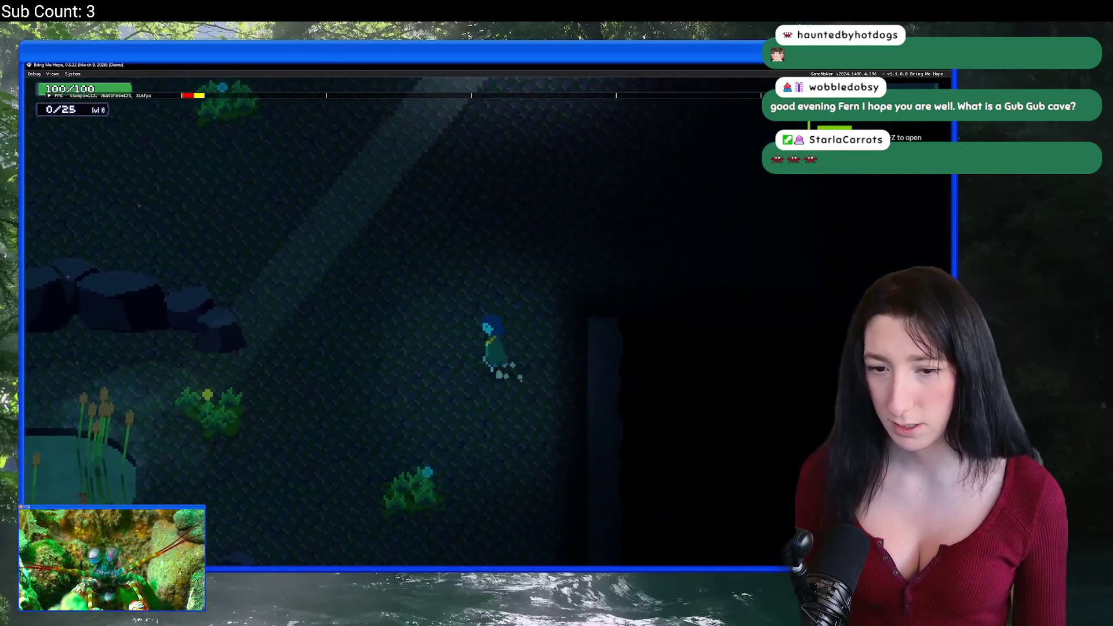
pyautogui.press('a')
pyautogui.press('a')
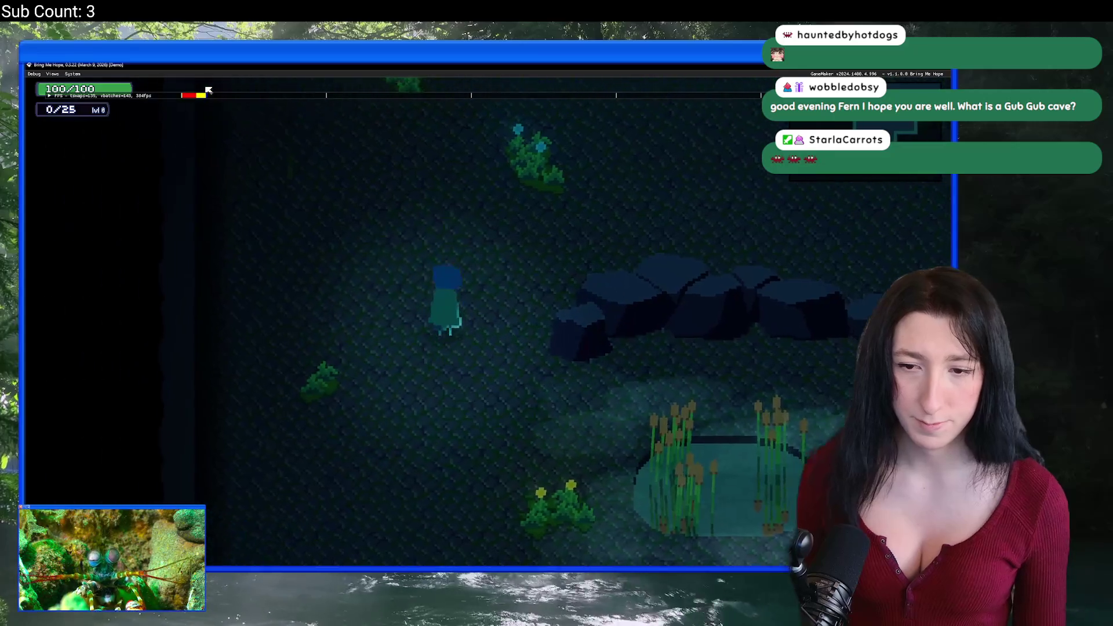
pyautogui.press('s')
pyautogui.press('s')
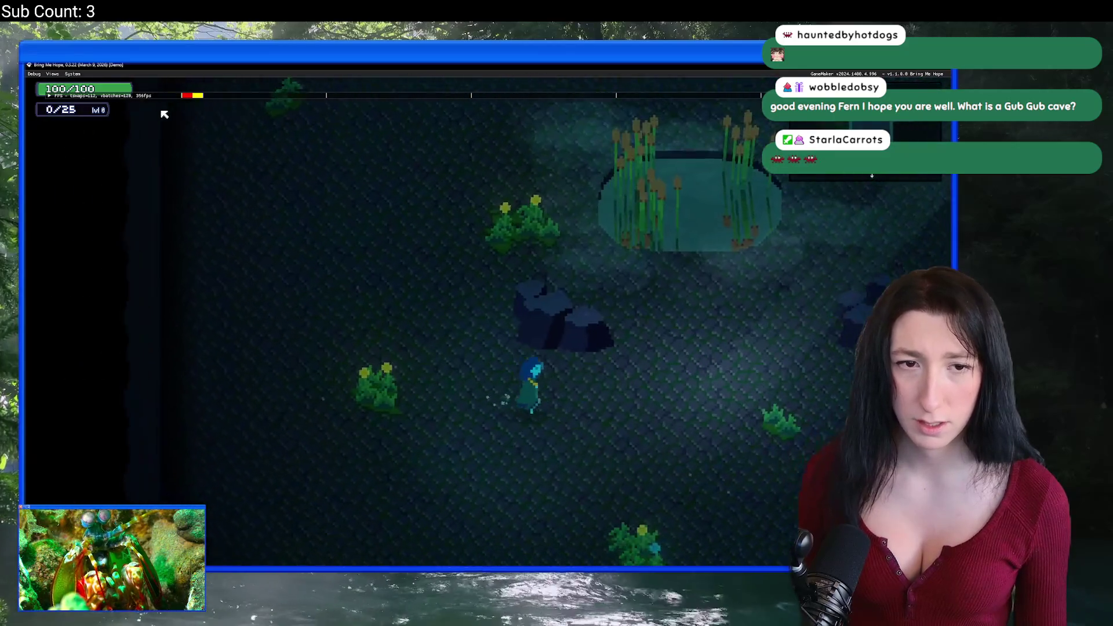
pyautogui.press('d')
pyautogui.press('w')
pyautogui.press('w')
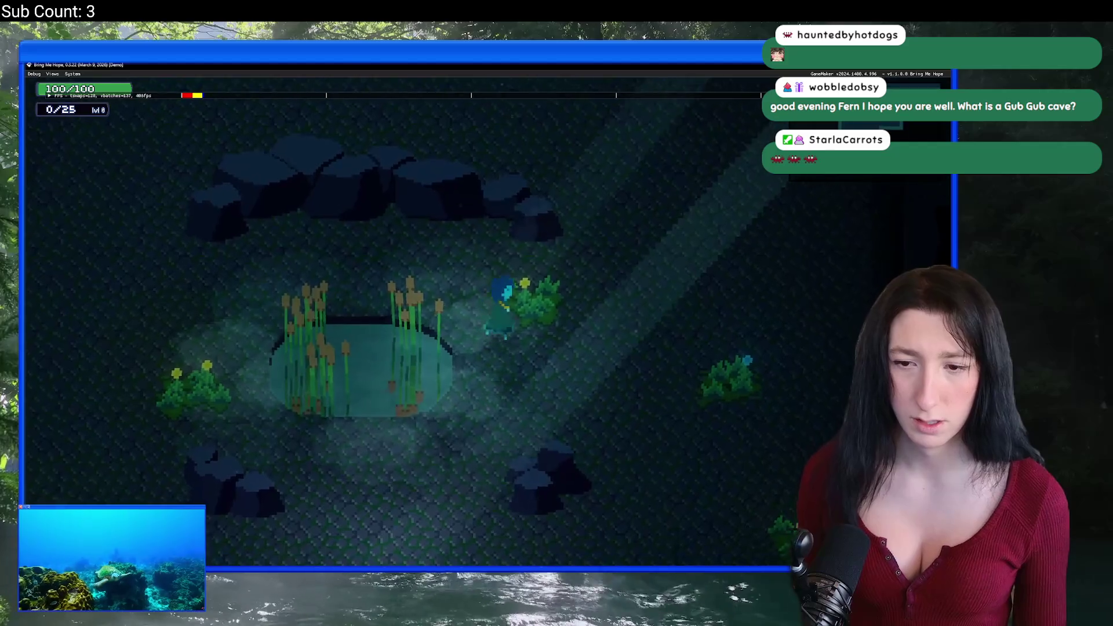
pyautogui.press('s')
pyautogui.press('Escape')
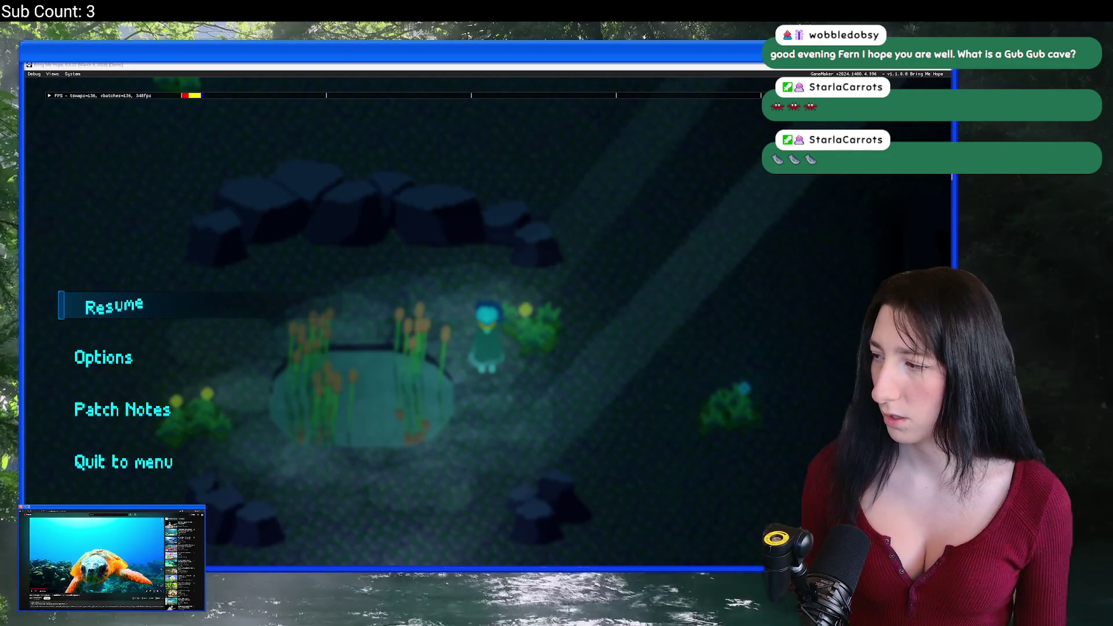
# Resume the game and walk around the pond toward the rocks above it.
pyautogui.click(130, 313)
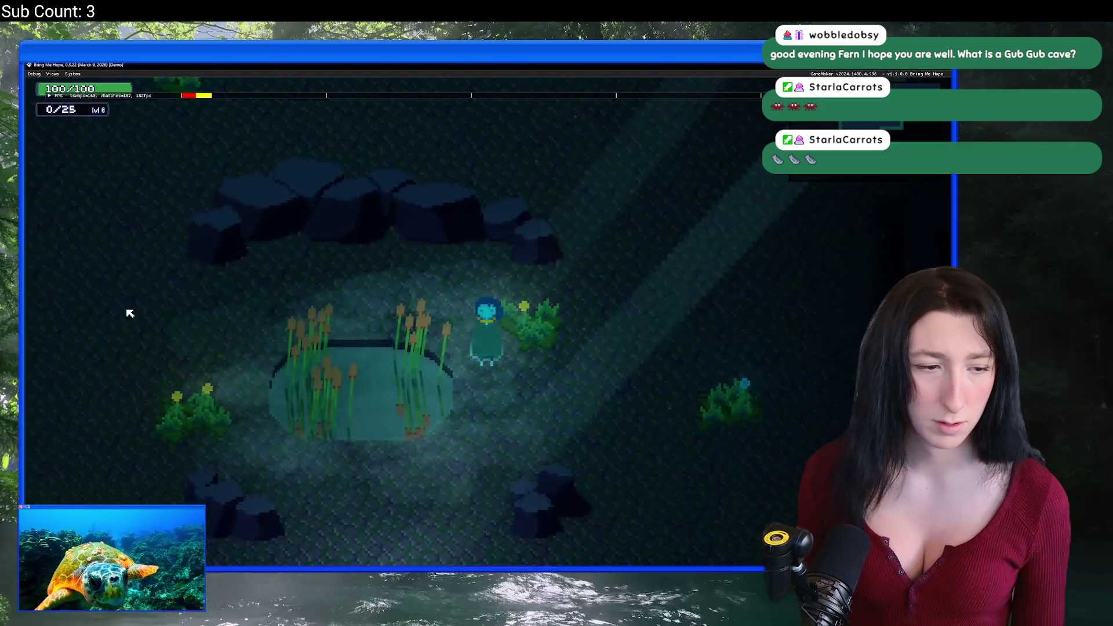
pyautogui.press('s')
pyautogui.press('a')
pyautogui.press('w')
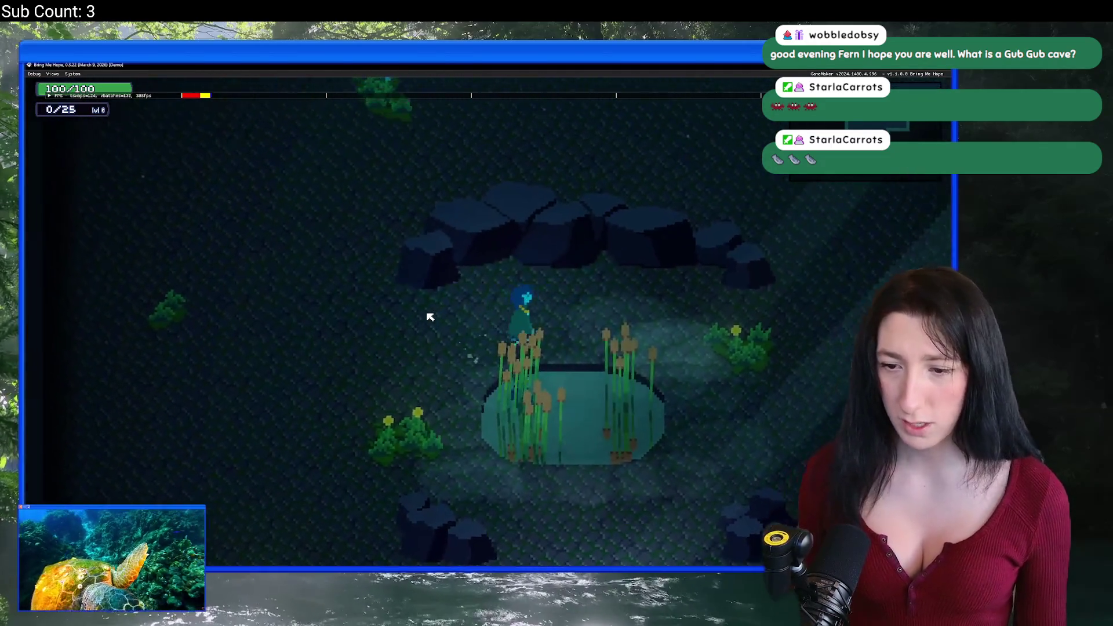
pyautogui.press('d')
pyautogui.press('d')
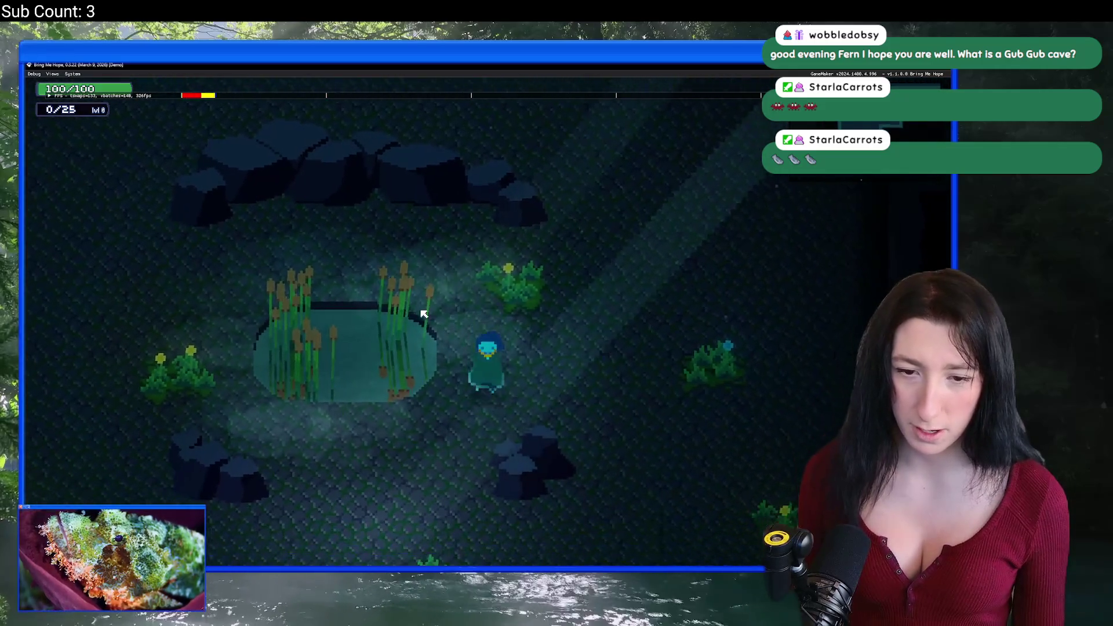
pyautogui.press('a')
pyautogui.press('w')
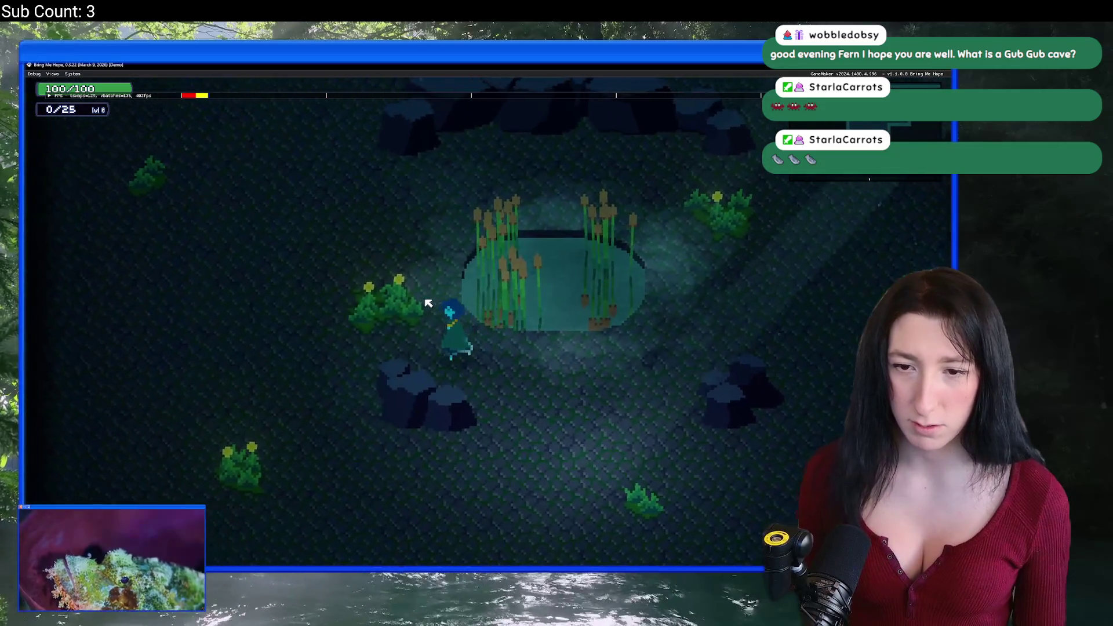
pyautogui.press('w')
pyautogui.press('d')
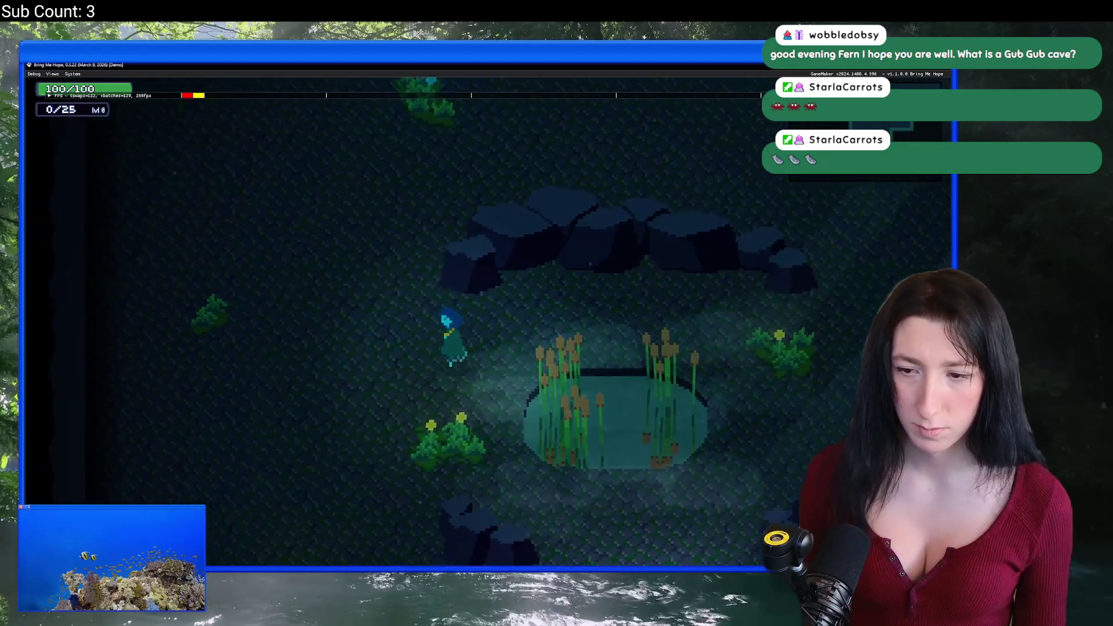
# Explore the rest of the cave, circling back past the pond into the darker area.
pyautogui.press('s')
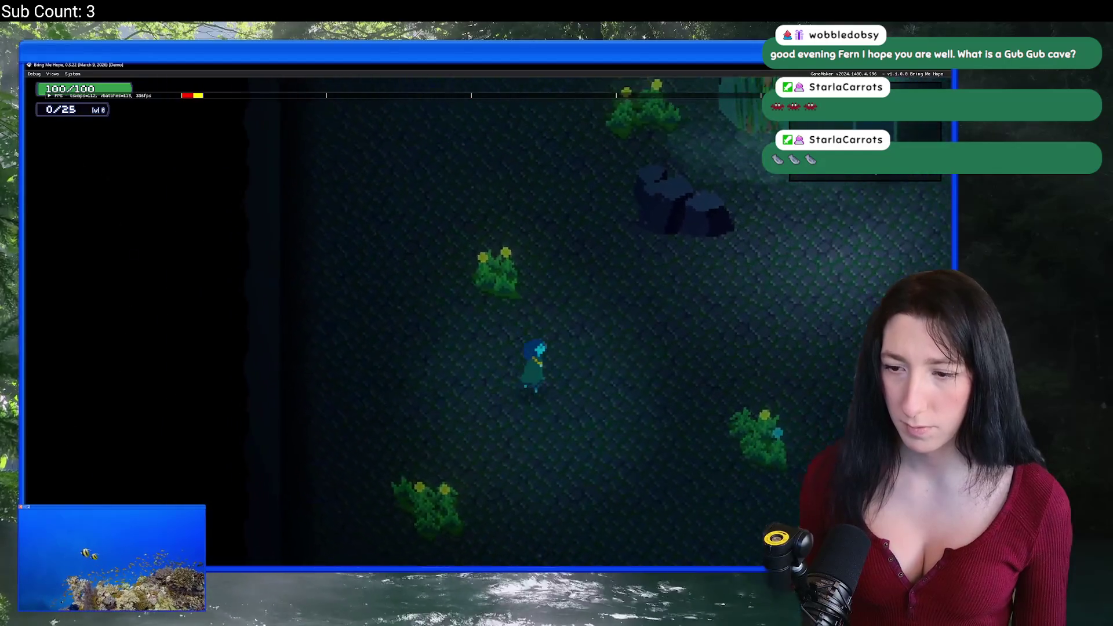
pyautogui.press('w')
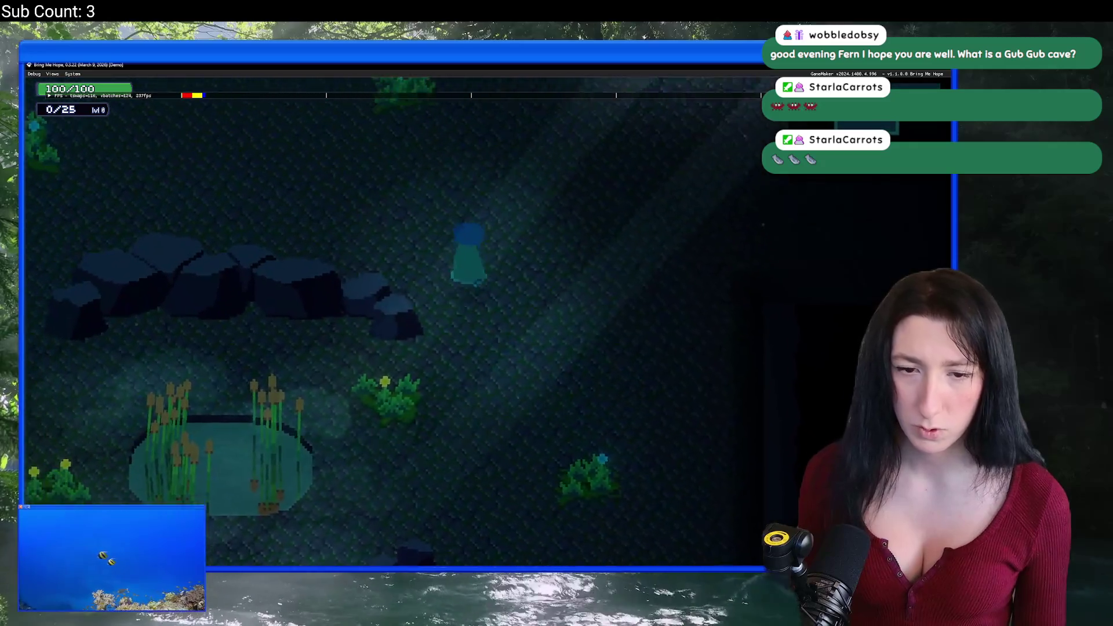
pyautogui.press('w')
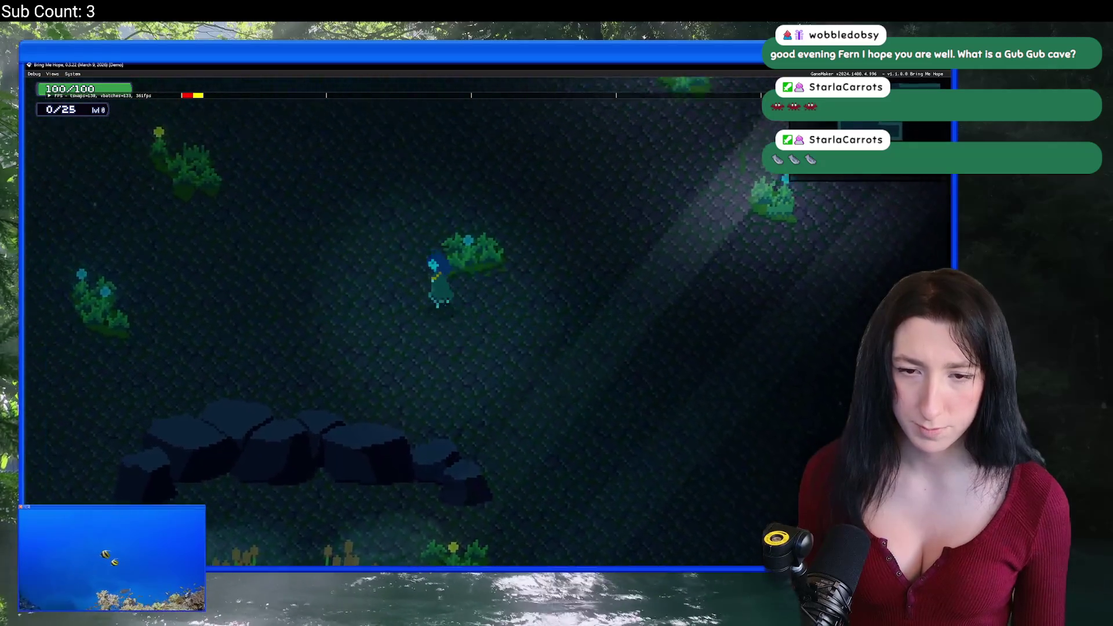
pyautogui.press('a')
pyautogui.press('s')
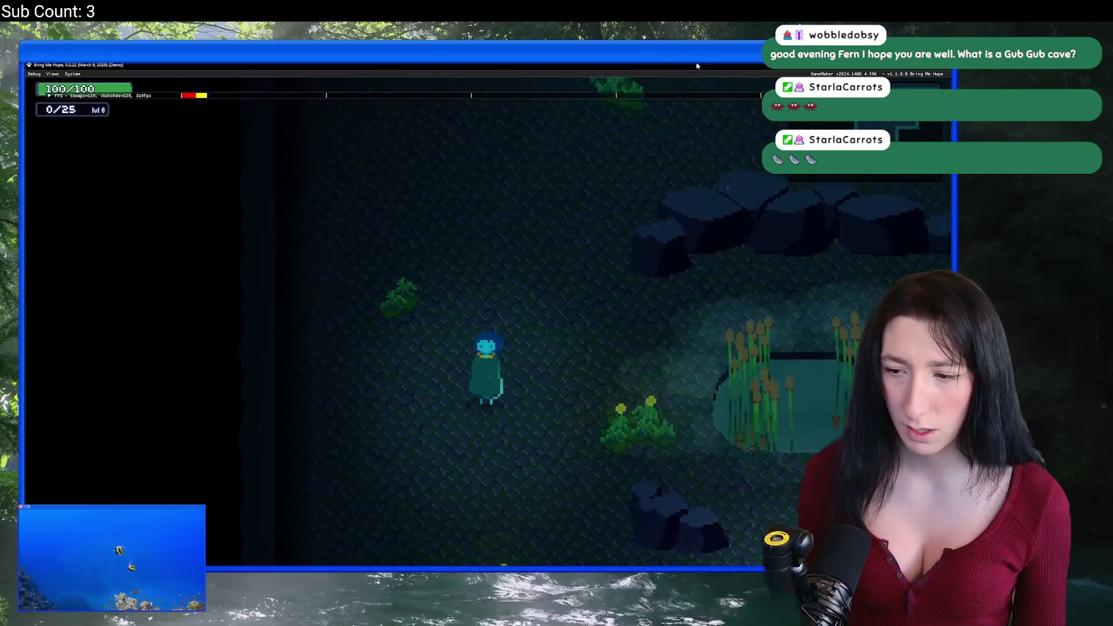
pyautogui.press('w')
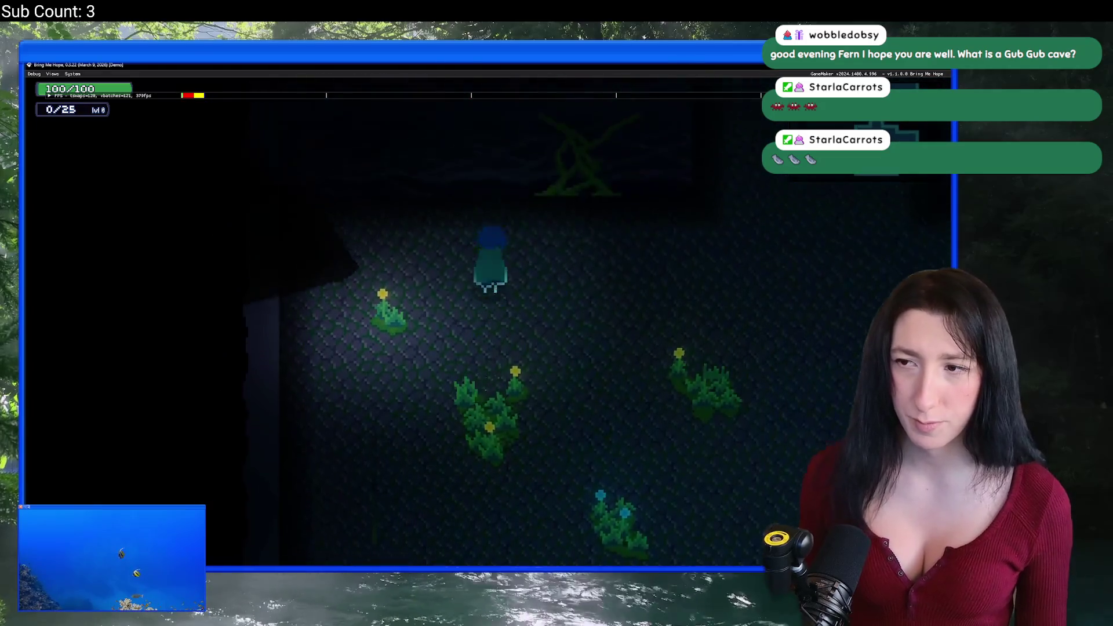
pyautogui.press('s')
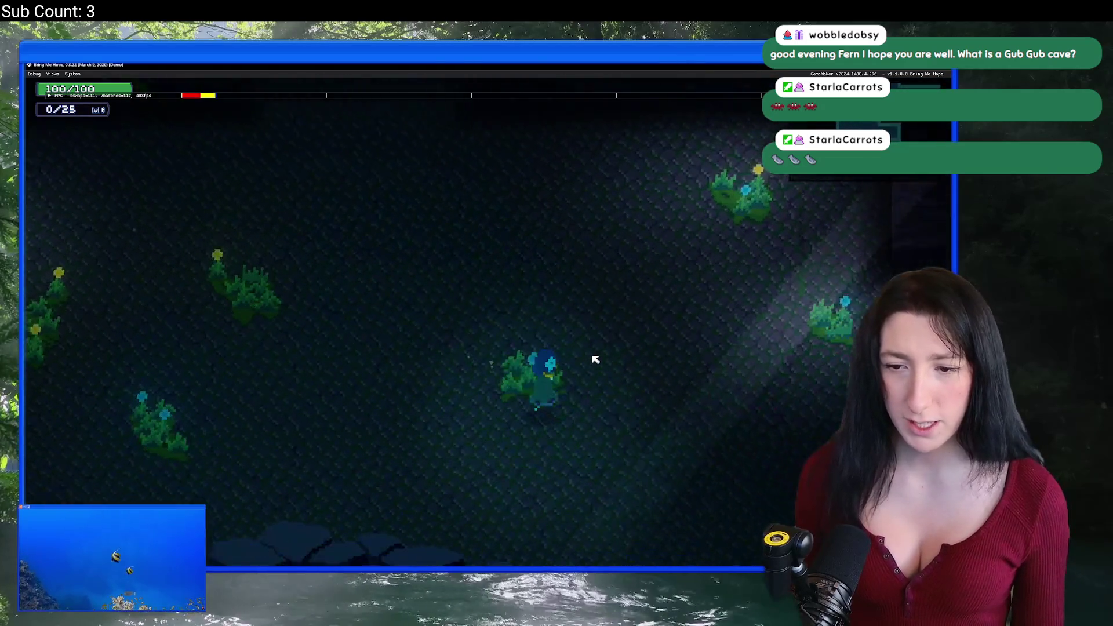
pyautogui.press('s')
pyautogui.press('a')
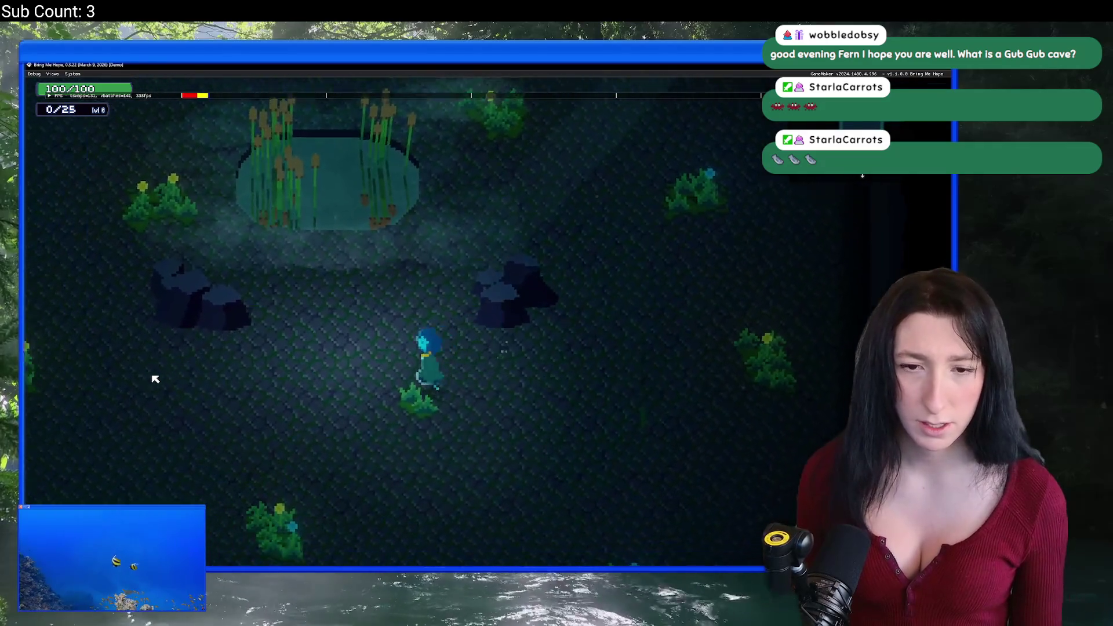
pyautogui.press('a')
pyautogui.press('w')
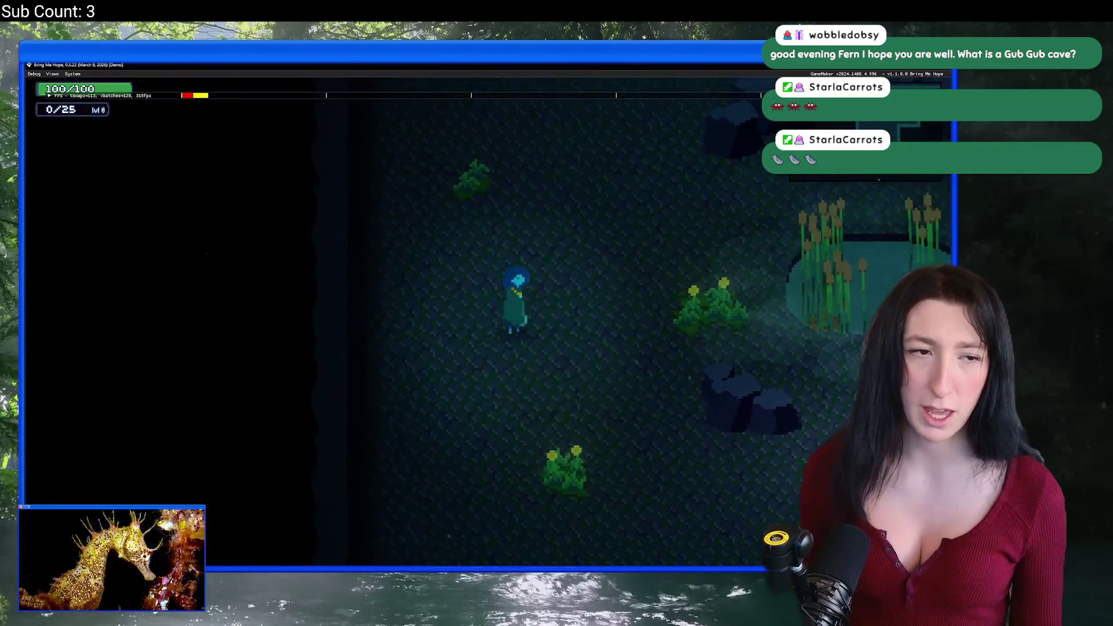
pyautogui.press('d')
pyautogui.press('w')
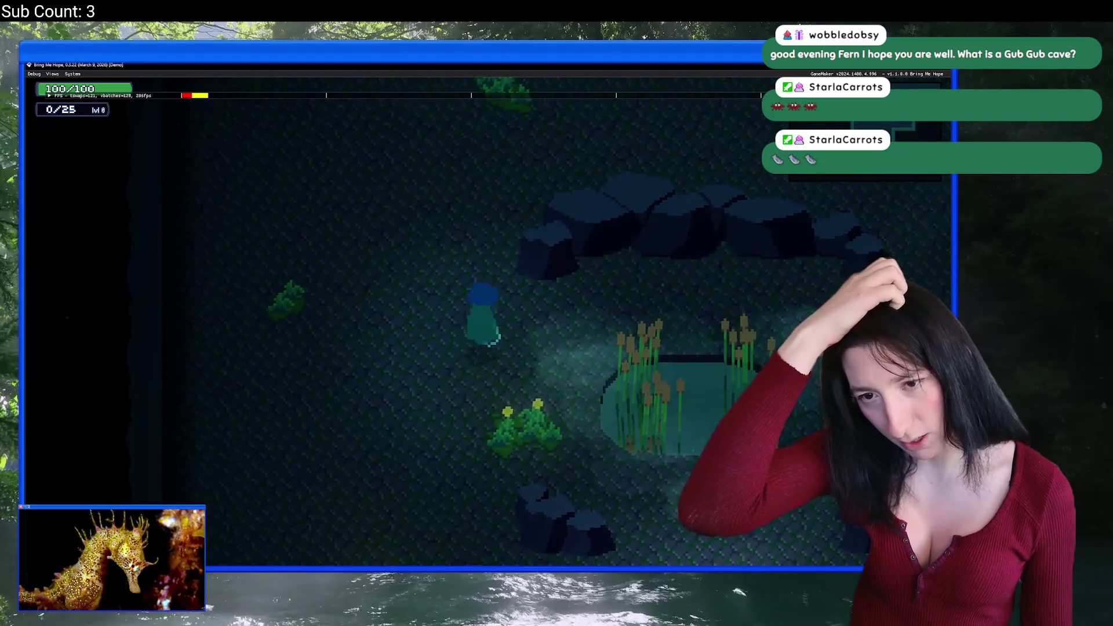
pyautogui.press('w')
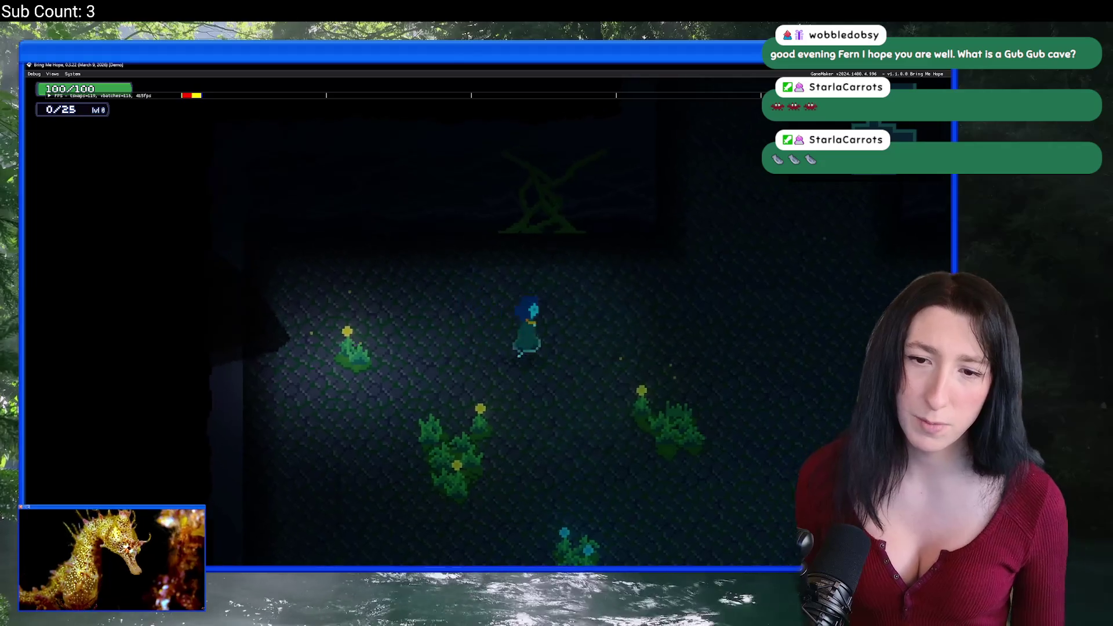
pyautogui.press('d')
pyautogui.press('s')
# End the test run and select the Lightrays layer in the room editor.
pyautogui.press('Escape')
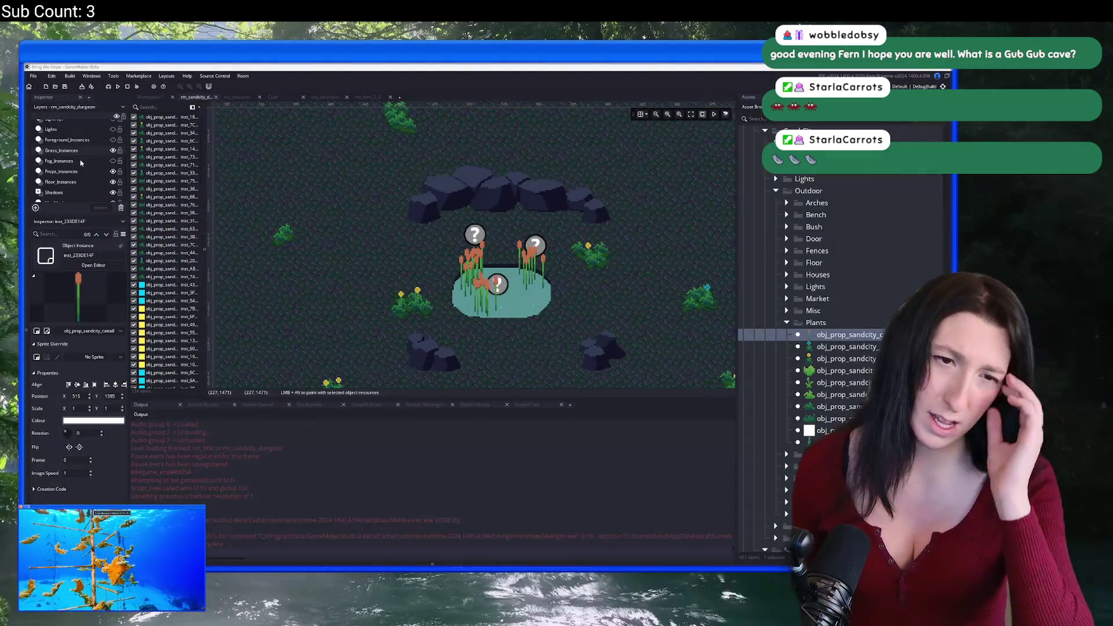
pyautogui.scroll(1, 81, 162)
pyautogui.click(85, 158)
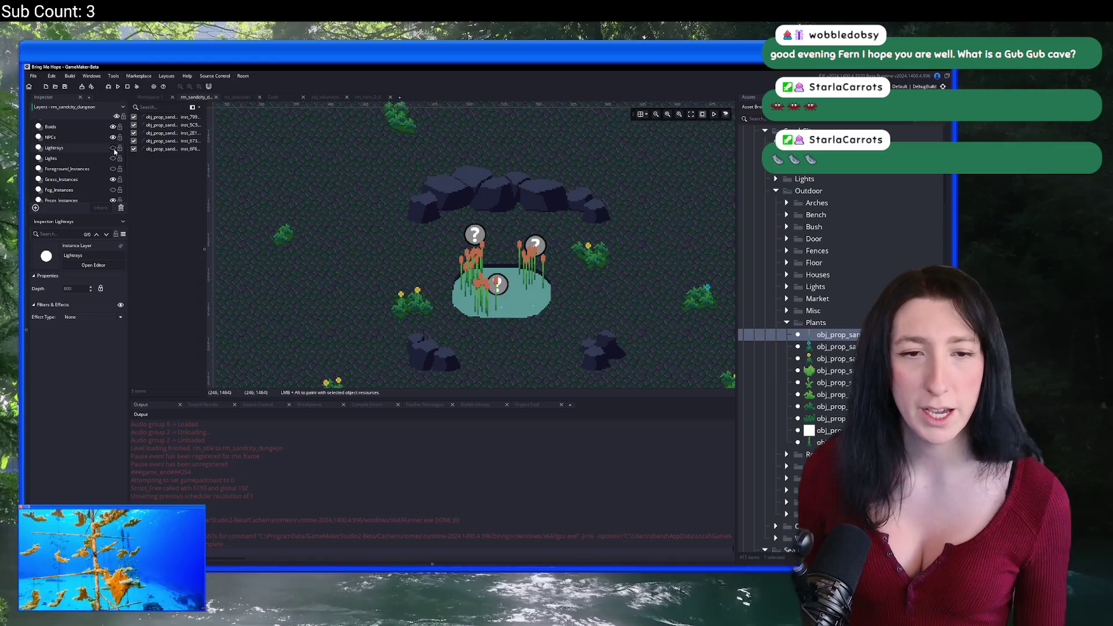
# Show the Lightrays layer and duplicate a light ray, moving the copy up-left toward the pond.
pyautogui.click(113, 148)
pyautogui.scroll(-3, 330, 207)
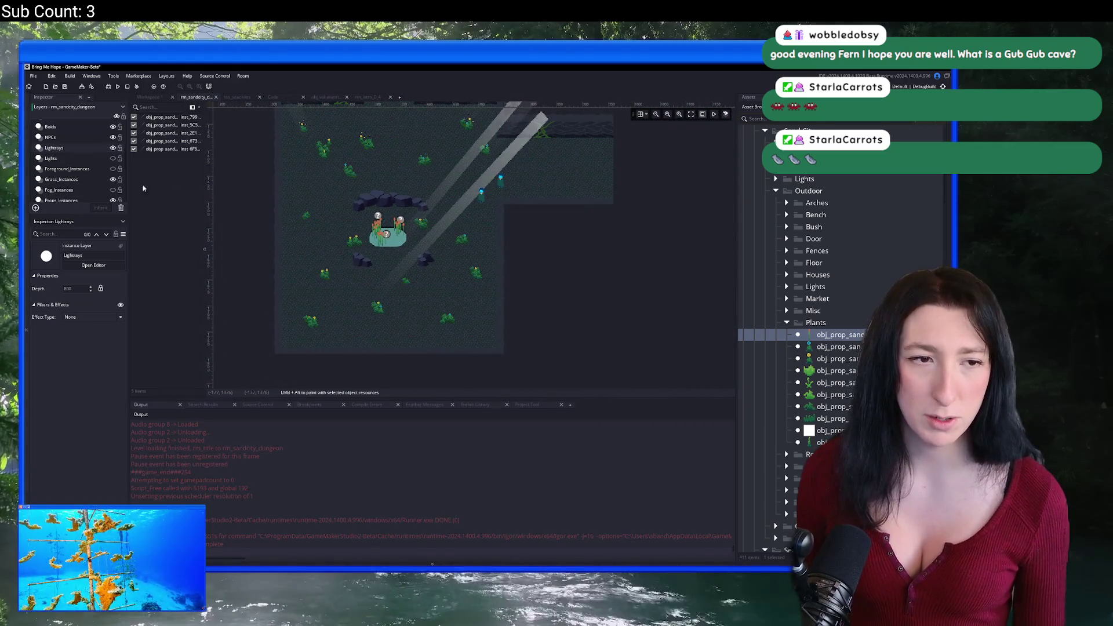
pyautogui.click(467, 287)
pyautogui.hotkey('ctrl', 'c')
pyautogui.hotkey('ctrl', 'v')
pyautogui.moveTo(467, 286)
pyautogui.mouseDown()
pyautogui.moveTo(431, 244)
pyautogui.moveTo(439, 194)
pyautogui.mouseUp()
pyautogui.hotkey('ctrl', 'v')
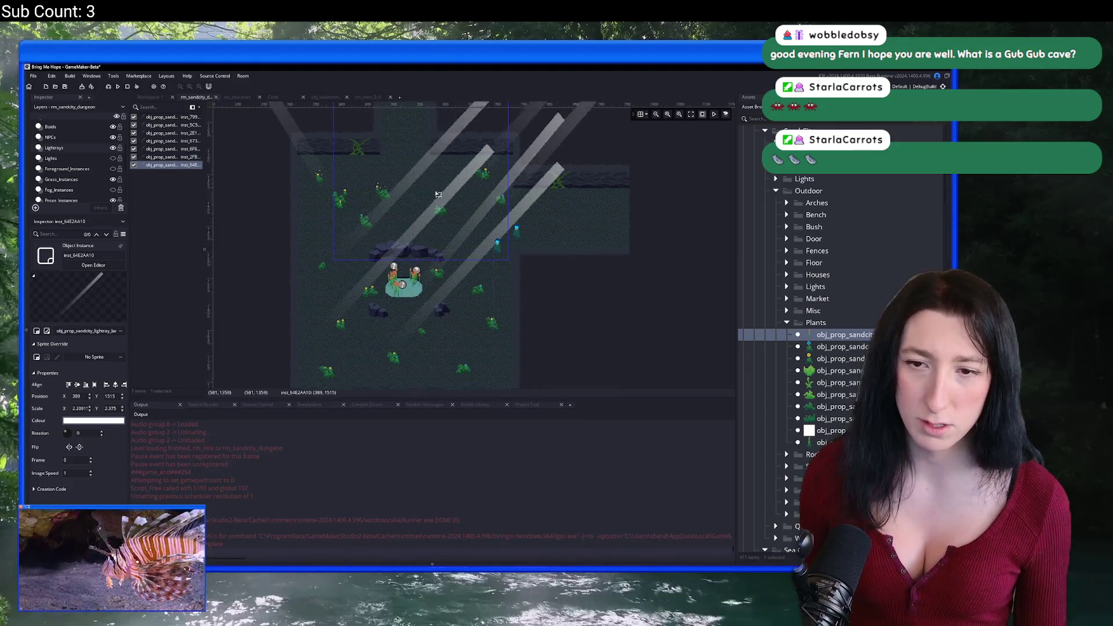
pyautogui.hscroll(-2, 394, 243)
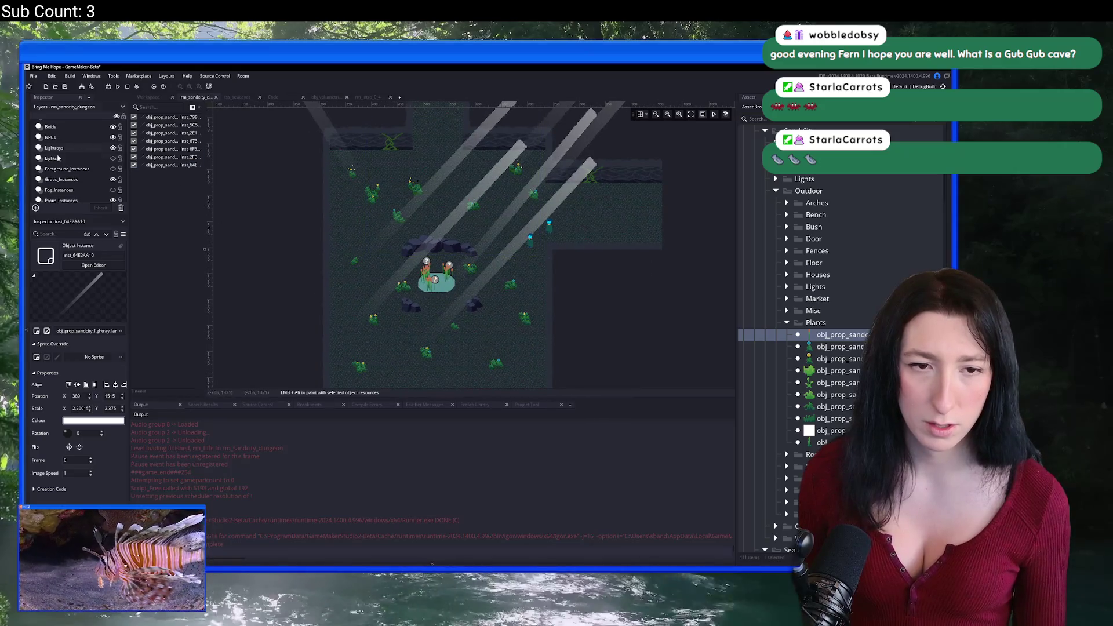
# Show the Lights layer and shrink the pond's ambience glow to about a third.
pyautogui.click(58, 157)
pyautogui.click(113, 157)
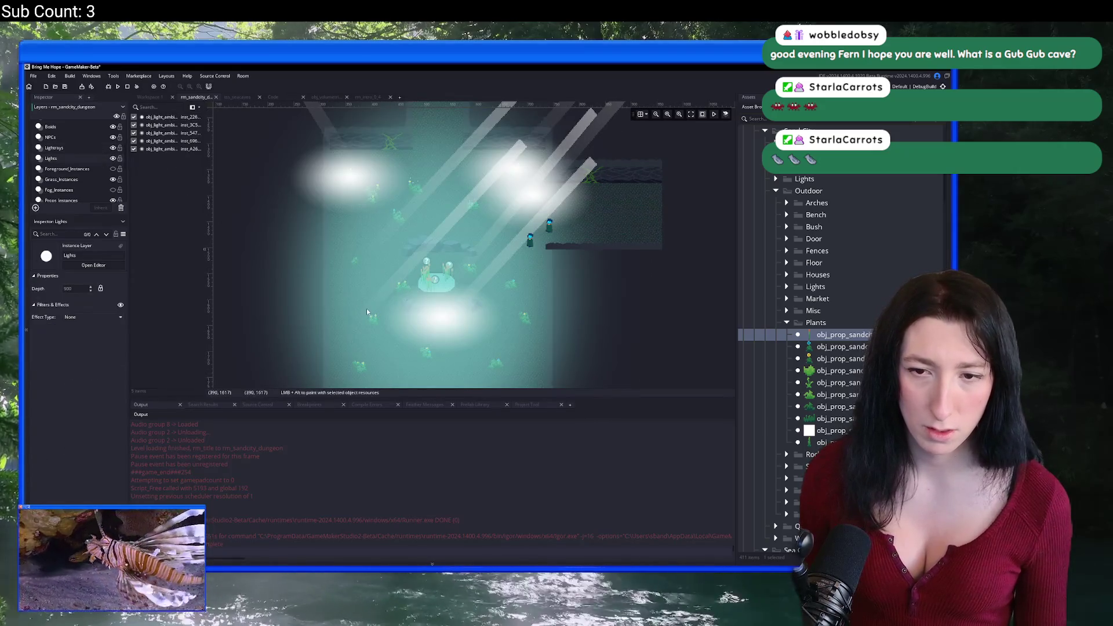
pyautogui.click(366, 312)
pyautogui.scroll(-5, 371, 310)
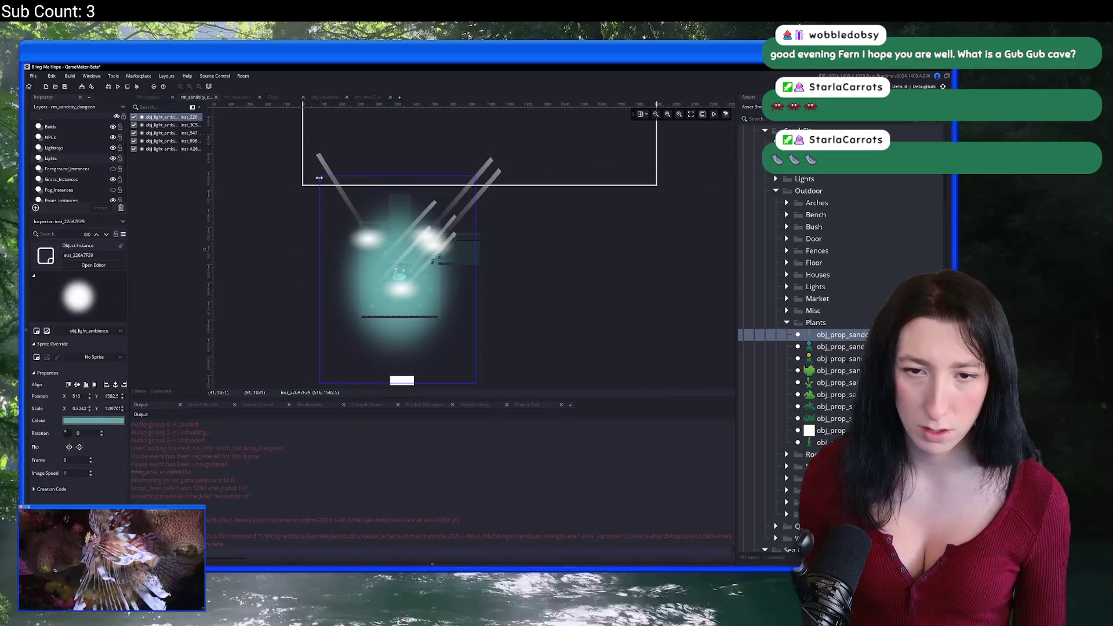
pyautogui.moveTo(319, 175)
pyautogui.mouseDown()
pyautogui.moveTo(396, 280)
pyautogui.moveTo(431, 355)
pyautogui.moveTo(375, 232)
pyautogui.mouseUp()
pyautogui.scroll(3, 447, 357)
pyautogui.scroll(3, 429, 252)
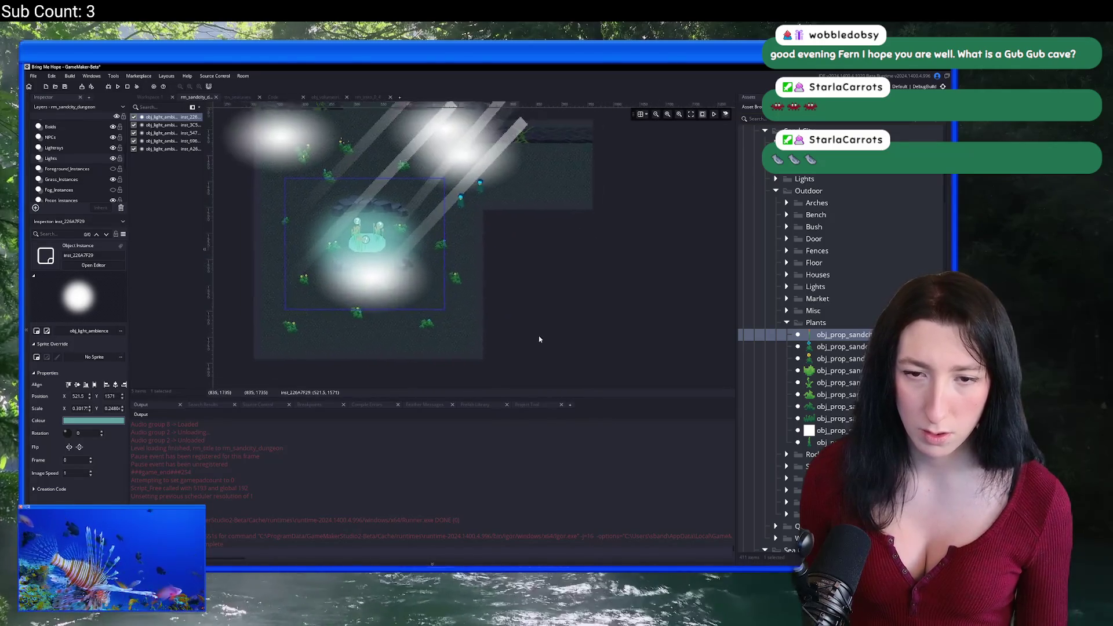
# Paste and position two new sky glow lights, delete the extra one, and run the game.
pyautogui.hotkey('ctrl', 'v')
pyautogui.moveTo(433, 312)
pyautogui.mouseDown()
pyautogui.moveTo(379, 248)
pyautogui.moveTo(409, 218)
pyautogui.moveTo(394, 251)
pyautogui.mouseUp()
pyautogui.hotkey('ctrl', 'v')
pyautogui.scroll(1, 348, 267)
pyautogui.hotkey('ctrl', 'v')
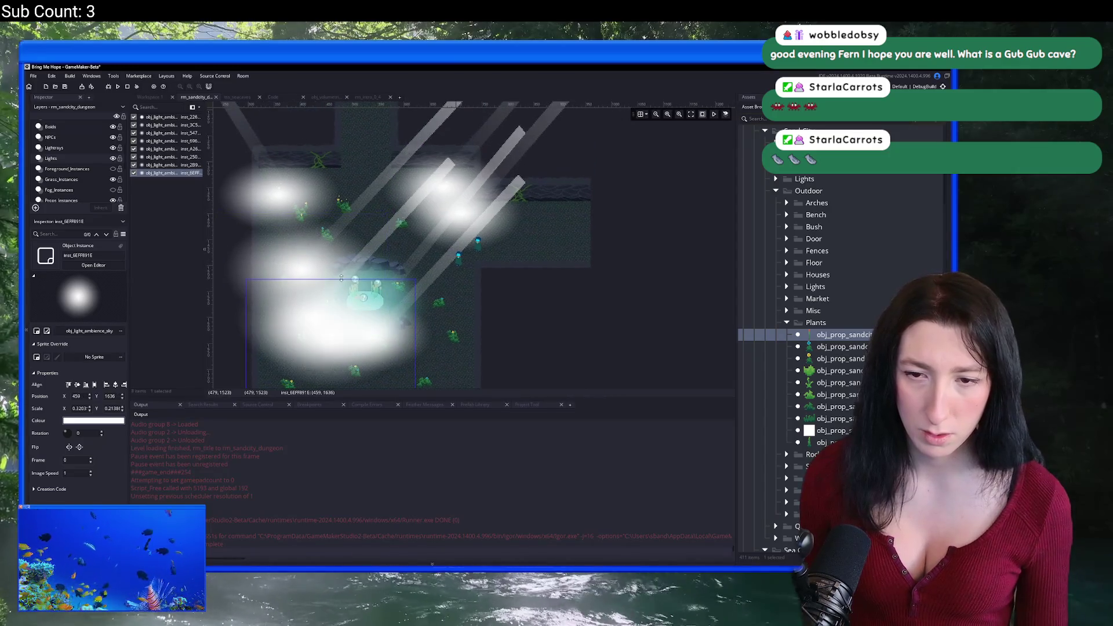
pyautogui.moveTo(347, 331)
pyautogui.mouseDown()
pyautogui.moveTo(400, 239)
pyautogui.moveTo(403, 264)
pyautogui.moveTo(415, 265)
pyautogui.mouseUp()
pyautogui.scroll(-2, 552, 293)
pyautogui.press('Delete')
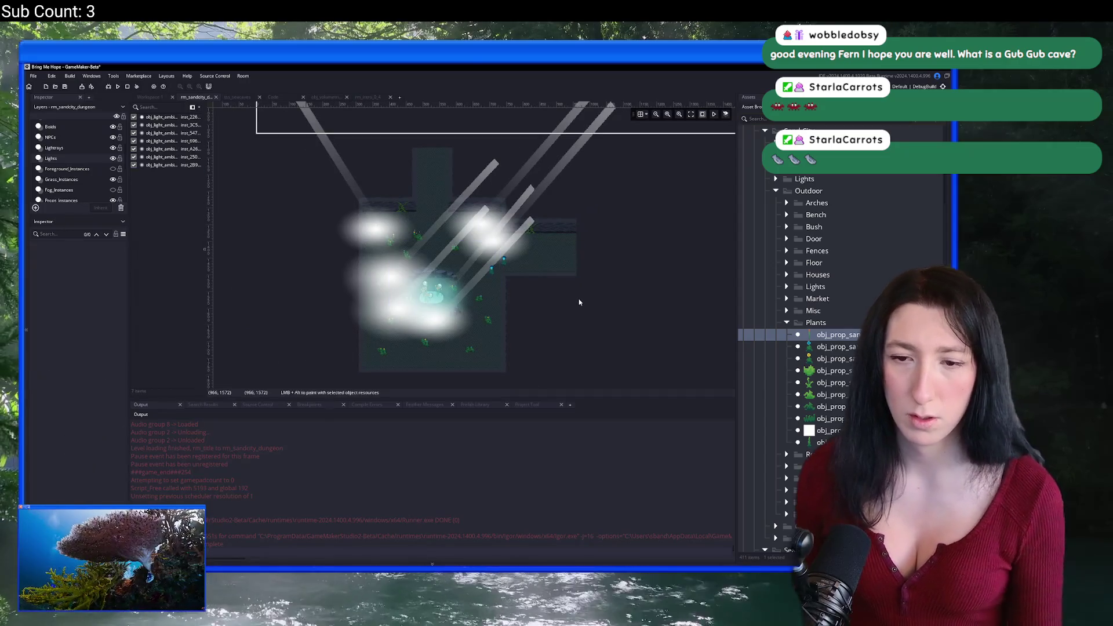
pyautogui.press('F5')
pyautogui.click(113, 157)
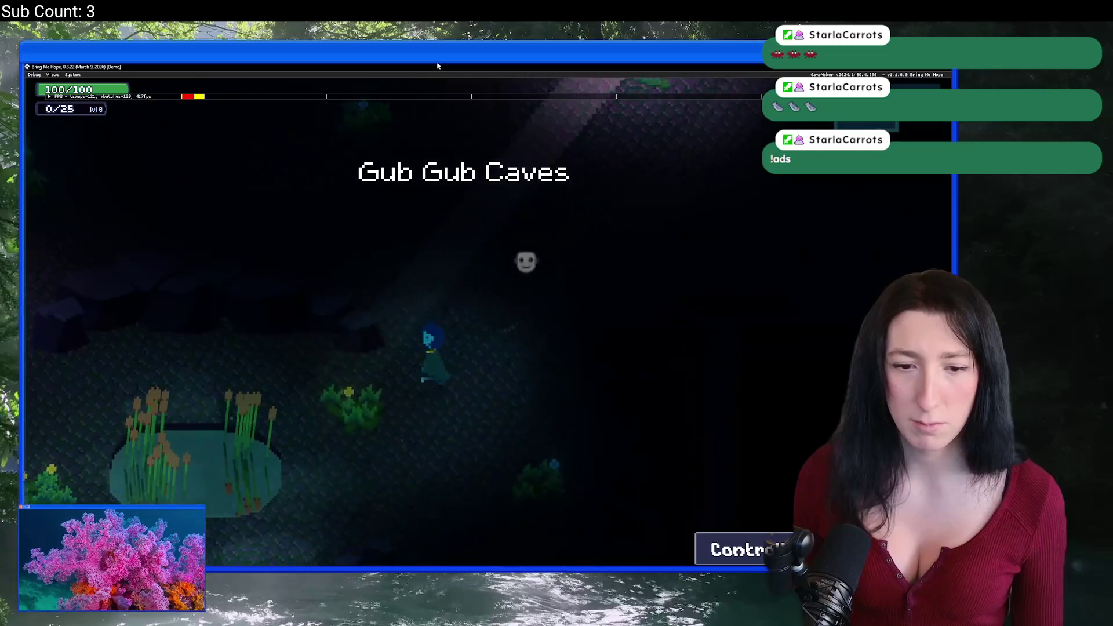
# Walk into the next cave area and use World debug to darken, then raise Time of Day to about 37.
pyautogui.press('a')
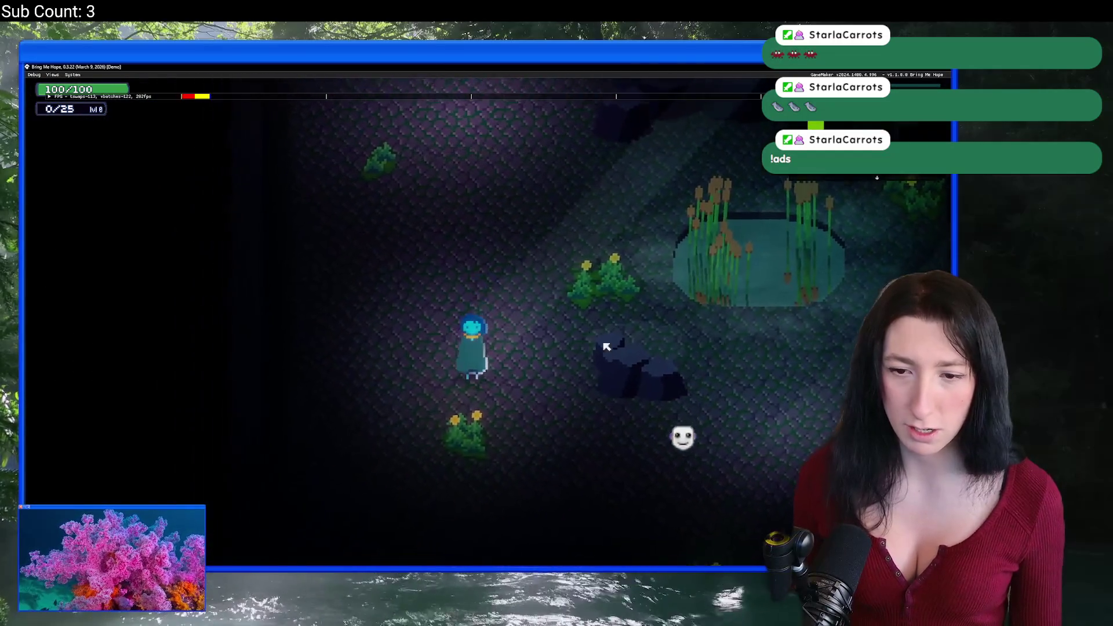
pyautogui.press('w')
pyautogui.press('s')
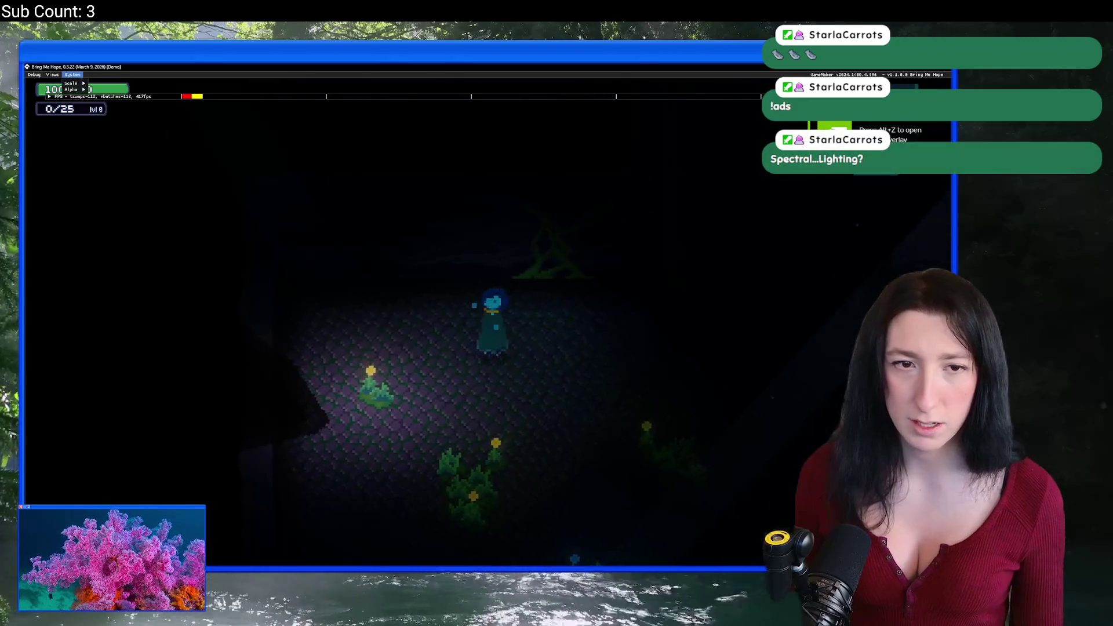
pyautogui.click(52, 74)
pyautogui.click(56, 83)
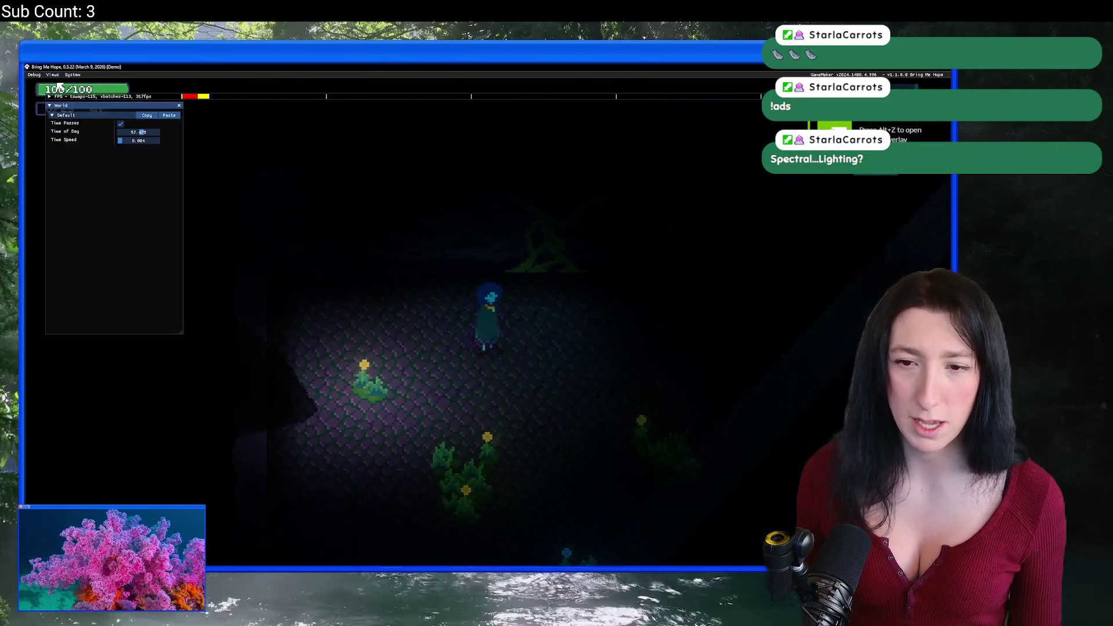
pyautogui.moveTo(154, 132); pyautogui.dragTo(133, 132)
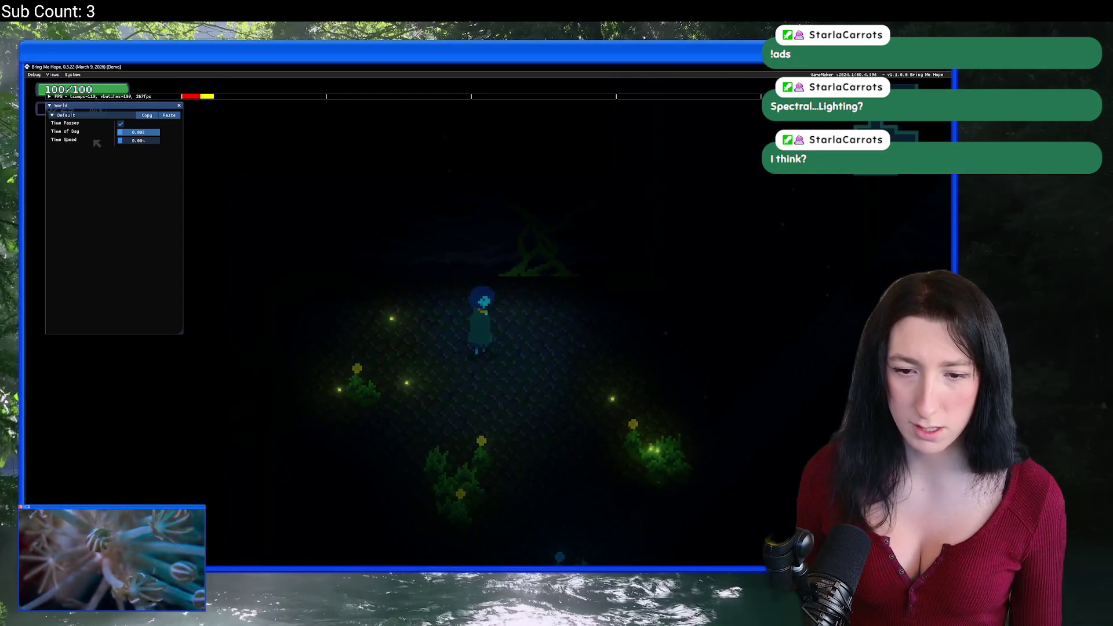
pyautogui.moveTo(139, 133)
pyautogui.mouseDown()
pyautogui.moveTo(416, 285)
pyautogui.moveTo(459, 441)
pyautogui.mouseUp()
# Walk past the rocks toward the pond, then close the World debug panel.
pyautogui.press('w')
pyautogui.press('d')
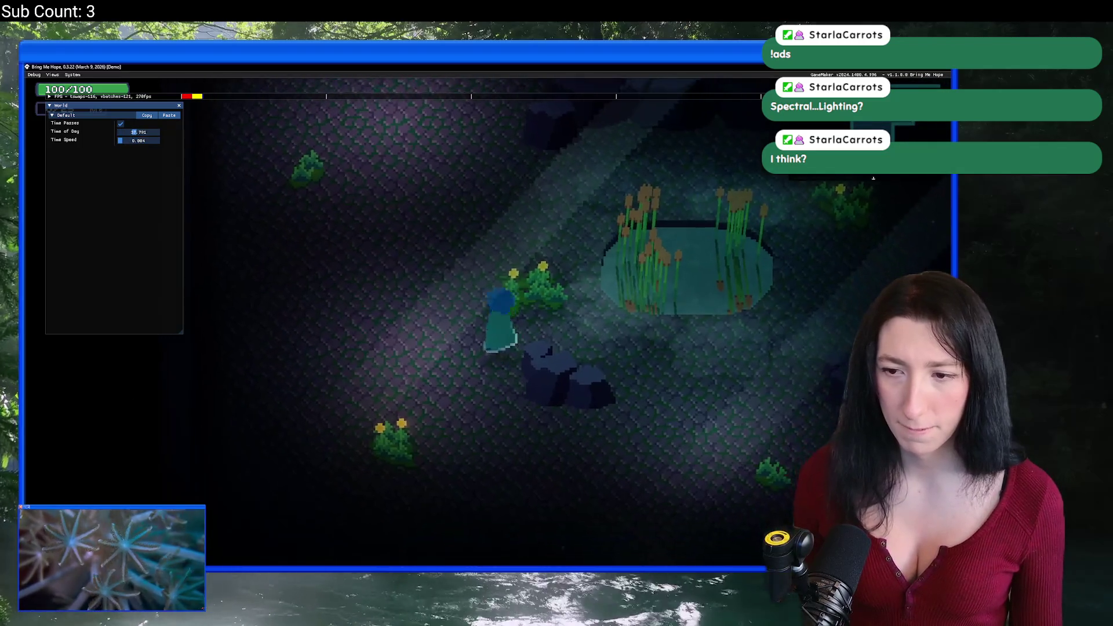
pyautogui.press('s')
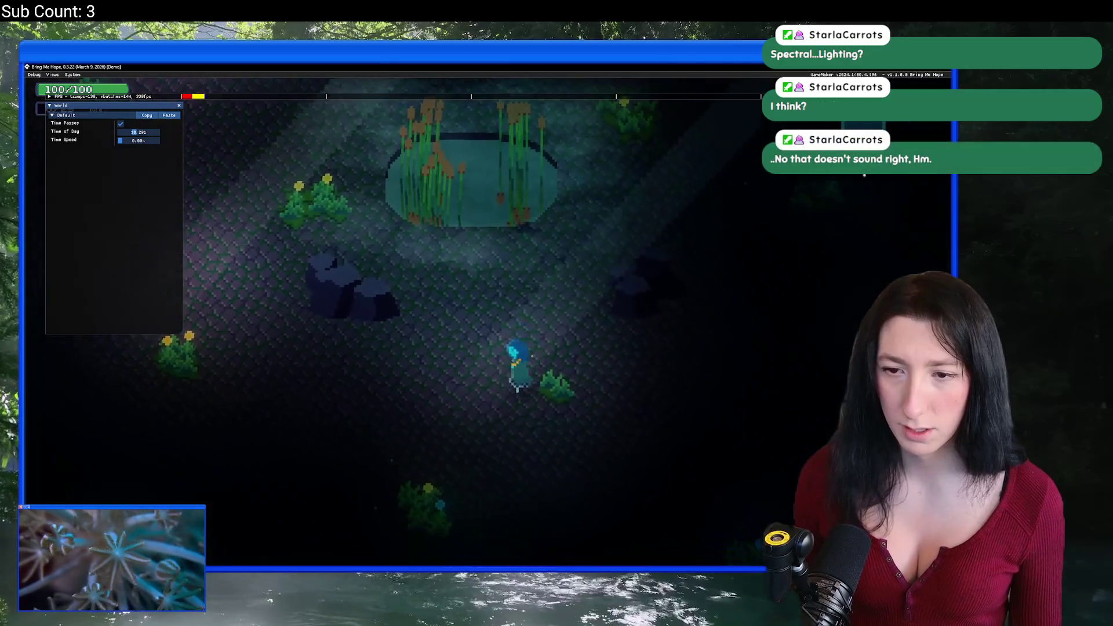
pyautogui.press('w')
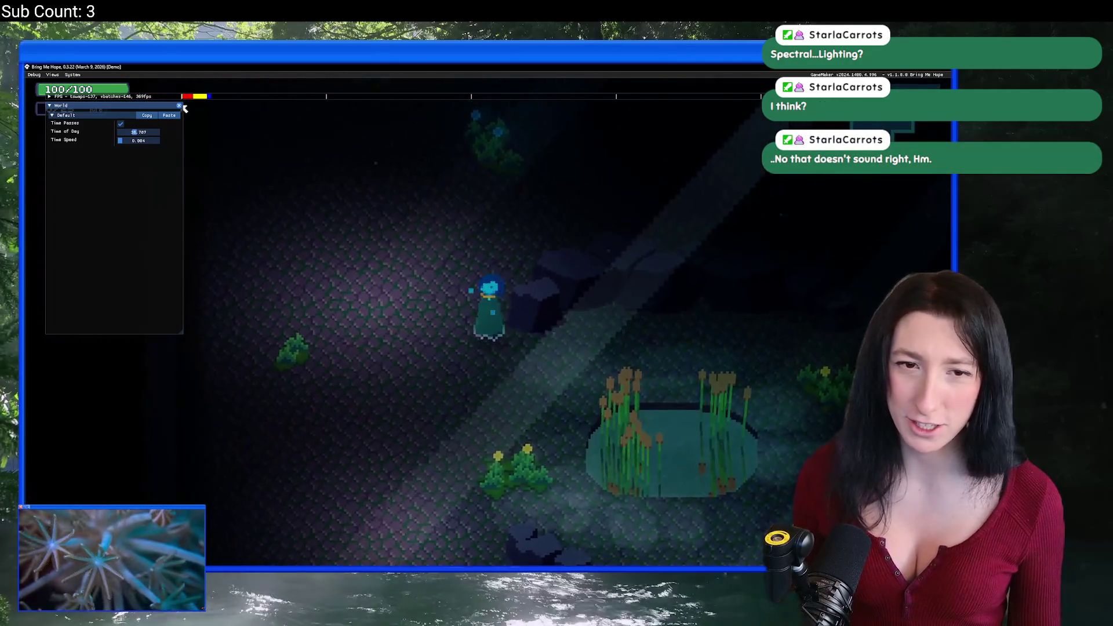
pyautogui.click(179, 105)
# Circle the pond and walk through a light ray toward the plant cluster.
pyautogui.press('d')
pyautogui.press('s')
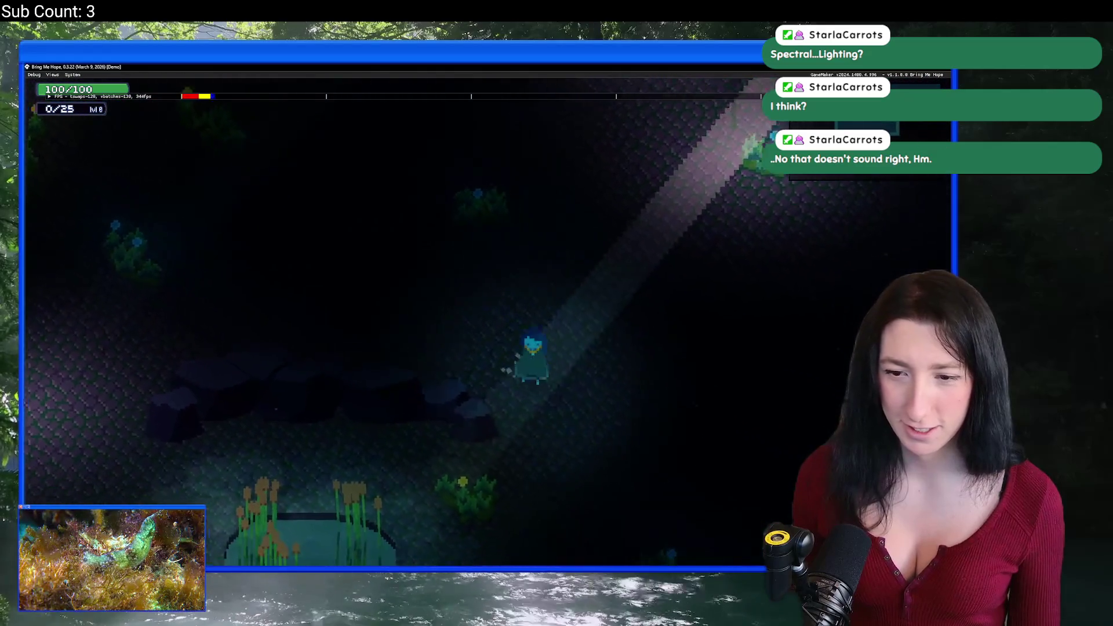
pyautogui.press('a')
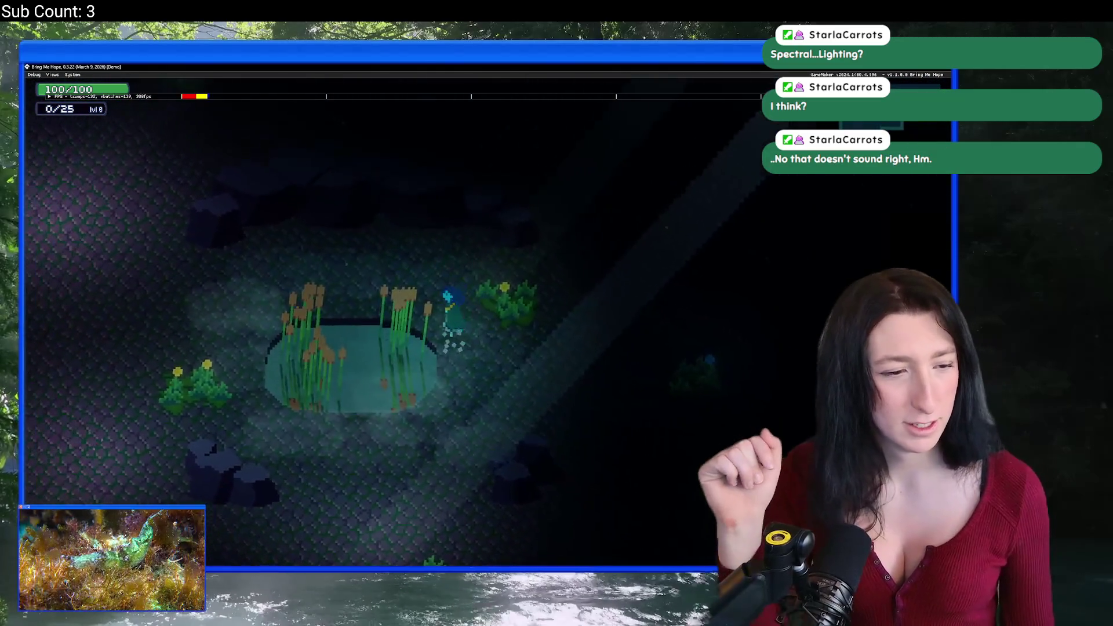
pyautogui.press('w')
pyautogui.press('a')
pyautogui.press('s')
pyautogui.press('d')
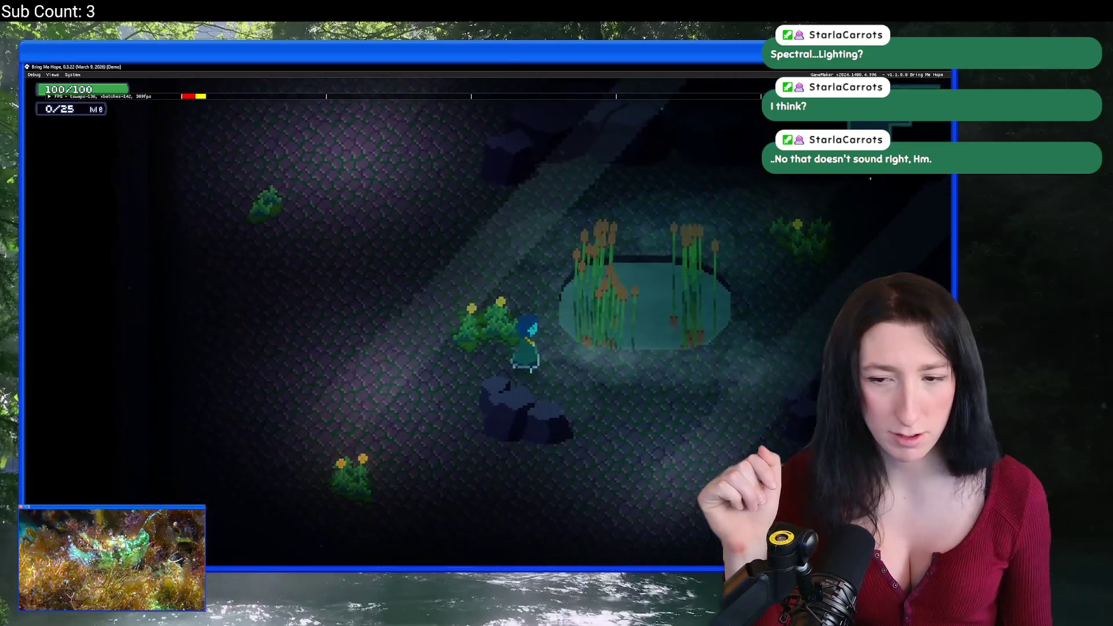
pyautogui.press('d')
pyautogui.press('w')
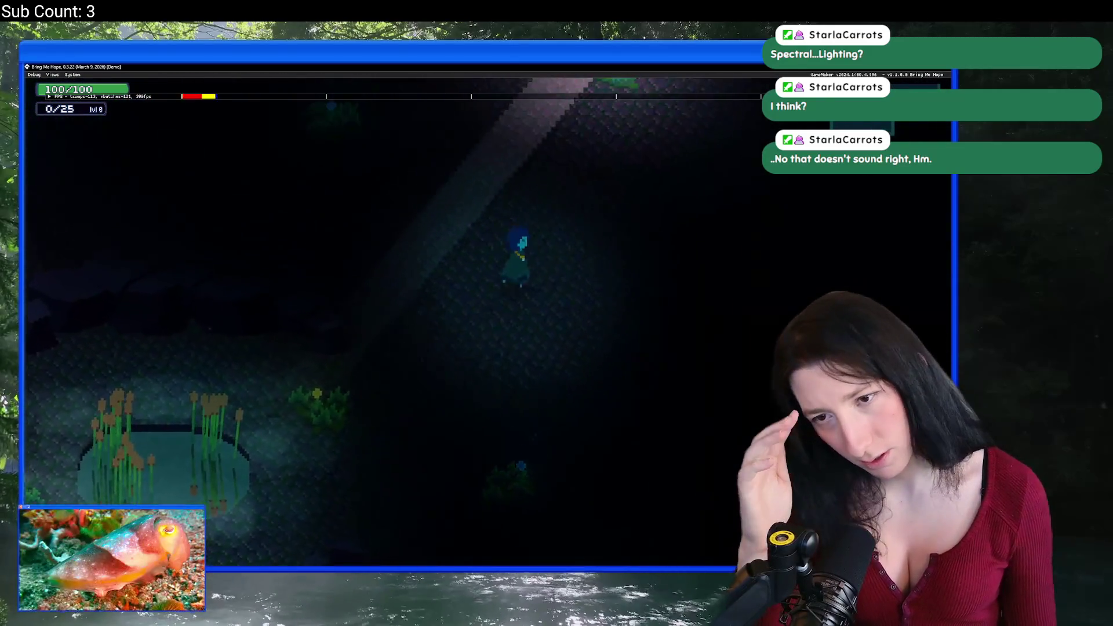
pyautogui.press('w')
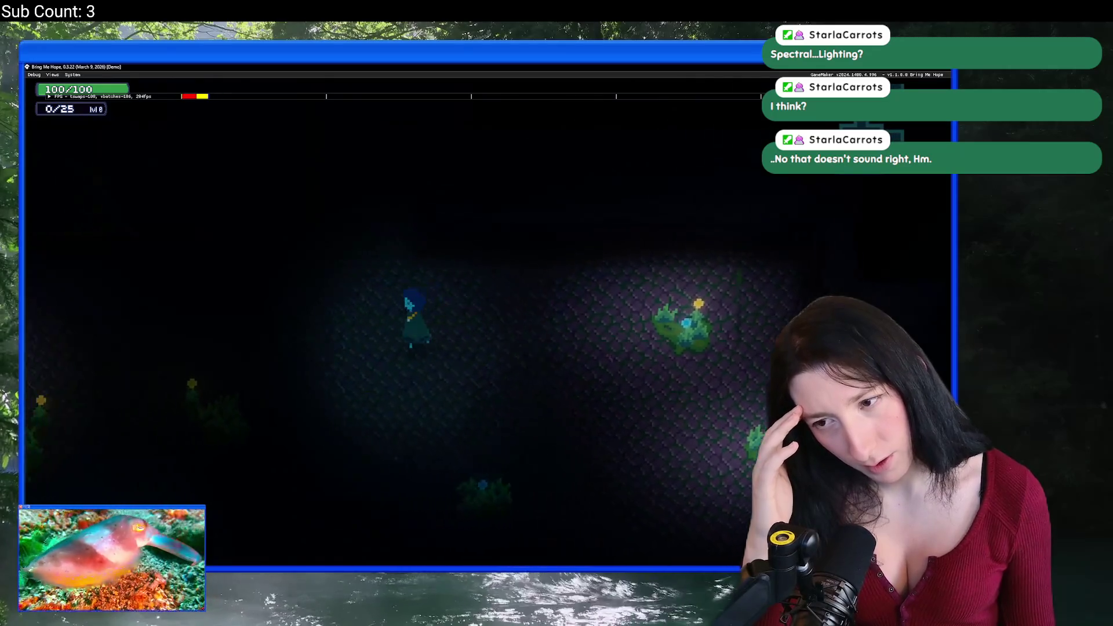
pyautogui.press('d')
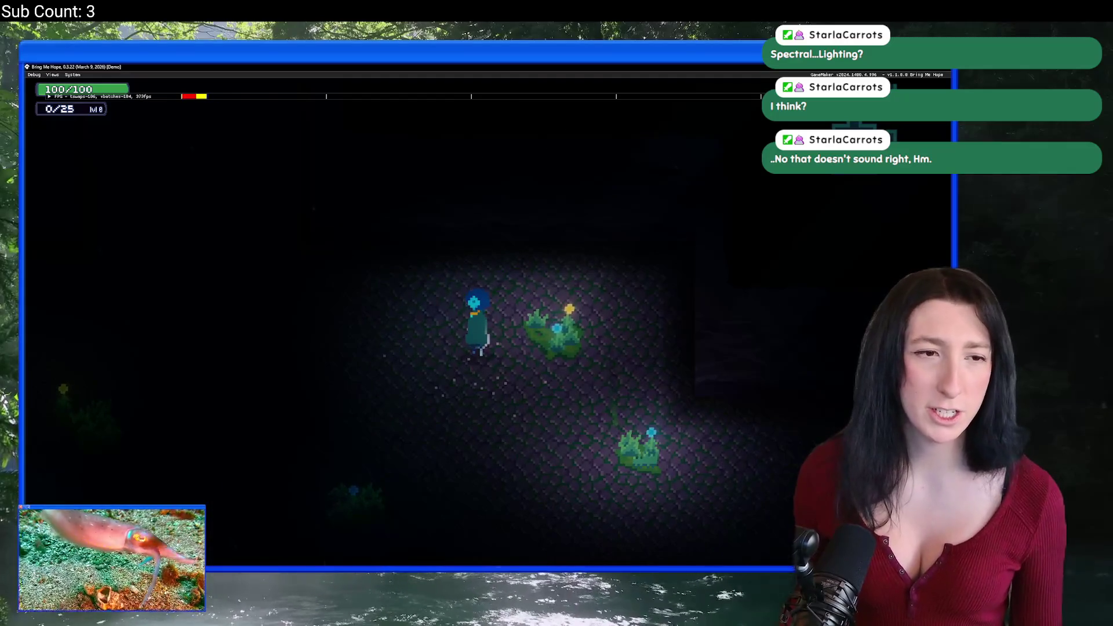
# Walk back through the cave past the pond, then end the test run with Alt+F4.
pyautogui.press('s')
pyautogui.press('a')
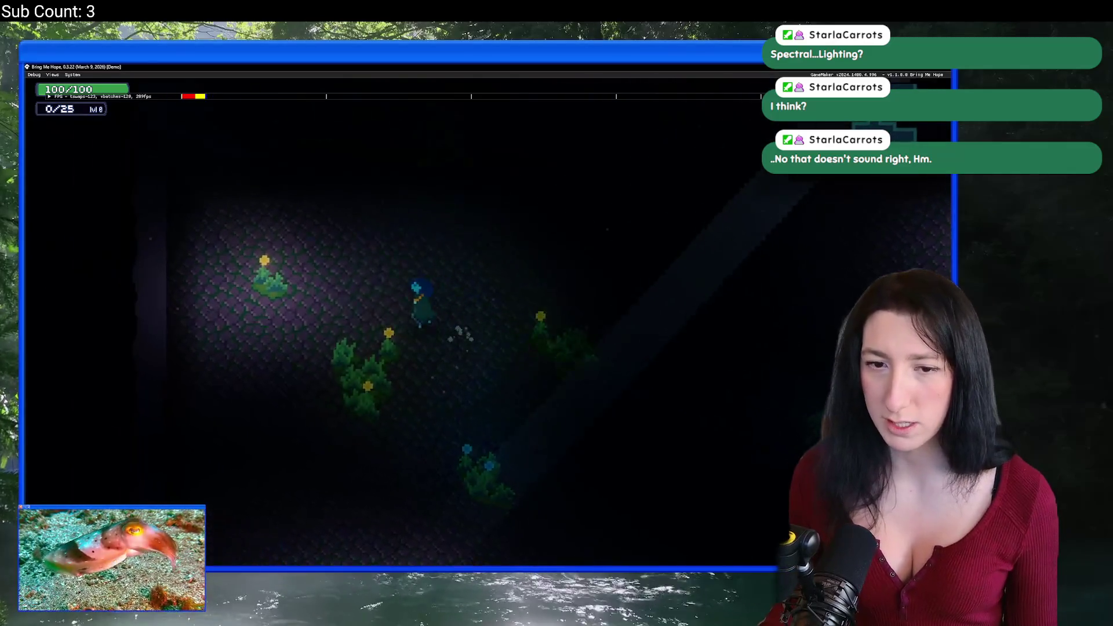
pyautogui.press('s')
pyautogui.press('d')
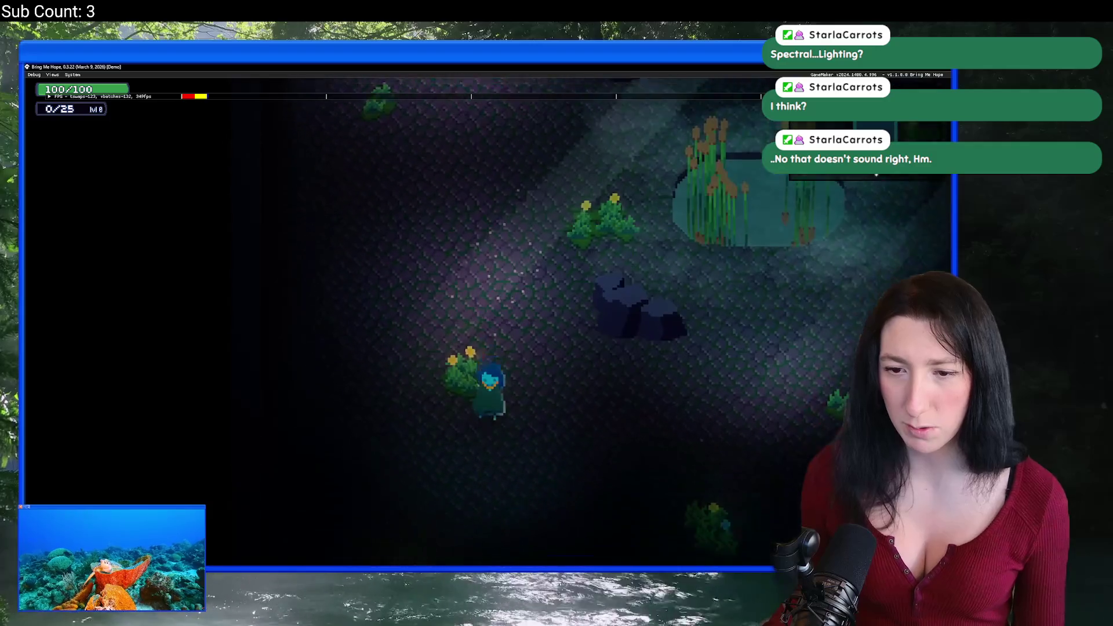
pyautogui.press('d')
pyautogui.press('w')
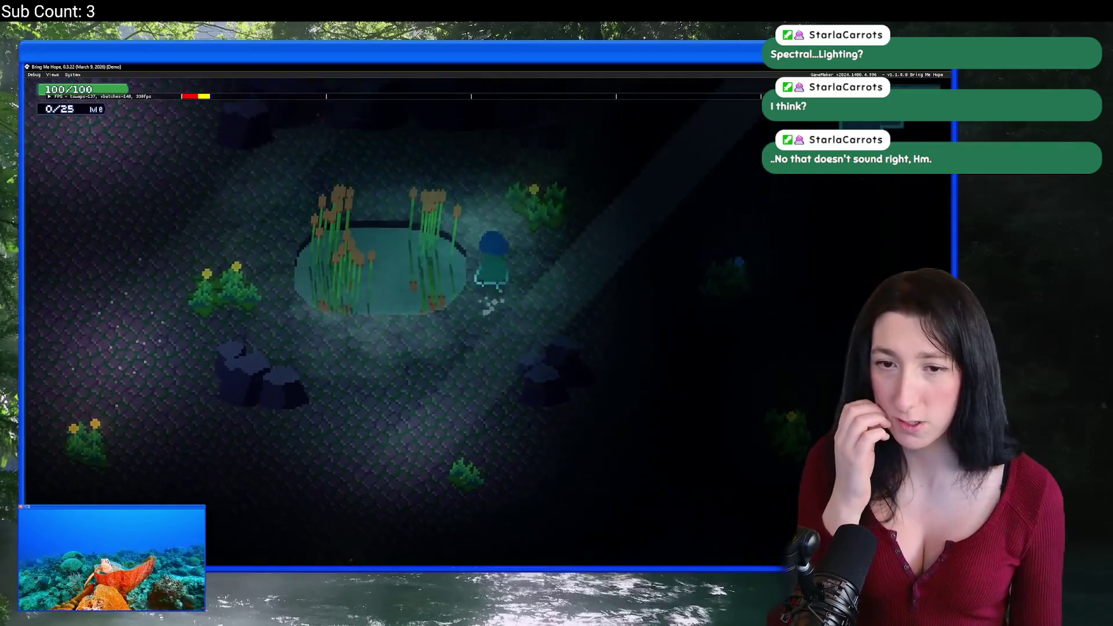
pyautogui.press('w')
pyautogui.press('a')
pyautogui.press('s')
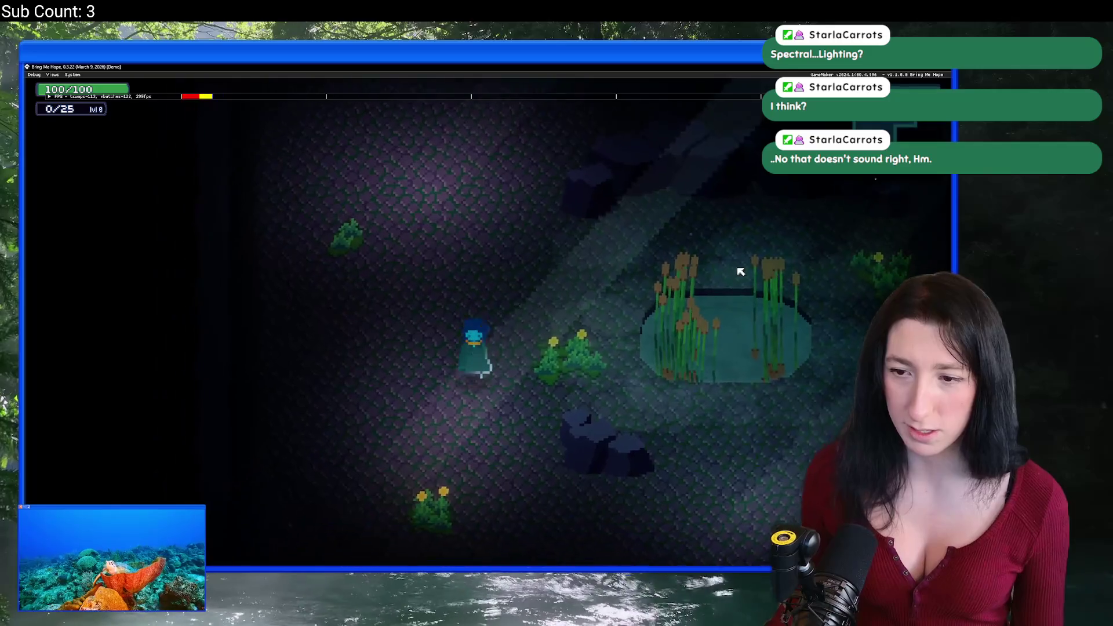
pyautogui.press('s')
pyautogui.press('d')
pyautogui.hotkey('alt', 'F4')
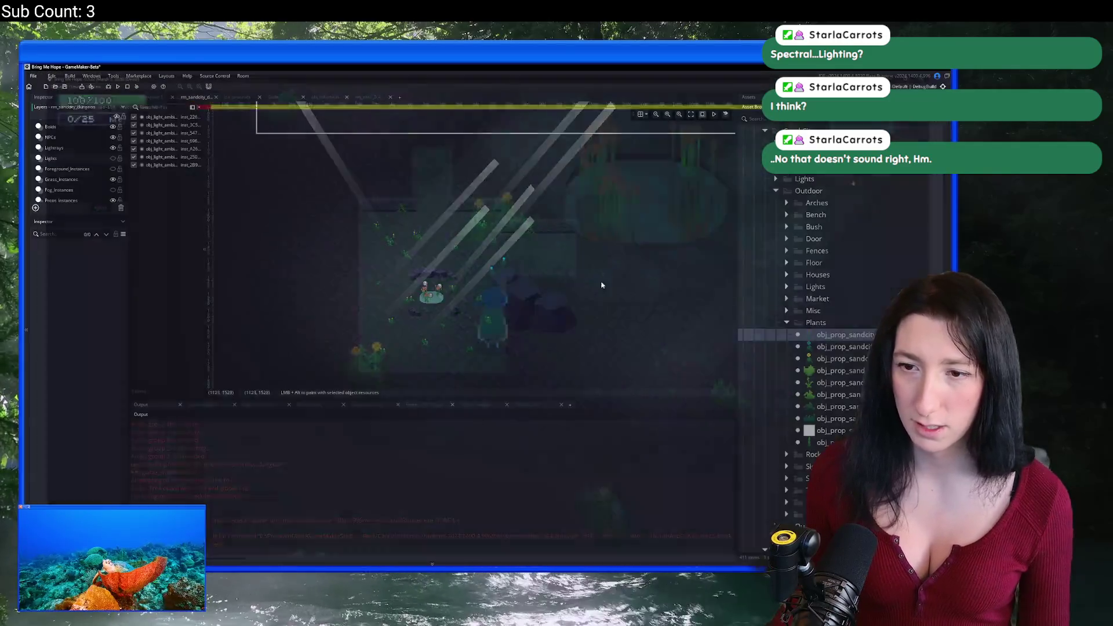
# Show the Lights layer again and confirm a new colour for the pond glow light.
pyautogui.click(113, 159)
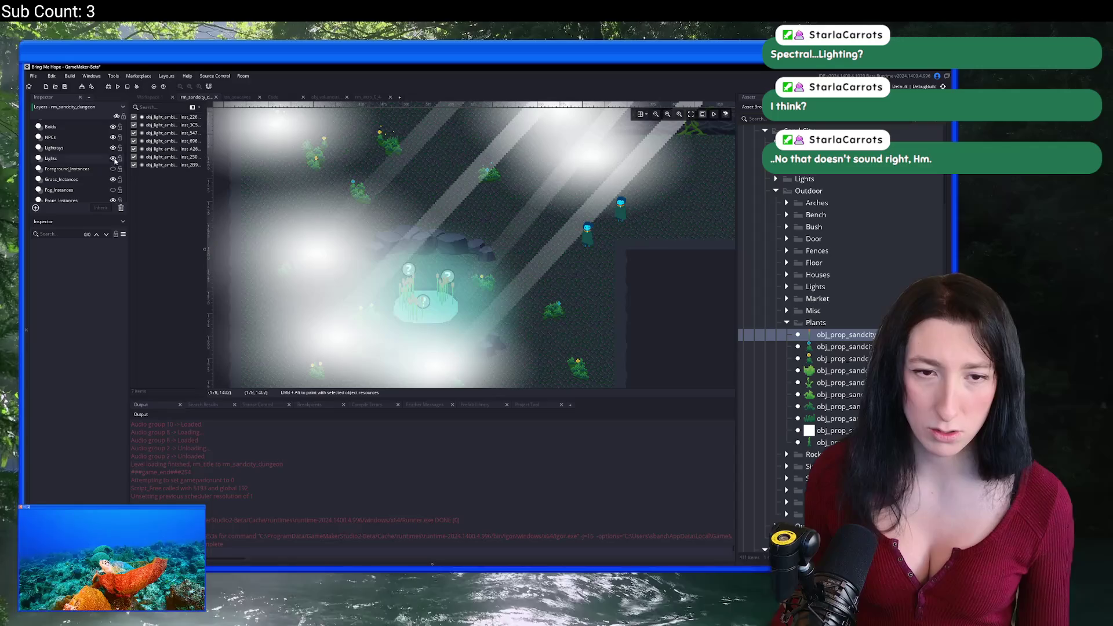
pyautogui.click(481, 270)
pyautogui.scroll(-2, 490, 264)
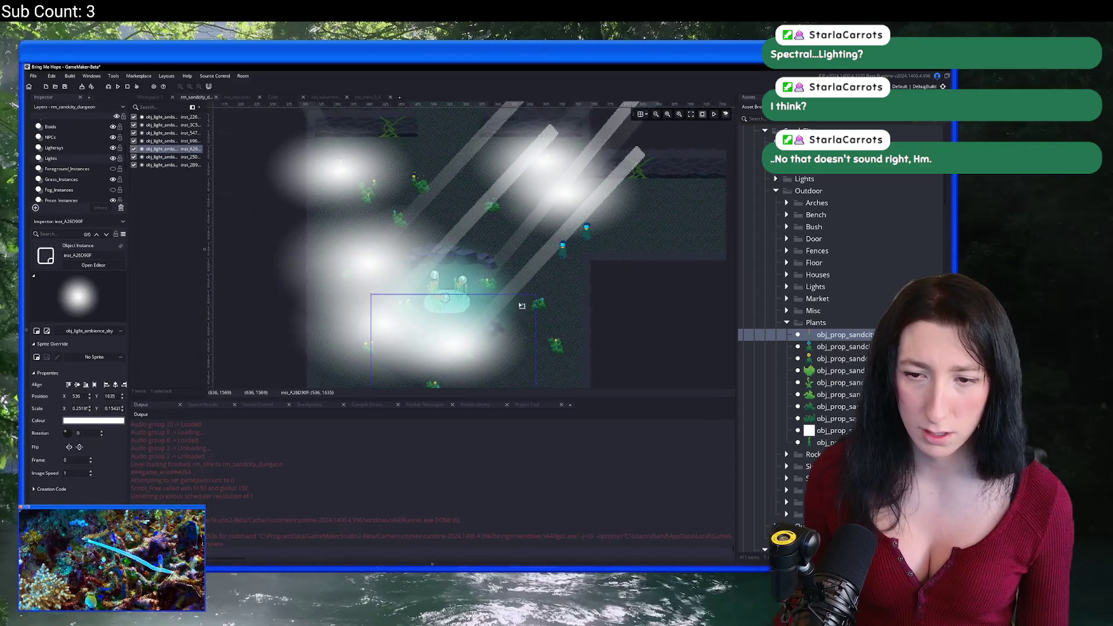
pyautogui.doubleClick(518, 258)
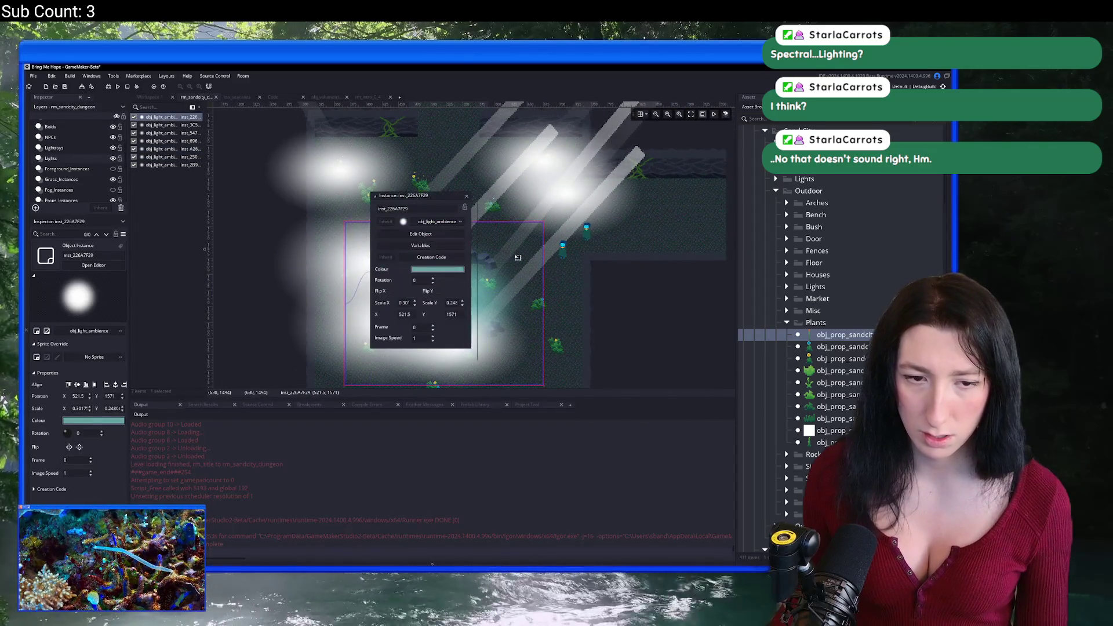
pyautogui.click(458, 270)
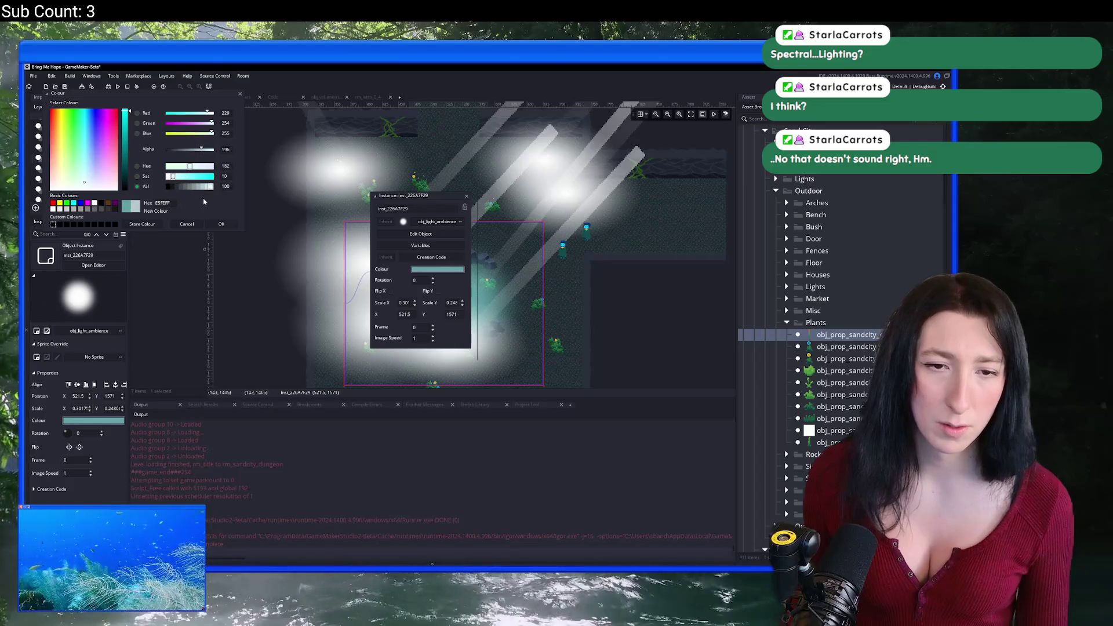
pyautogui.click(221, 224)
pyautogui.click(466, 196)
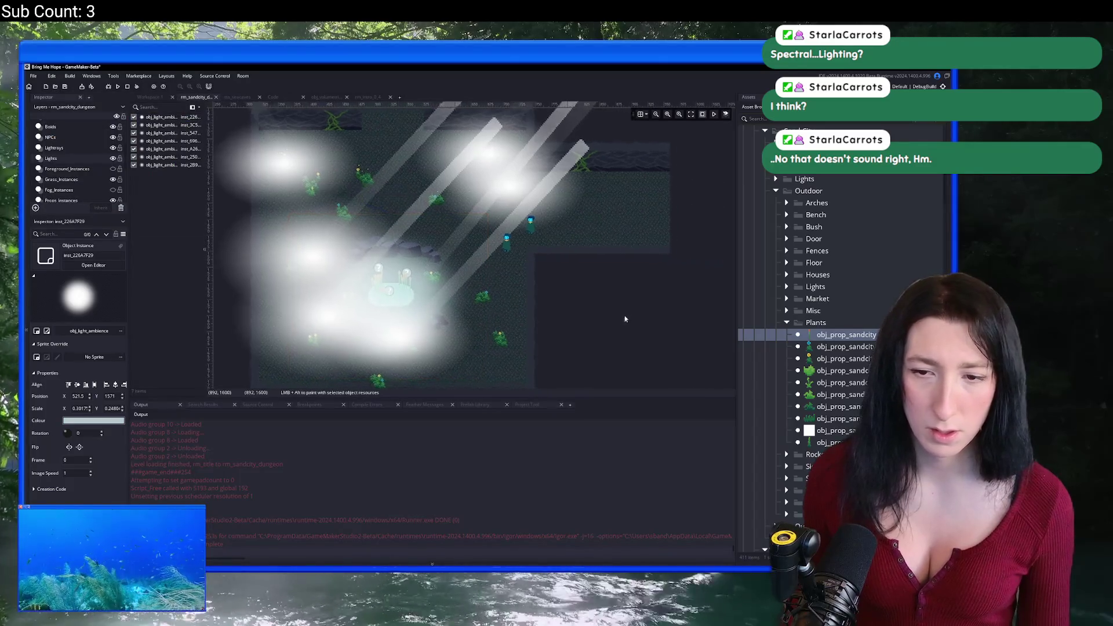
# Alt-drag a copy of a glow light, then delete the unwanted duplicate.
pyautogui.scroll(-3, 625, 319)
pyautogui.click(475, 296)
pyautogui.moveTo(482, 298); pyautogui.dragTo(554, 315)
pyautogui.press('Delete')
# Duplicate another glow light, set its colour alpha to 173, and move it toward the upper area.
pyautogui.click(344, 178)
pyautogui.moveTo(345, 178); pyautogui.dragTo(524, 333)
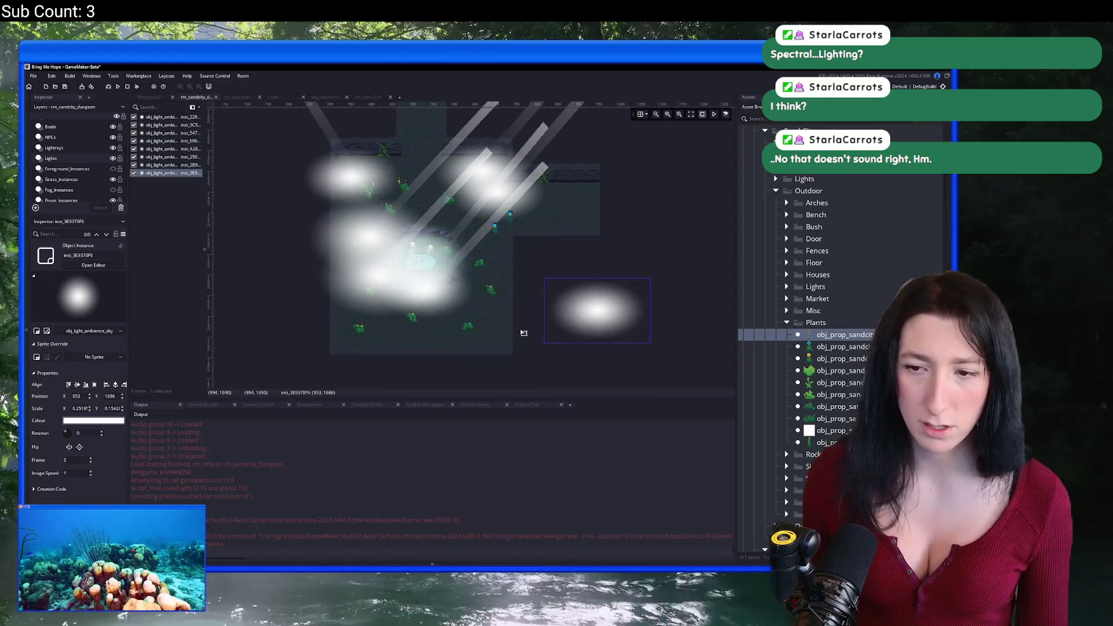
pyautogui.click(100, 422)
pyautogui.moveTo(210, 150); pyautogui.dragTo(198, 152)
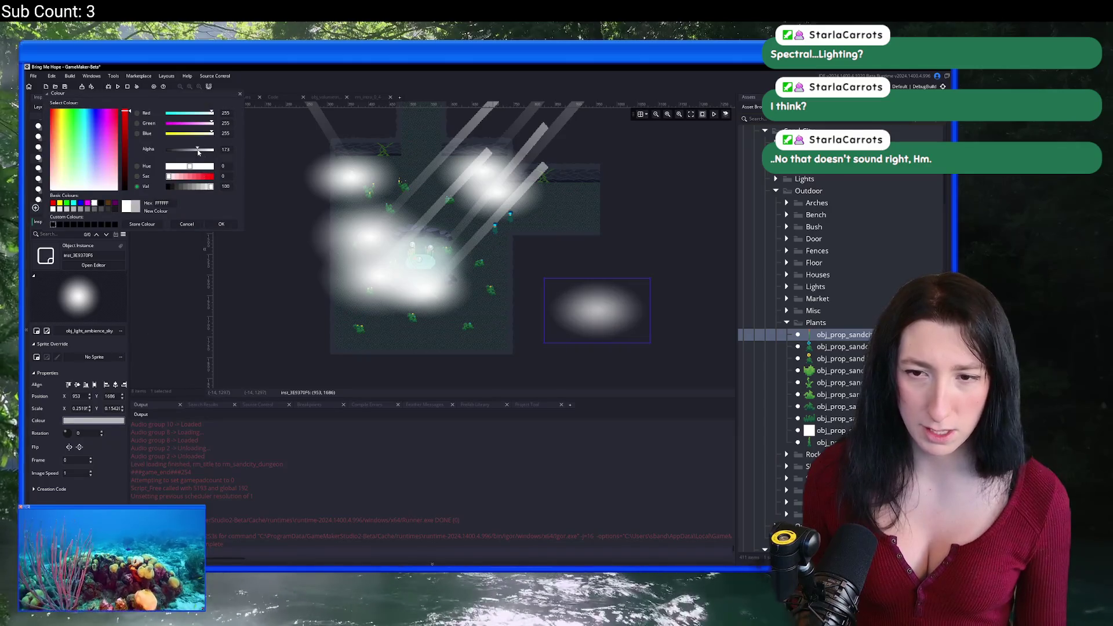
pyautogui.moveTo(540, 331)
pyautogui.mouseDown()
pyautogui.moveTo(493, 272)
pyautogui.moveTo(478, 217)
pyautogui.moveTo(492, 227)
pyautogui.moveTo(417, 156)
pyautogui.mouseUp()
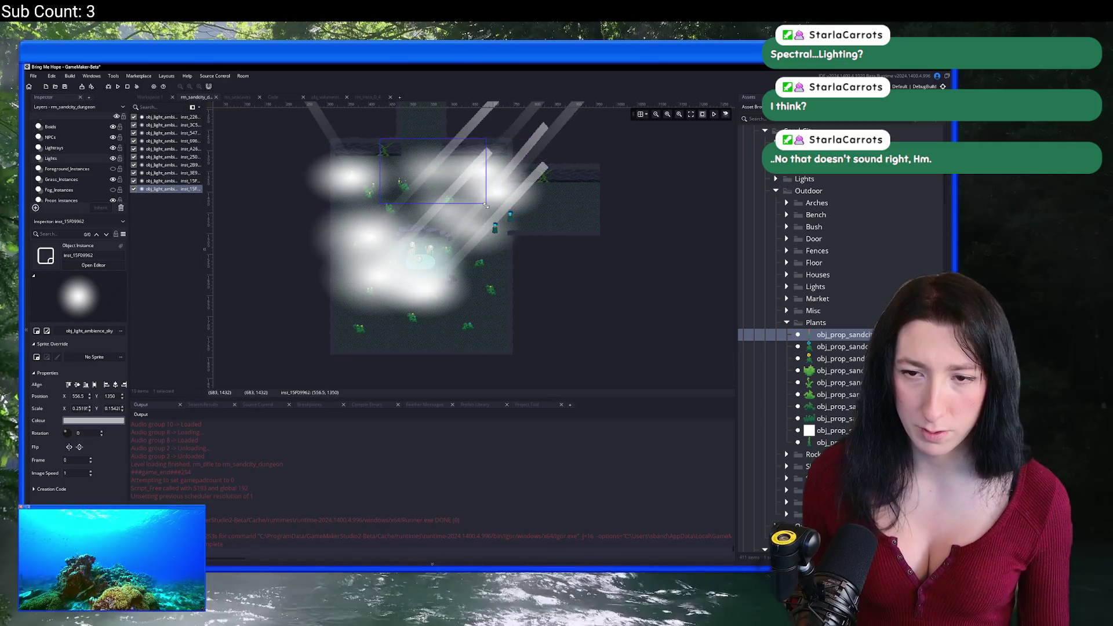
# Shrink a glow light and scatter several Ctrl+D copies across the lower cave.
pyautogui.moveTo(486, 205); pyautogui.dragTo(460, 190)
pyautogui.hotkey('ctrl', 'd')
pyautogui.hotkey('ctrl', 'd')
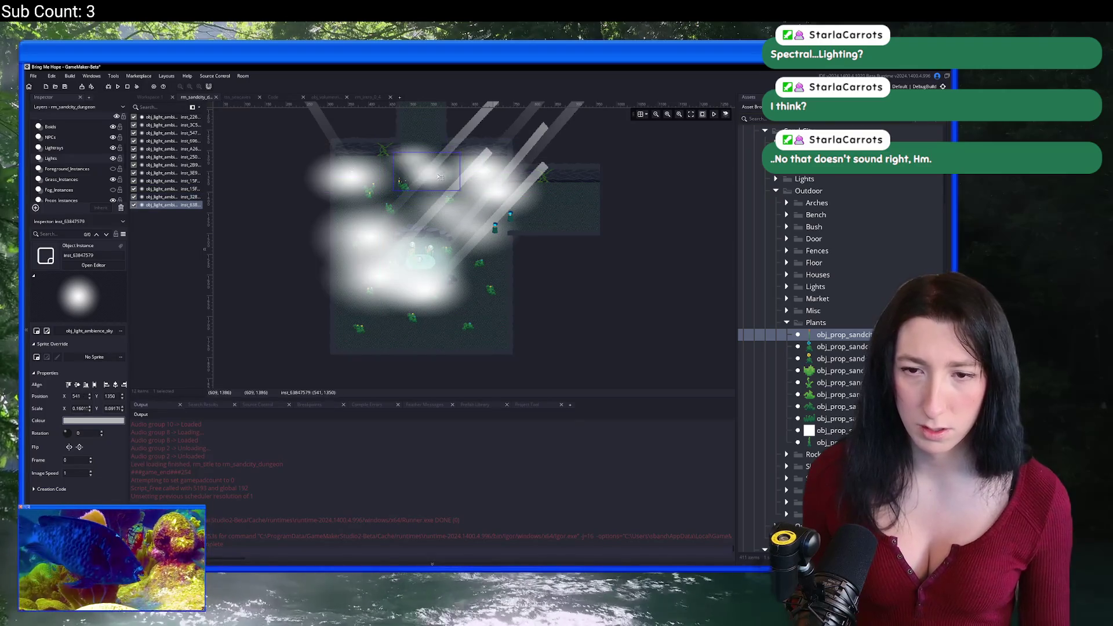
pyautogui.hotkey('ctrl', 'd')
pyautogui.moveTo(439, 190)
pyautogui.mouseDown()
pyautogui.moveTo(459, 320)
pyautogui.moveTo(548, 351)
pyautogui.moveTo(555, 369)
pyautogui.mouseUp()
pyautogui.hotkey('ctrl', 'd')
pyautogui.moveTo(467, 324); pyautogui.dragTo(353, 337)
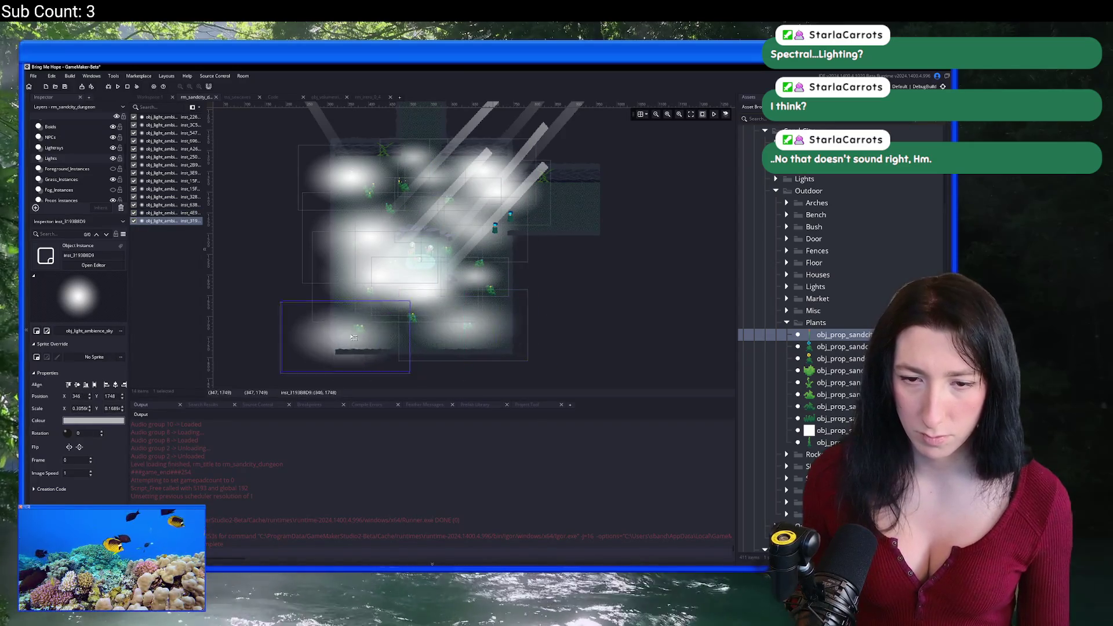
pyautogui.hotkey('ctrl', 'd')
pyautogui.moveTo(440, 333); pyautogui.dragTo(383, 311)
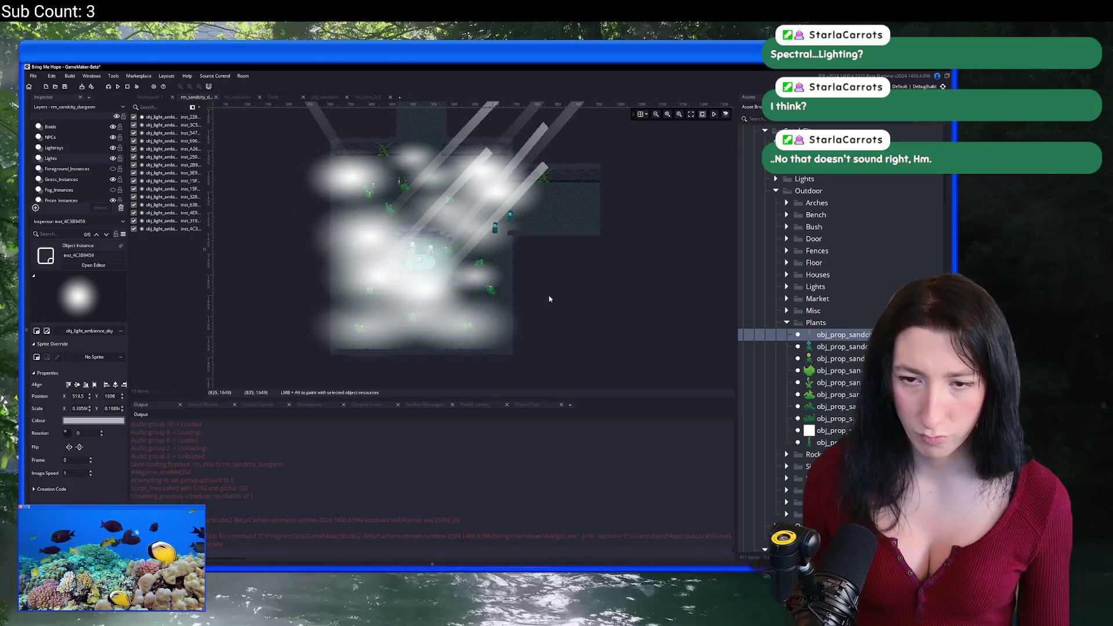
pyautogui.scroll(1, 486, 330)
pyautogui.scroll(-1, 351, 239)
pyautogui.hotkey('ctrl', 'd')
pyautogui.moveTo(441, 365); pyautogui.dragTo(365, 322)
# Move and shrink a light ray beside the pond, paste a duplicate, and pan to the room's left side.
pyautogui.click(439, 235)
pyautogui.moveTo(439, 235); pyautogui.dragTo(473, 323)
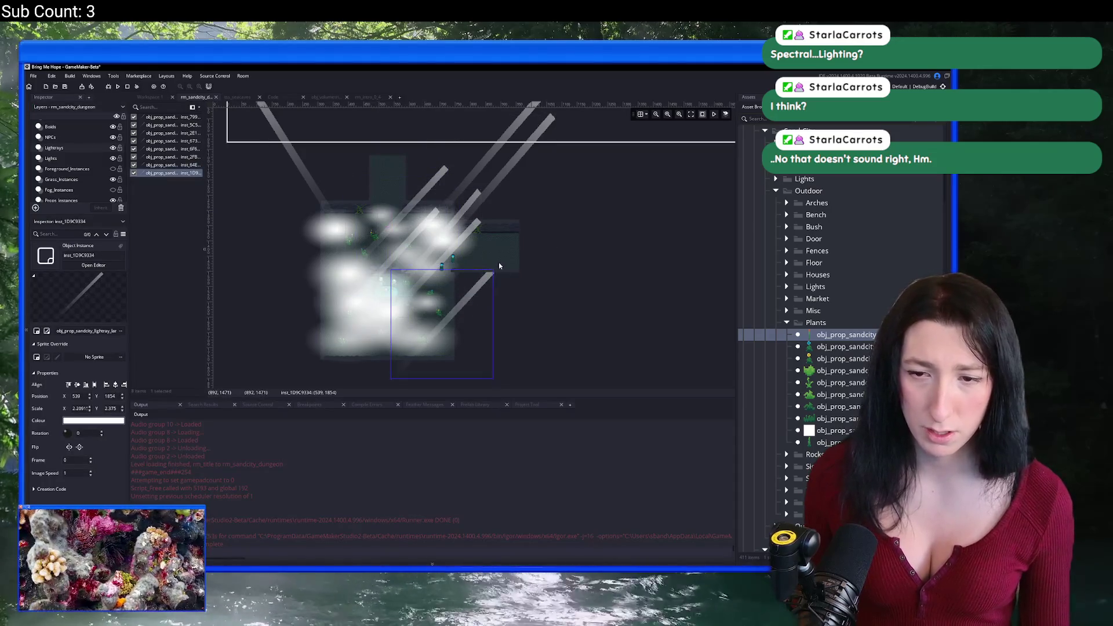
pyautogui.moveTo(493, 268)
pyautogui.mouseDown()
pyautogui.moveTo(441, 313)
pyautogui.moveTo(450, 304)
pyautogui.mouseUp()
pyautogui.scroll(3, 450, 304)
pyautogui.hotkey('ctrl', 'v')
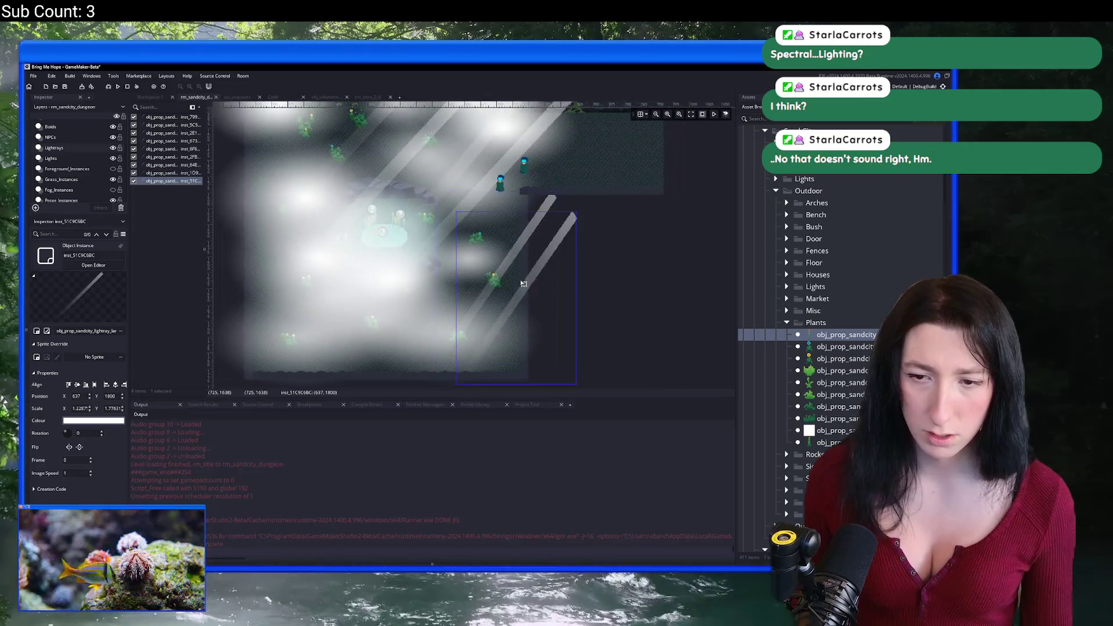
pyautogui.moveTo(349, 172)
pyautogui.mouseDown()
pyautogui.moveTo(418, 208)
pyautogui.moveTo(231, 224)
pyautogui.mouseUp()
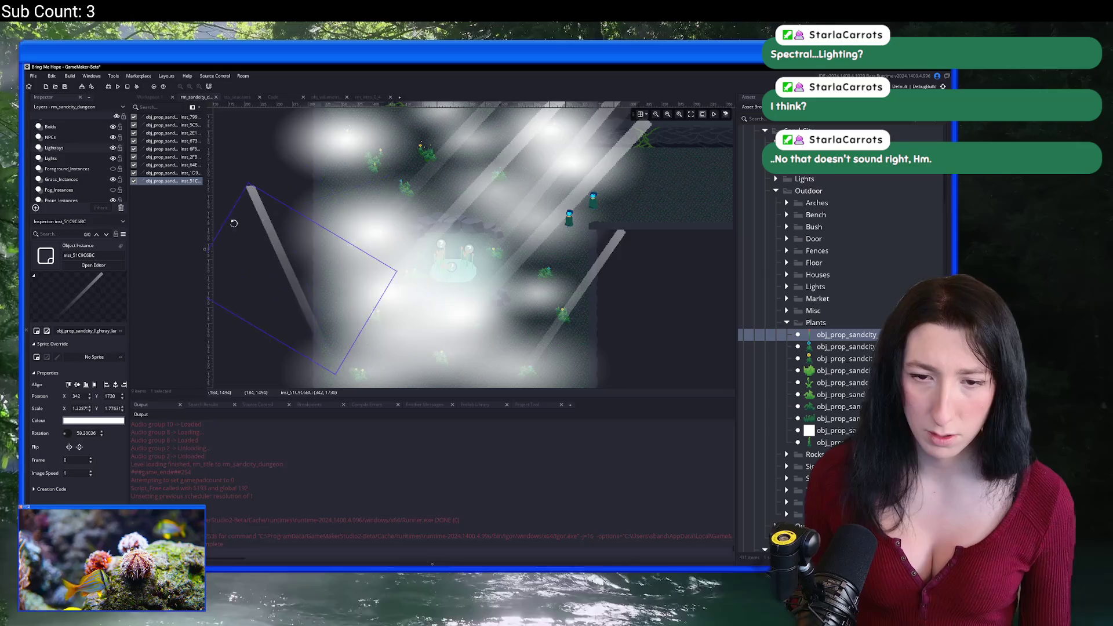
pyautogui.scroll(-2, 299, 269)
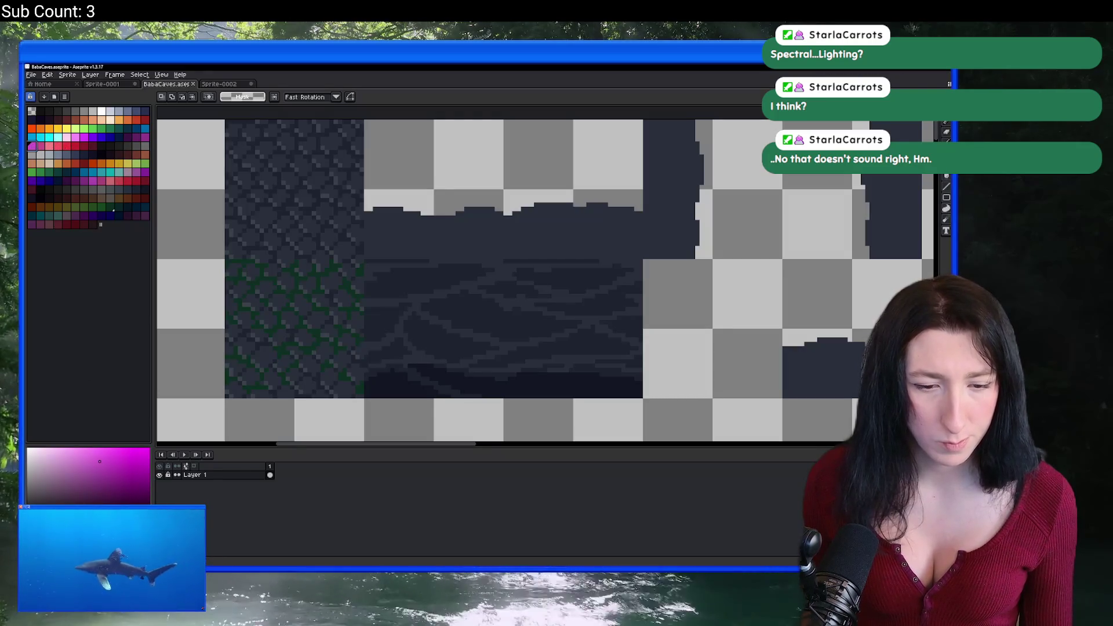
# In Aseprite, pick the pink palette swatch, copy its hex code, and return to the lighting code.
pyautogui.click(55, 145)
pyautogui.click(40, 145)
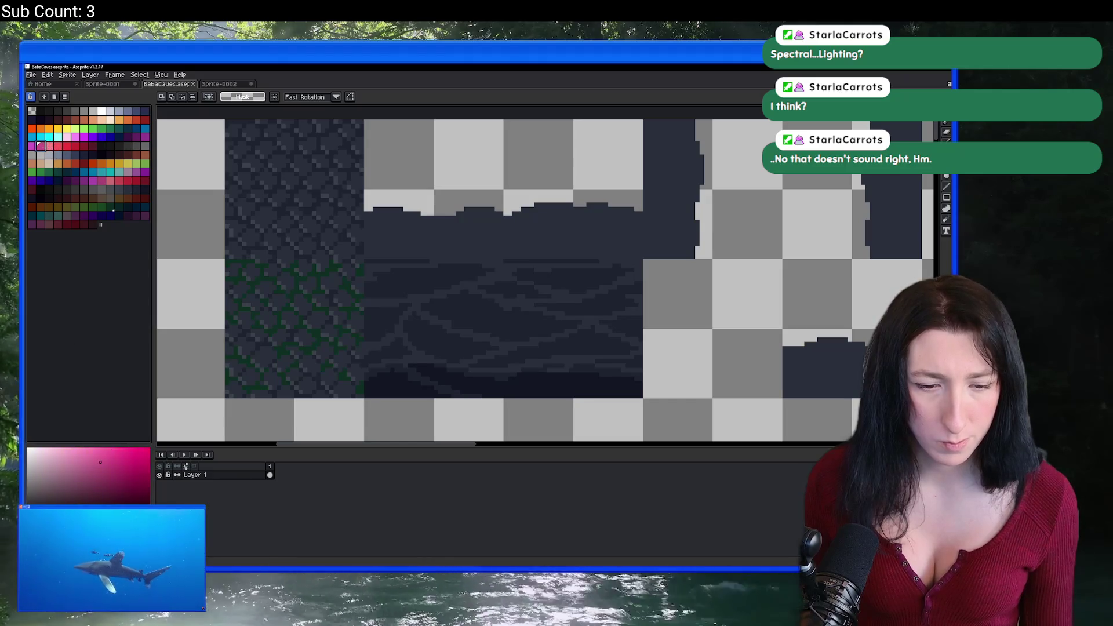
pyautogui.click(58, 513)
pyautogui.click(136, 476)
pyautogui.hotkey('alt', 'Tab')
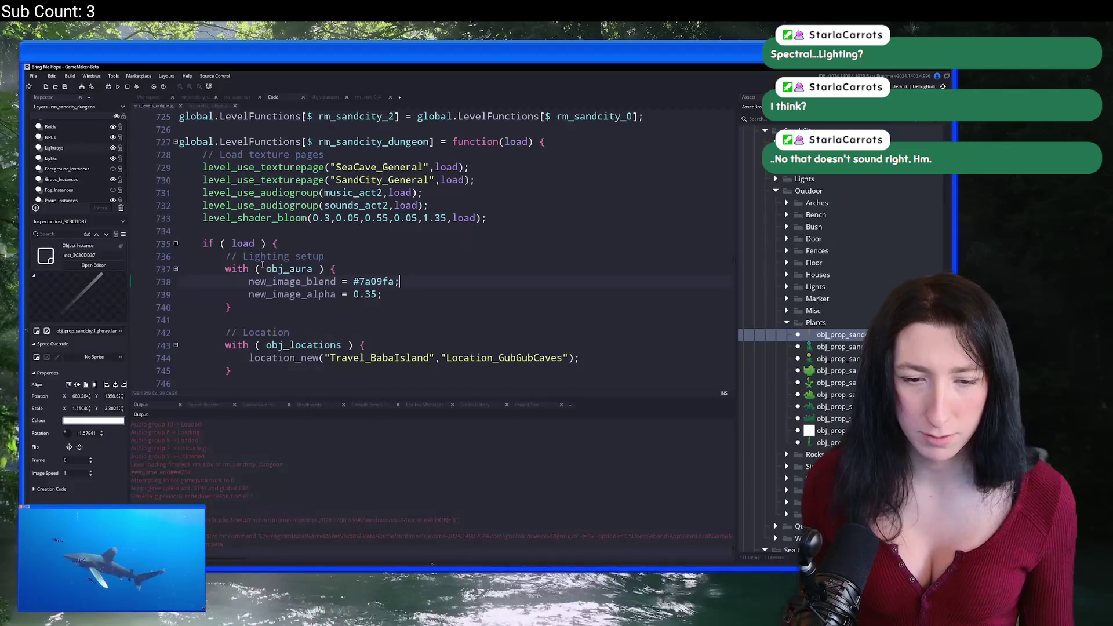
# Set the aura's new_image_blend to #c85086 and new_image_alpha to 0.45.
pyautogui.write('c85086')
pyautogui.doubleClick(371, 294)
pyautogui.write('45')
# Build and run the game with F5, maximise its window, and start from the title menu.
pyautogui.press('F5')
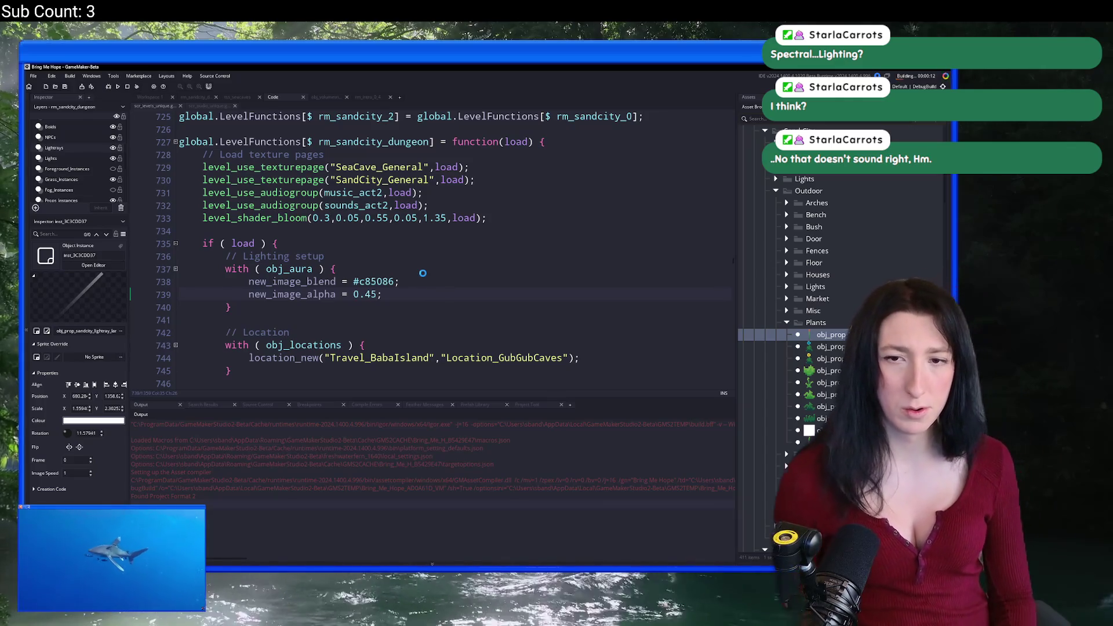
pyautogui.scroll(-2, 422, 272)
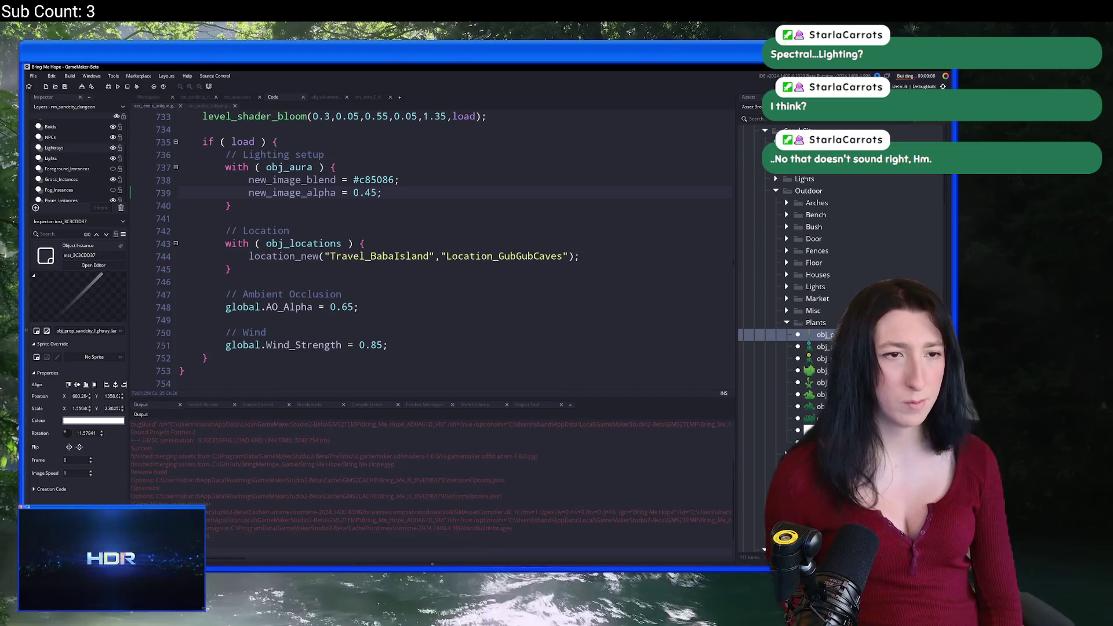
pyautogui.scroll(2, 406, 249)
pyautogui.scroll(7, 406, 250)
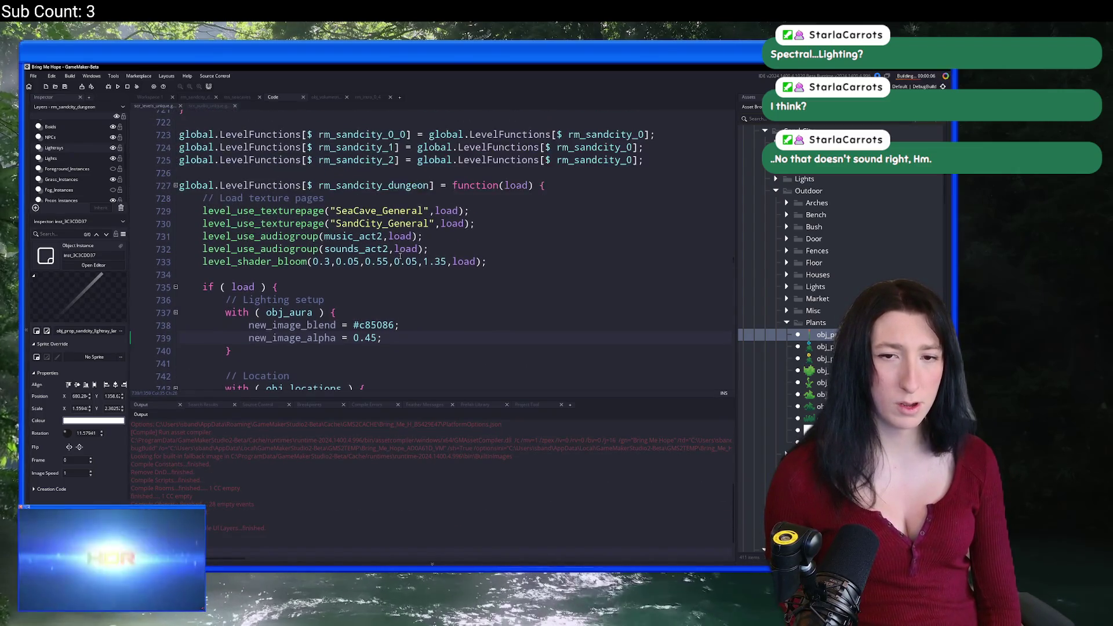
pyautogui.moveTo(484, 260); pyautogui.dragTo(220, 258)
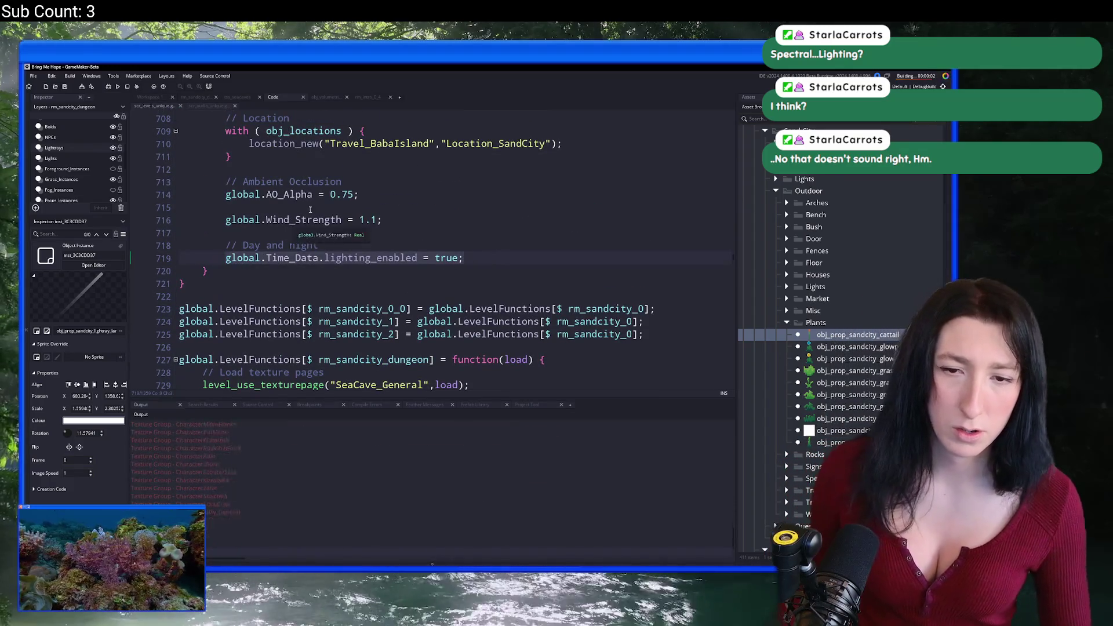
pyautogui.scroll(-4, 310, 210)
pyautogui.scroll(8, 368, 254)
pyautogui.scroll(1, 368, 255)
pyautogui.doubleClick(511, 130)
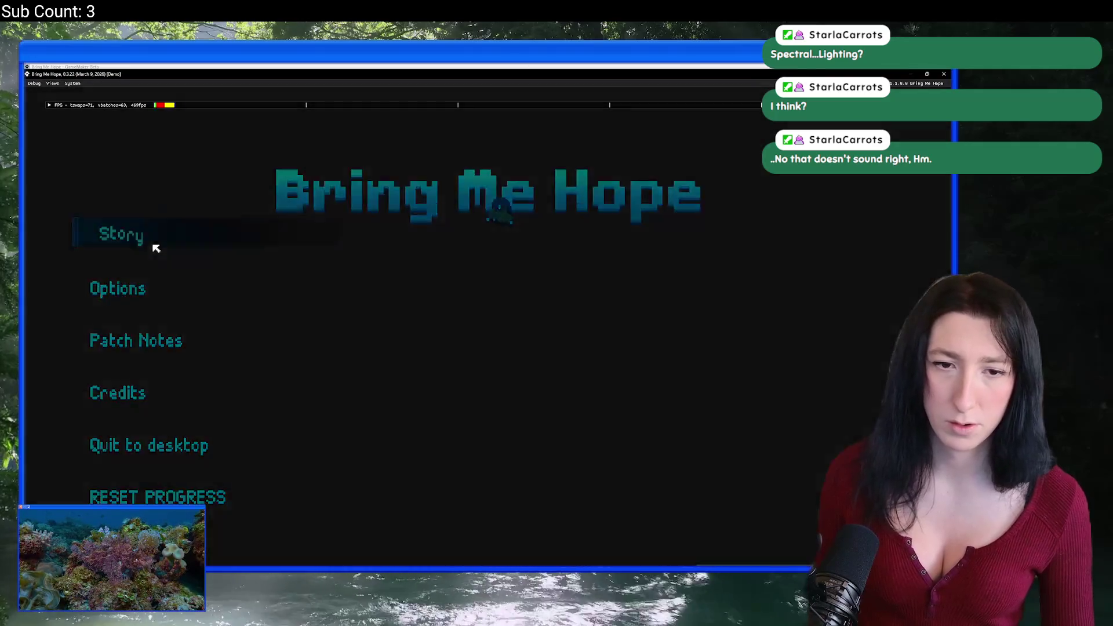
pyautogui.click(142, 247)
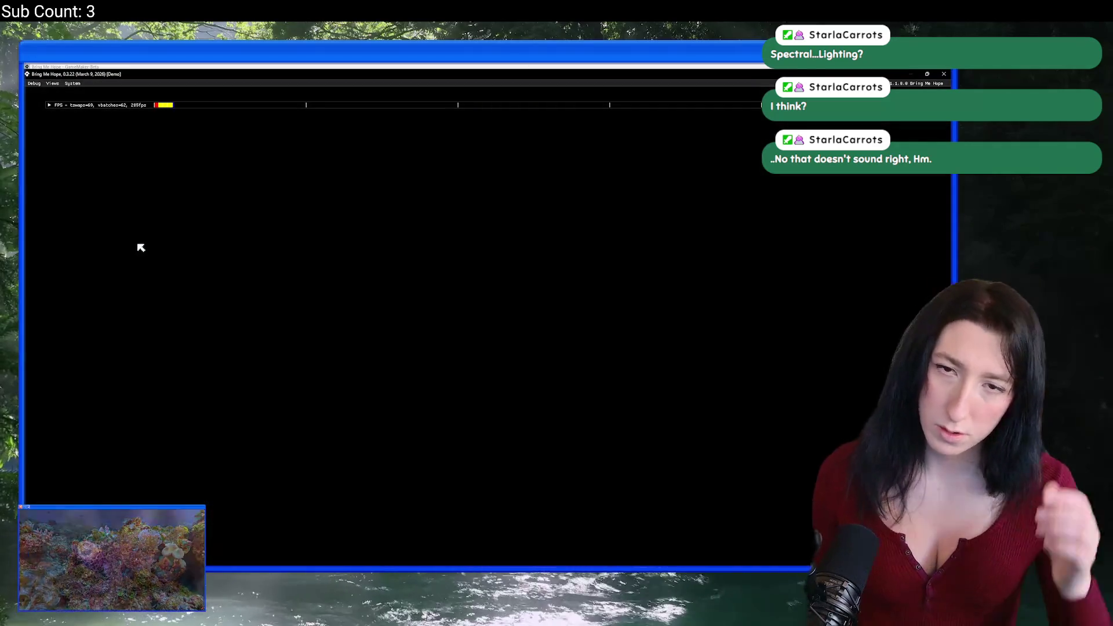
# Walk through the cave past the vine wall and reed pond to view the pink aura.
pyautogui.press('a')
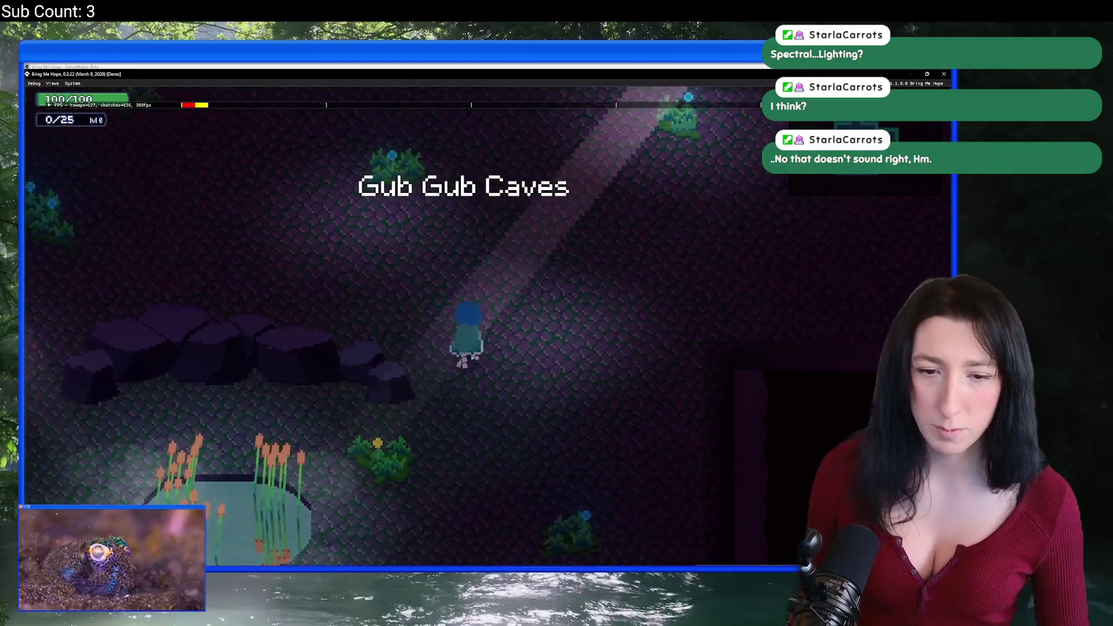
pyautogui.press('w')
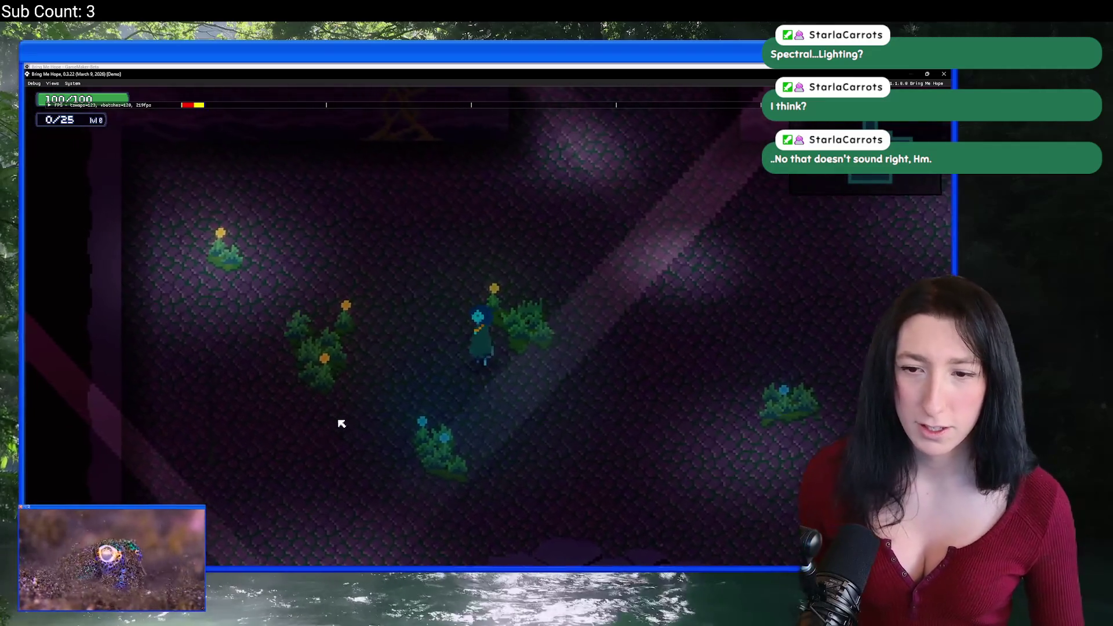
pyautogui.press('w')
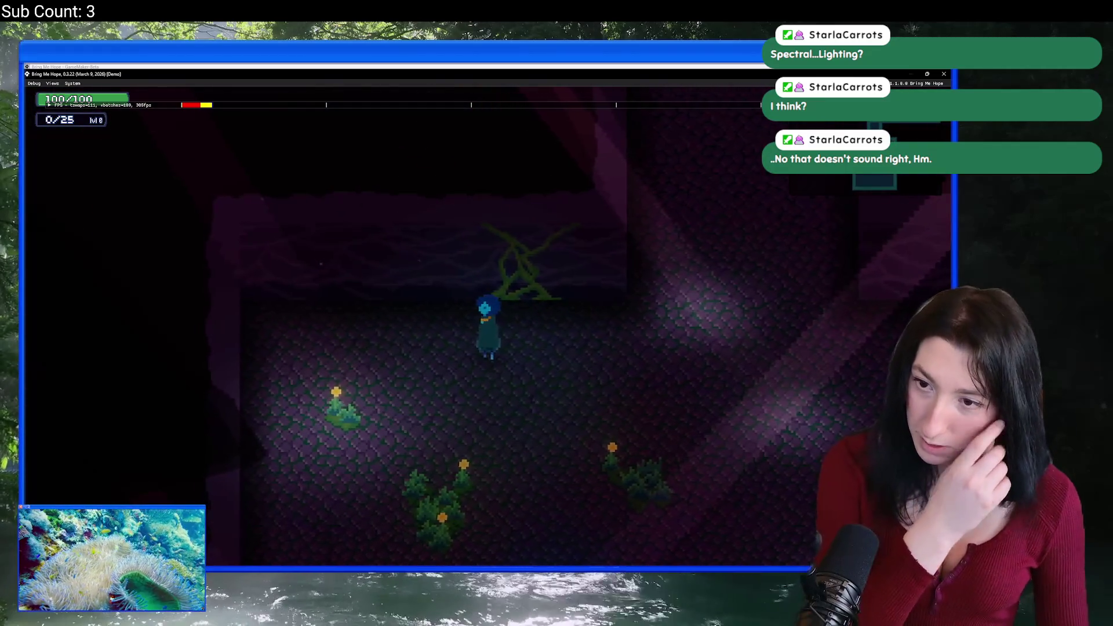
pyautogui.press('s')
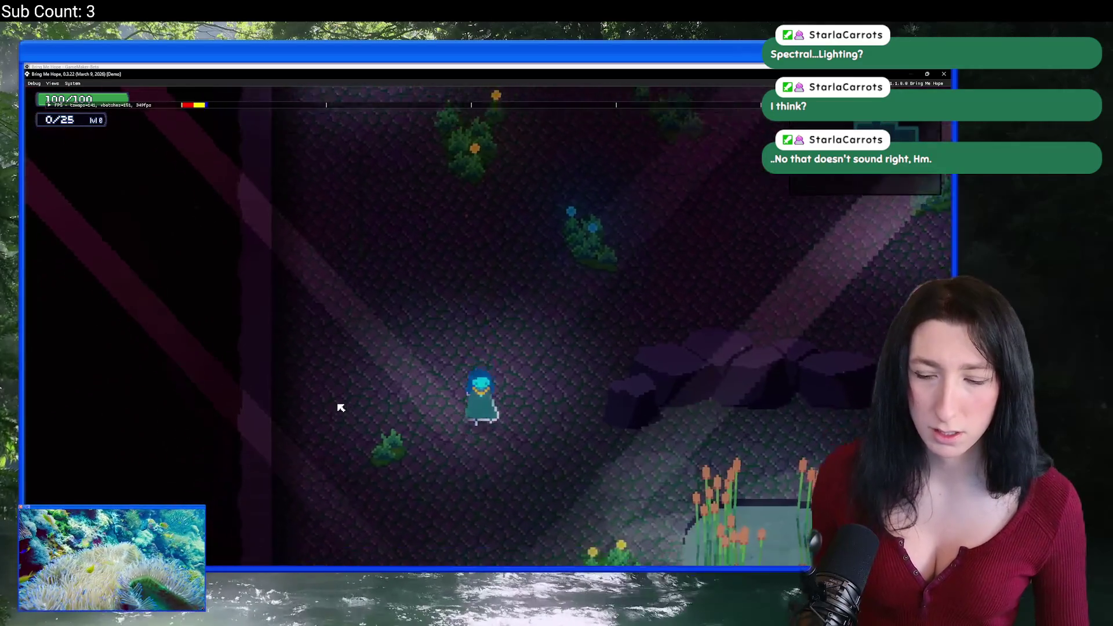
pyautogui.press('s')
pyautogui.press('d')
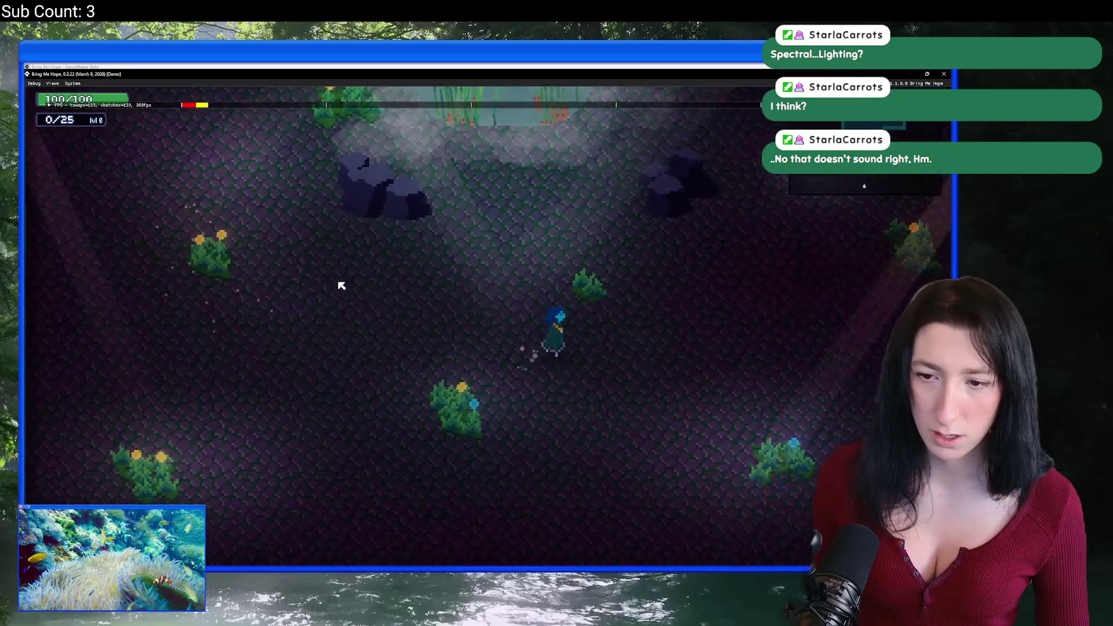
pyautogui.press('s')
pyautogui.press('a')
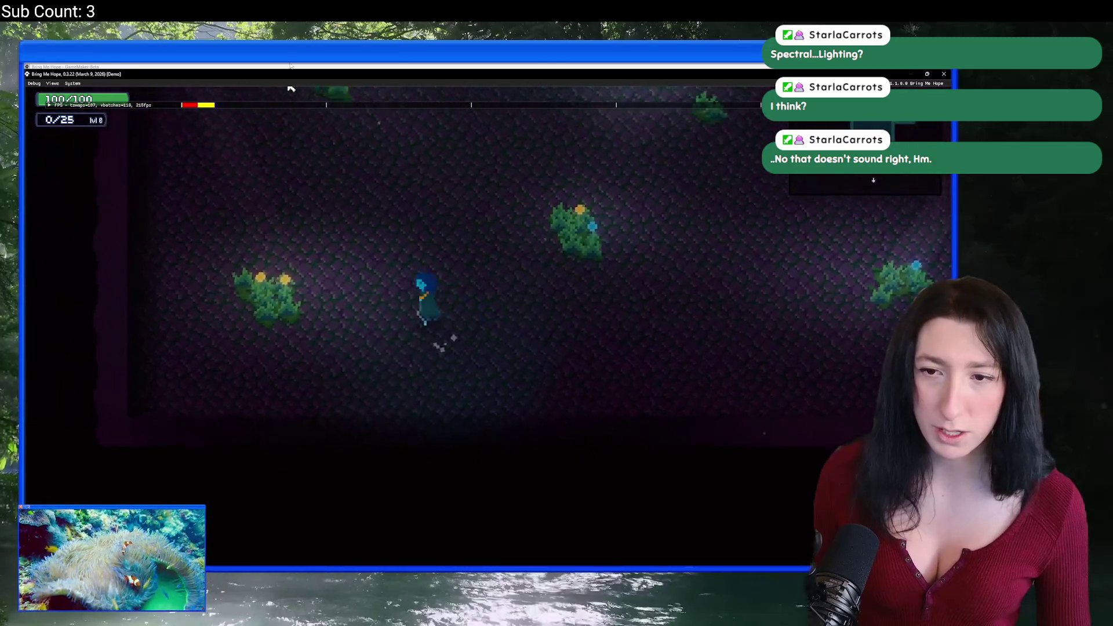
pyautogui.press('w')
pyautogui.press('a')
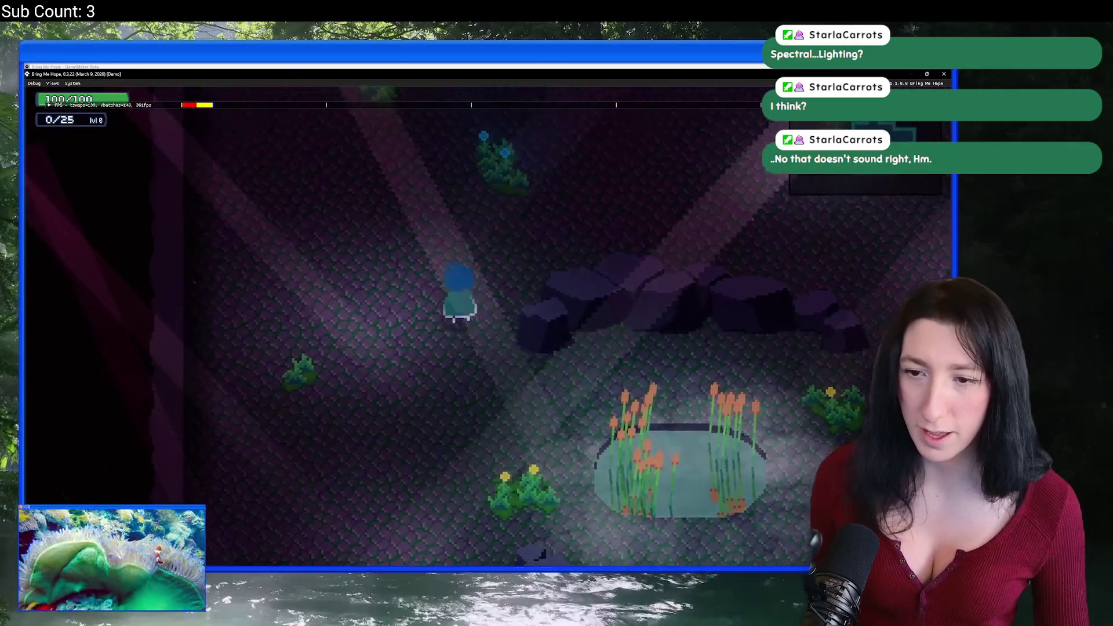
pyautogui.press('w')
pyautogui.press('d')
# Open the F1 world time panel, stop time, and compare night with Time of Day 100.
pyautogui.press('F1')
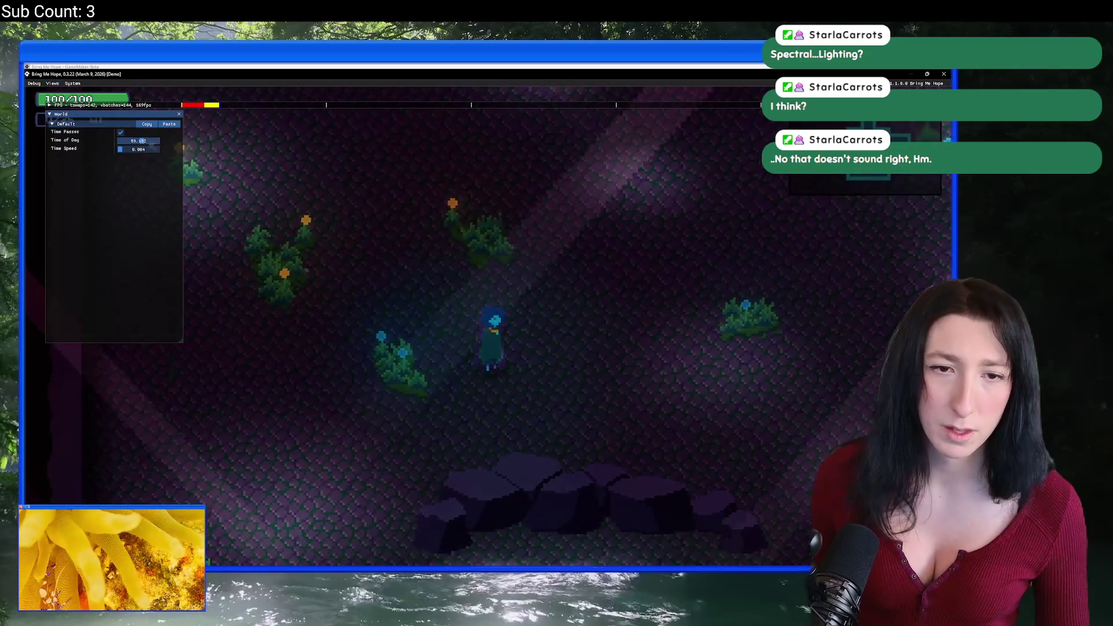
pyautogui.click(121, 132)
pyautogui.moveTo(139, 141); pyautogui.dragTo(123, 141)
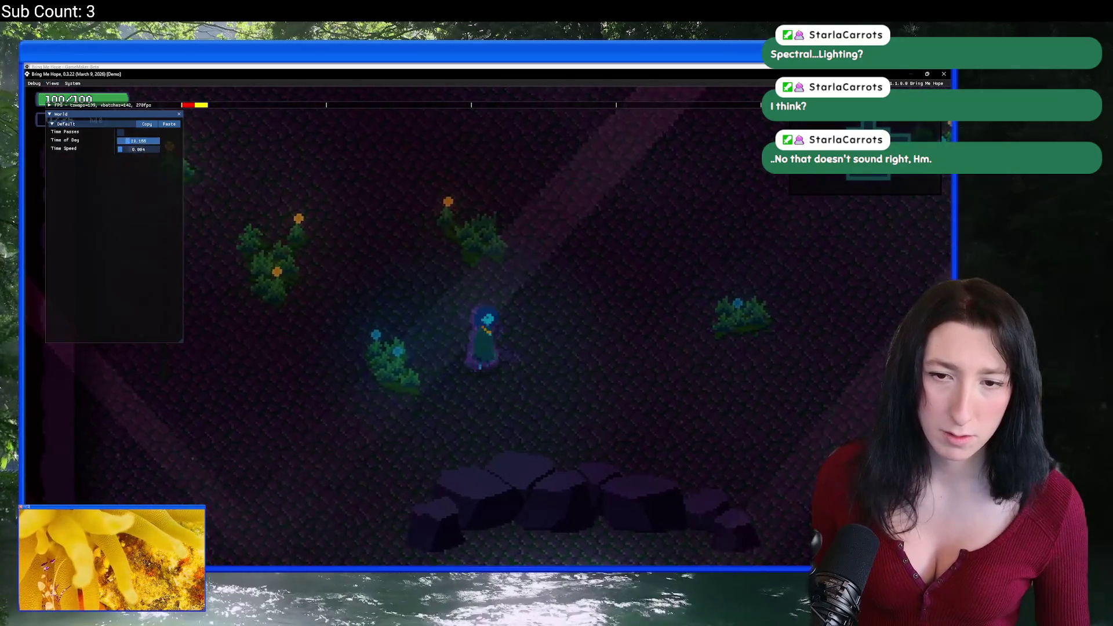
pyautogui.press('a')
pyautogui.press('s')
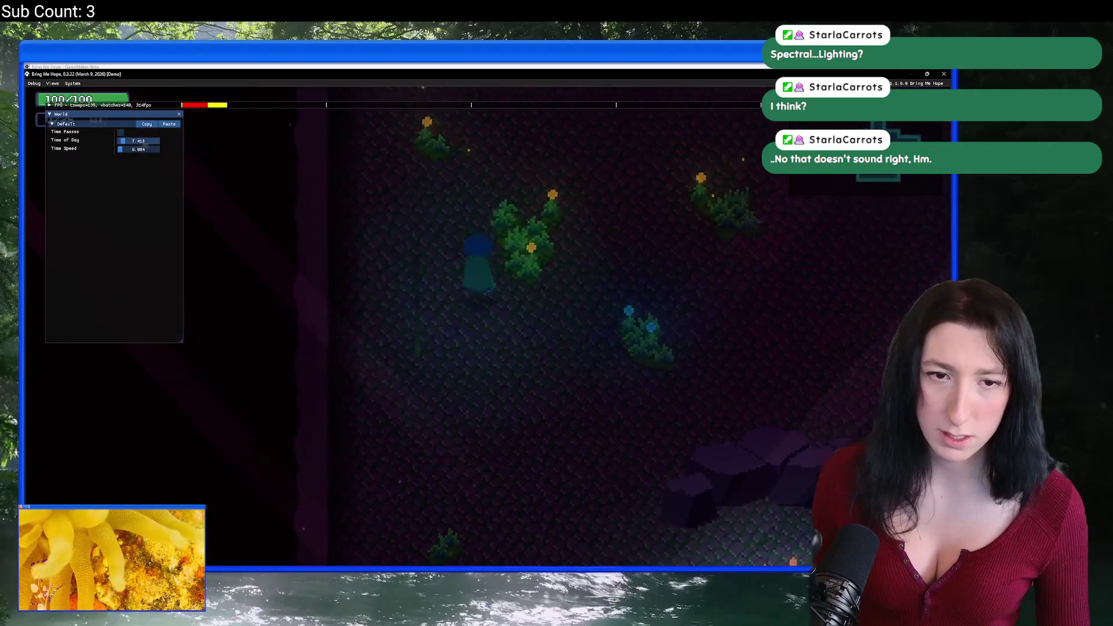
pyautogui.moveTo(123, 141); pyautogui.dragTo(214, 152)
pyautogui.press('w')
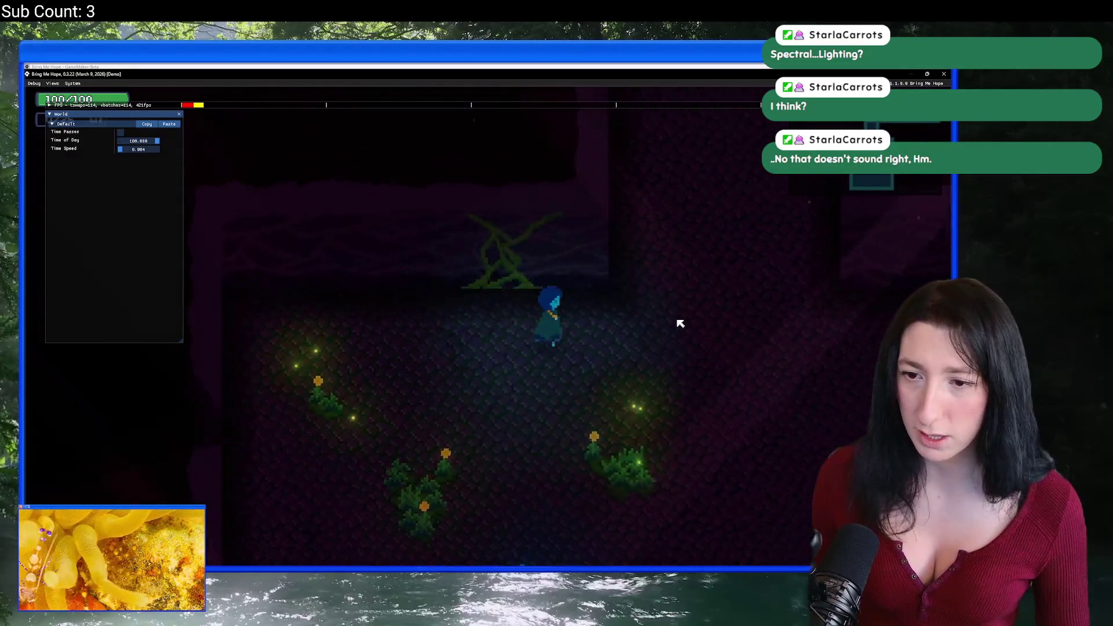
pyautogui.press('s')
pyautogui.press('a')
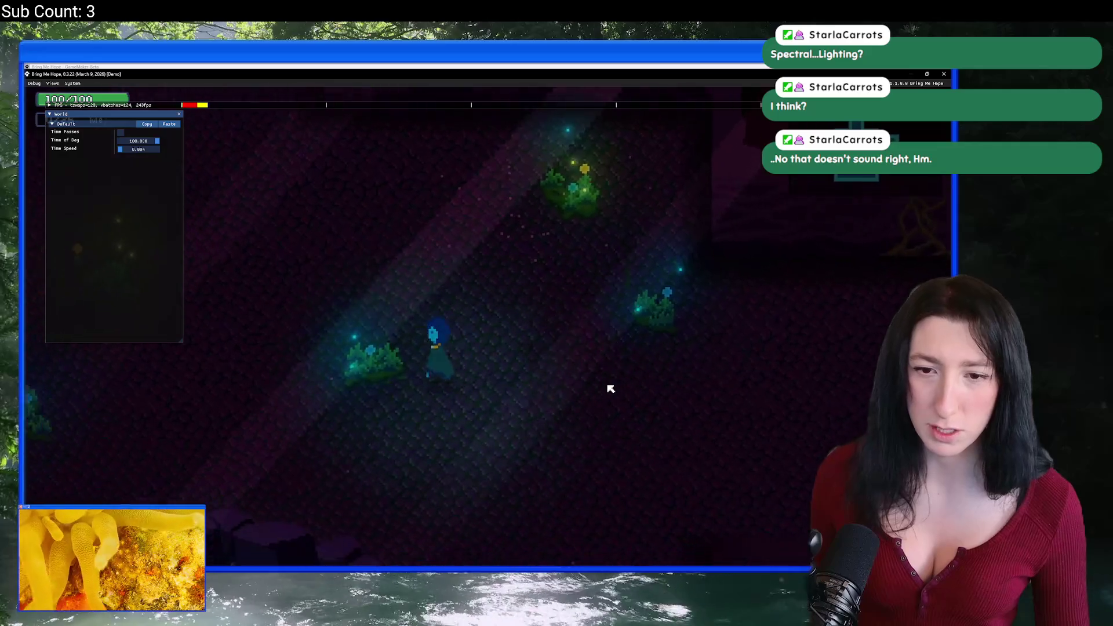
pyautogui.press('s')
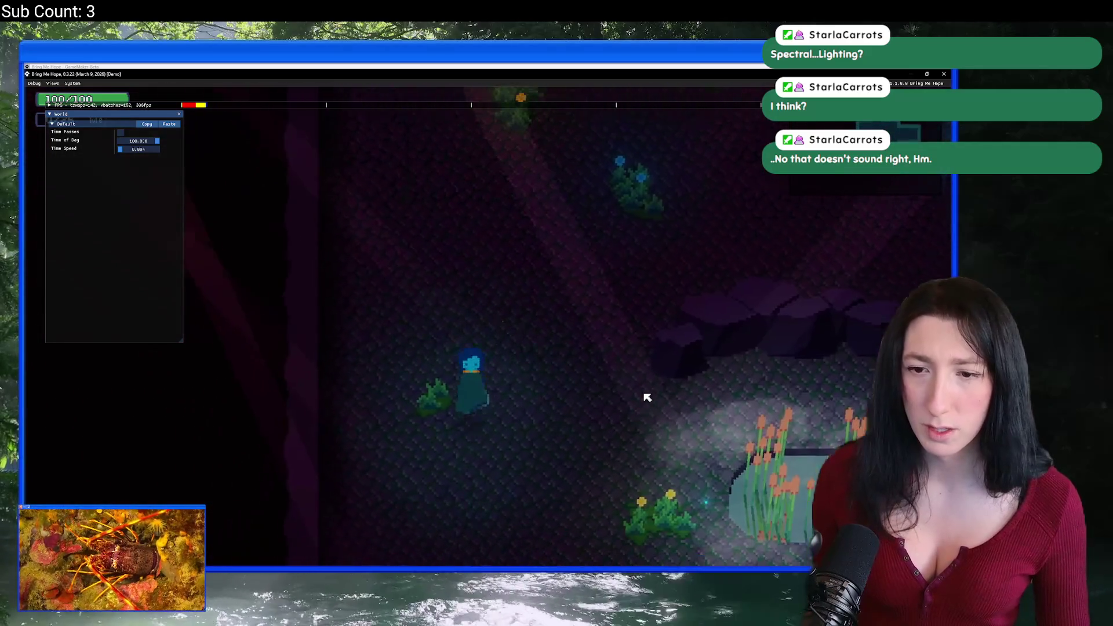
pyautogui.press('d')
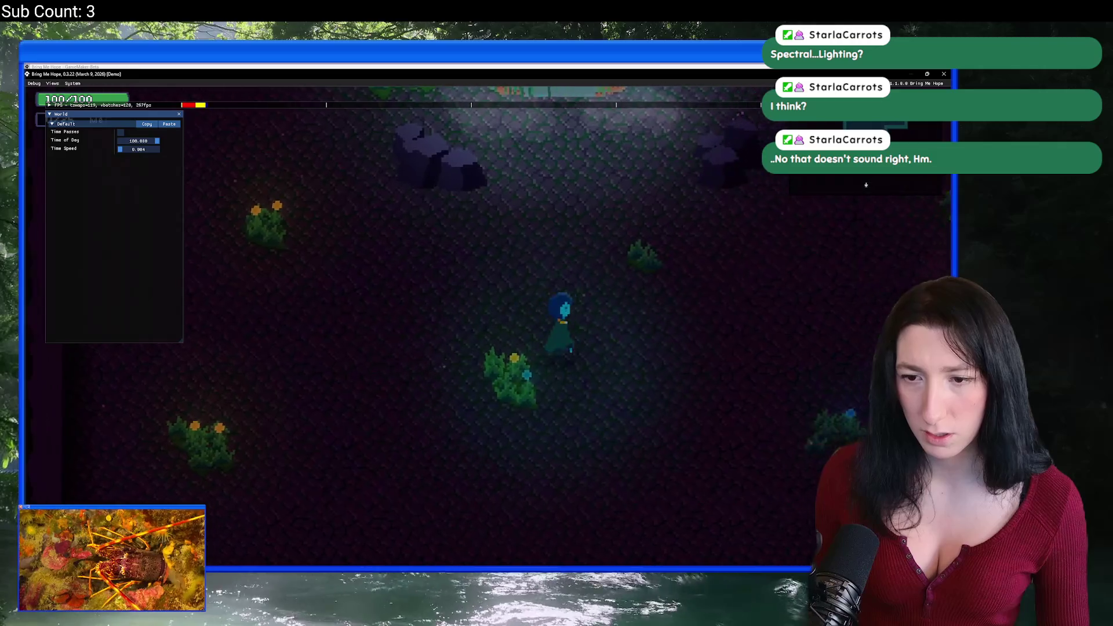
pyautogui.press('s')
pyautogui.press('a')
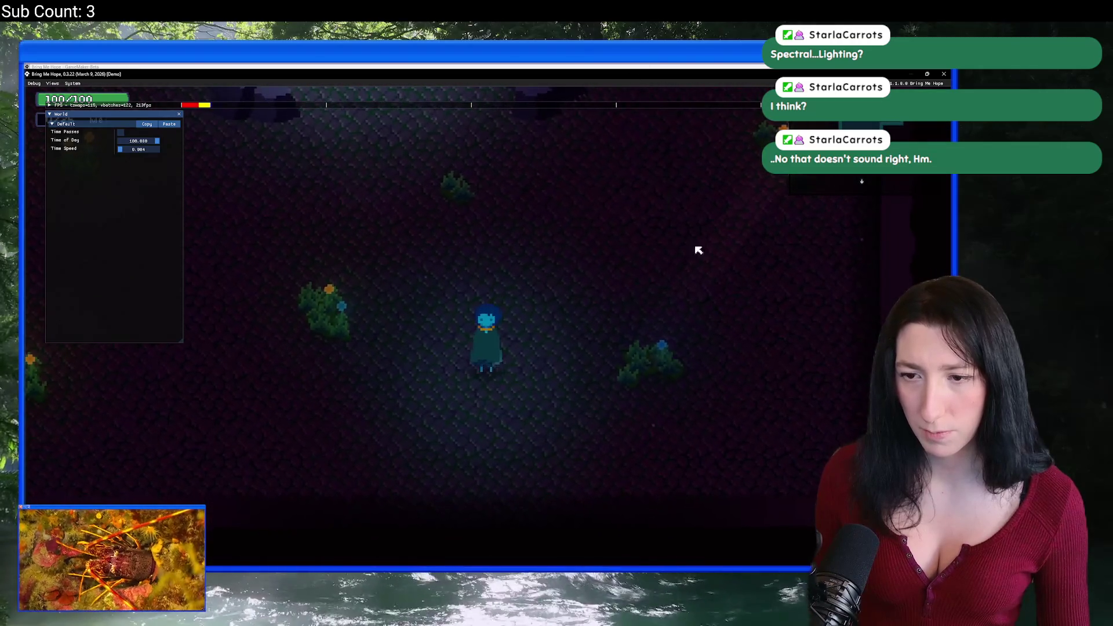
# Try Time of Day about 44, then 108.888, and close the running game.
pyautogui.moveTo(156, 141); pyautogui.dragTo(141, 141)
pyautogui.press('w')
pyautogui.press('a')
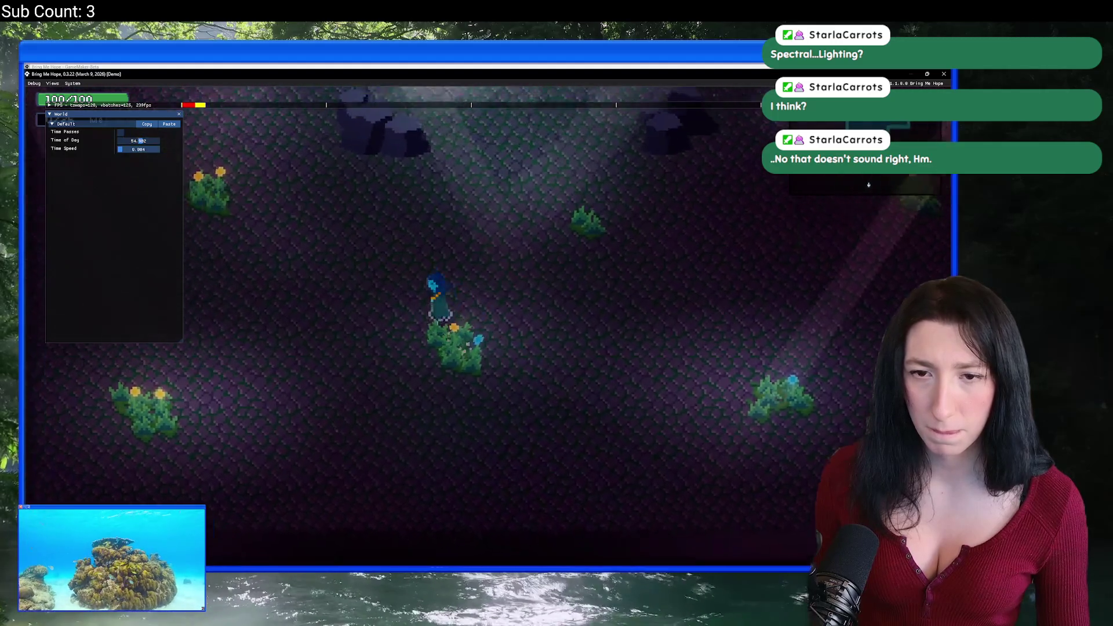
pyautogui.press('w')
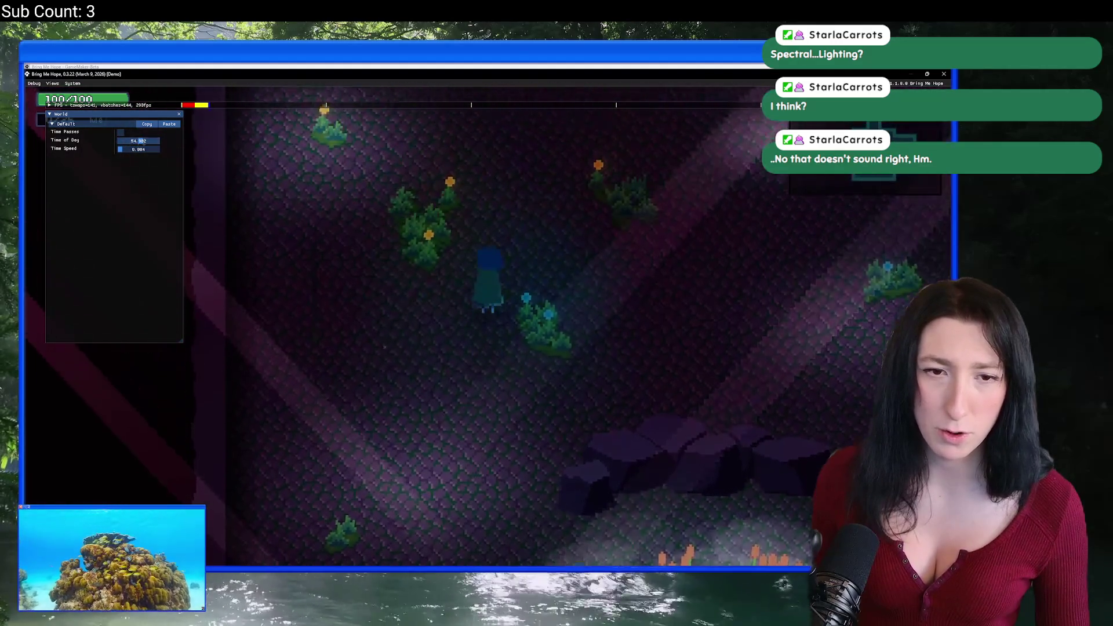
pyautogui.moveTo(141, 141); pyautogui.dragTo(221, 154)
pyautogui.press('d')
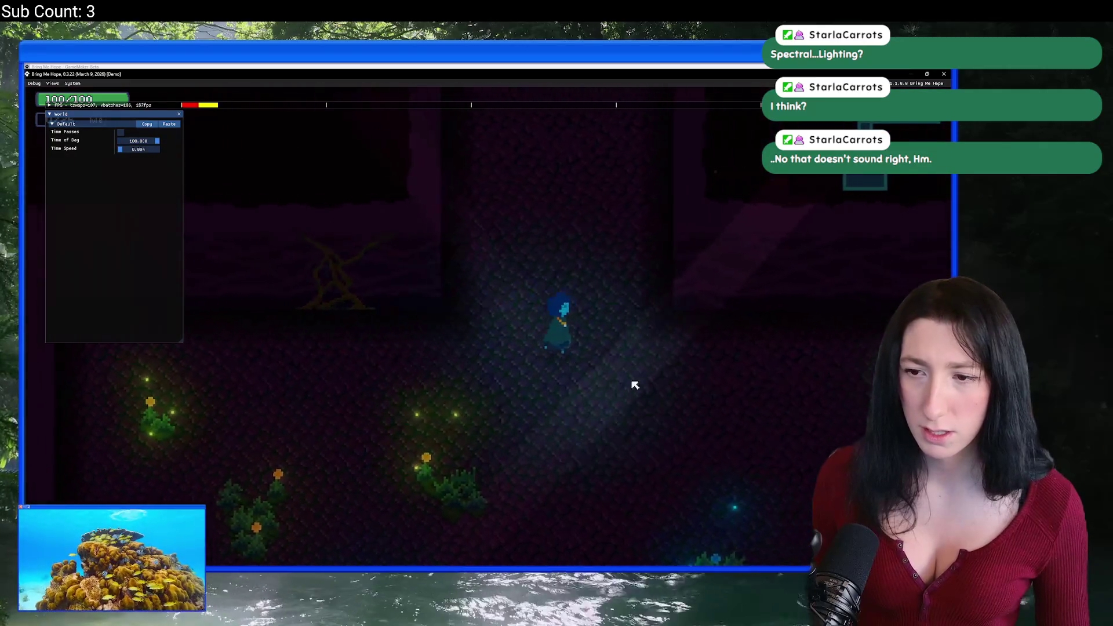
pyautogui.press('s')
pyautogui.press('Escape')
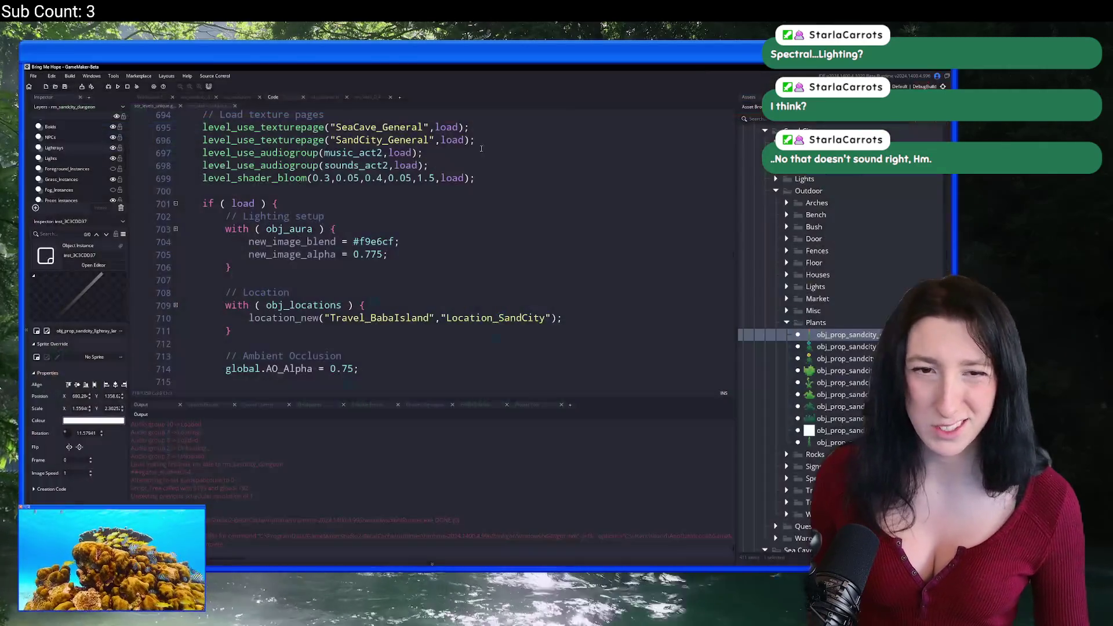
# In Aseprite, step to the magenta swatch #ca52c9, then return to the GameMaker code.
pyautogui.hotkey('alt', 'Tab')
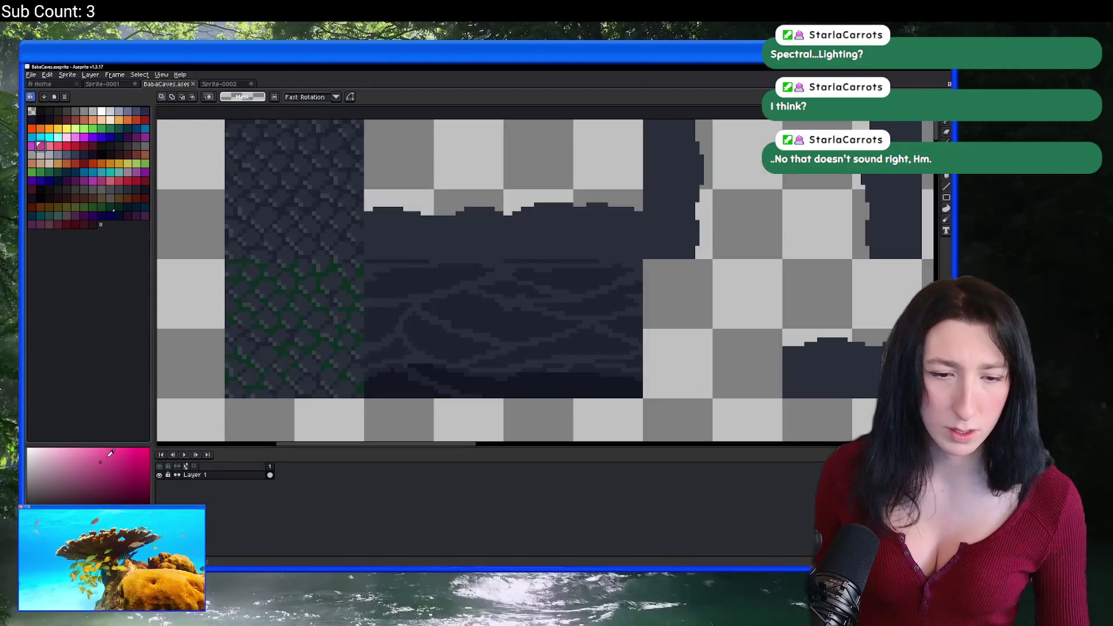
pyautogui.press('[')
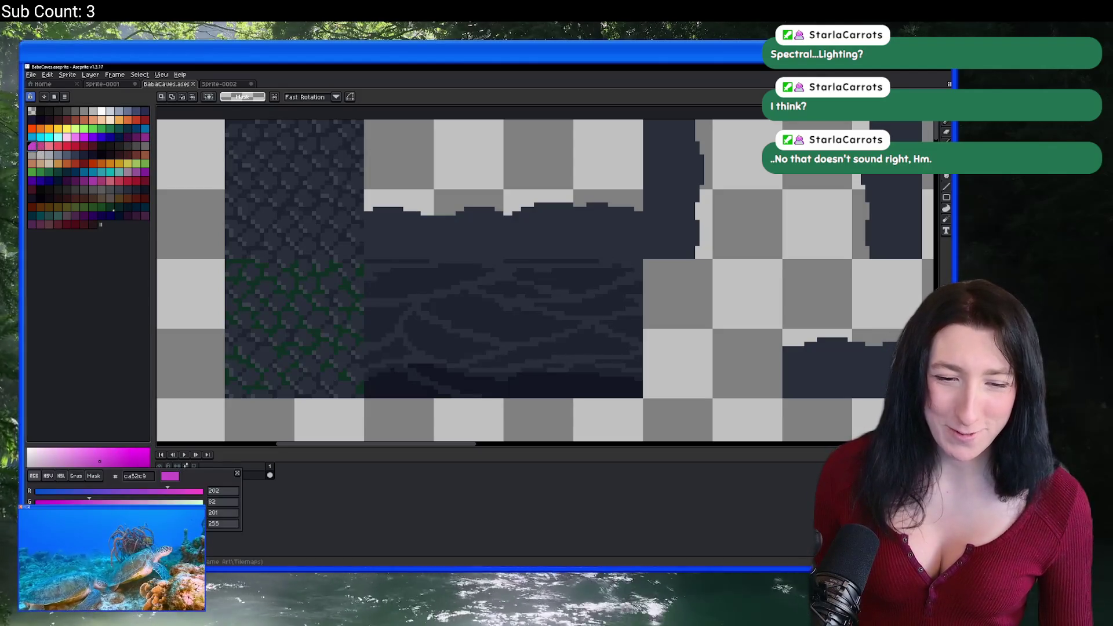
pyautogui.hotkey('alt', 'Tab')
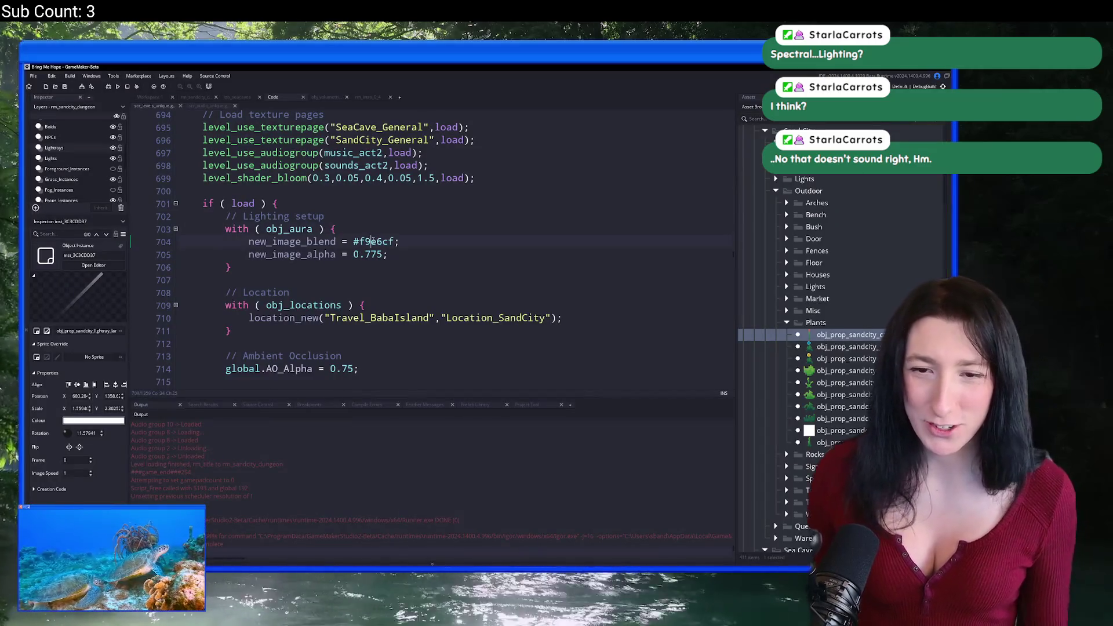
# Undo the accidental paste on line 704, restoring its blend colour #f9e6cf.
pyautogui.doubleClick(374, 241)
pyautogui.write('ca52c9')
pyautogui.scroll(1, 409, 244)
pyautogui.press('F5')
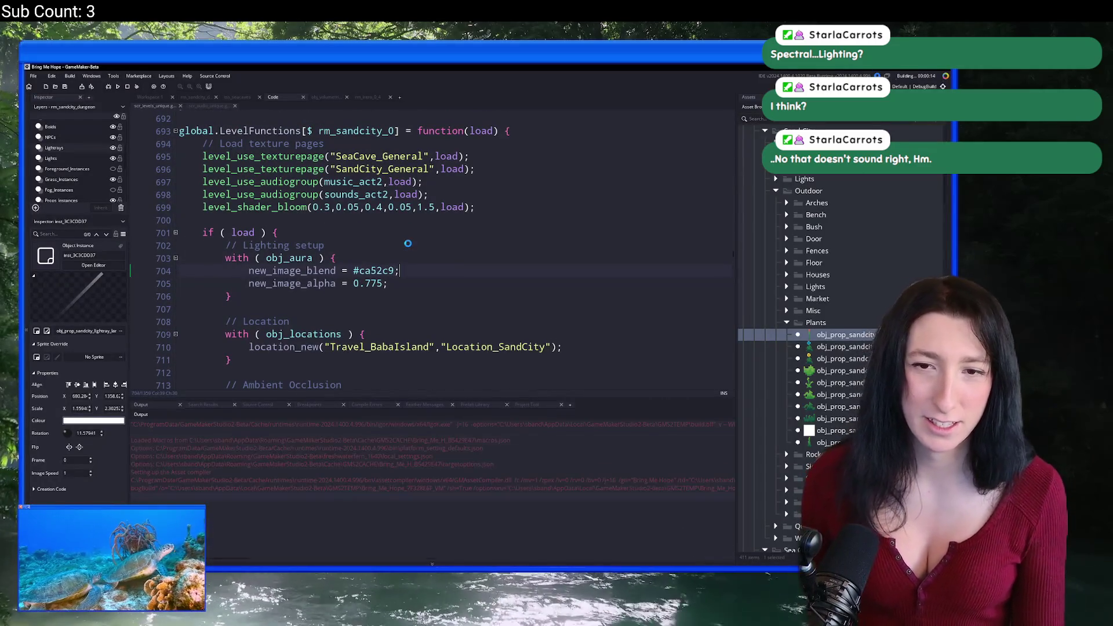
pyautogui.hotkey('ctrl', 'z')
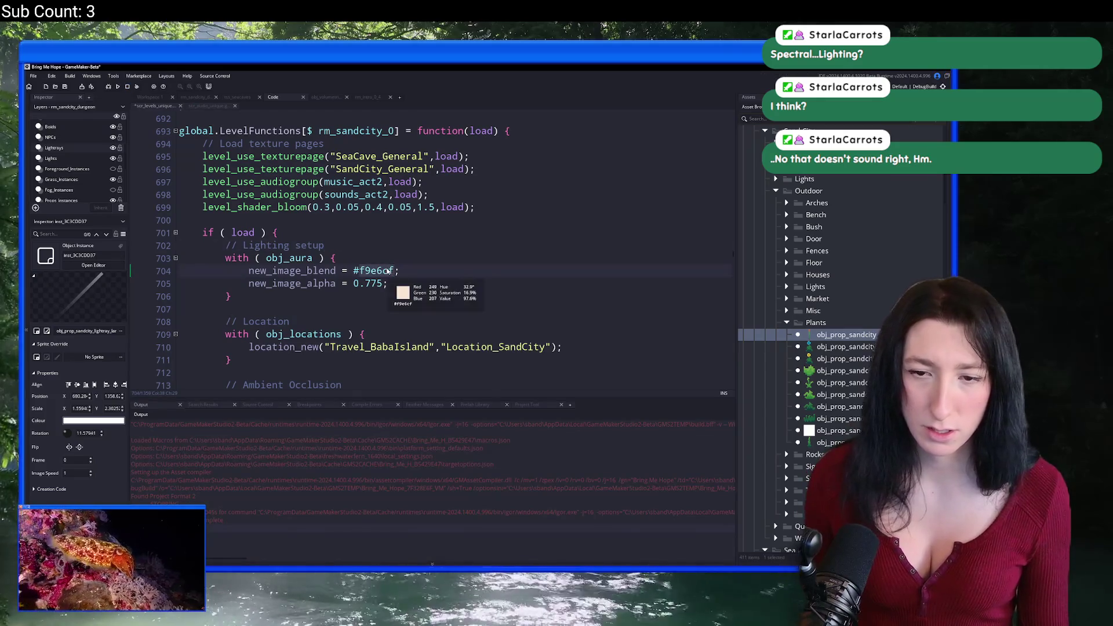
pyautogui.scroll(-9, 383, 342)
pyautogui.scroll(-1, 382, 344)
# Replace #c85086 with #ca52c9 on line 738 and run the game with F5.
pyautogui.doubleClick(374, 342)
pyautogui.write('ca52c9')
pyautogui.press('F5')
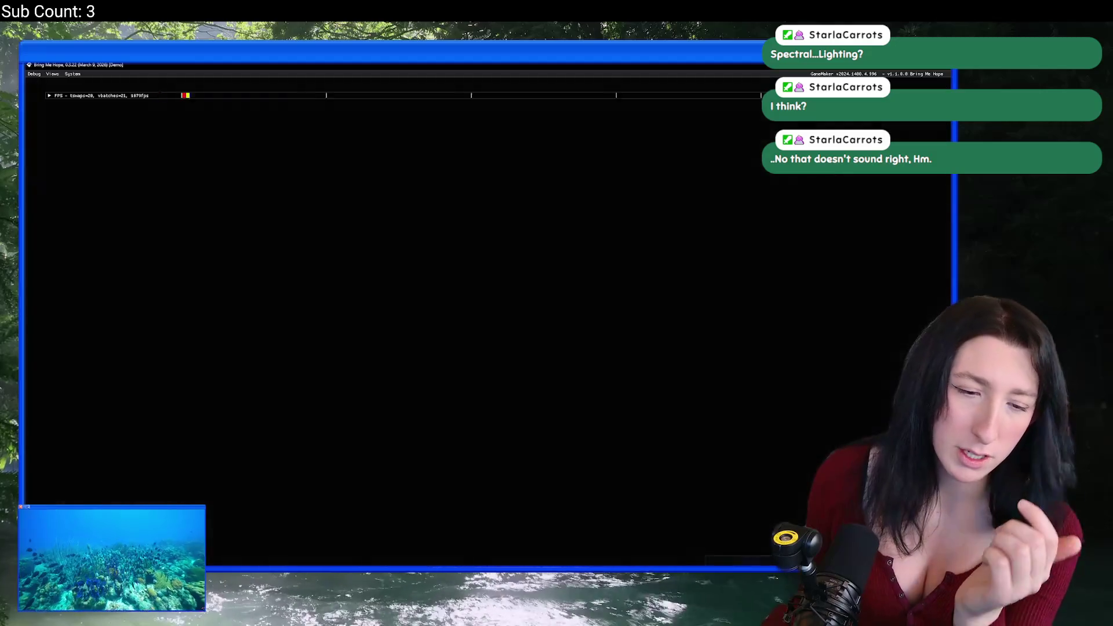
# Start a story game in Gub Gub Caves and walk the character toward the pond.
pyautogui.press('Return')
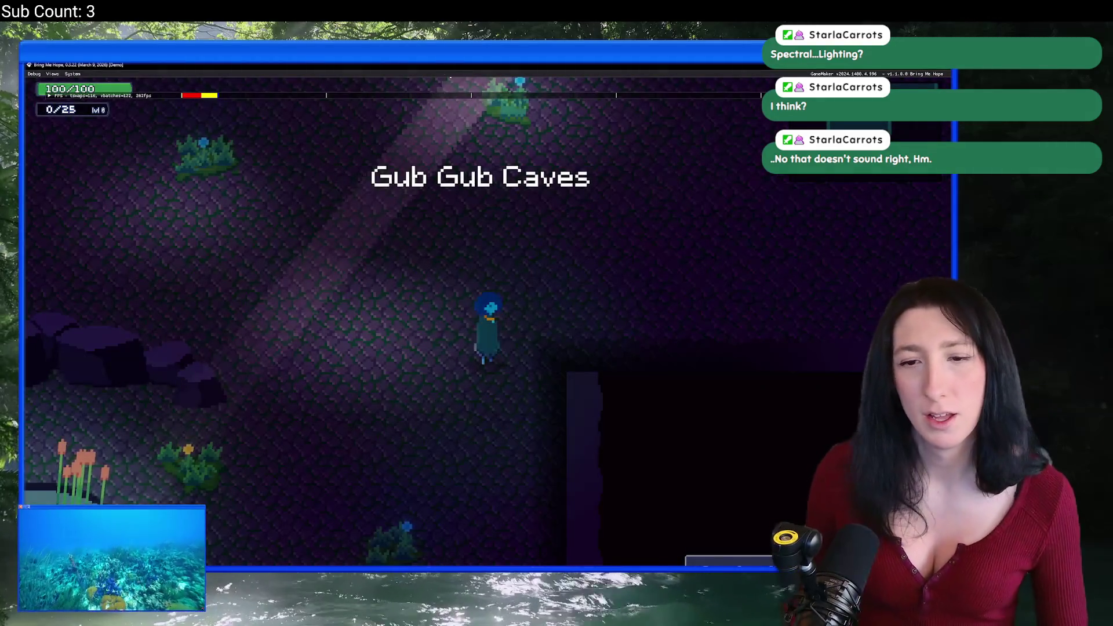
pyautogui.press('w')
pyautogui.press('a')
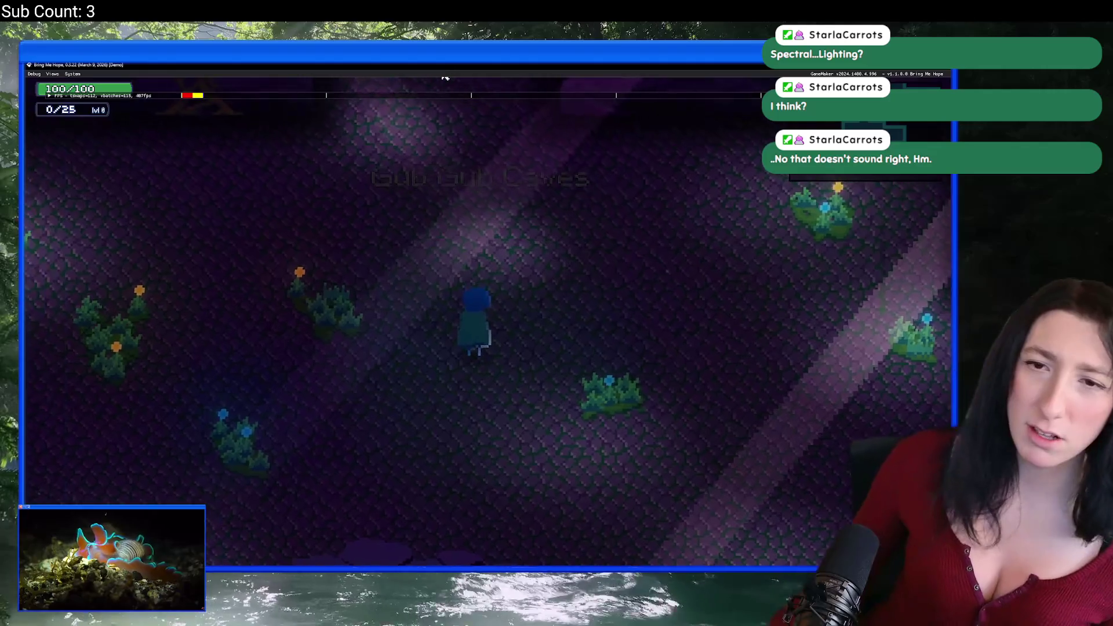
pyautogui.press('a')
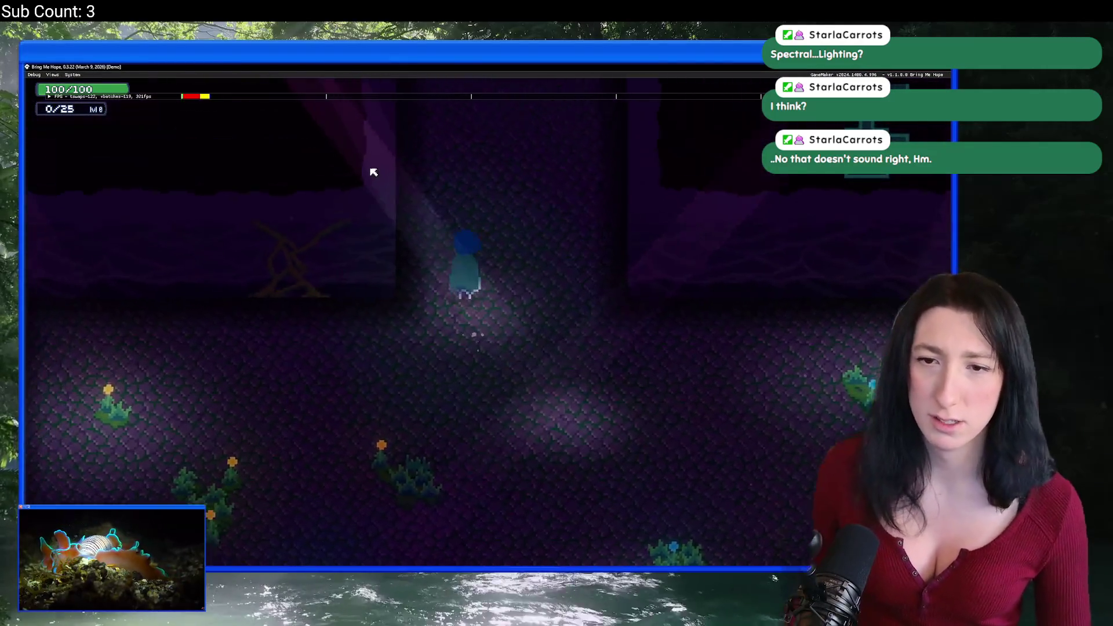
pyautogui.press('s')
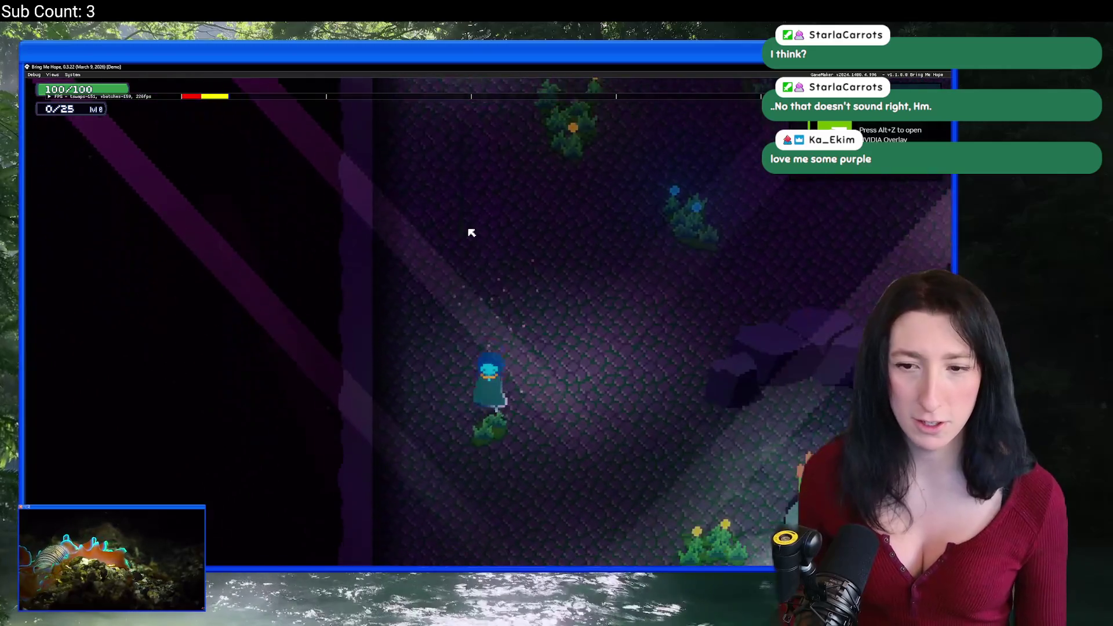
pyautogui.press('d')
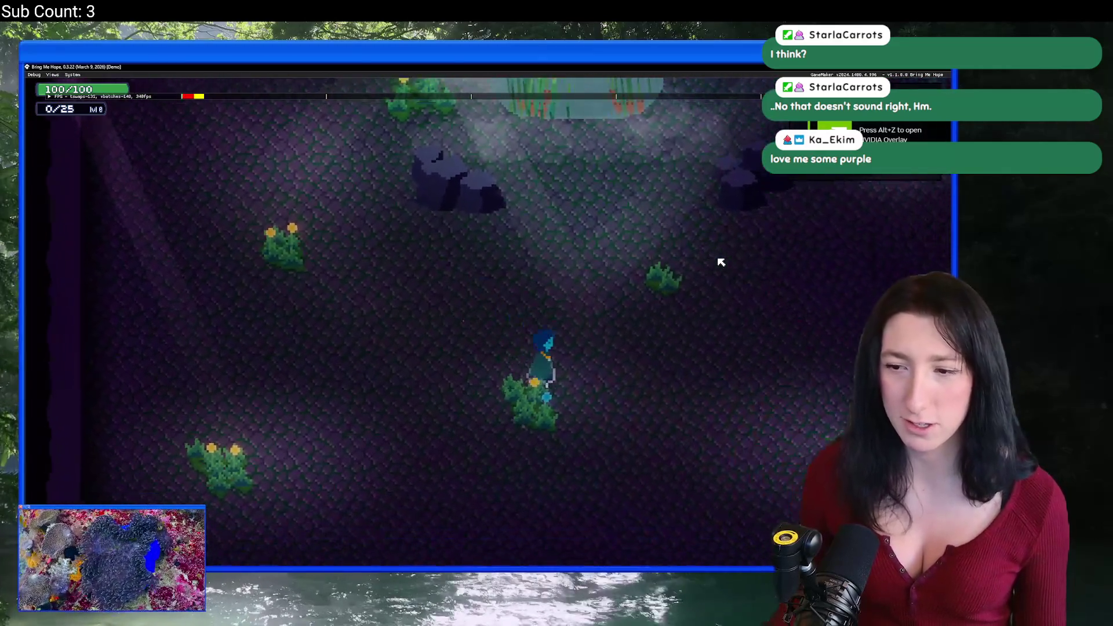
pyautogui.press('d')
pyautogui.press('w')
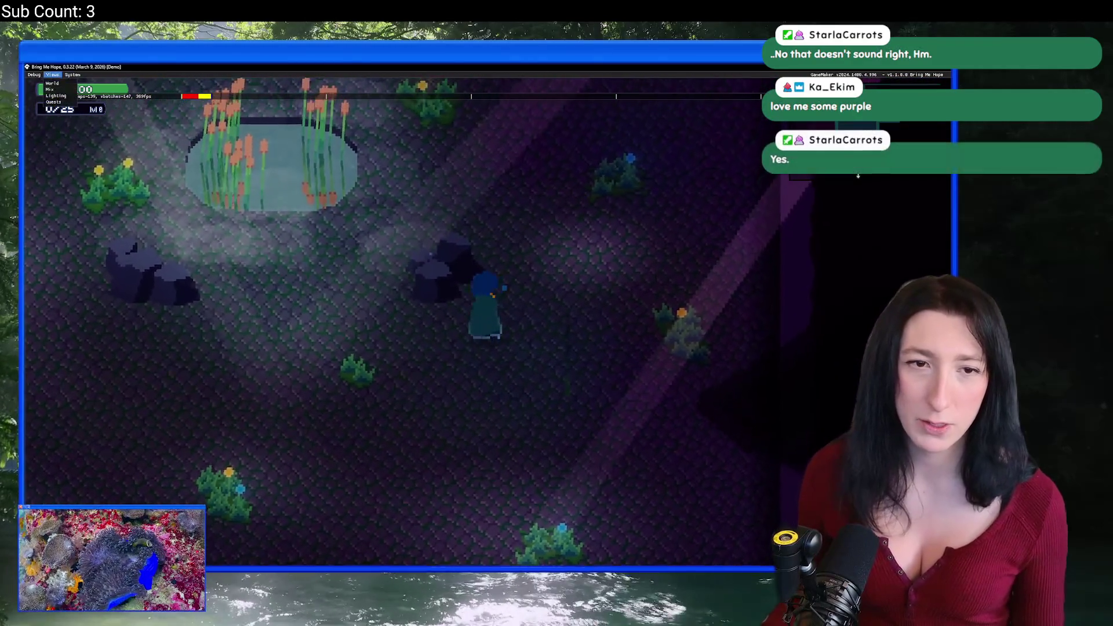
# In the World debug window, raise time speed to about 0.1 while walking around the pond.
pyautogui.click(52, 84)
pyautogui.press('w')
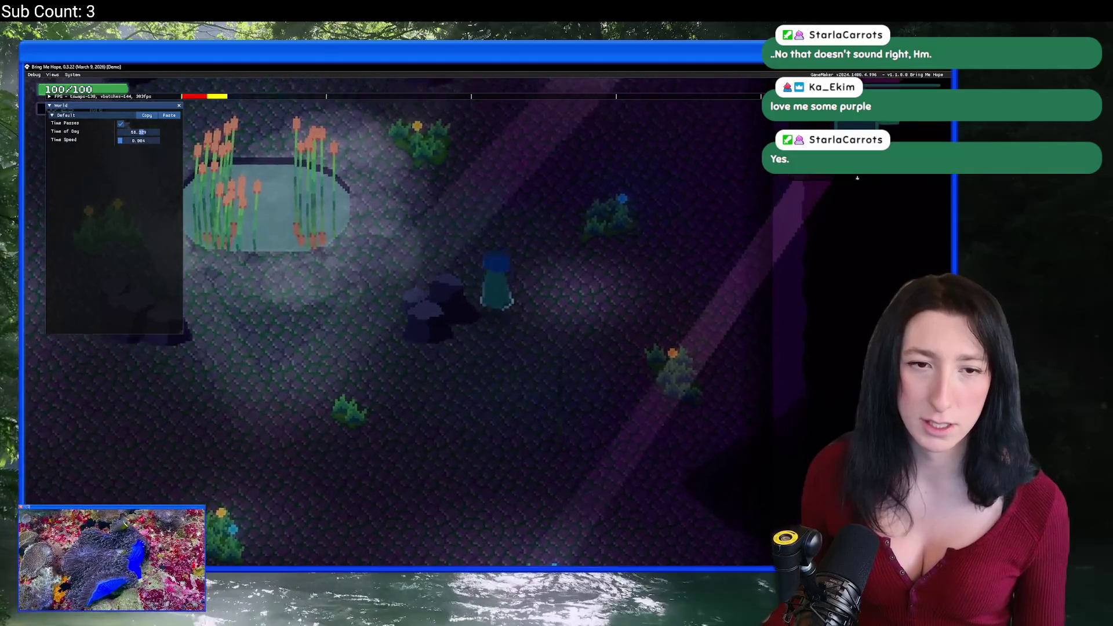
pyautogui.moveTo(122, 141); pyautogui.dragTo(134, 144)
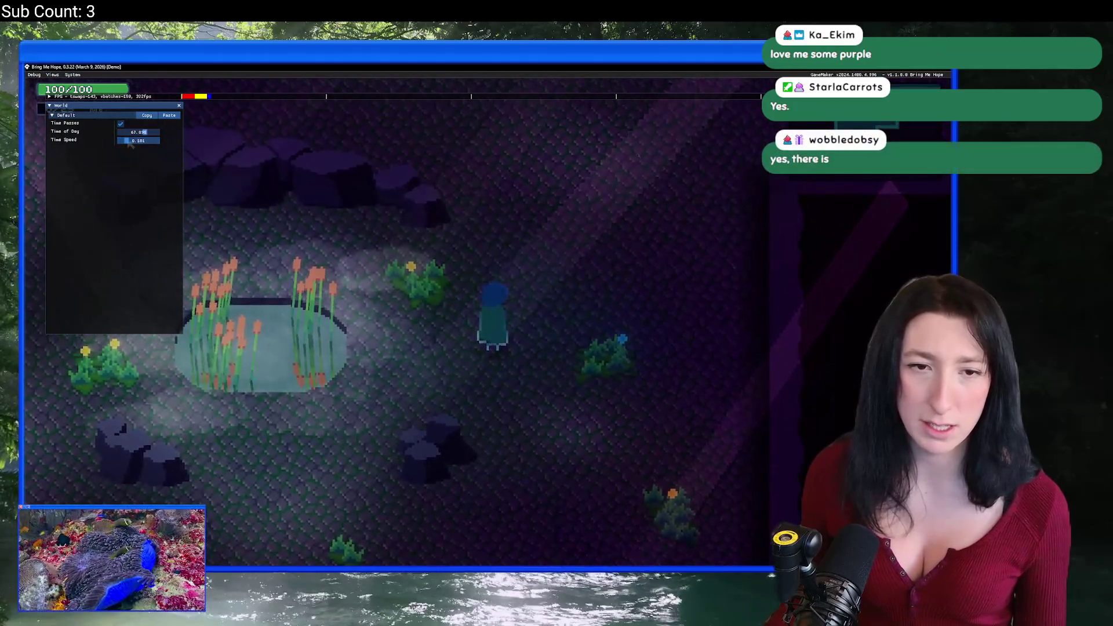
pyautogui.press('w')
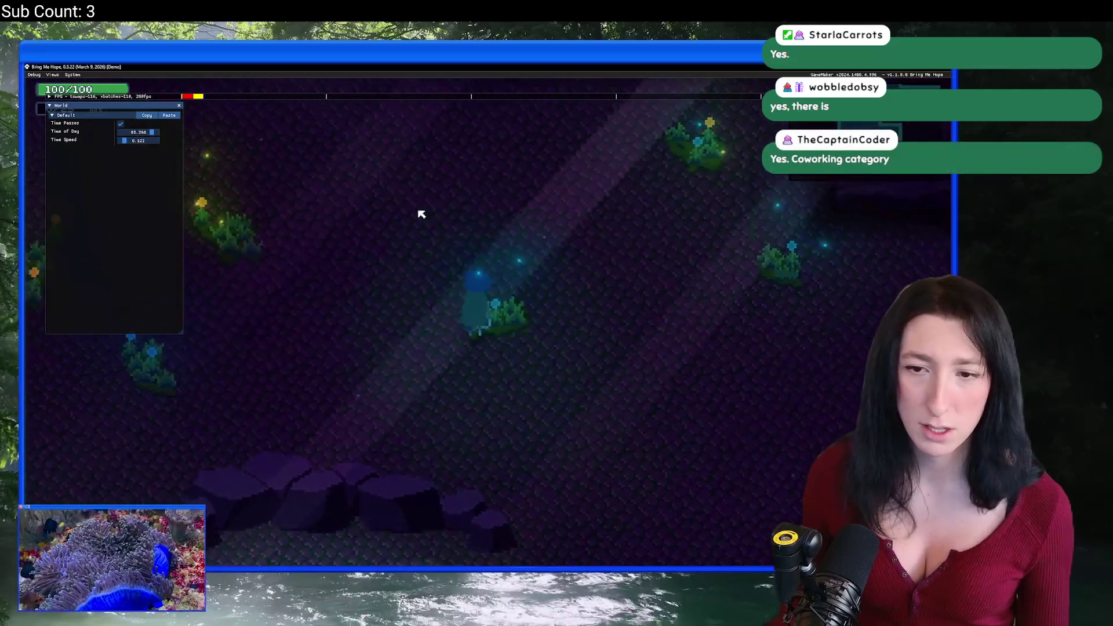
pyautogui.press('w')
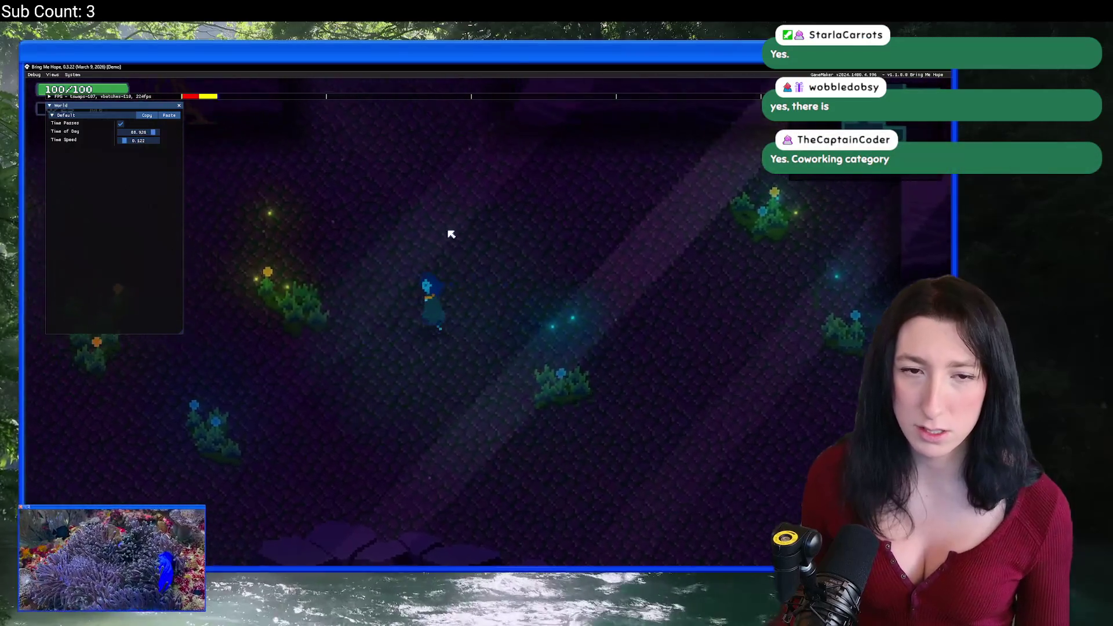
pyautogui.press('s')
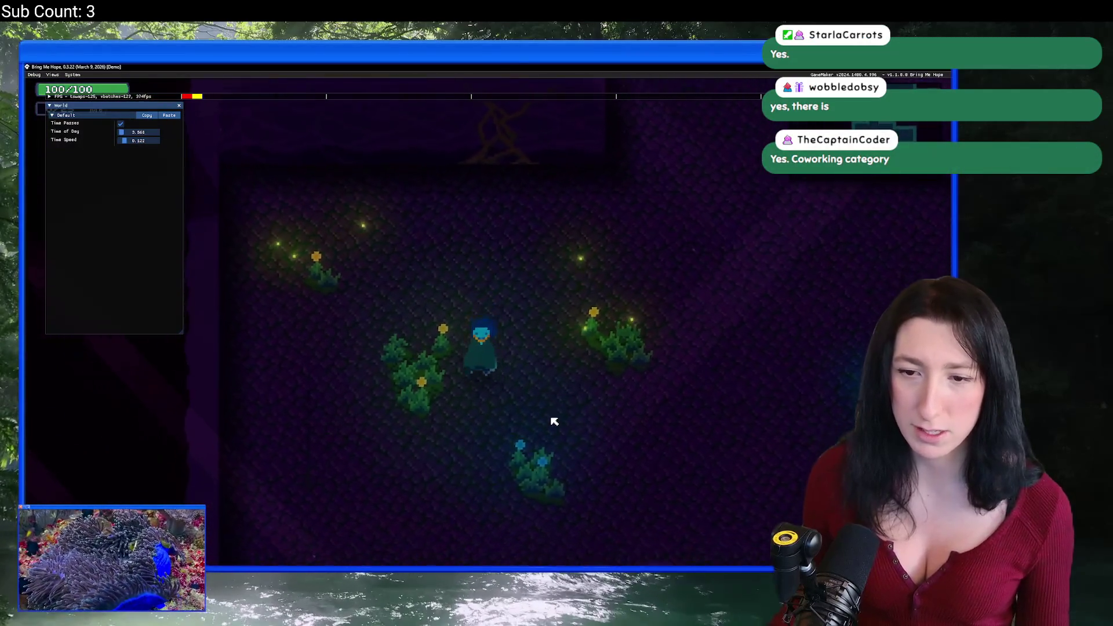
pyautogui.press('d')
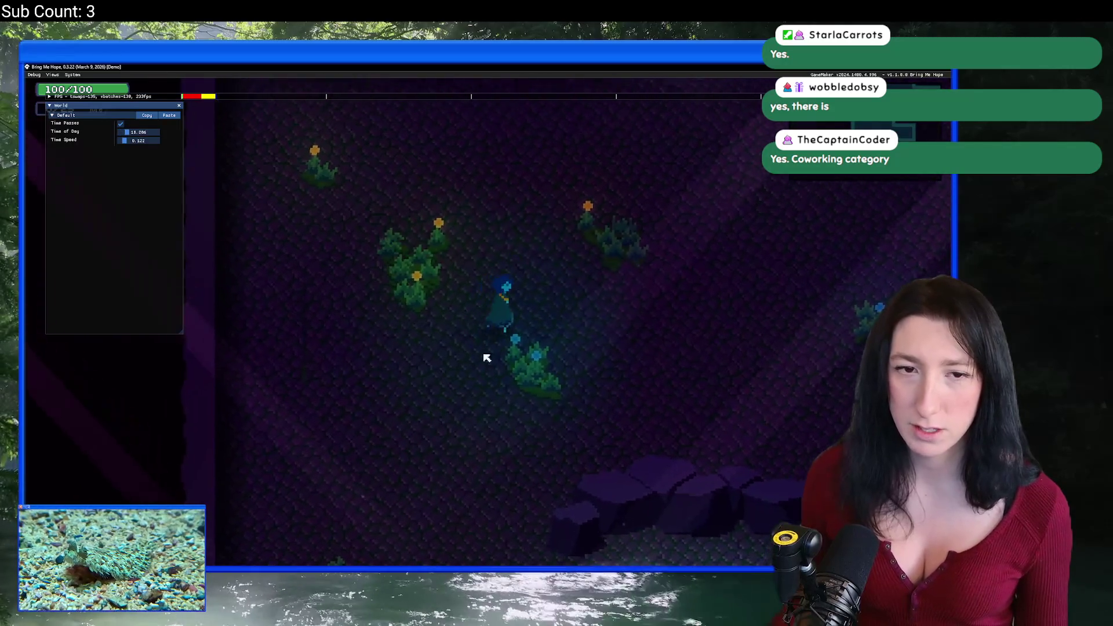
pyautogui.press('d')
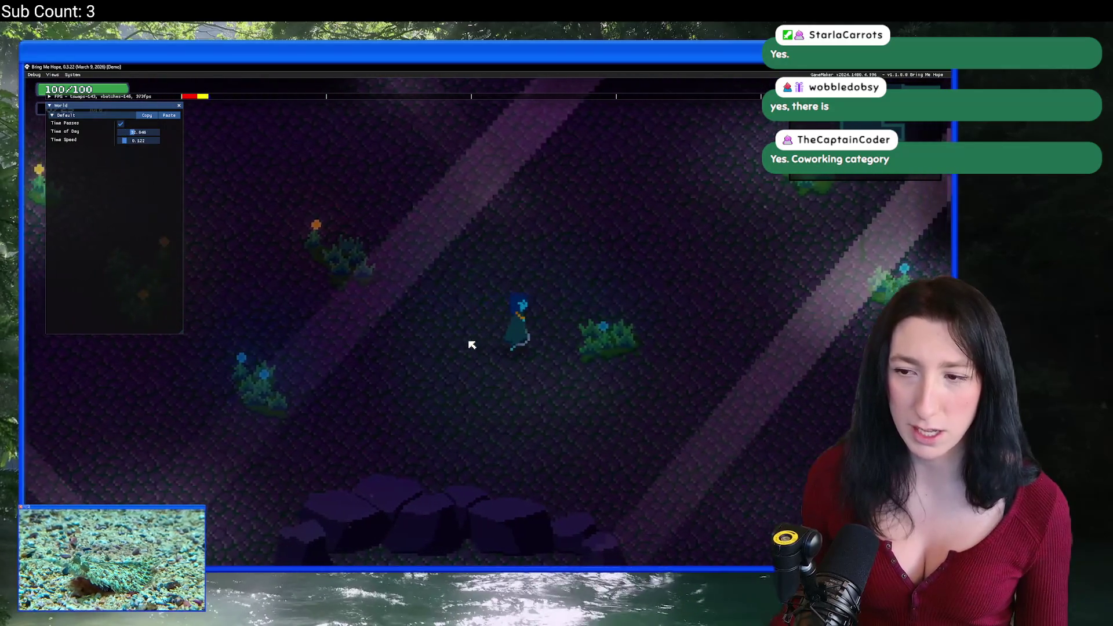
pyautogui.press('s')
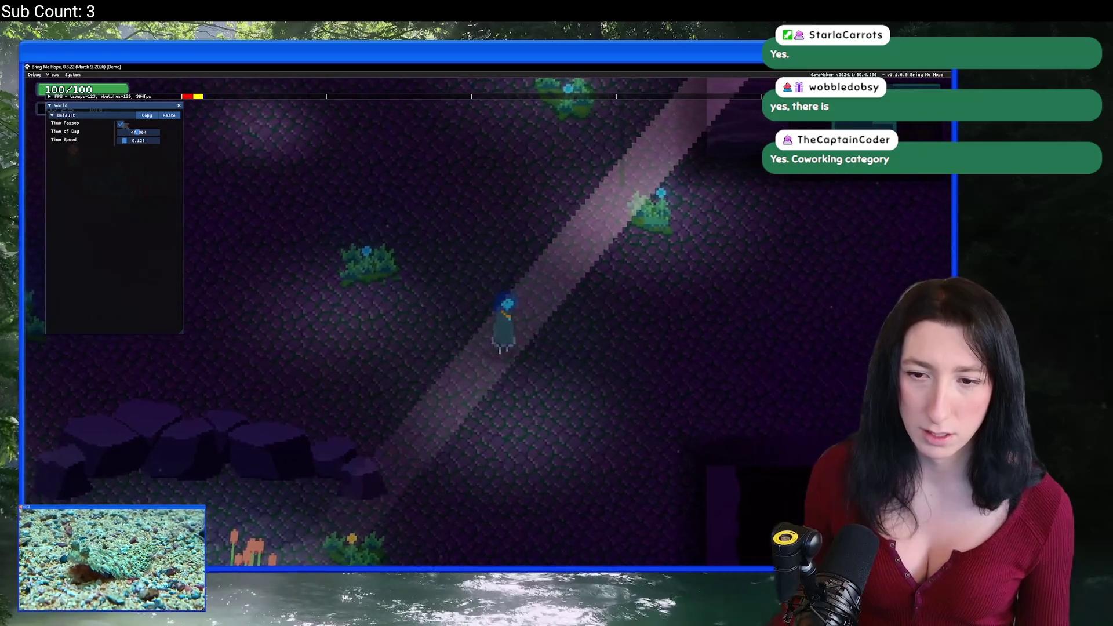
pyautogui.press('a')
pyautogui.press('a')
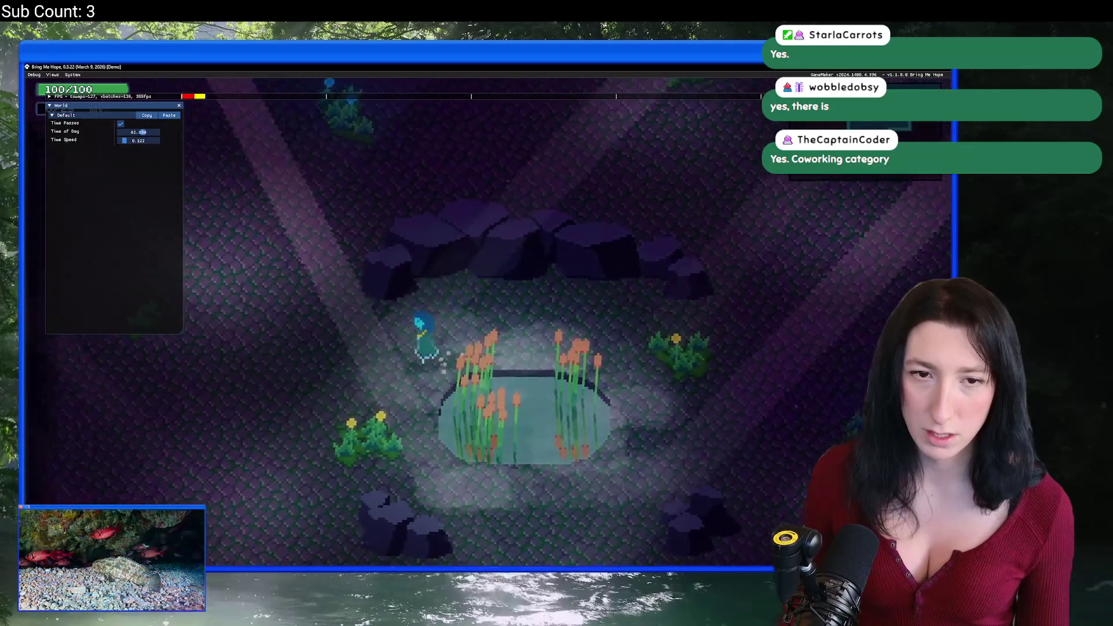
pyautogui.press('s')
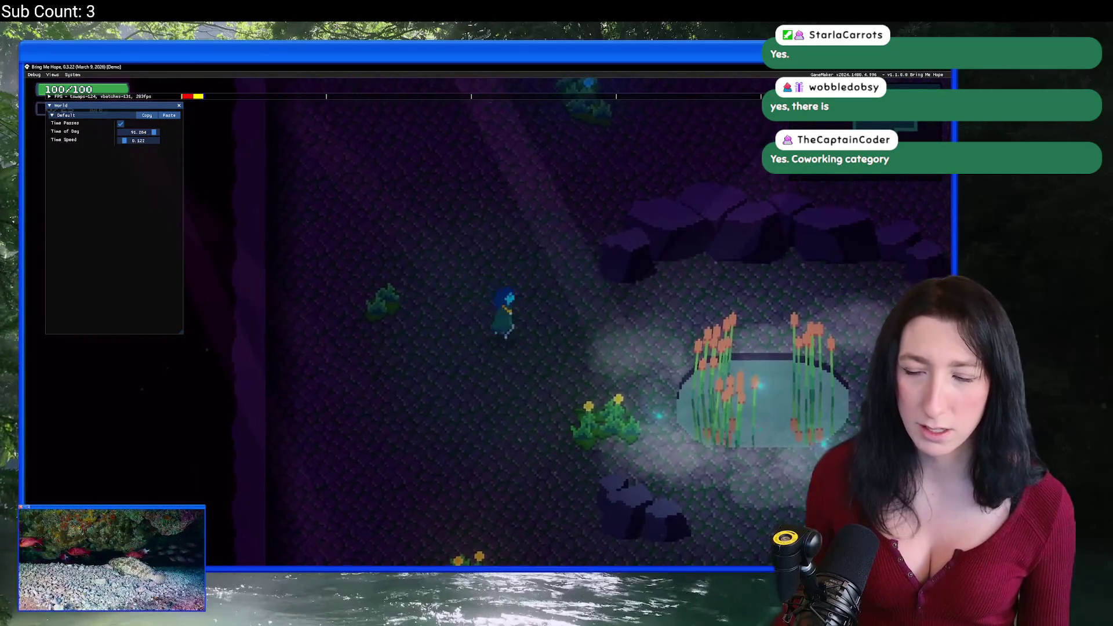
# Stop time, explore new cave areas, raise Time of Day to about 51, then close the test.
pyautogui.click(121, 123)
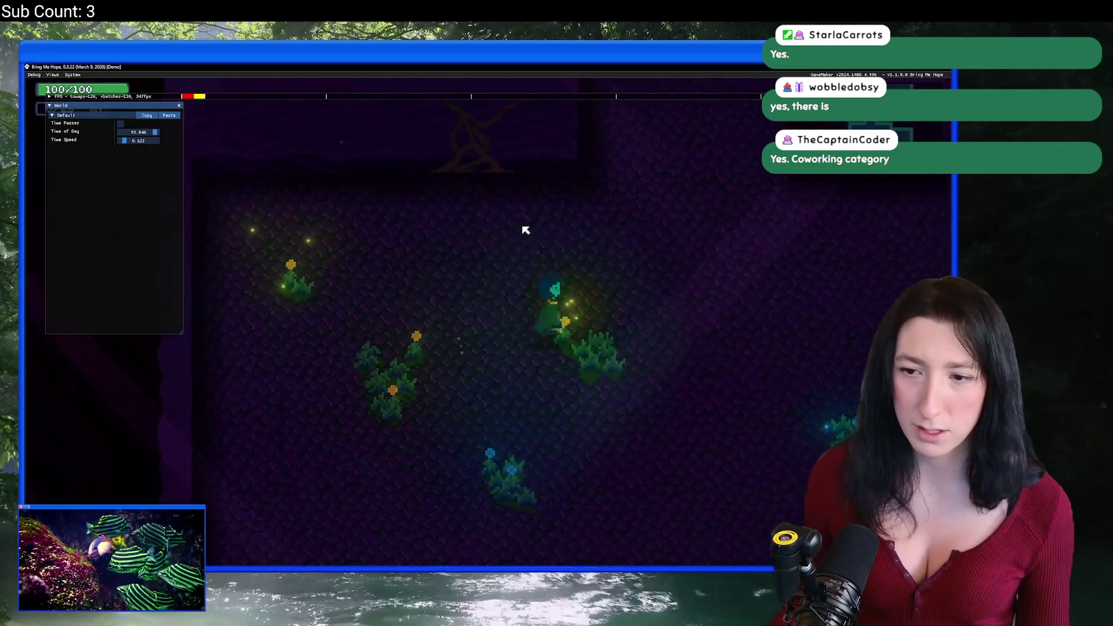
pyautogui.press('a')
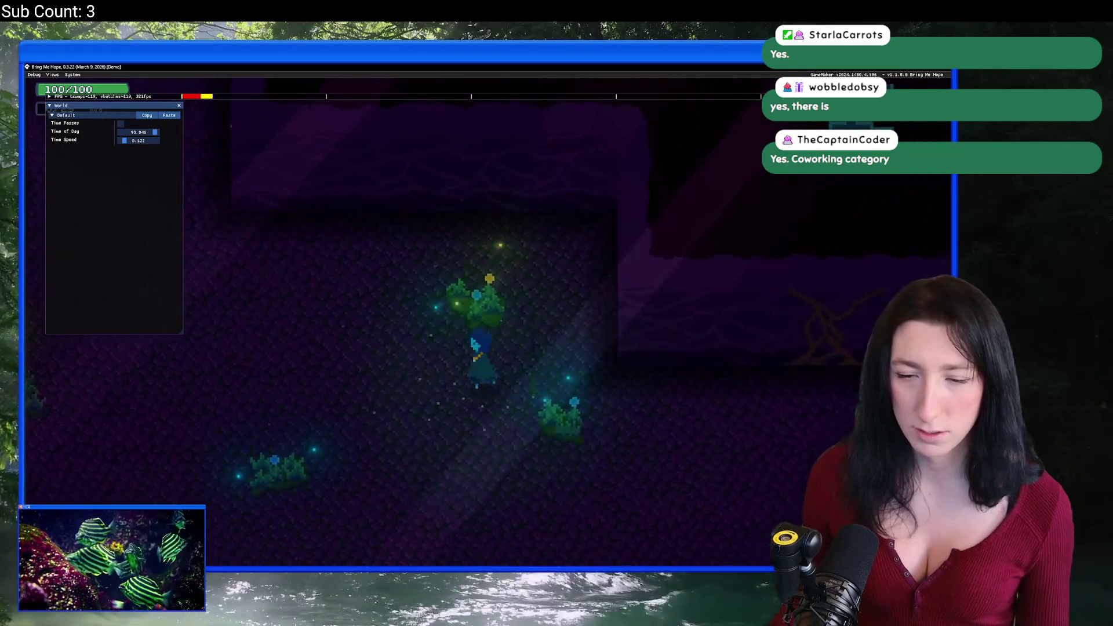
pyautogui.press('s')
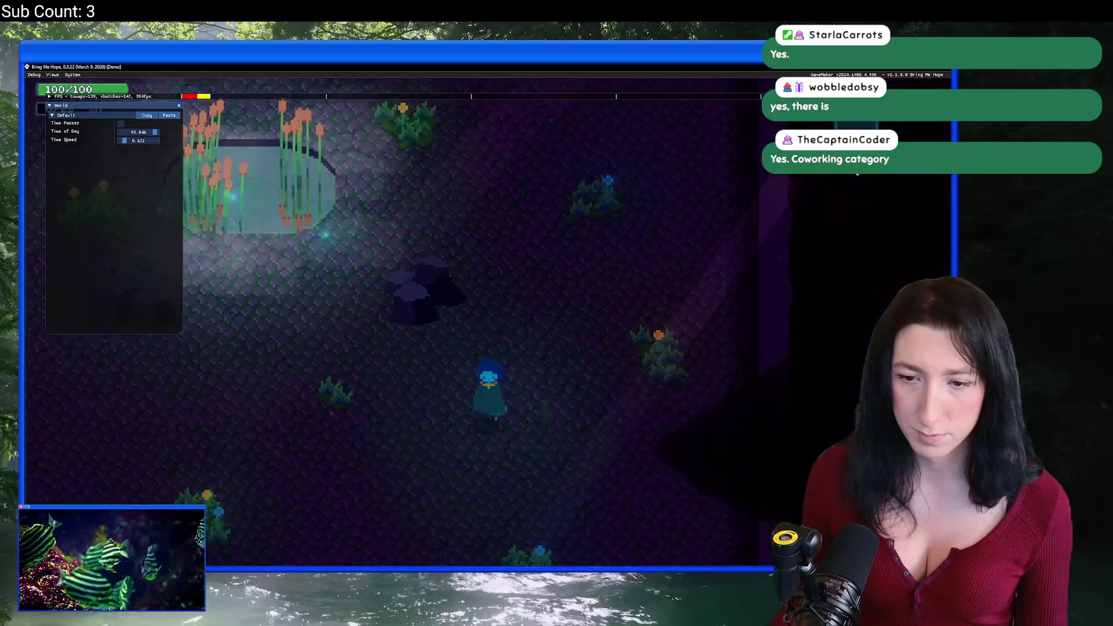
pyautogui.press('a')
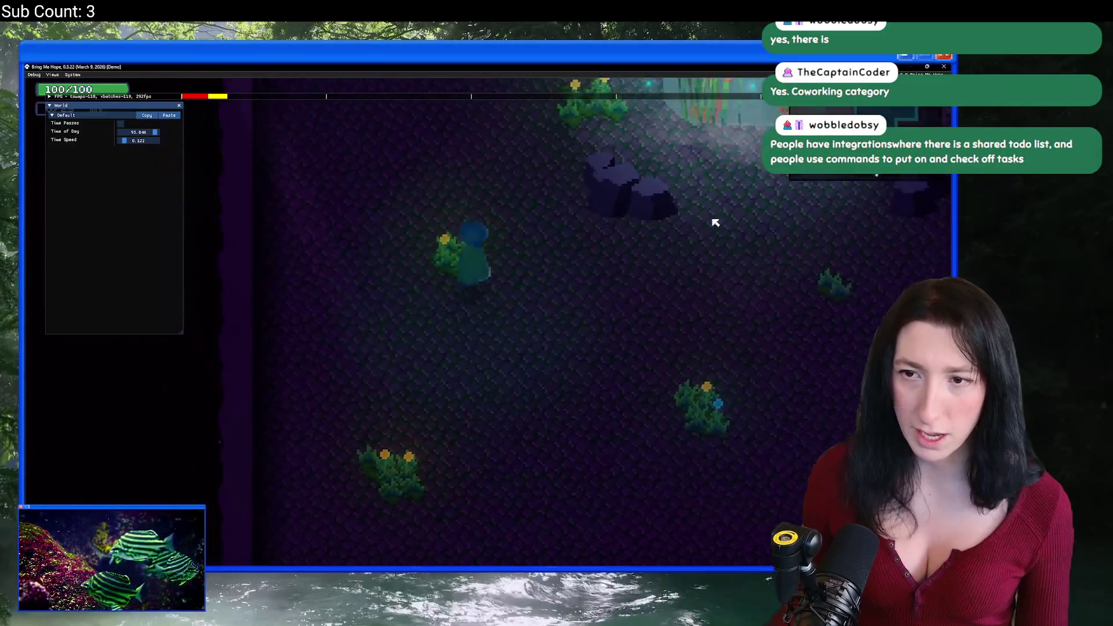
pyautogui.press('d')
pyautogui.press('w')
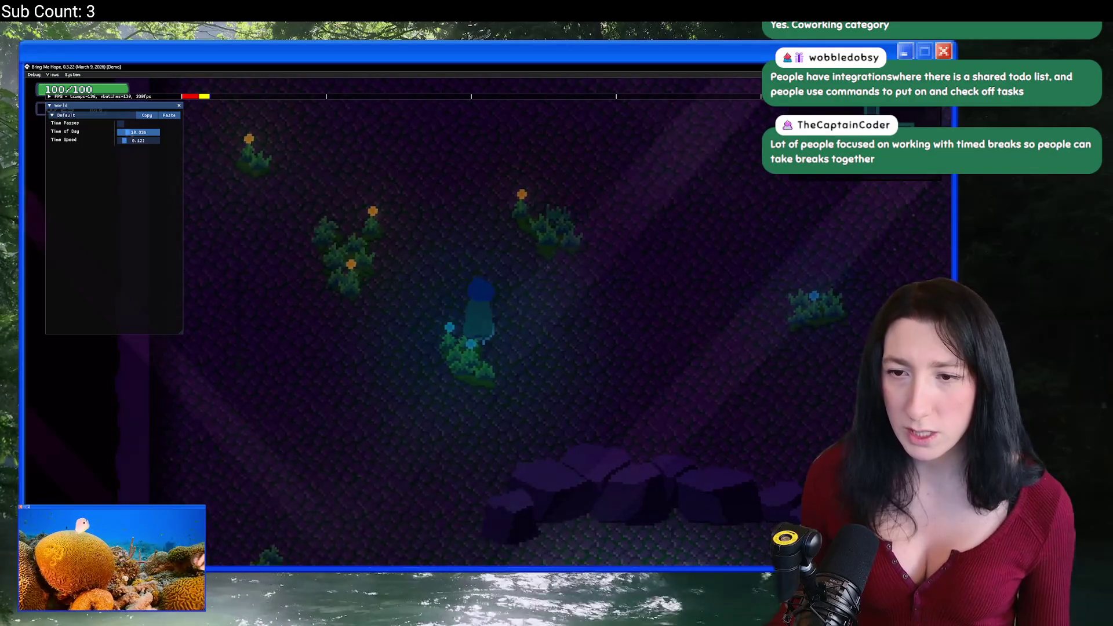
pyautogui.moveTo(127, 132); pyautogui.dragTo(139, 132)
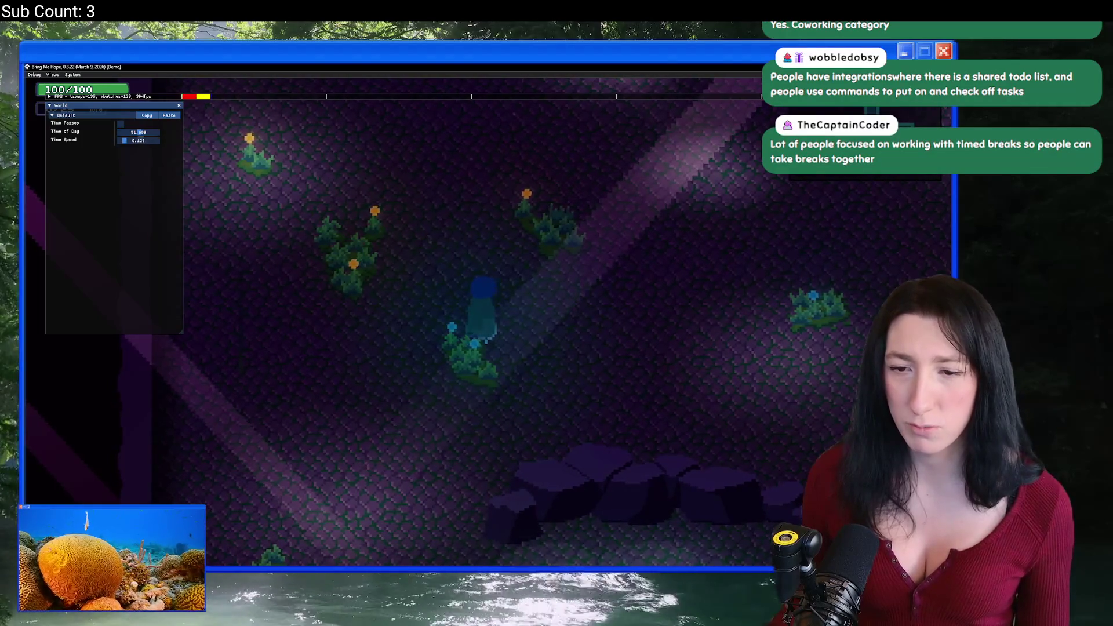
pyautogui.hotkey('alt', 'F4')
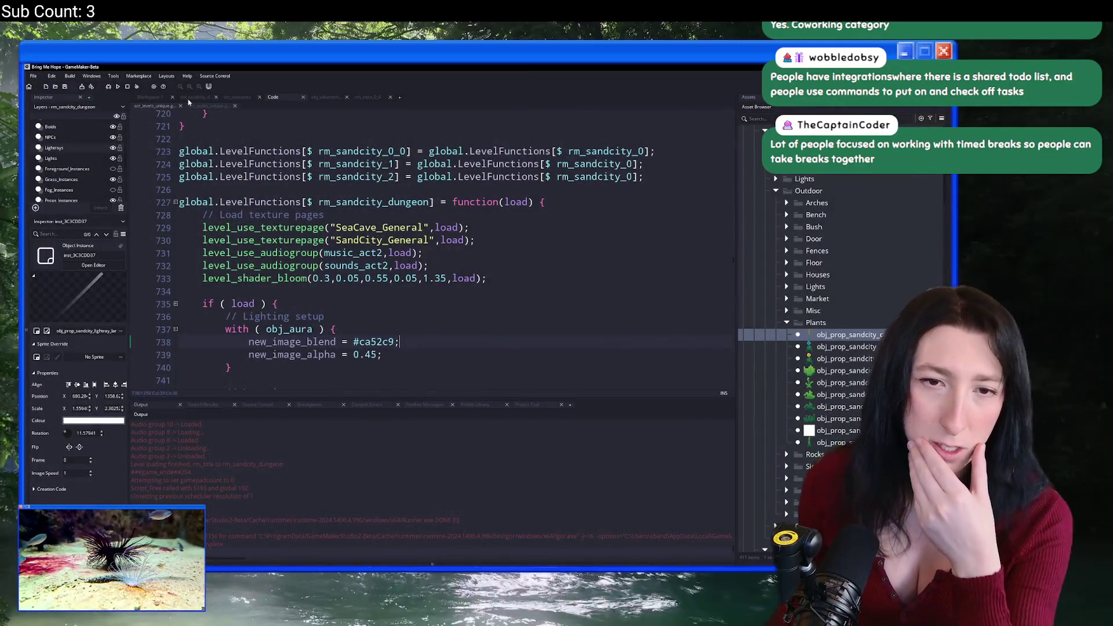
# In rm_sandcity_dungeon, hide Lightrays and Lights, select Grass_Instances, and filter assets by 'glow'.
pyautogui.click(188, 98)
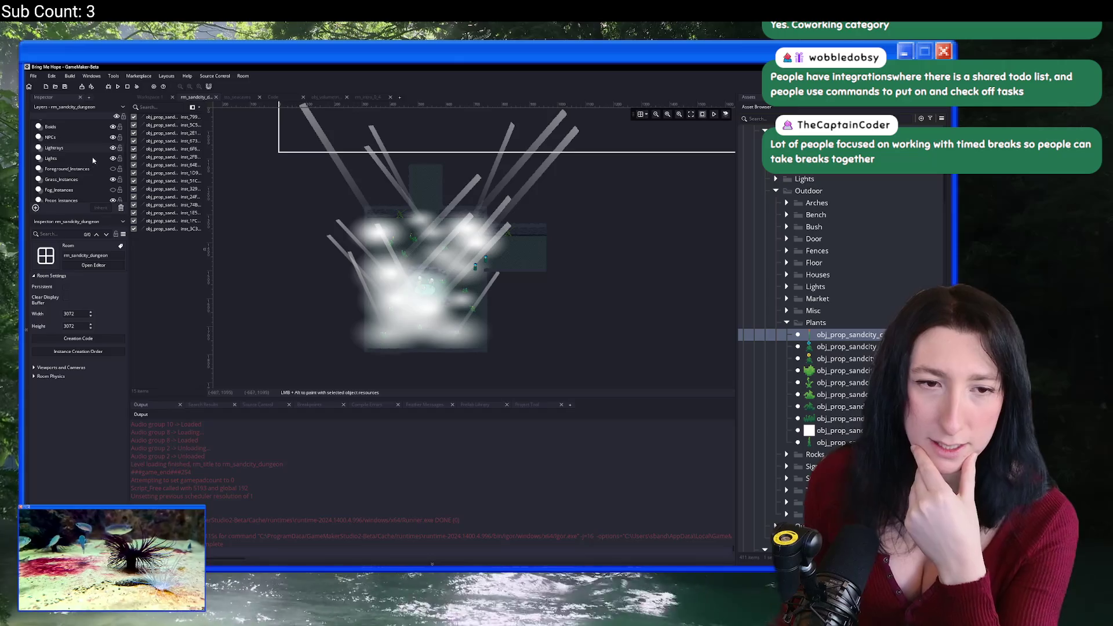
pyautogui.click(113, 148)
pyautogui.click(113, 158)
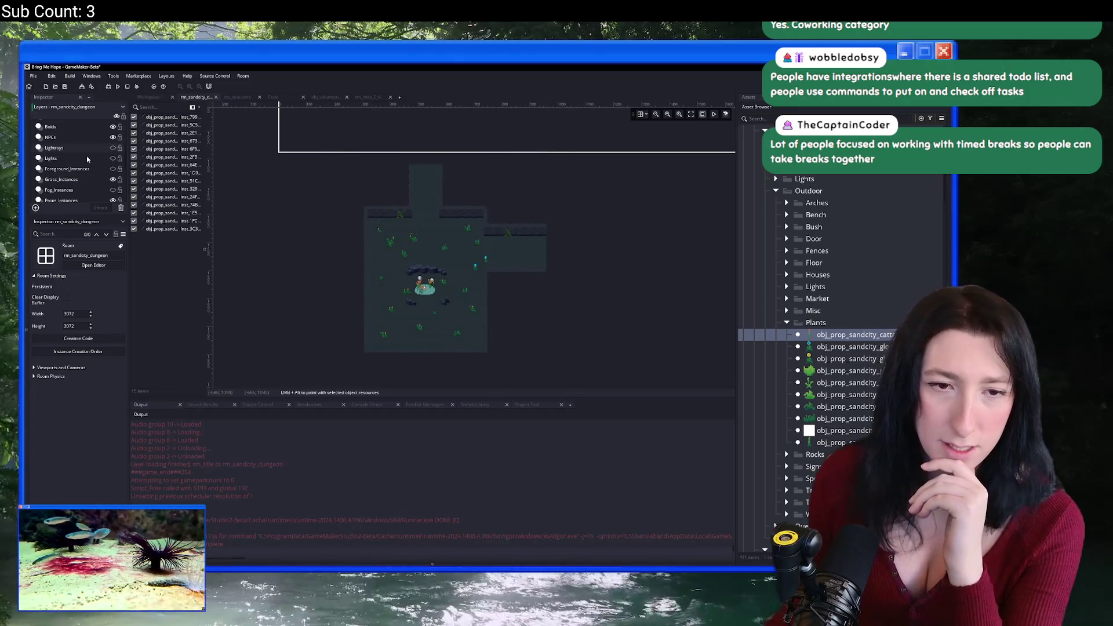
pyautogui.click(61, 179)
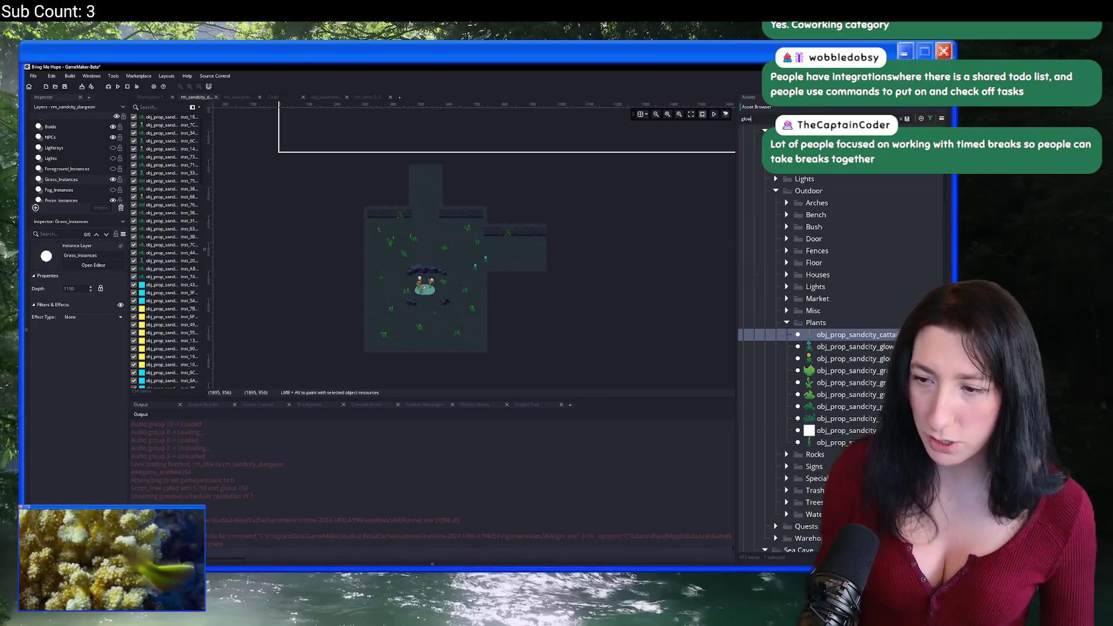
pyautogui.write('glow')
pyautogui.scroll(5, 482, 307)
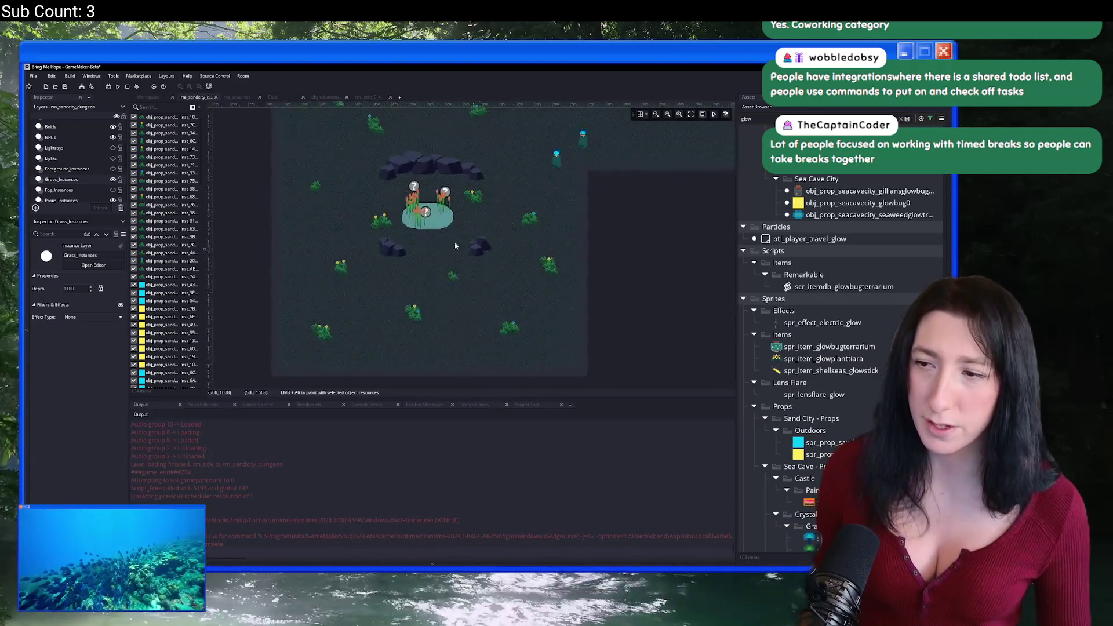
# Place the first yellow glowbugs on and beside a plant near the pond.
pyautogui.click(828, 204)
pyautogui.scroll(5, 840, 238)
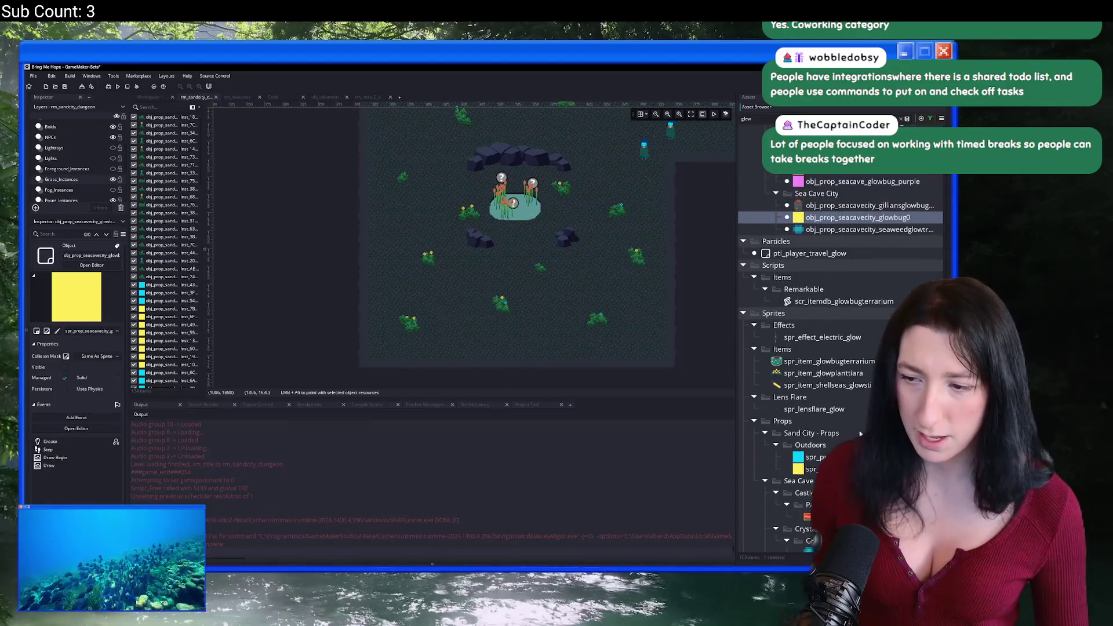
pyautogui.scroll(10, 854, 284)
pyautogui.click(858, 266)
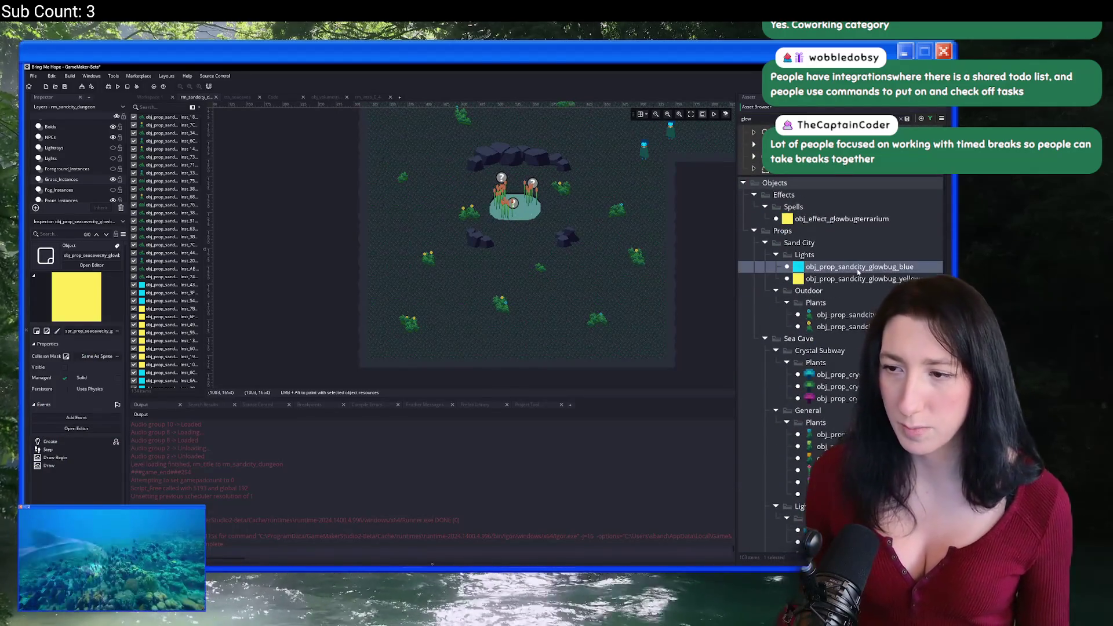
pyautogui.scroll(1, 503, 260)
pyautogui.scroll(3, 475, 244)
pyautogui.scroll(-3, 529, 256)
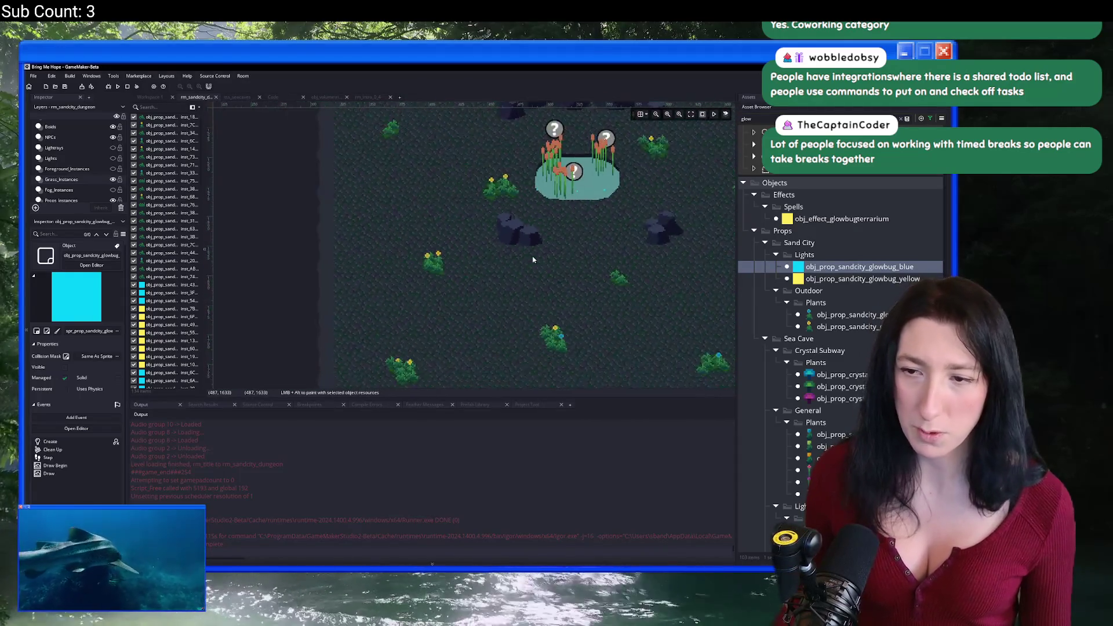
pyautogui.scroll(3, 527, 251)
pyautogui.moveTo(862, 279)
pyautogui.mouseDown()
pyautogui.moveTo(572, 308)
pyautogui.moveTo(348, 244)
pyautogui.mouseUp()
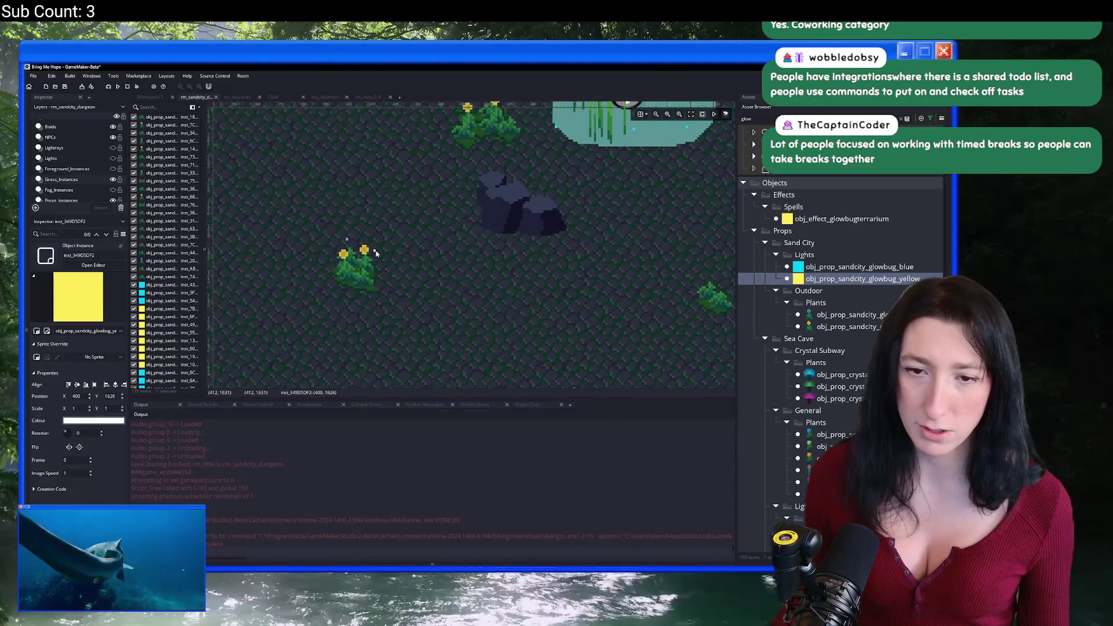
pyautogui.keyDown('alt'); pyautogui.click(380, 262); pyautogui.keyUp('alt')
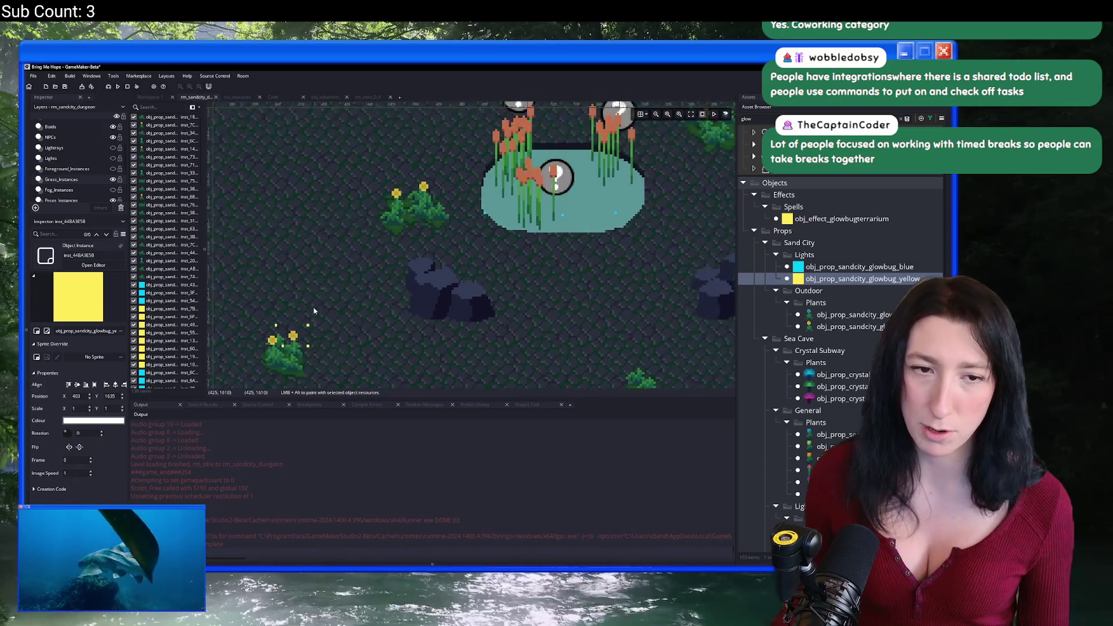
pyautogui.keyDown('alt'); pyautogui.click(392, 211); pyautogui.keyUp('alt')
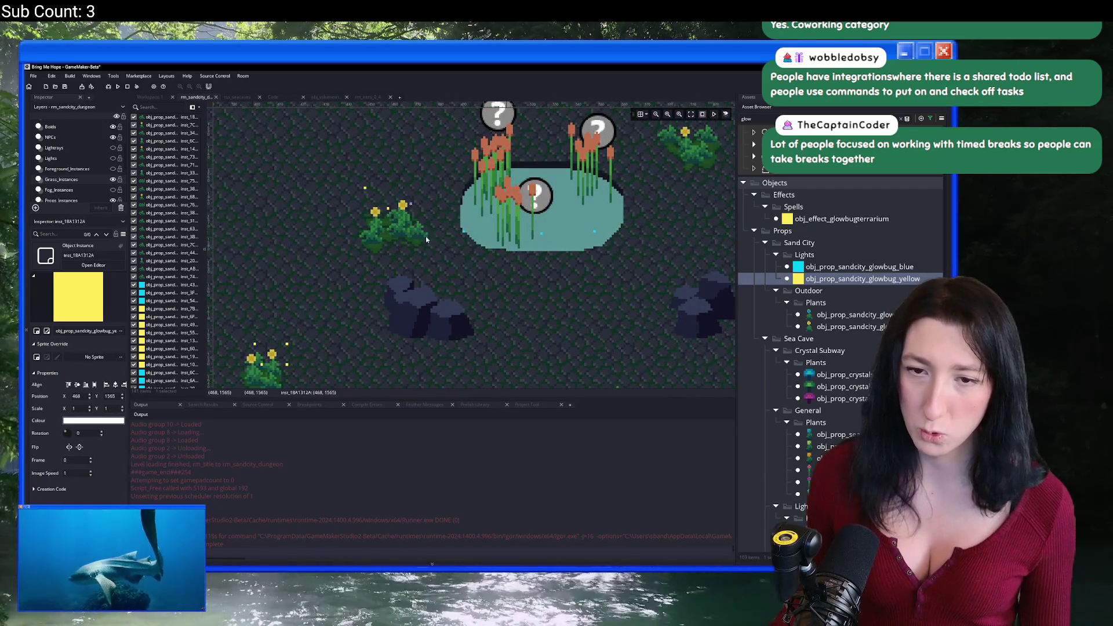
# Add more yellow glowbugs on plants right of the pond, lower-left, and in the upper area.
pyautogui.scroll(-1, 449, 258)
pyautogui.scroll(-2, 448, 257)
pyautogui.scroll(1, 464, 232)
pyautogui.click(527, 219)
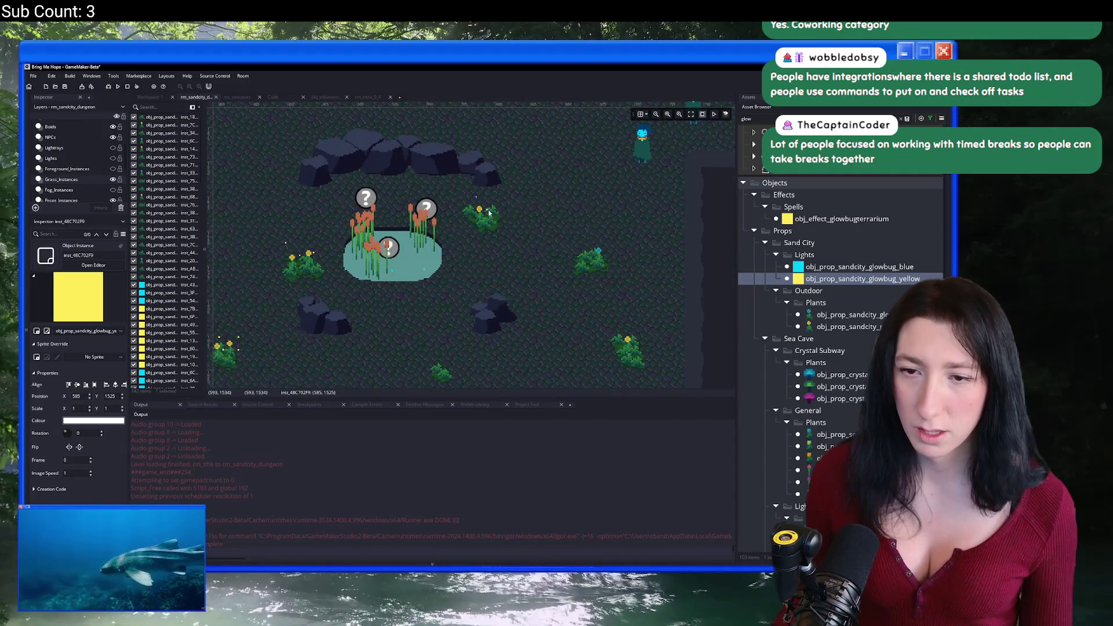
pyautogui.scroll(-2, 528, 219)
pyautogui.scroll(-3, 458, 245)
pyautogui.keyDown('alt'); pyautogui.click(343, 255); pyautogui.keyUp('alt')
pyautogui.scroll(3, 344, 255)
pyautogui.scroll(-1, 371, 278)
pyautogui.keyDown('alt'); pyautogui.click(378, 304); pyautogui.keyUp('alt')
pyautogui.keyDown('alt'); pyautogui.click(374, 310); pyautogui.keyUp('alt')
pyautogui.scroll(3, 383, 208)
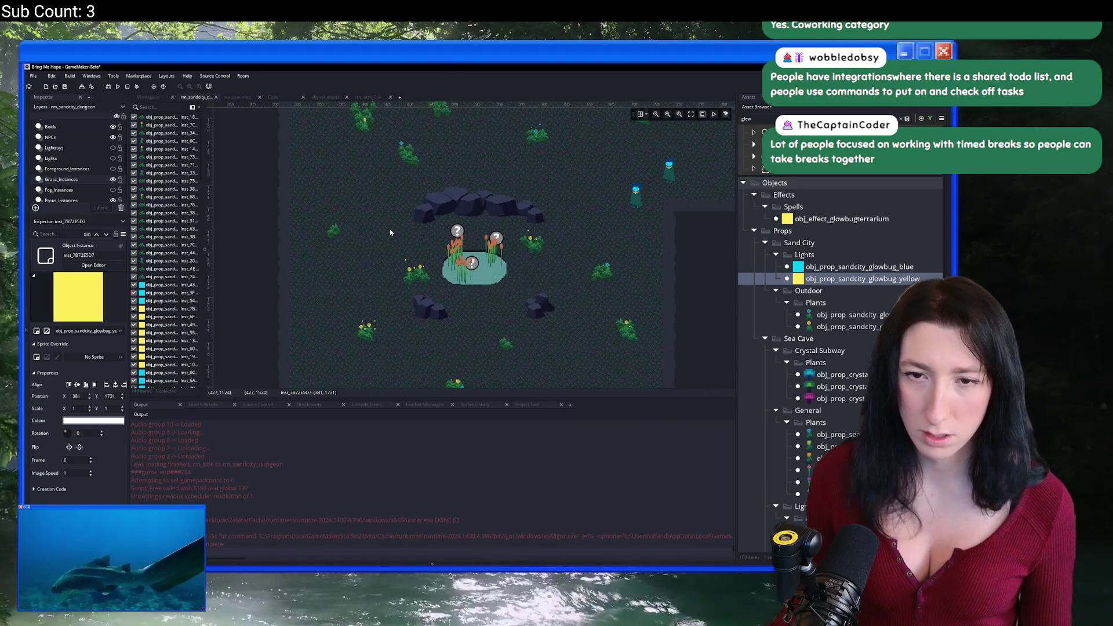
pyautogui.keyDown('alt'); pyautogui.click(374, 185); pyautogui.keyUp('alt')
pyautogui.scroll(2, 383, 191)
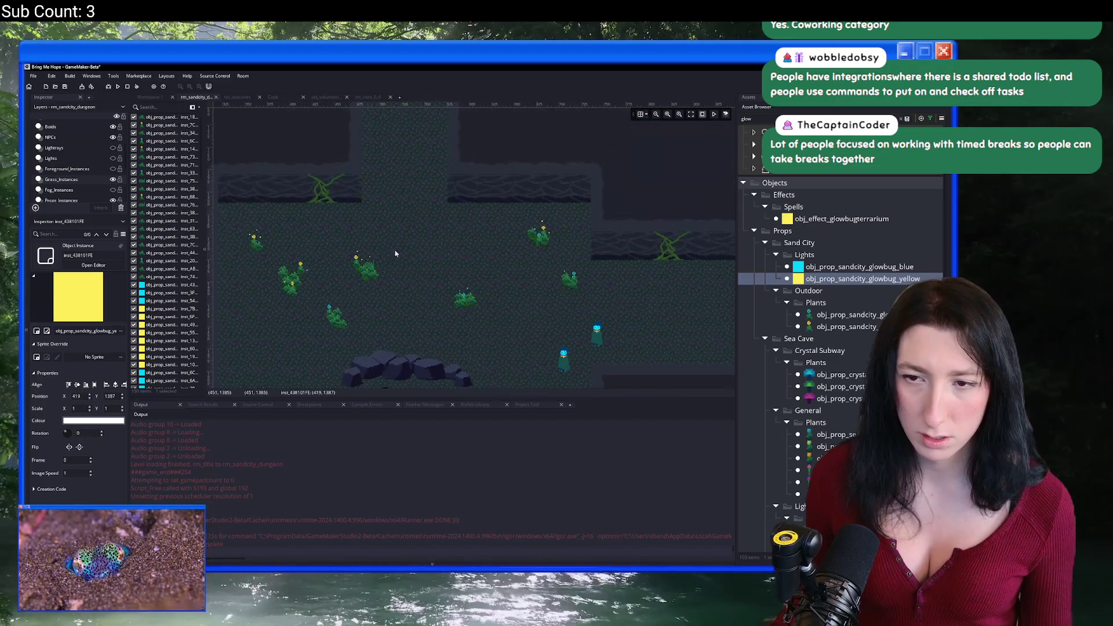
# Switch to obj_prop_sandcity_glowbug_blue and place cyan glowbugs on several plants.
pyautogui.click(859, 267)
pyautogui.keyDown('alt'); pyautogui.click(356, 276); pyautogui.keyUp('alt')
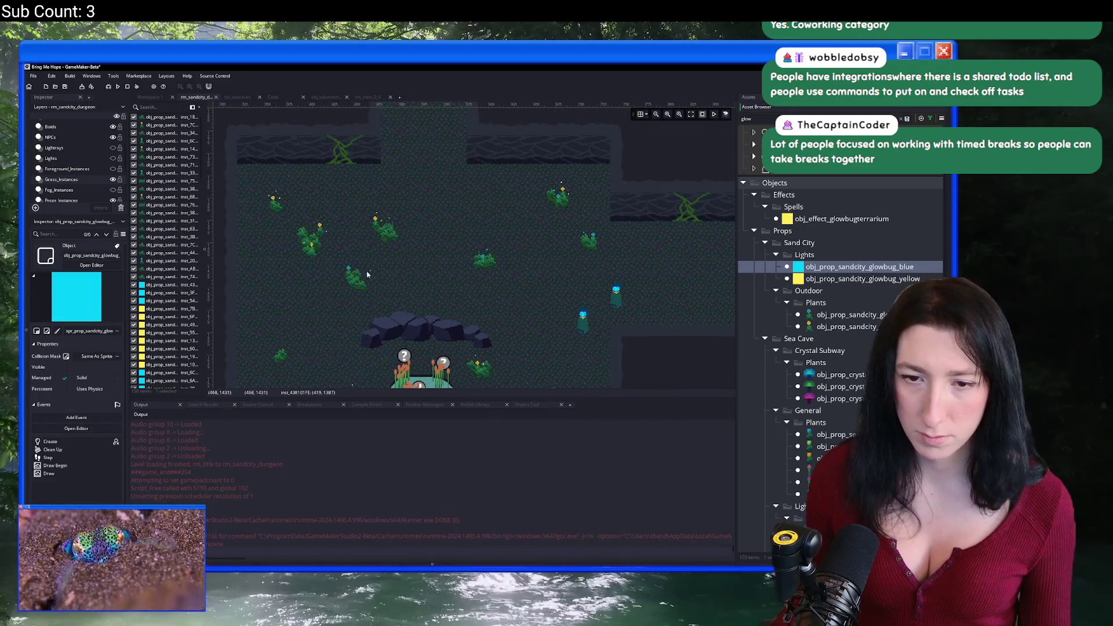
pyautogui.scroll(-3, 358, 280)
pyautogui.scroll(-2, 357, 281)
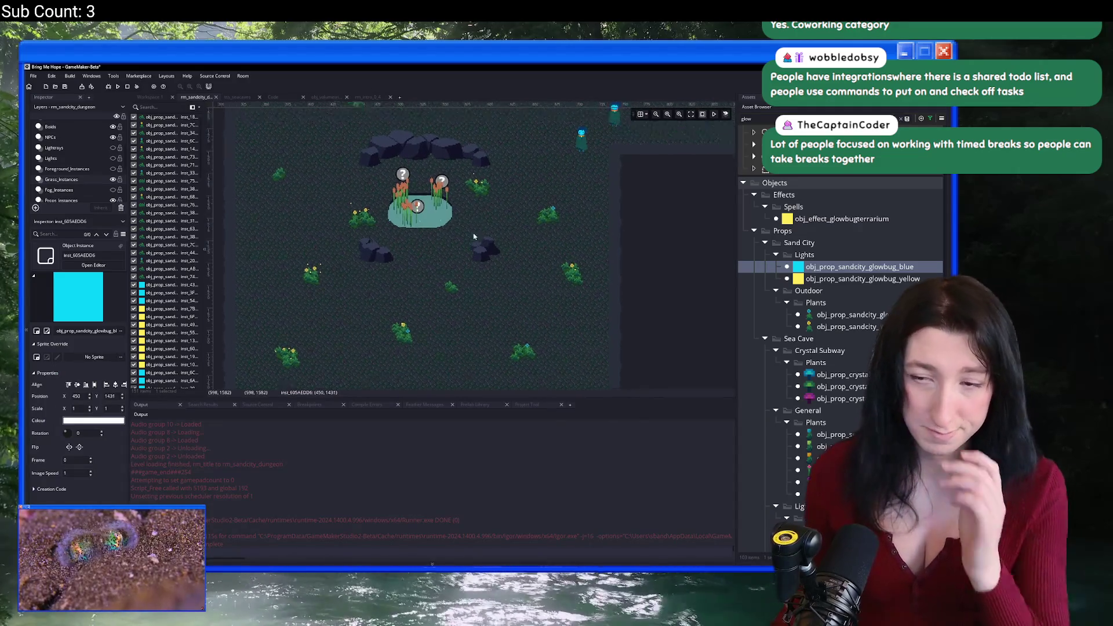
pyautogui.keyDown('alt'); pyautogui.click(527, 225); pyautogui.keyUp('alt')
pyautogui.keyDown('alt'); pyautogui.click(530, 222); pyautogui.keyUp('alt')
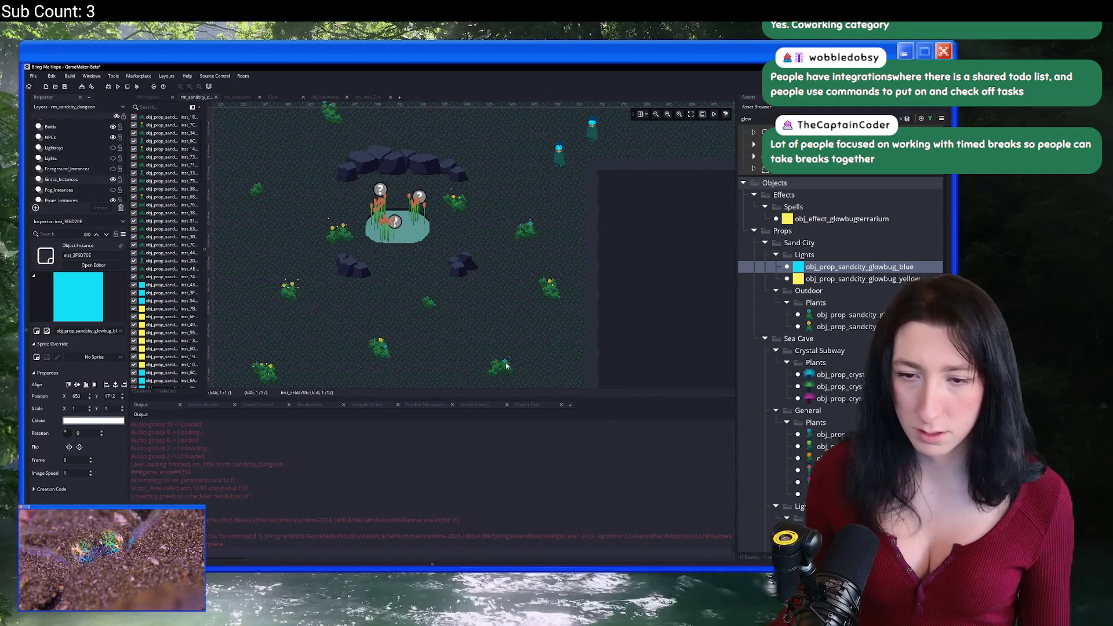
pyautogui.scroll(-2, 436, 318)
pyautogui.keyDown('alt'); pyautogui.click(436, 319); pyautogui.keyUp('alt')
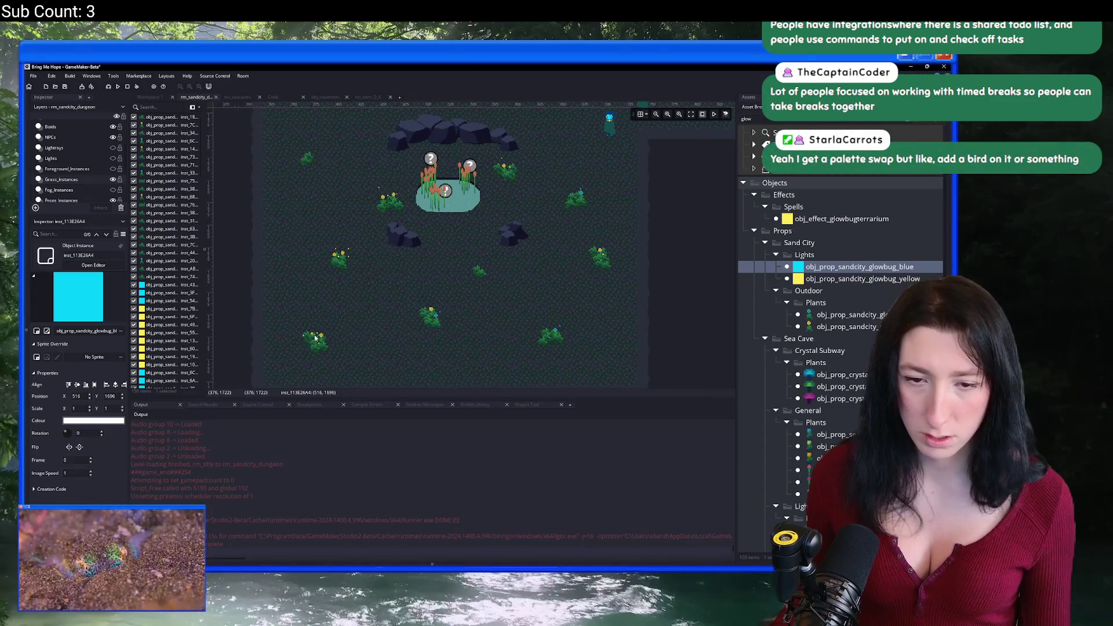
pyautogui.scroll(-2, 463, 279)
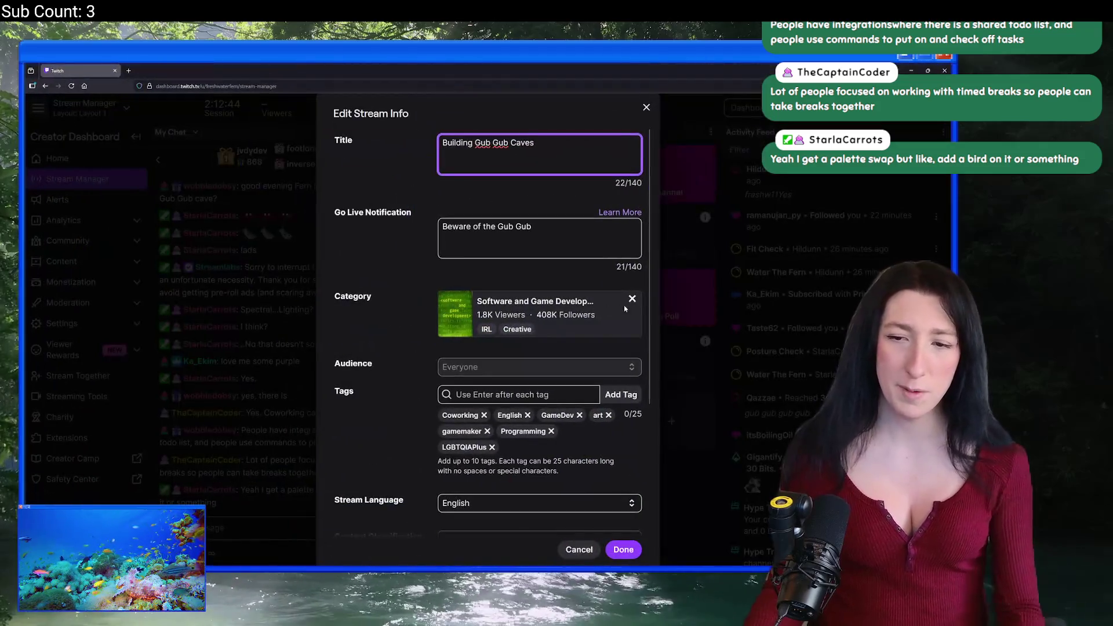
pyautogui.click(626, 301)
# Replace the stream category with Software and Game Development instead of Cowork and save the info.
pyautogui.click(604, 306)
pyautogui.write('Cowork')
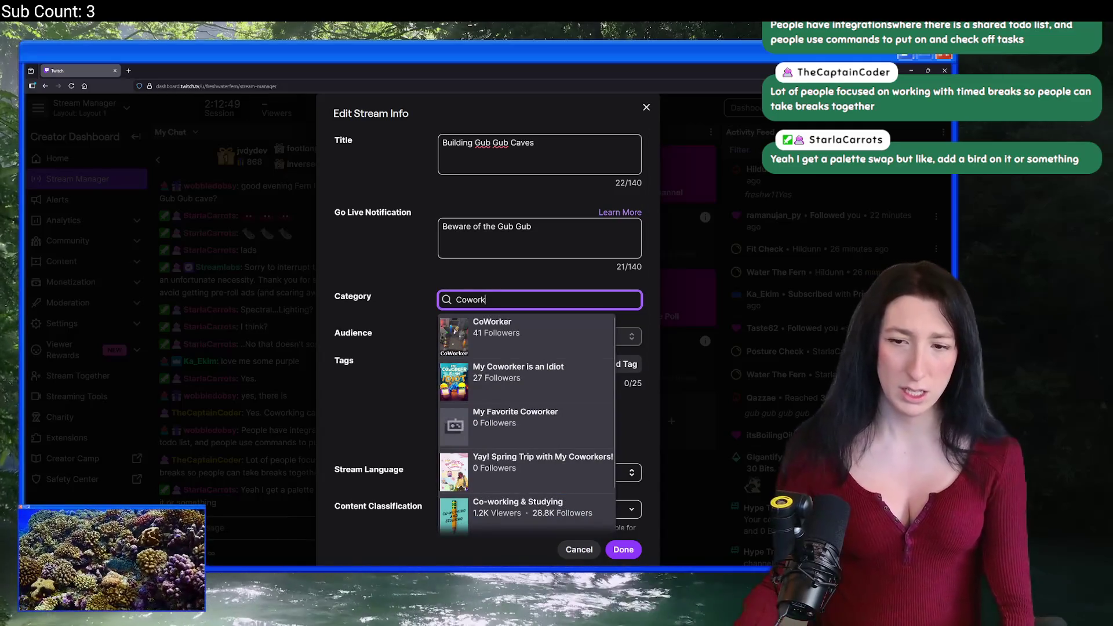
pyautogui.scroll(-3, 544, 370)
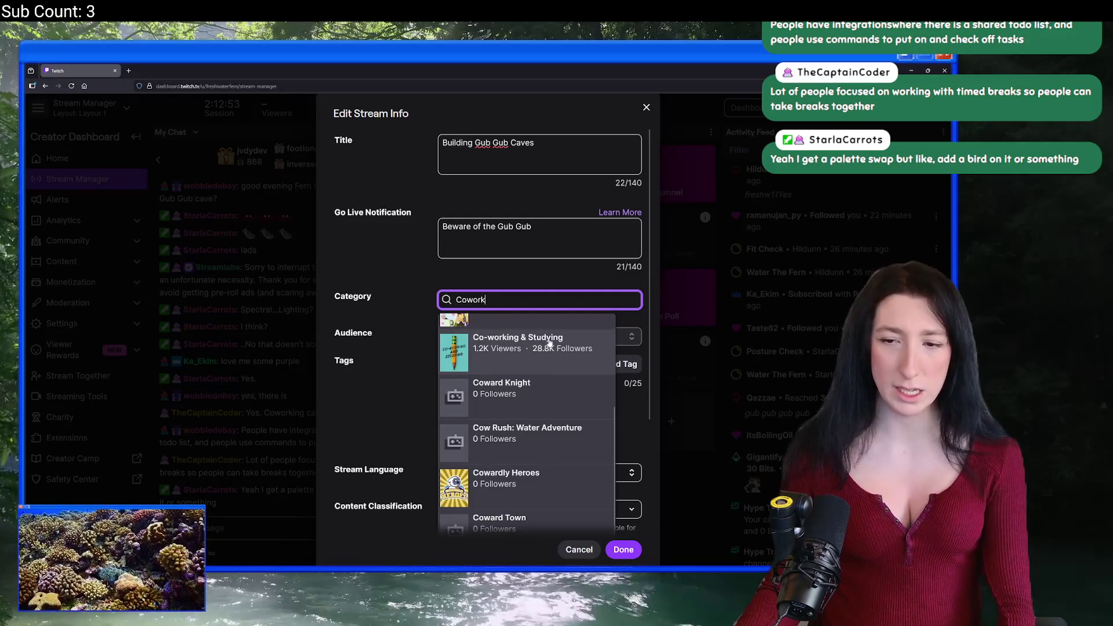
pyautogui.hotkey('ctrl', 'a')
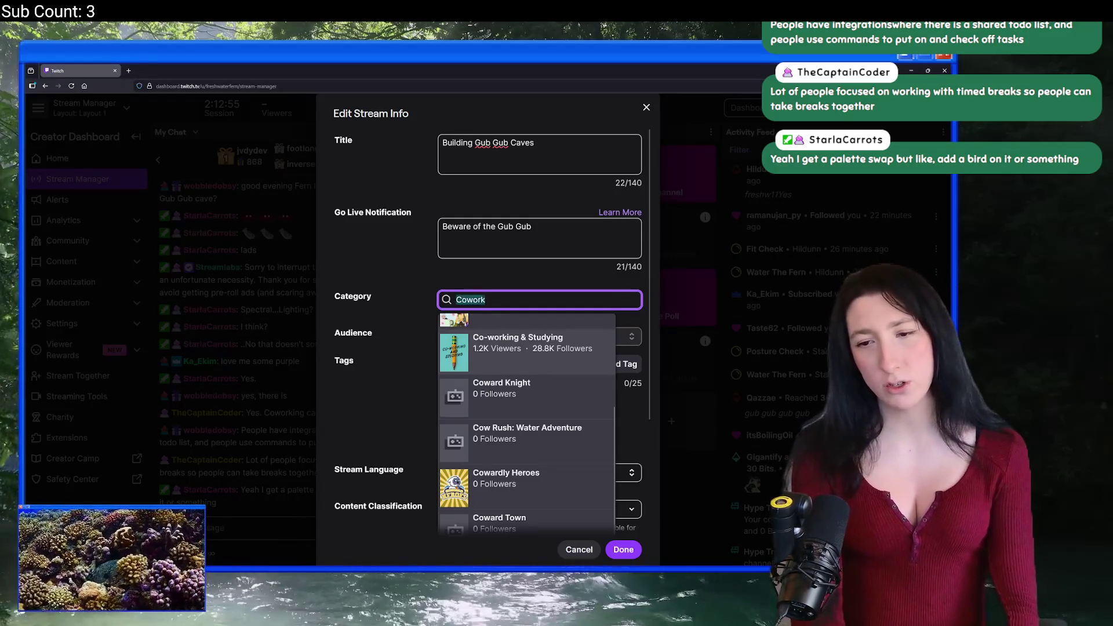
pyautogui.write('Softwa')
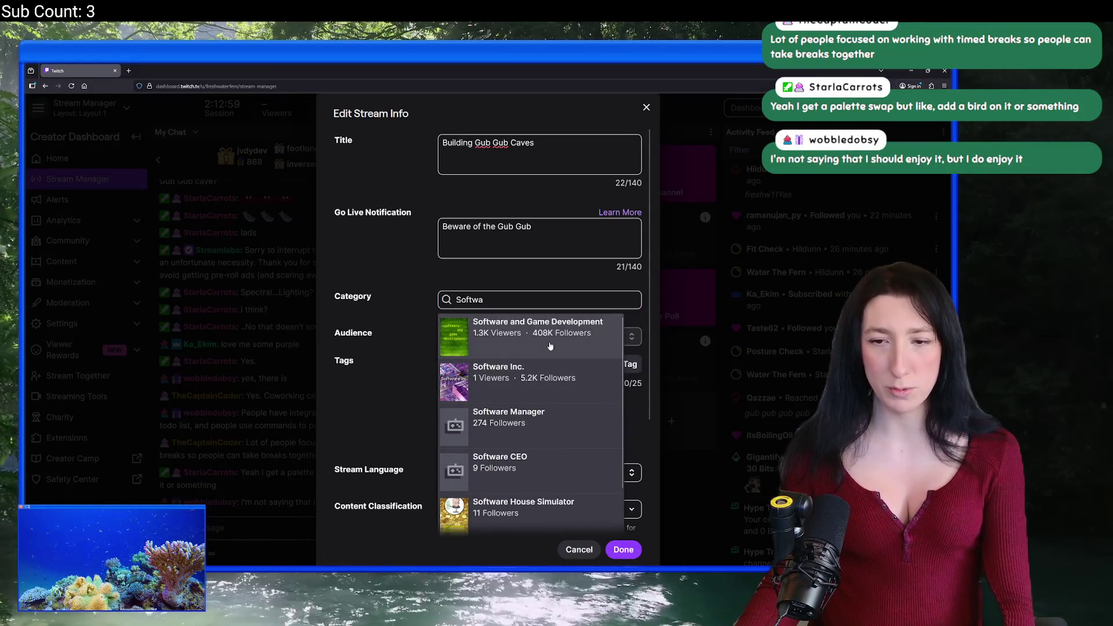
pyautogui.click(550, 347)
pyautogui.click(620, 549)
pyautogui.hotkey('alt', 'Tab')
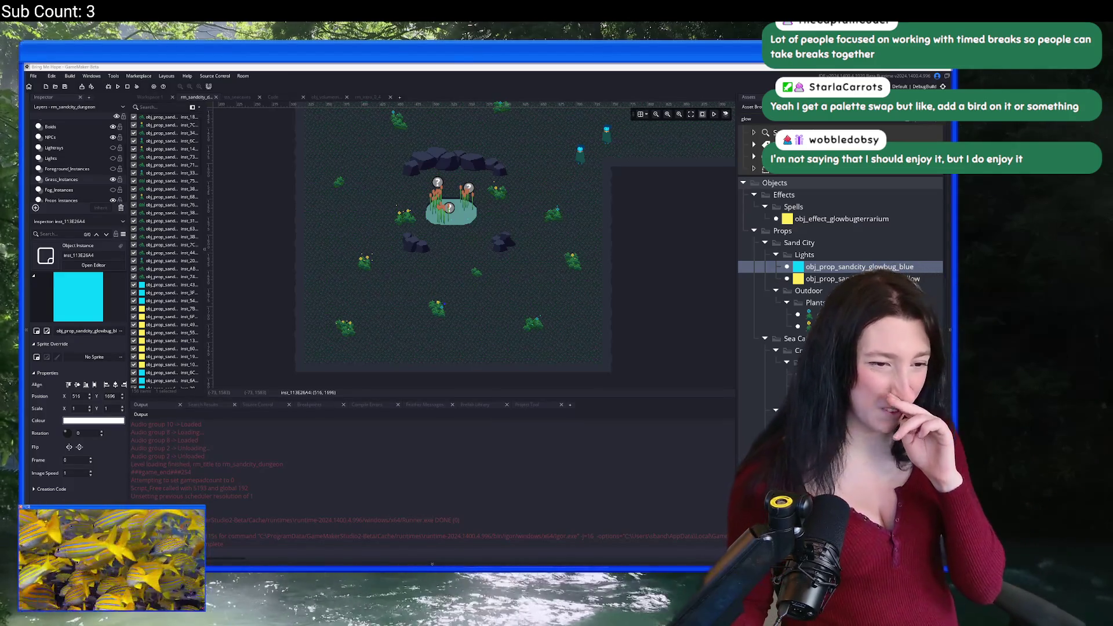
# Pan and zoom across the room, then select the purple Sea Cave glowplant object.
pyautogui.moveTo(355, 177); pyautogui.dragTo(428, 249)
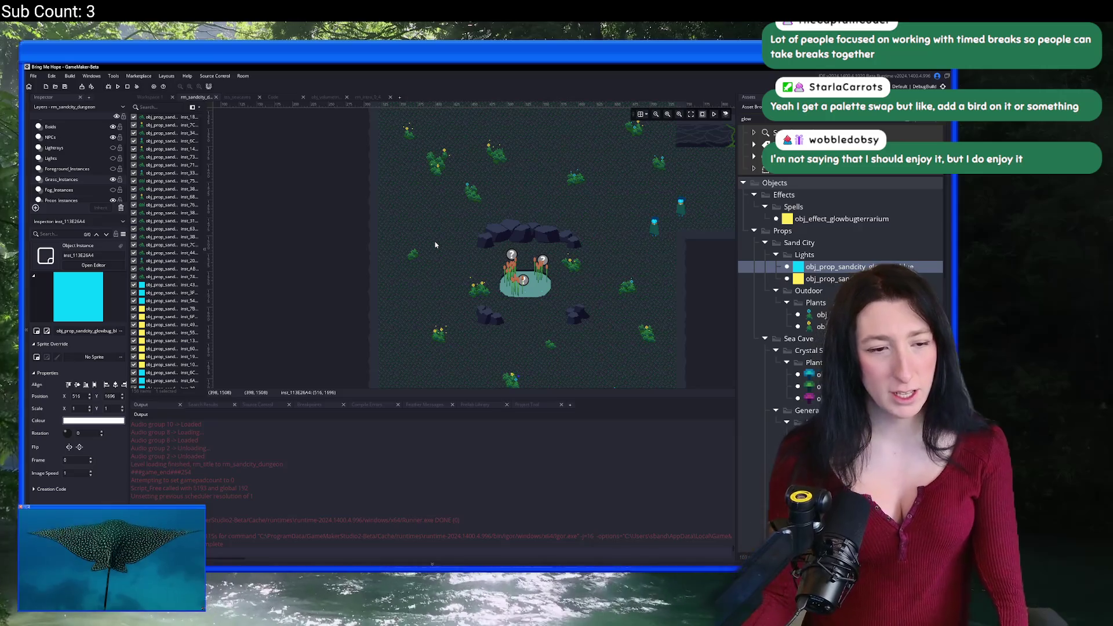
pyautogui.scroll(-2, 475, 260)
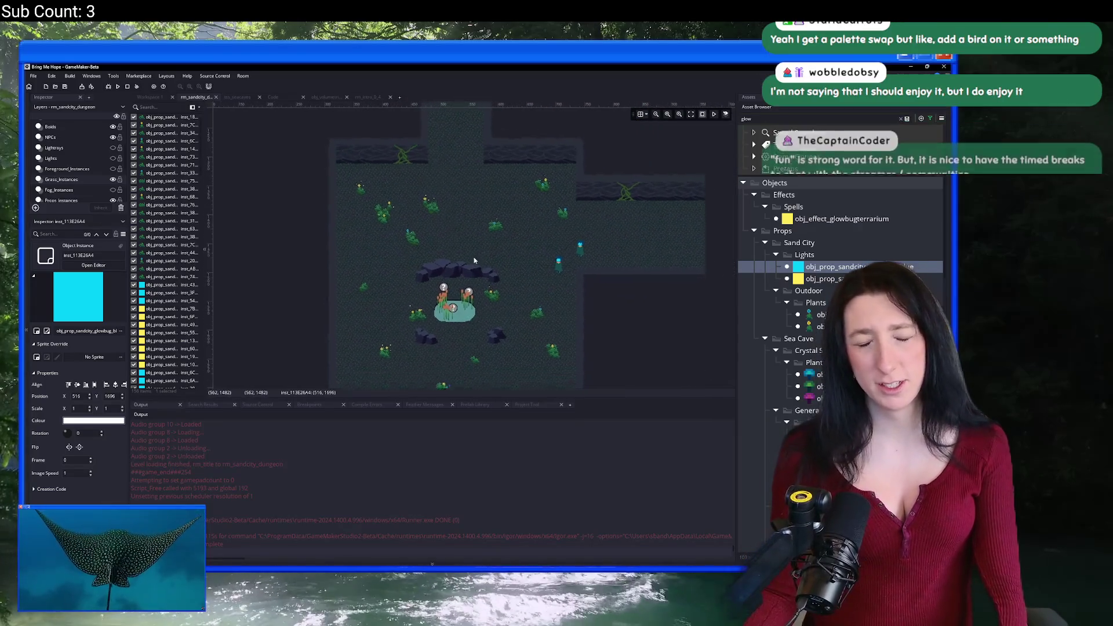
pyautogui.scroll(2, 340, 236)
pyautogui.scroll(-3, 339, 235)
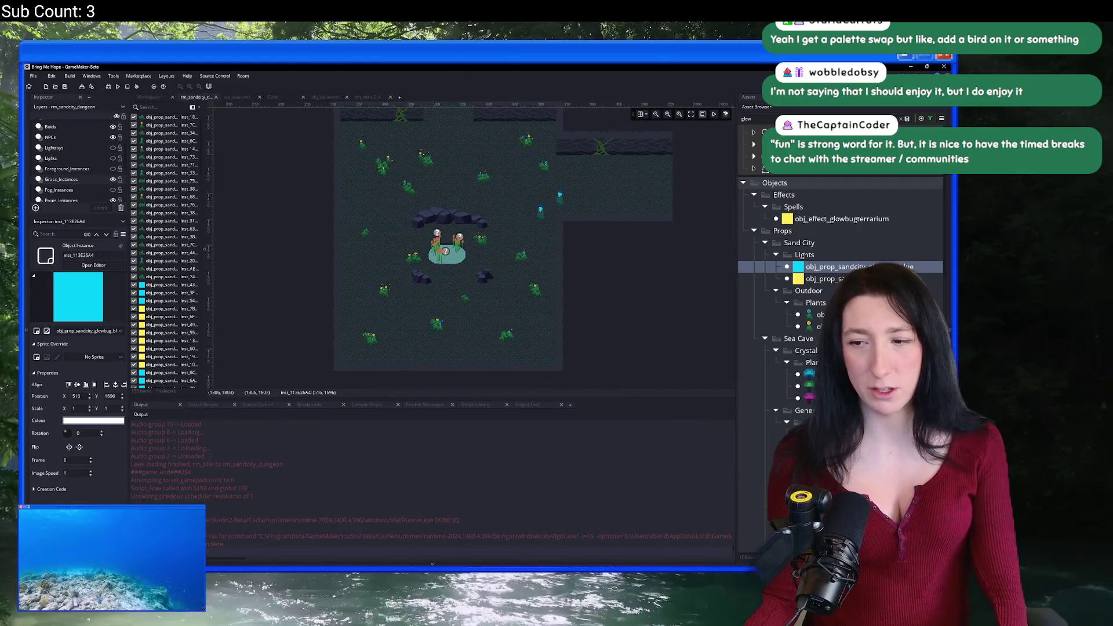
pyautogui.scroll(-2, 841, 254)
pyautogui.click(806, 364)
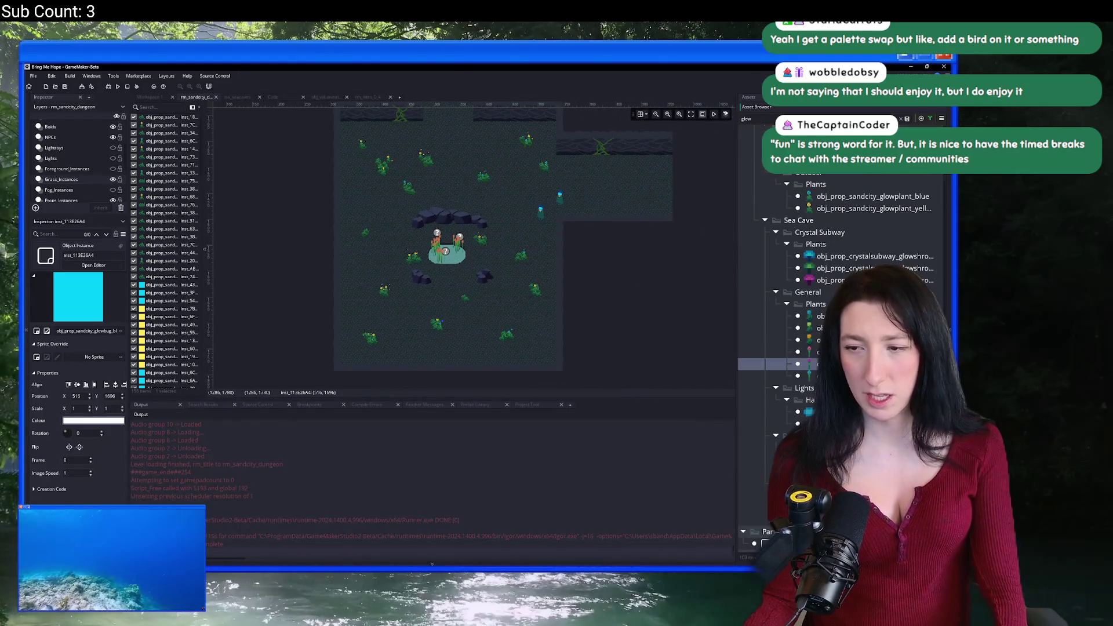
pyautogui.scroll(1, 465, 283)
pyautogui.scroll(2, 465, 283)
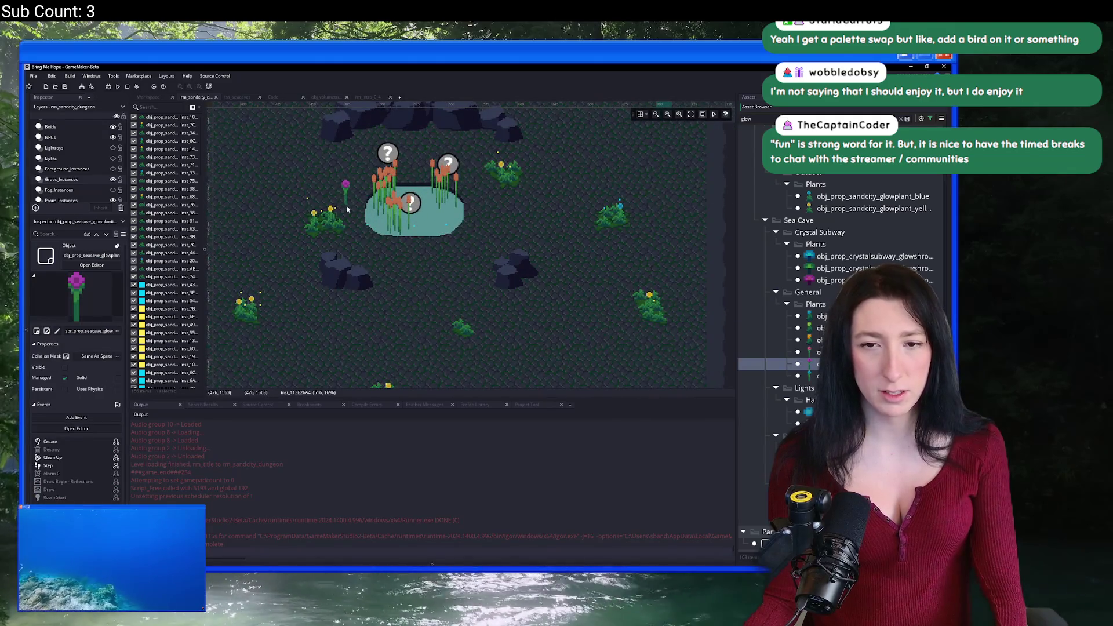
pyautogui.scroll(-5, 351, 285)
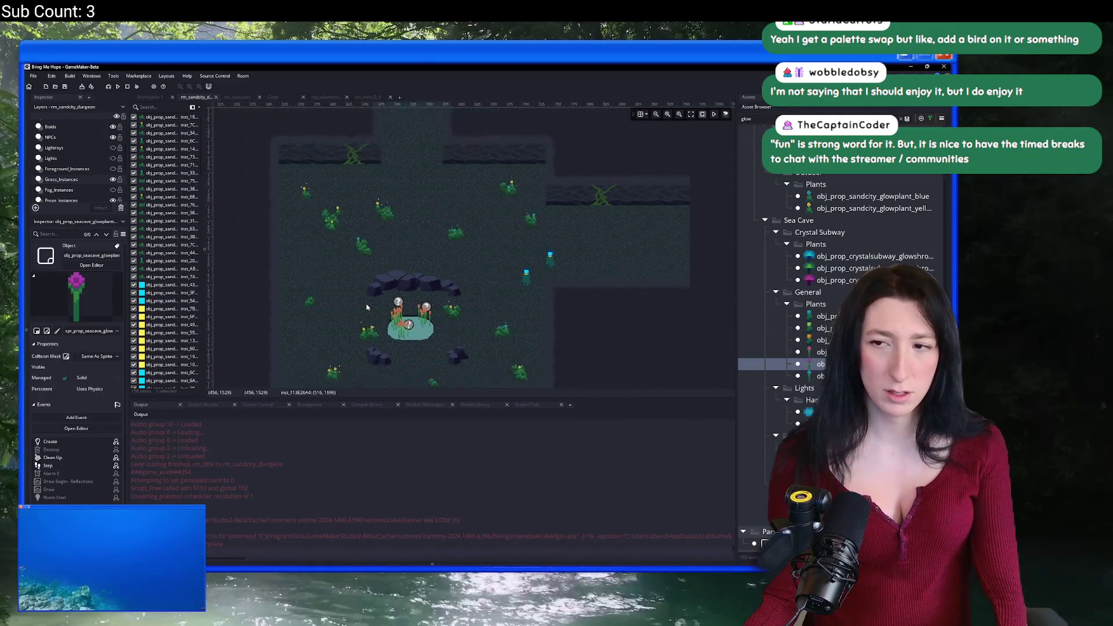
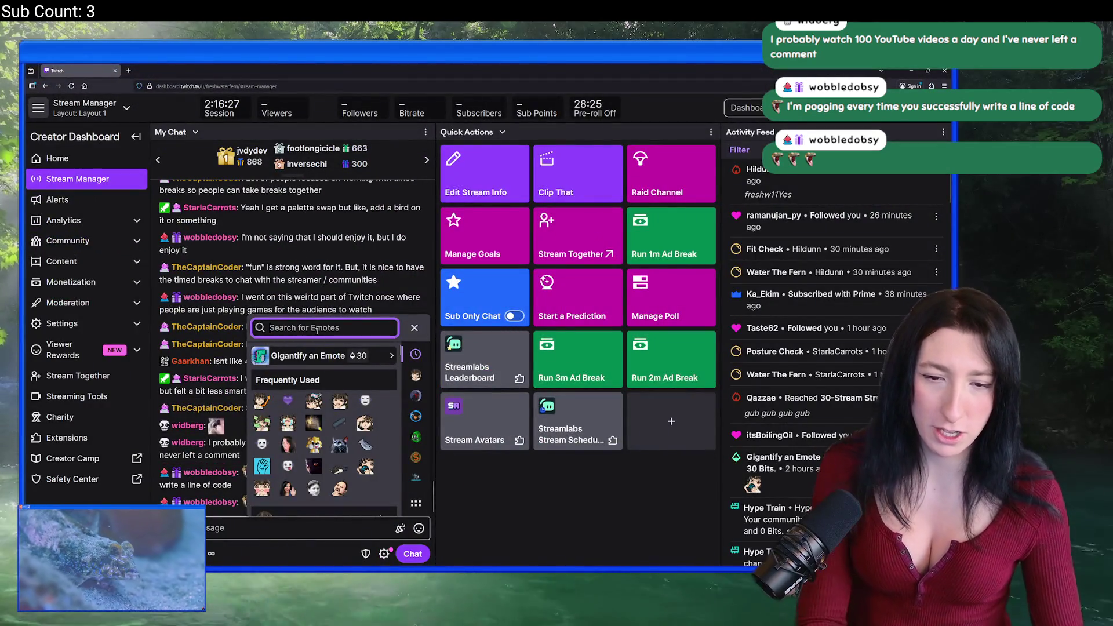
# Post the pog emote in Twitch chat, view its details card, then return to GameMaker.
pyautogui.moveTo(262, 466); pyautogui.dragTo(265, 538)
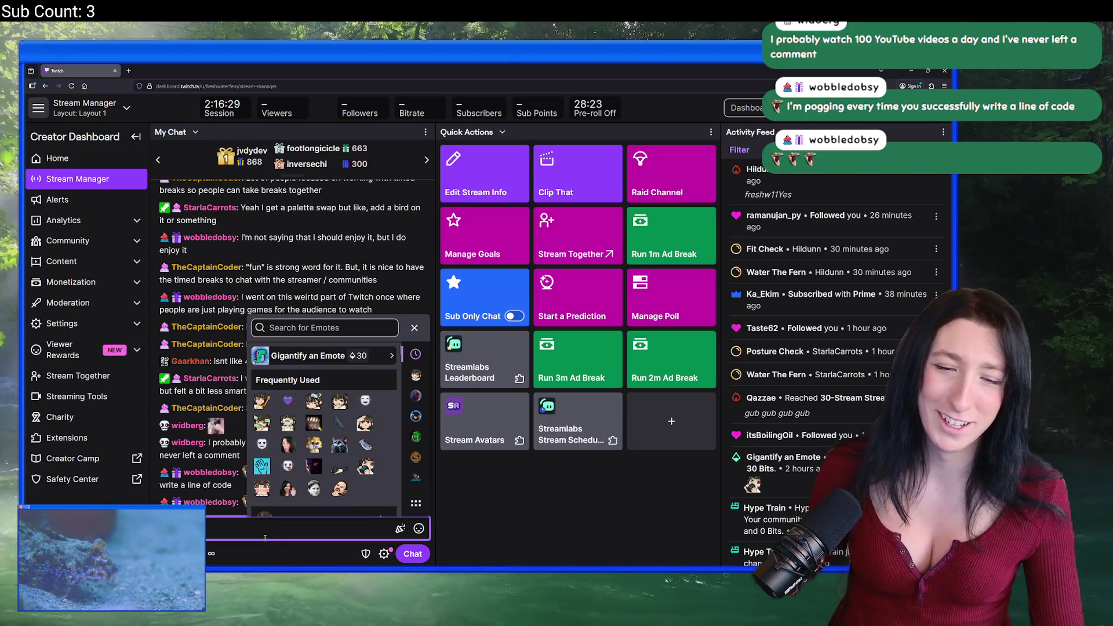
pyautogui.press('Return')
pyautogui.click(286, 501)
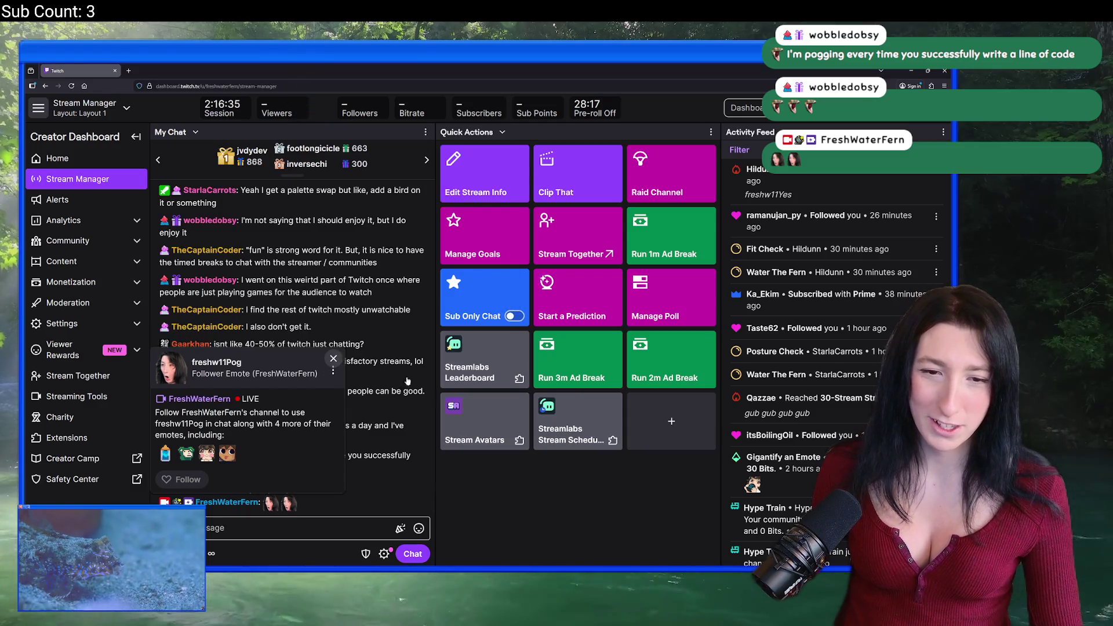
pyautogui.click(333, 359)
pyautogui.hotkey('alt', 'Tab')
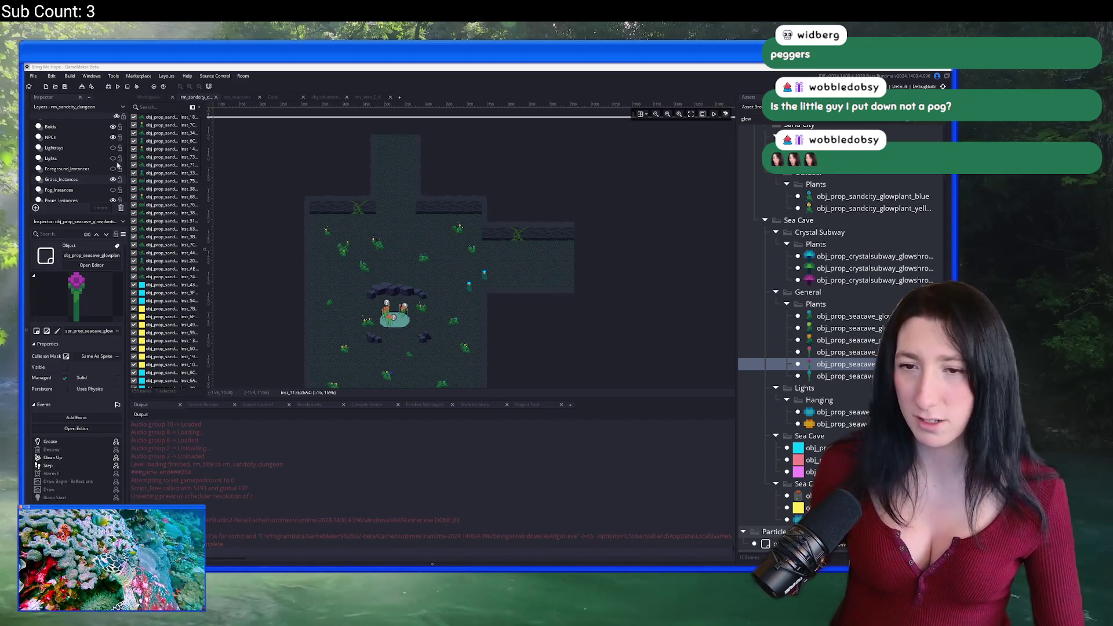
# Search the Asset Browser for 'crab' and inspect the spr_crabs0_move sprite.
pyautogui.scroll(2, 462, 185)
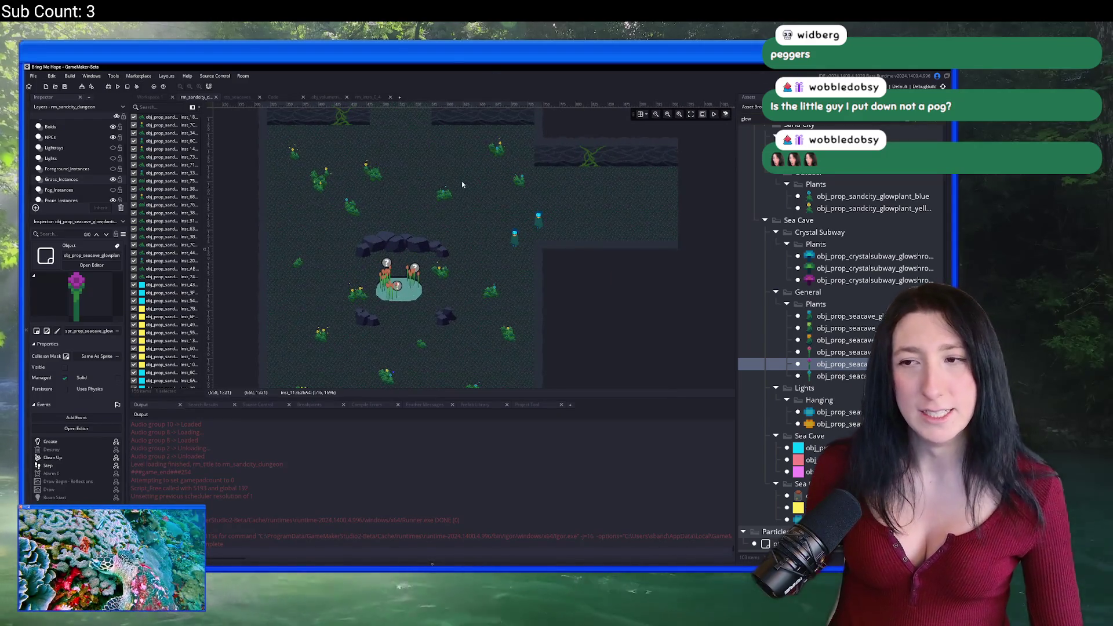
pyautogui.scroll(2, 441, 255)
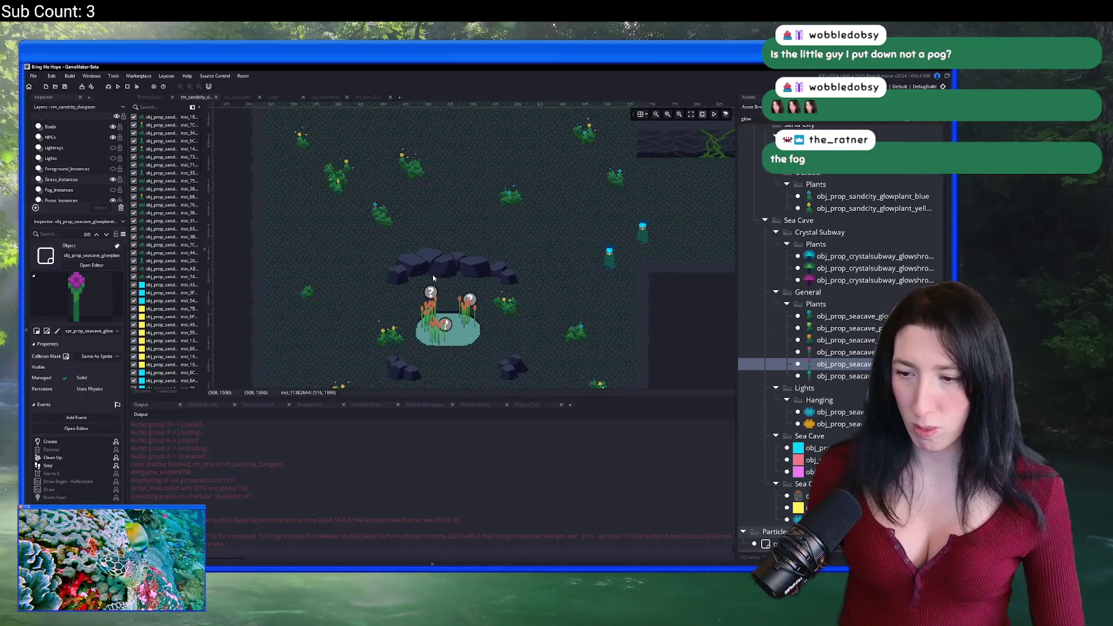
pyautogui.scroll(-2, 433, 279)
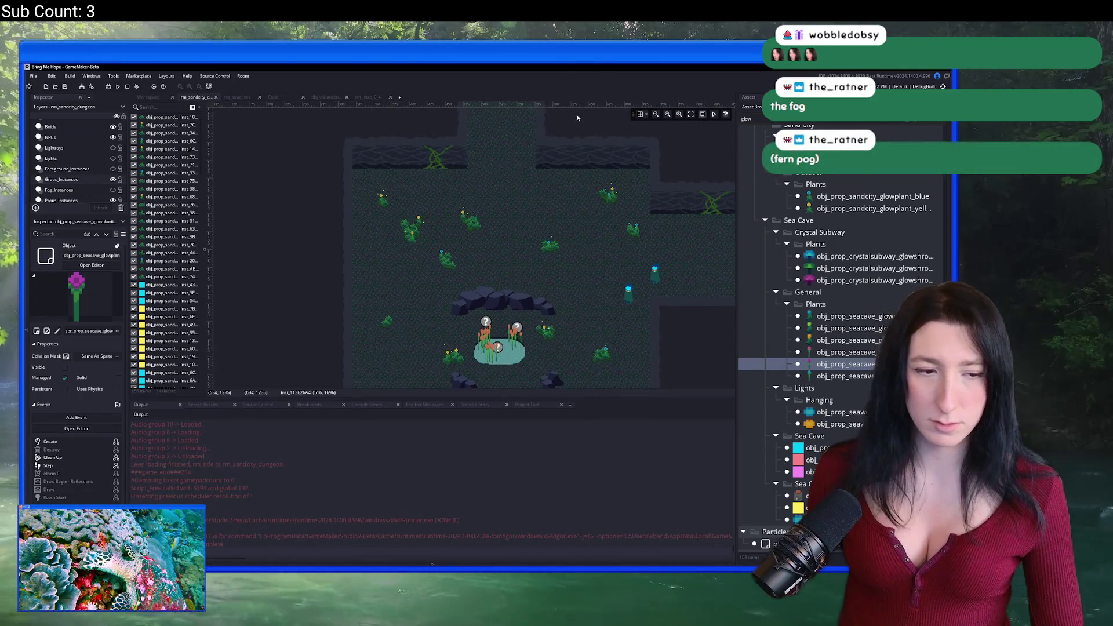
pyautogui.press('BackSpace')
pyautogui.press('BackSpace')
pyautogui.press('BackSpace')
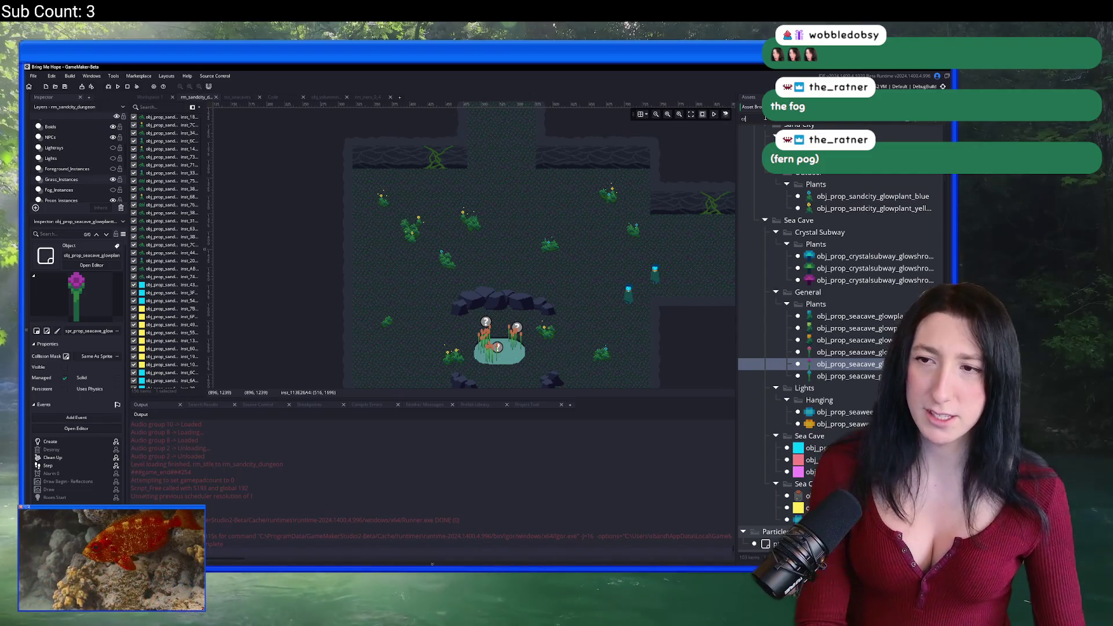
pyautogui.write('crab')
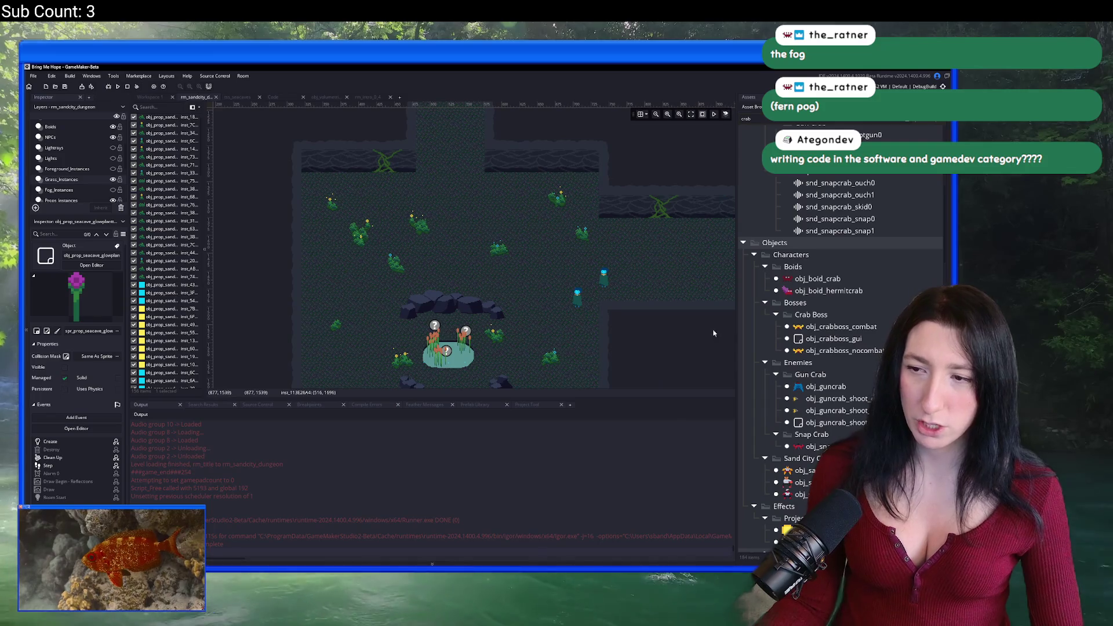
pyautogui.scroll(-5, 849, 425)
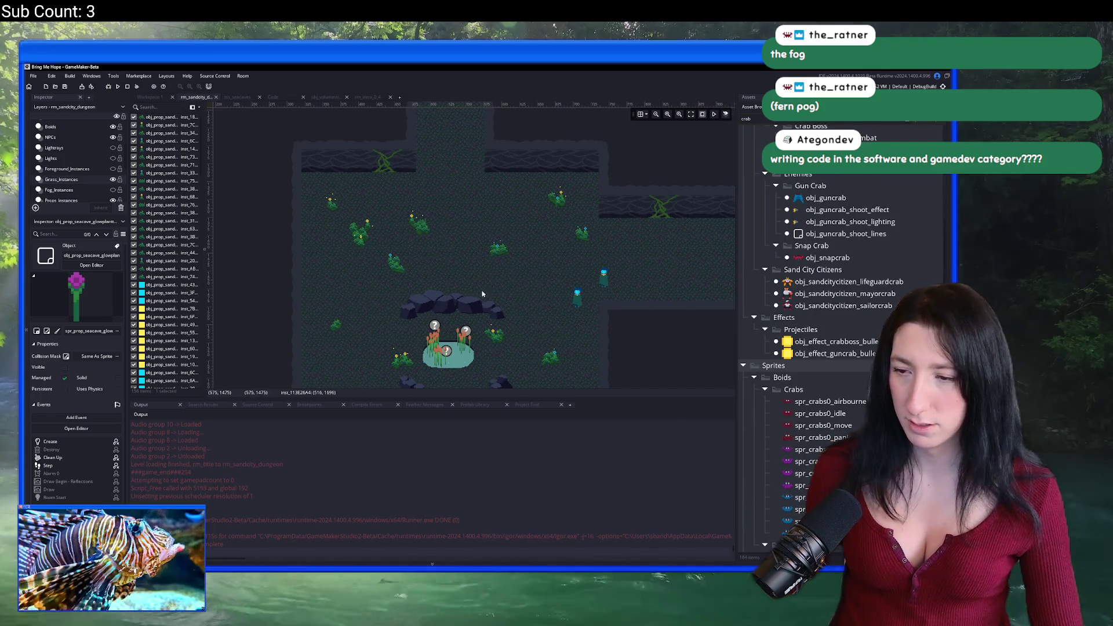
pyautogui.click(824, 428)
# Collapse the Crabs sprite folder and build and run the game.
pyautogui.scroll(-5, 824, 432)
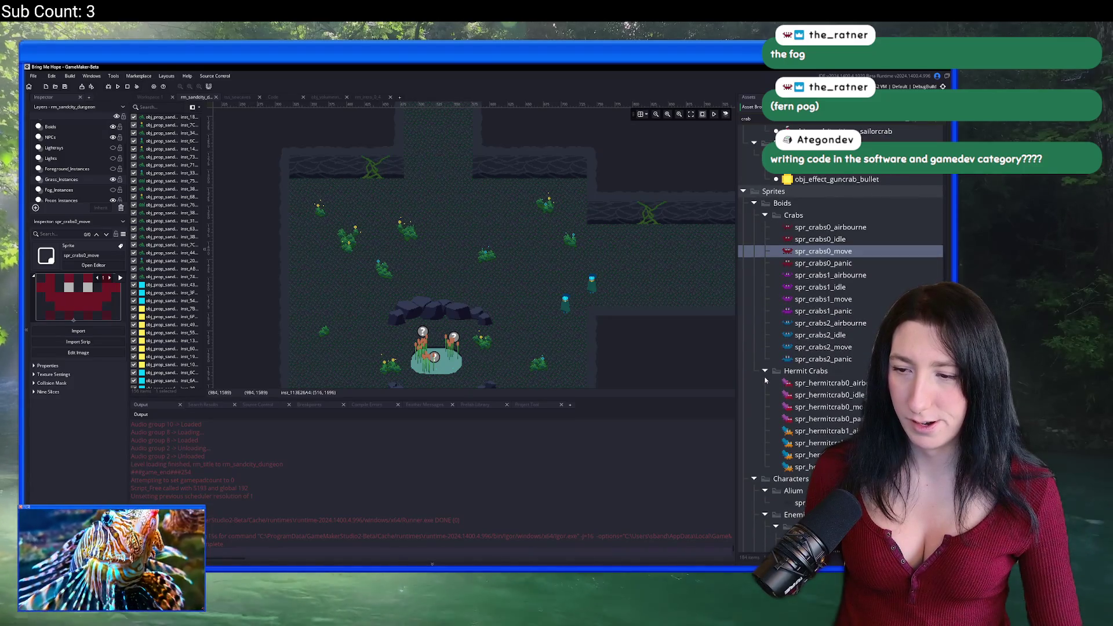
pyautogui.click(765, 215)
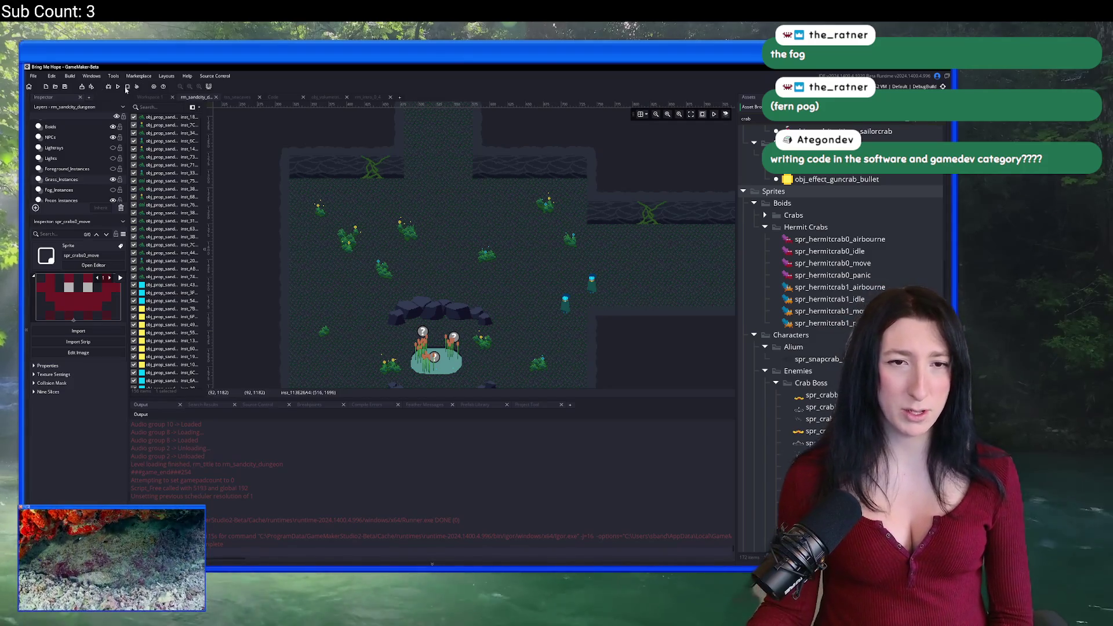
pyautogui.click(118, 87)
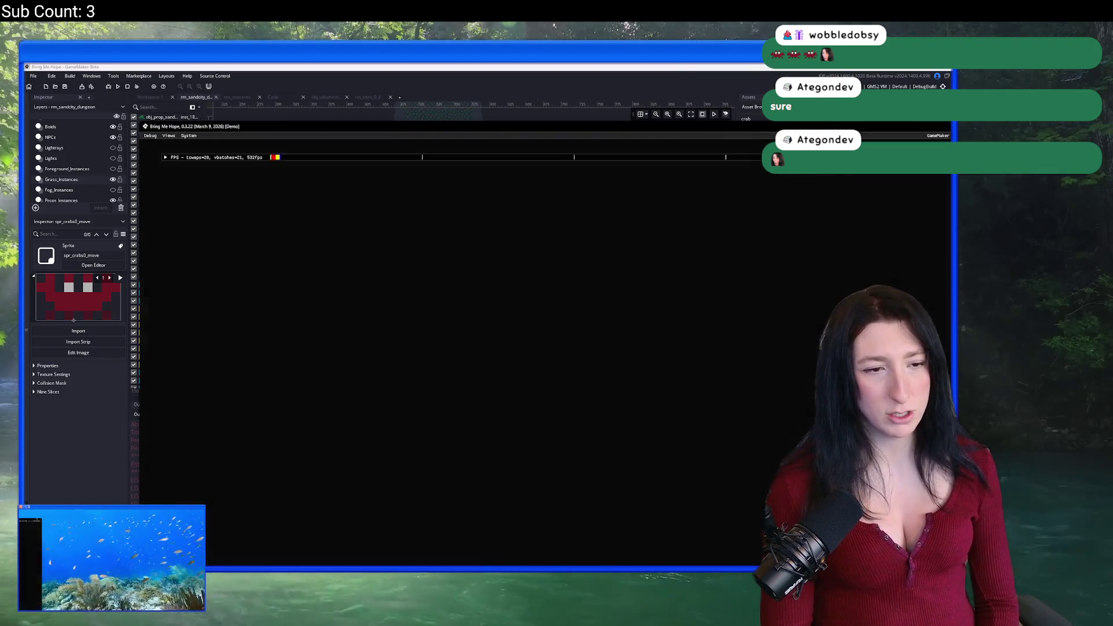
# Start Story and walk the player around Gub Gub Caves past the rocks and pond, then bring up the debug views.
pyautogui.press('Return')
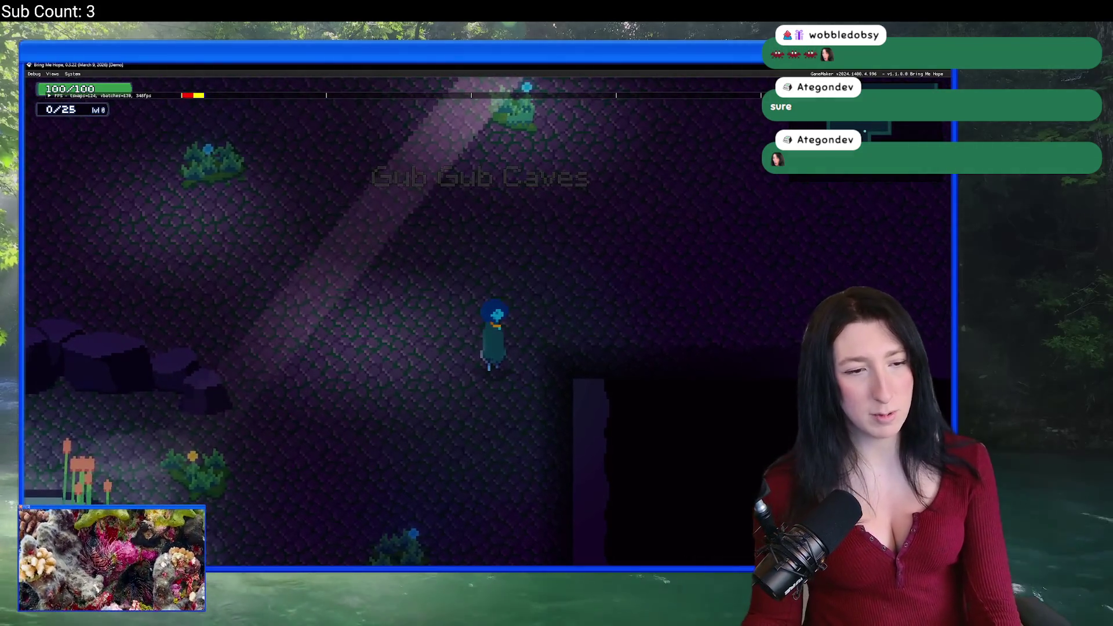
pyautogui.press('a')
pyautogui.press('w')
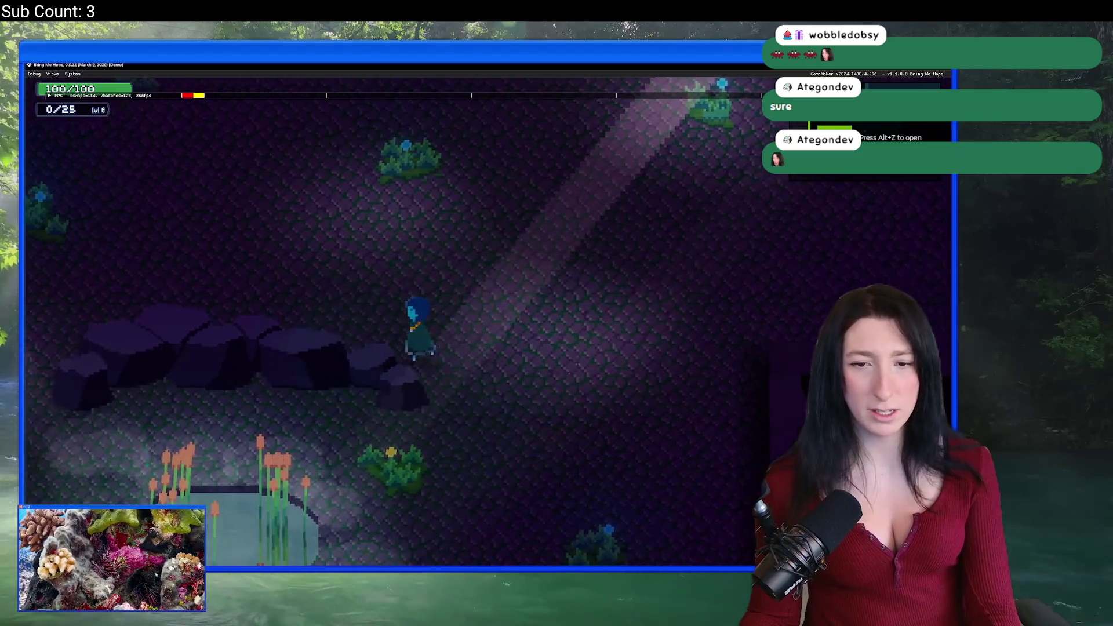
pyautogui.press('a')
pyautogui.press('s')
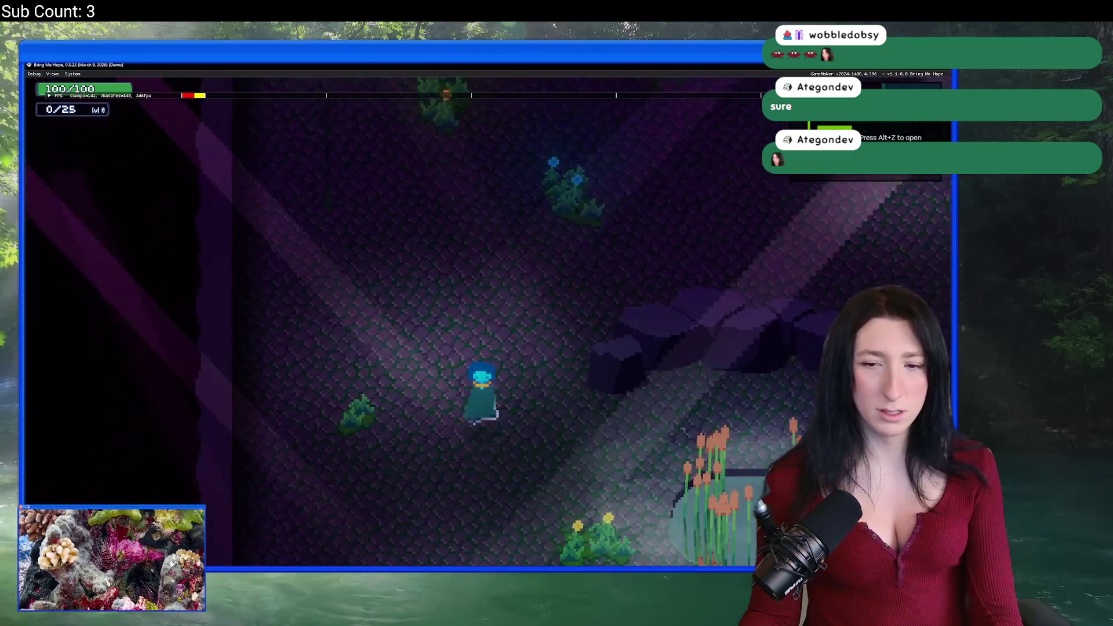
pyautogui.press('d')
pyautogui.press('w')
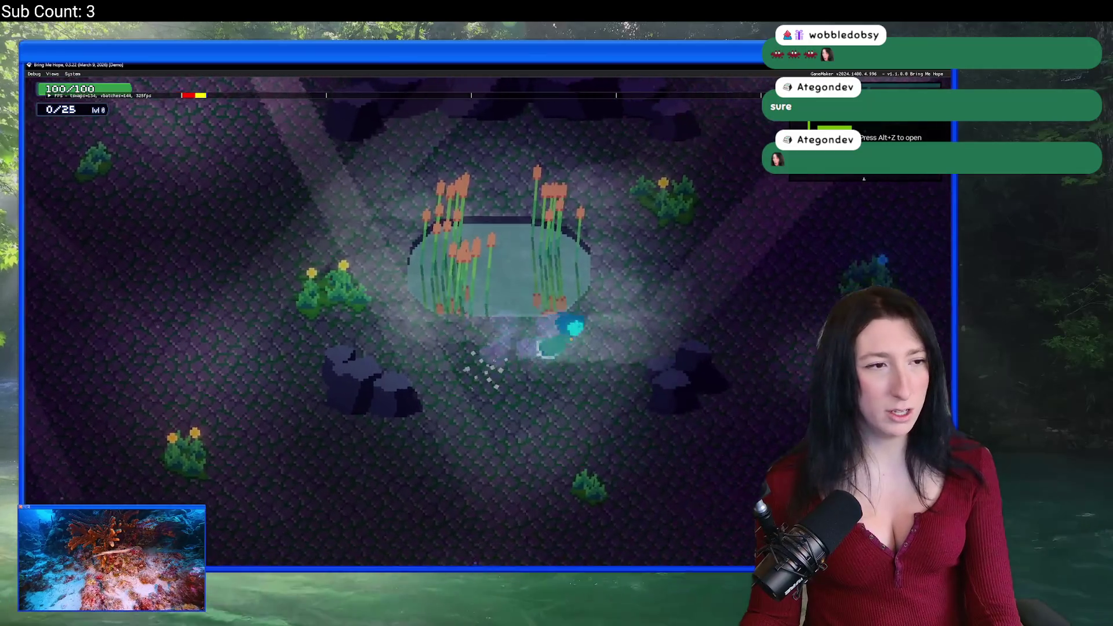
pyautogui.press('w')
pyautogui.press('a')
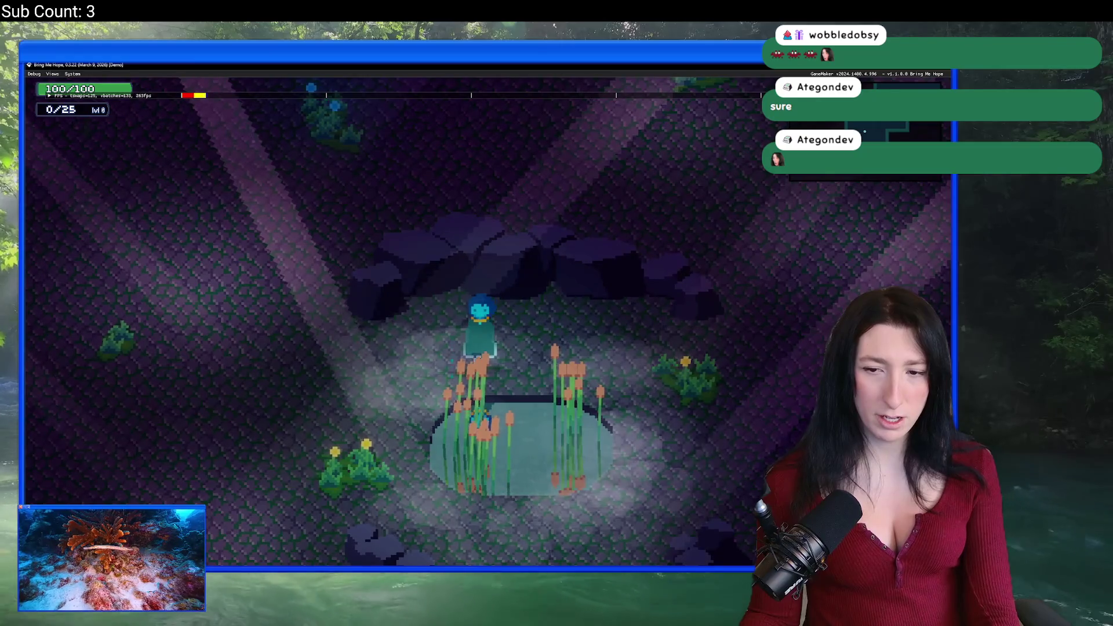
pyautogui.press('d')
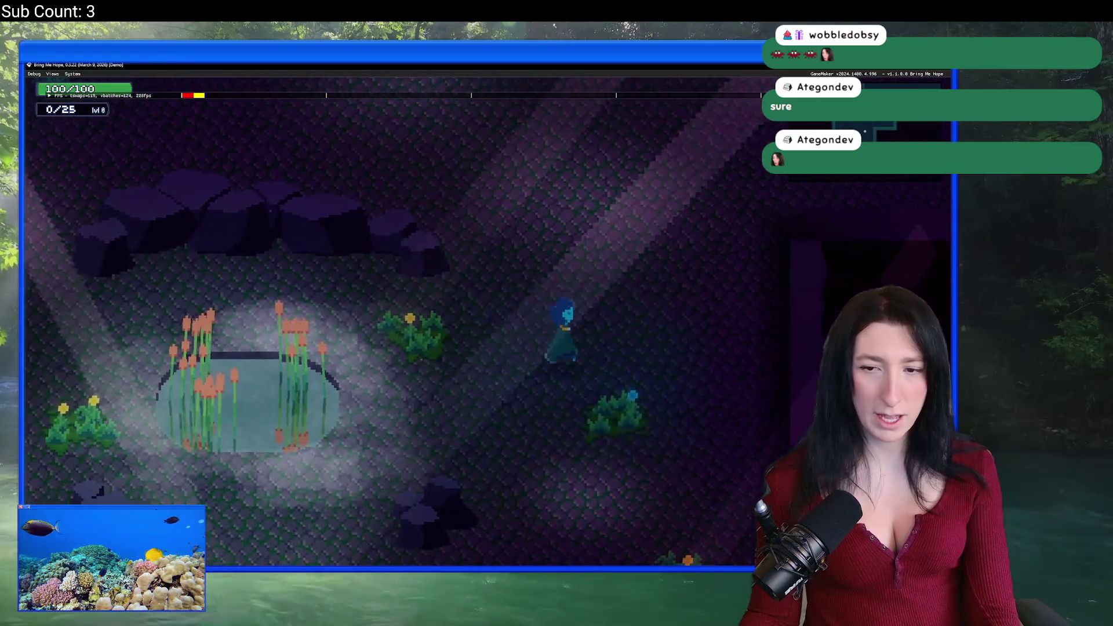
pyautogui.press('w')
pyautogui.press('w')
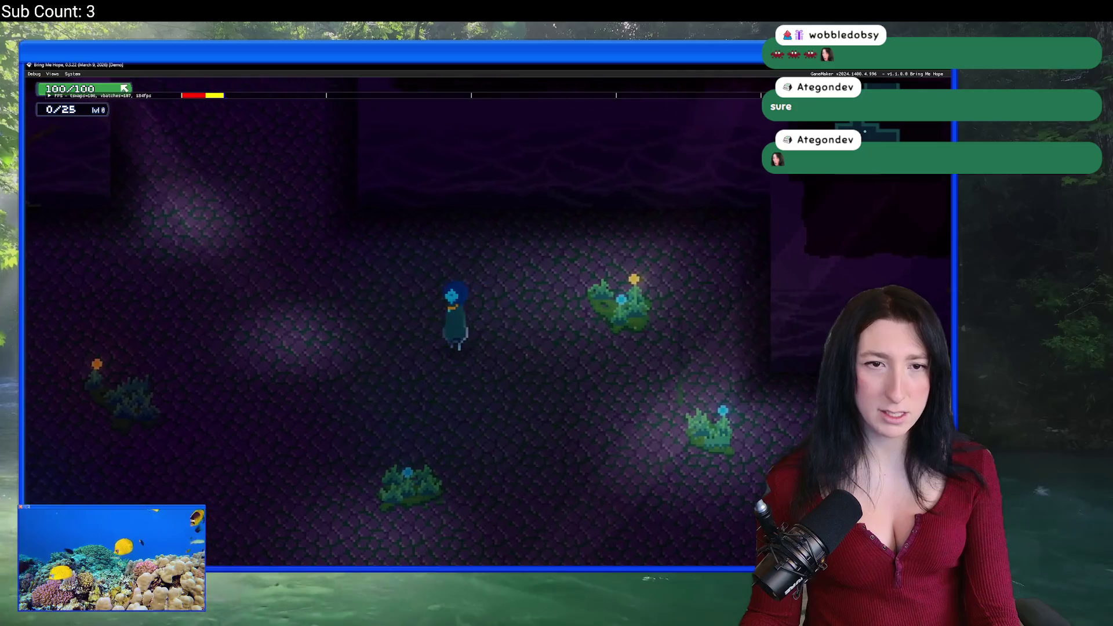
pyautogui.click(52, 74)
# Set World Time of Day to 100 for night while walking into a new cave area.
pyautogui.press('a')
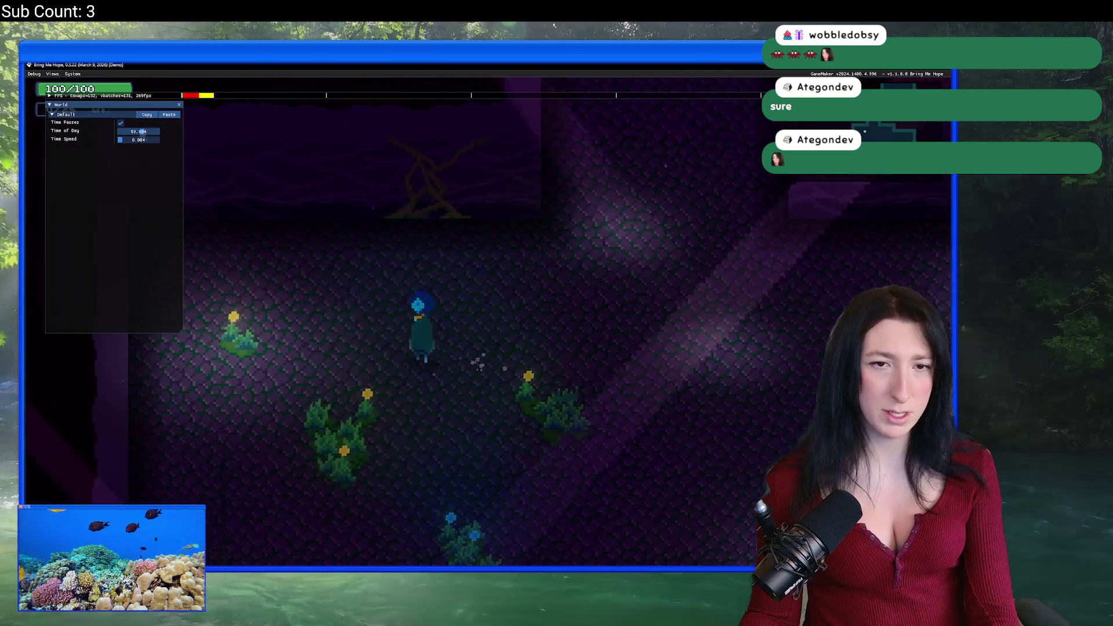
pyautogui.moveTo(140, 132); pyautogui.dragTo(161, 138)
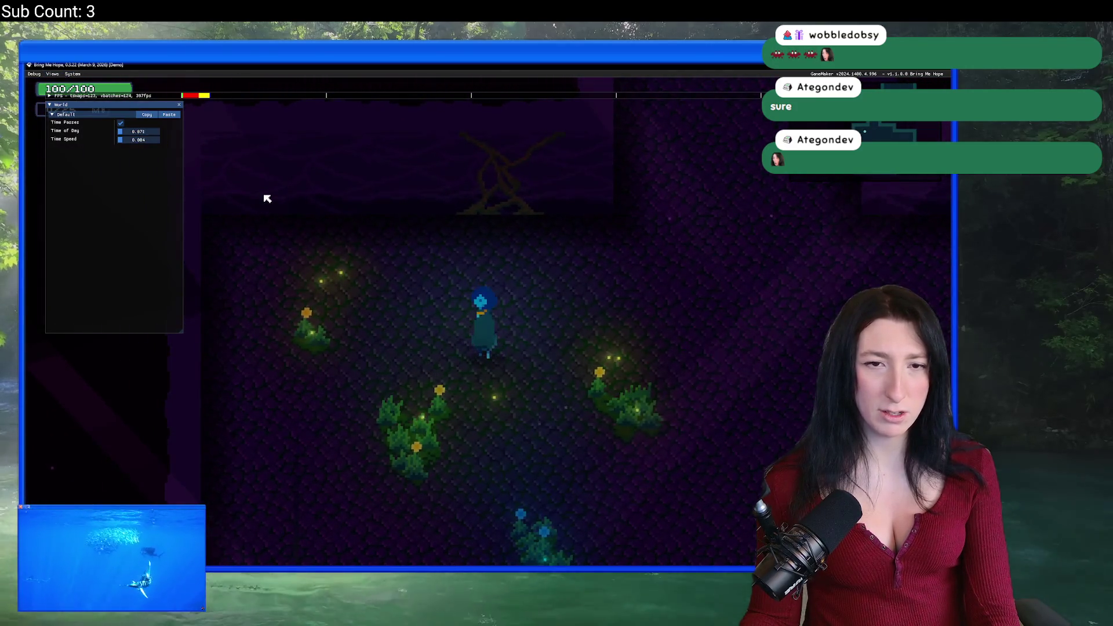
pyautogui.press('s')
pyautogui.press('d')
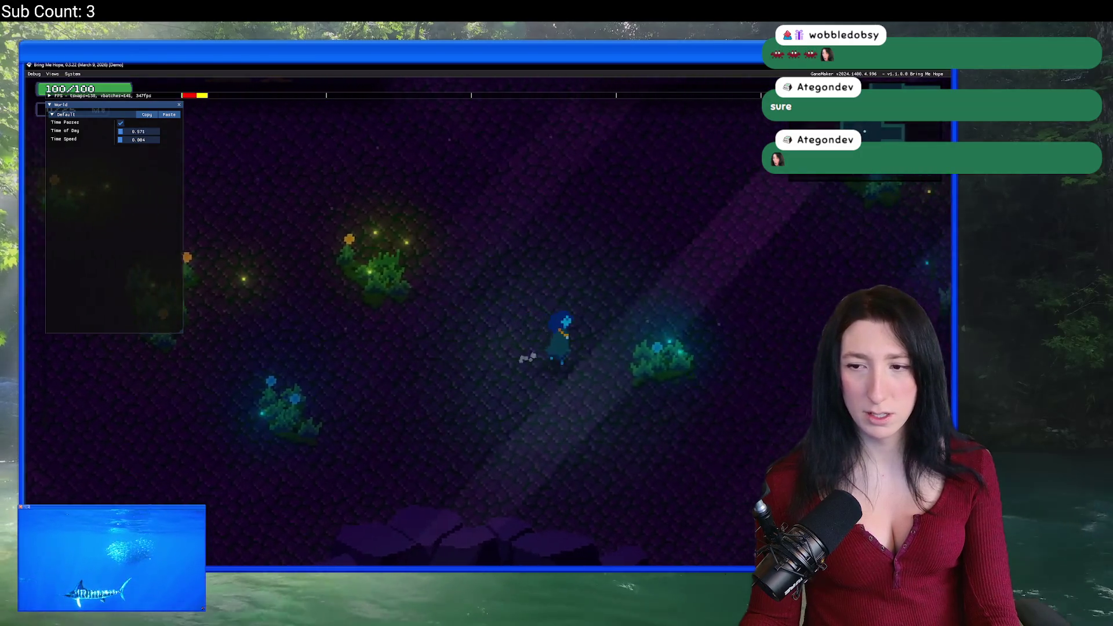
pyautogui.press('w')
pyautogui.press('d')
pyautogui.press('s')
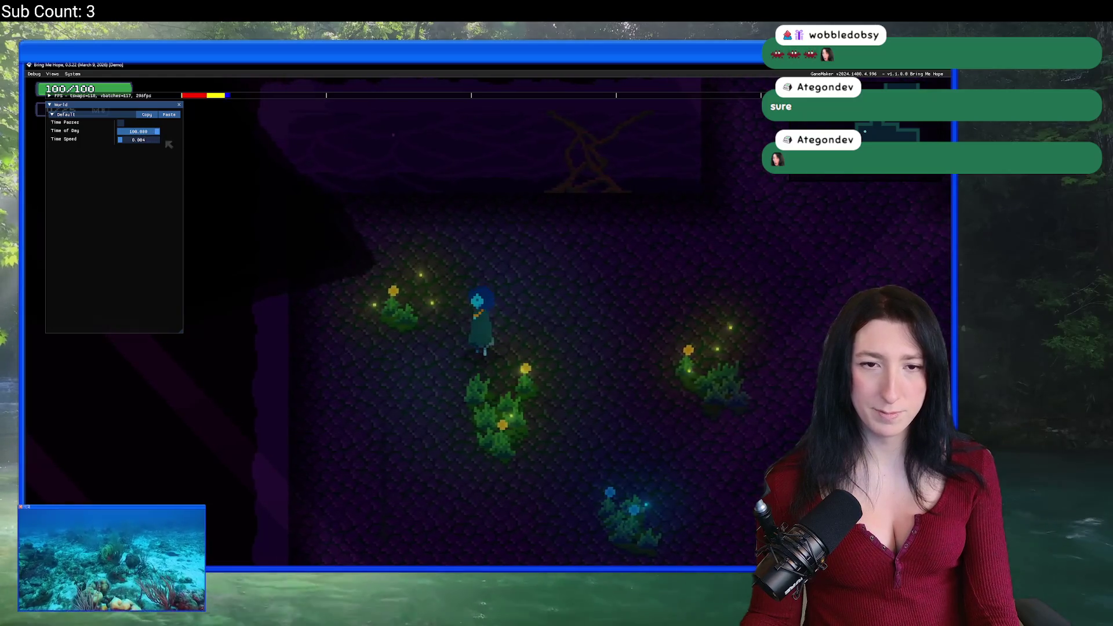
# Lower Time of Day to 43.106, walk around the pond area, then close the game.
pyautogui.moveTo(135, 131); pyautogui.dragTo(141, 145)
pyautogui.press('Down')
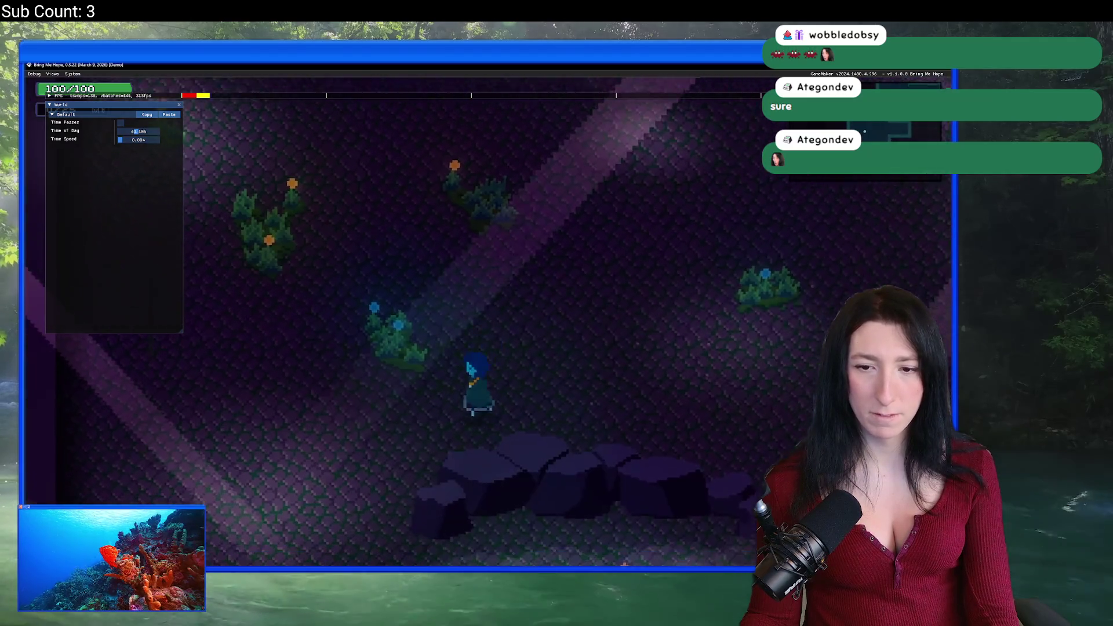
pyautogui.press('Down')
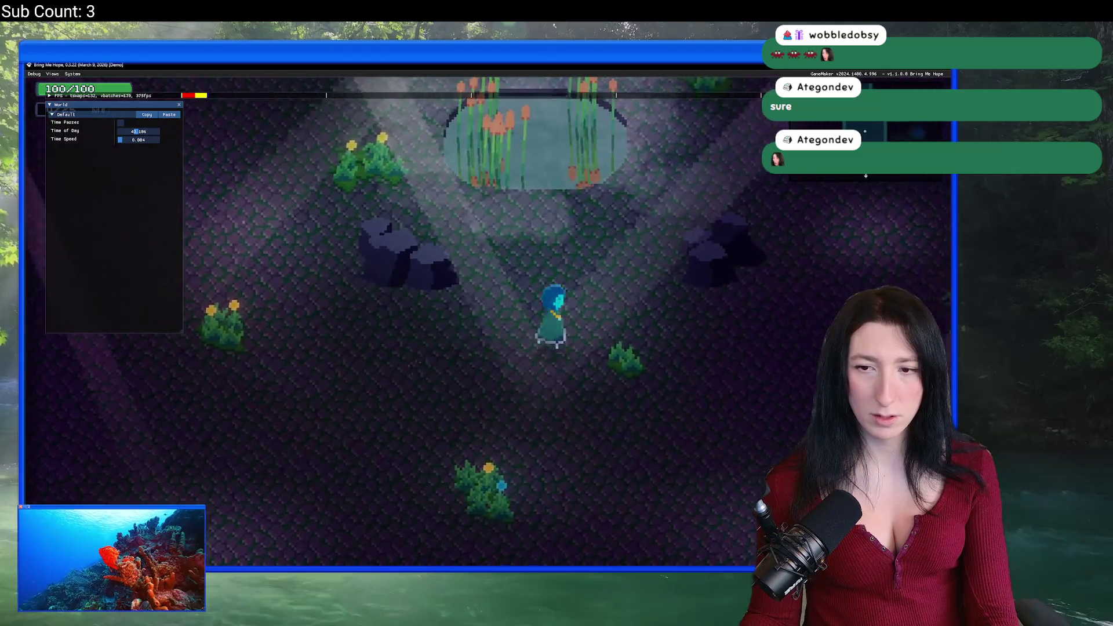
pyautogui.press('Right')
pyautogui.press('Up')
pyautogui.press('Right')
pyautogui.press('Up')
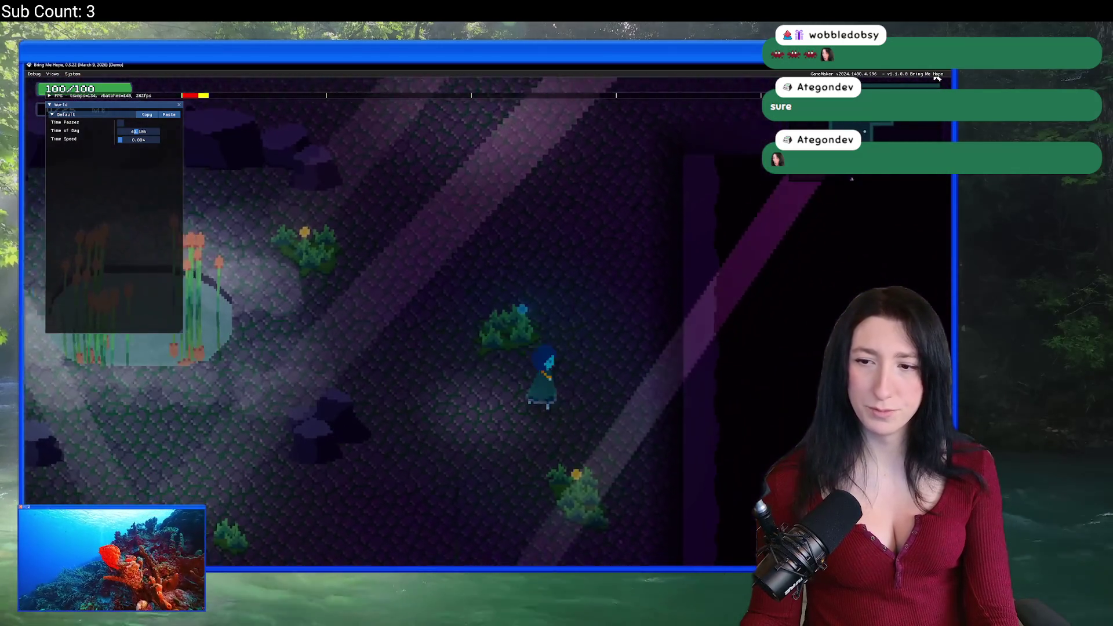
pyautogui.press('Left')
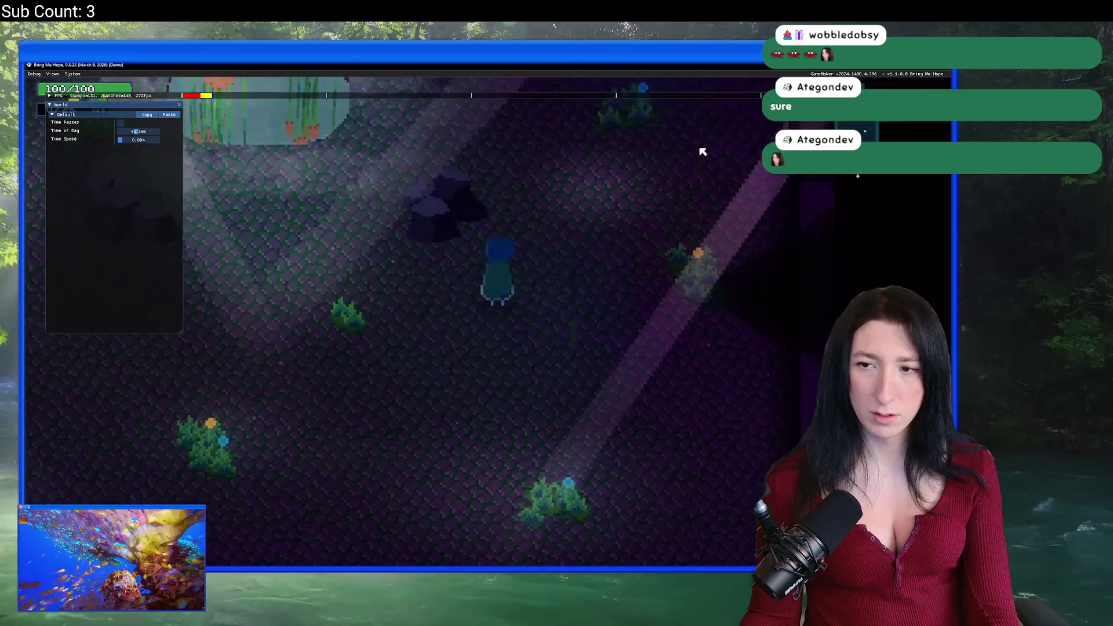
pyautogui.press('Left')
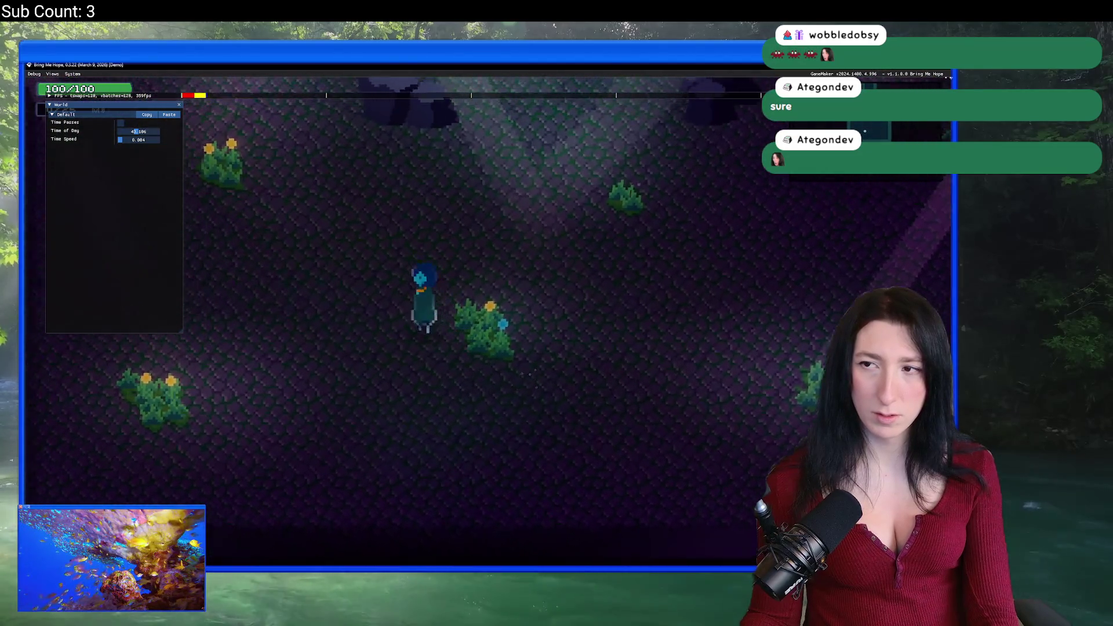
pyautogui.press('Escape')
pyautogui.scroll(-5, 385, 171)
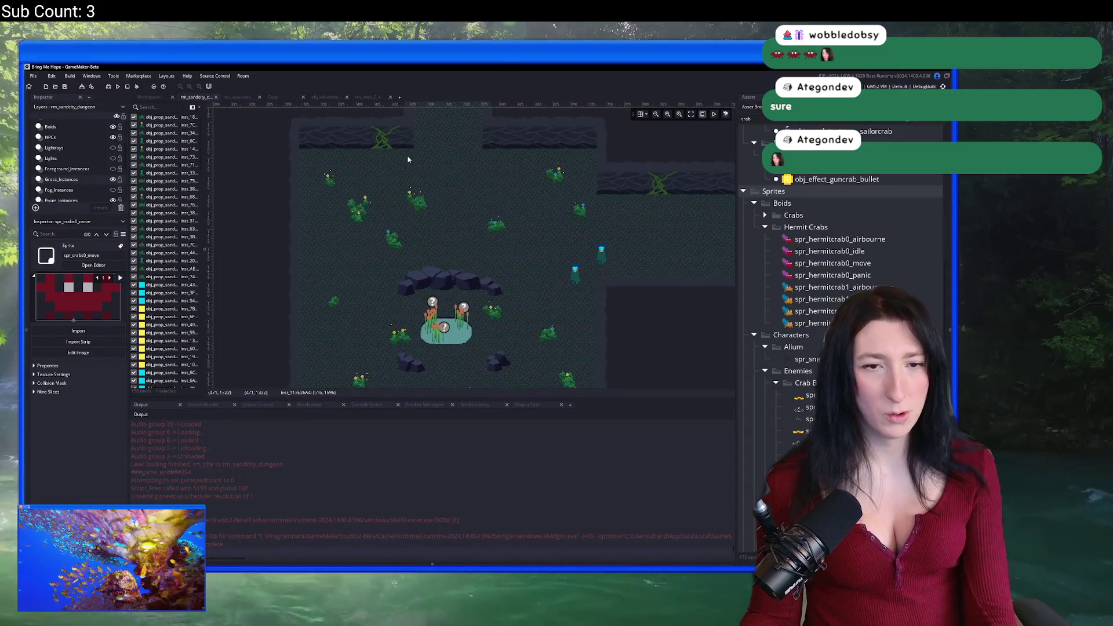
# Show the Foreground_Instances layer and move one dark seacave shape down-left, rotating it.
pyautogui.scroll(2, 80, 175)
pyautogui.click(70, 182)
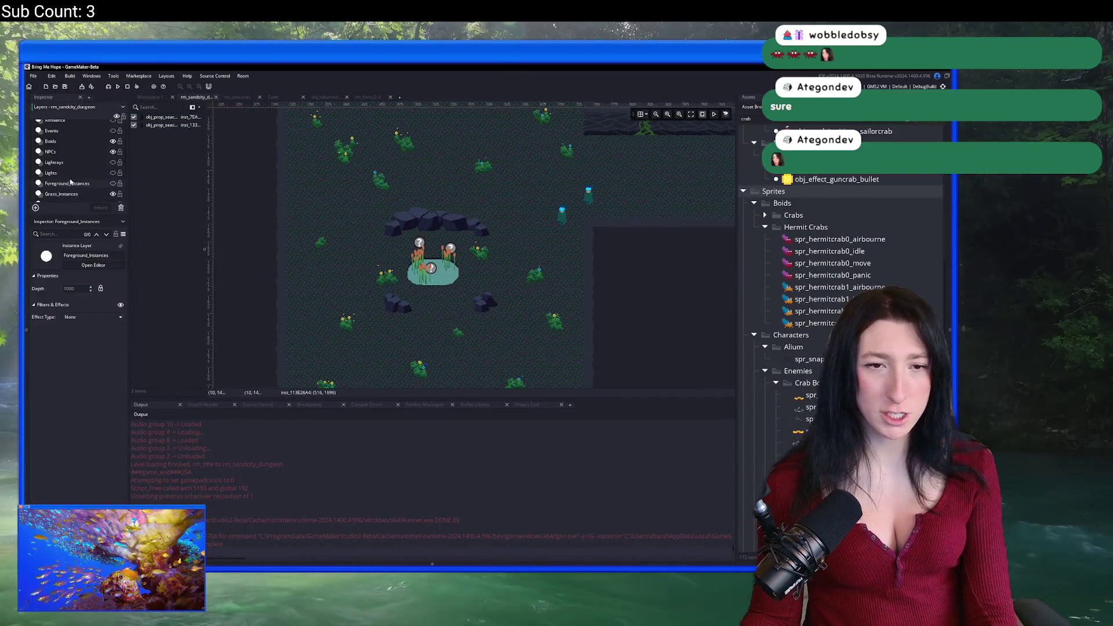
pyautogui.click(113, 184)
pyautogui.scroll(-2, 510, 268)
pyautogui.click(512, 269)
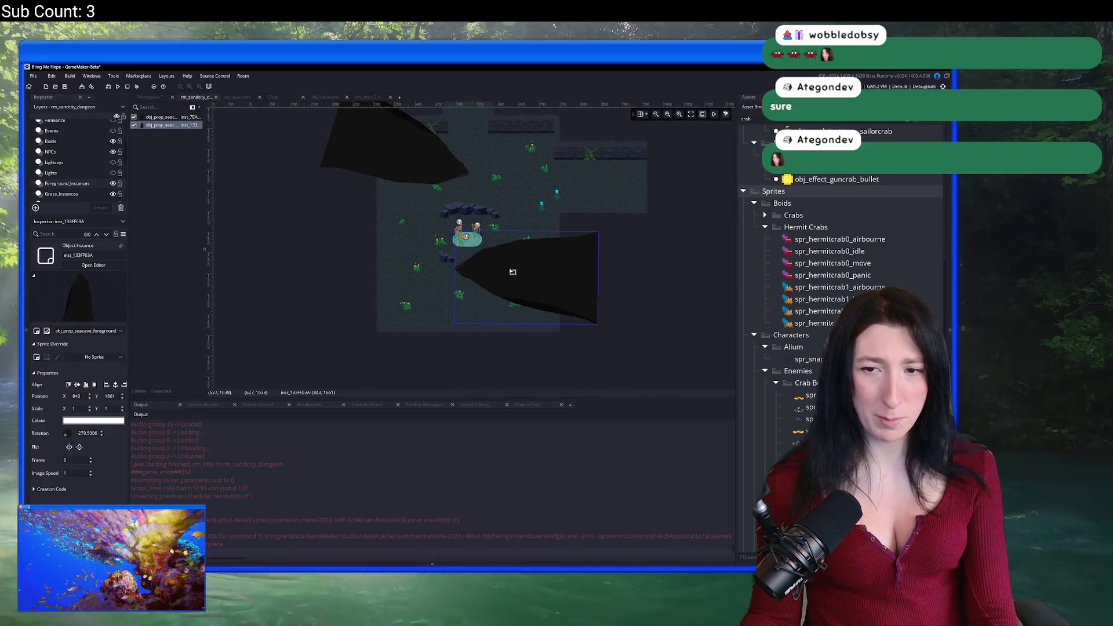
pyautogui.moveTo(540, 276)
pyautogui.mouseDown()
pyautogui.moveTo(371, 300)
pyautogui.moveTo(517, 283)
pyautogui.moveTo(408, 323)
pyautogui.moveTo(413, 334)
pyautogui.mouseUp()
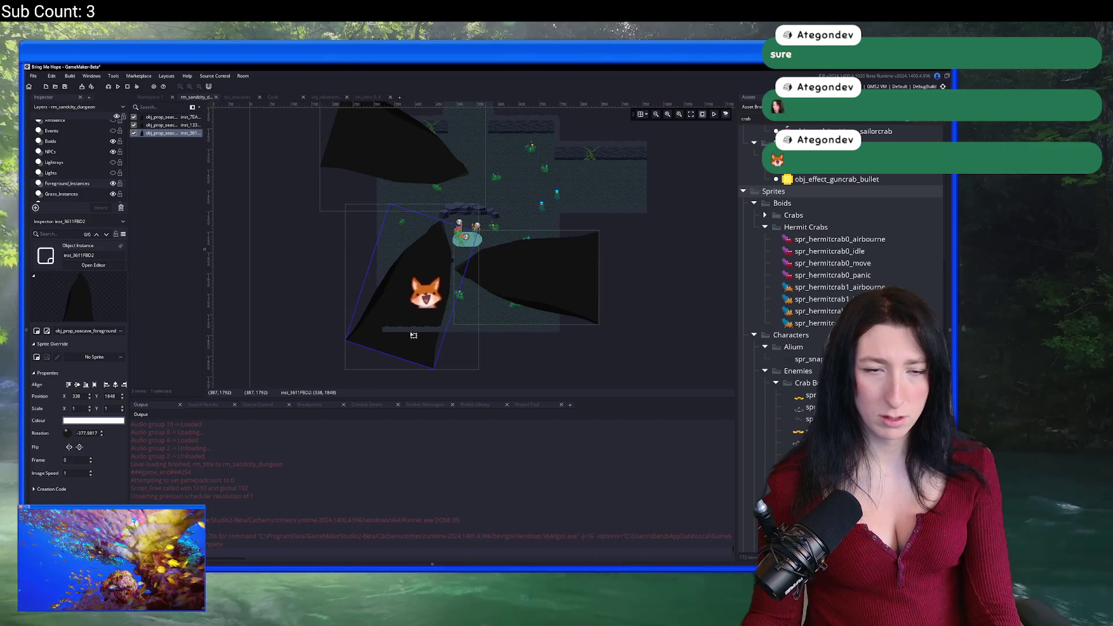
# Paste a copy of the cave shape angled to the right, hide the layer, and run with F5.
pyautogui.scroll(3, 454, 264)
pyautogui.hotkey('ctrl', 'c')
pyautogui.hotkey('ctrl', 'v')
pyautogui.moveTo(397, 250)
pyautogui.mouseDown()
pyautogui.moveTo(444, 208)
pyautogui.moveTo(421, 298)
pyautogui.moveTo(340, 346)
pyautogui.mouseUp()
pyautogui.moveTo(316, 275)
pyautogui.mouseDown()
pyautogui.moveTo(522, 236)
pyautogui.moveTo(484, 227)
pyautogui.mouseUp()
pyautogui.click(114, 184)
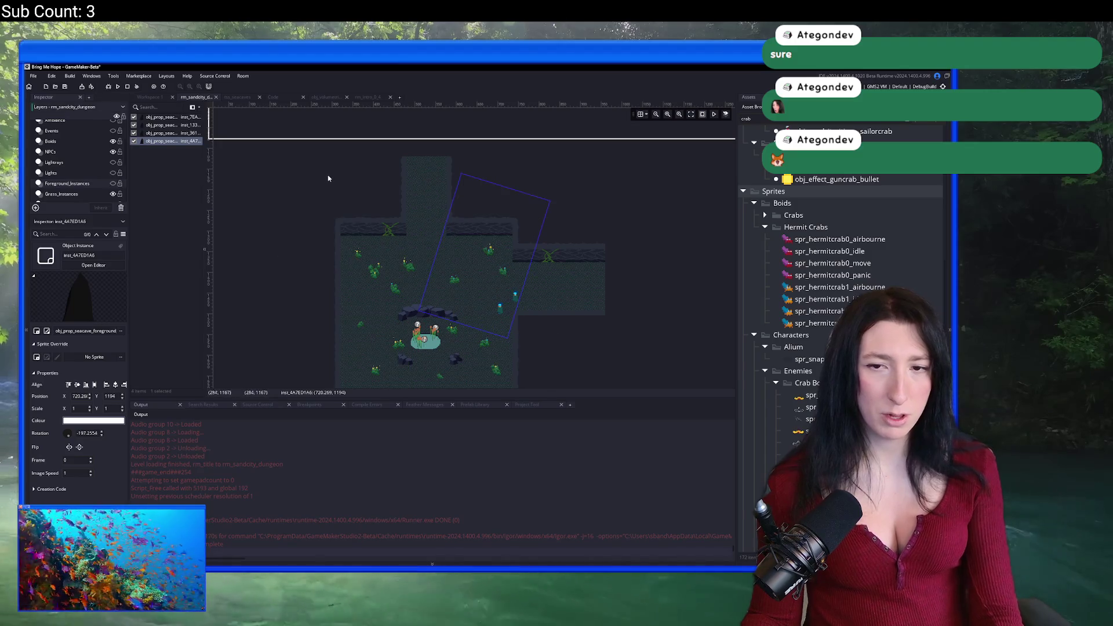
pyautogui.press('F5')
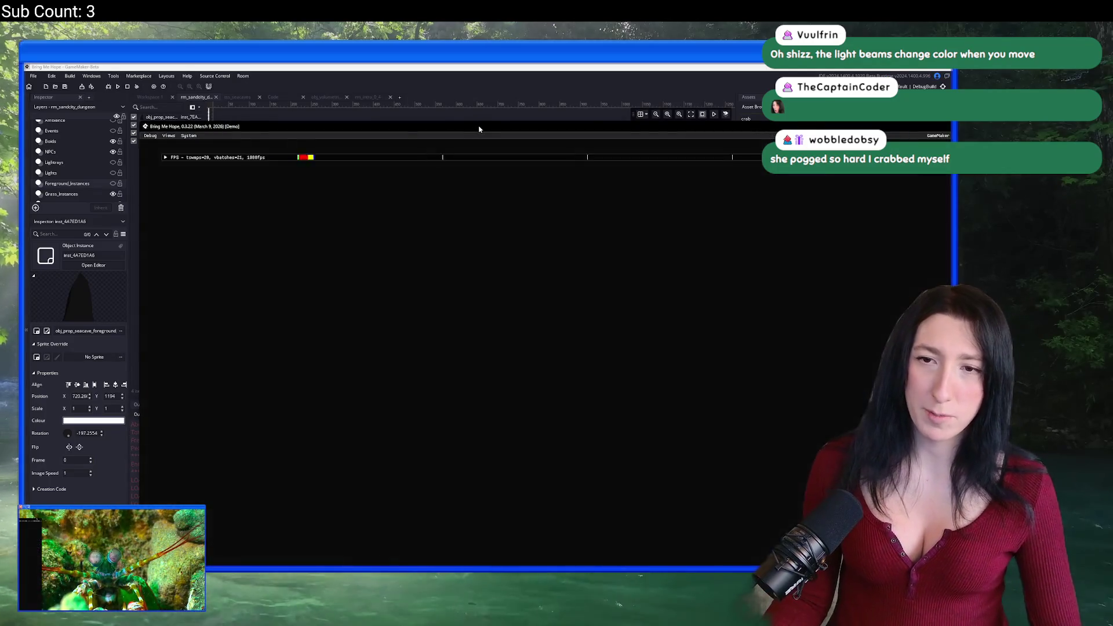
# Maximize the game window and walk the character through several Gub Gub Caves rooms past the tall flowers.
pyautogui.doubleClick(458, 126)
pyautogui.press('a')
pyautogui.press('w')
pyautogui.press('d')
pyautogui.press('s')
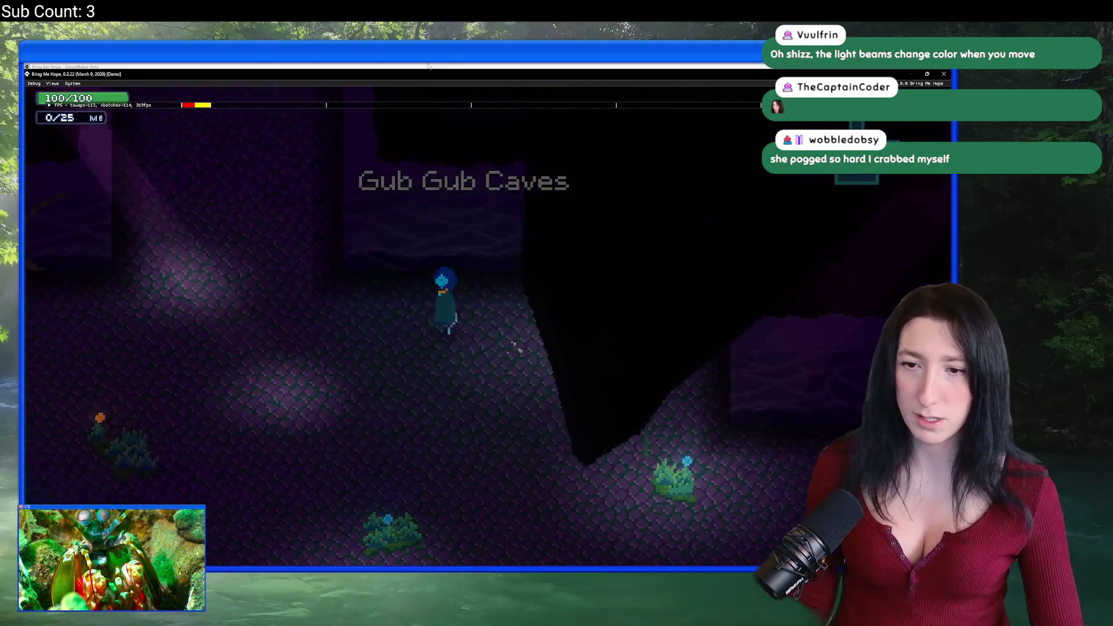
pyautogui.press('s')
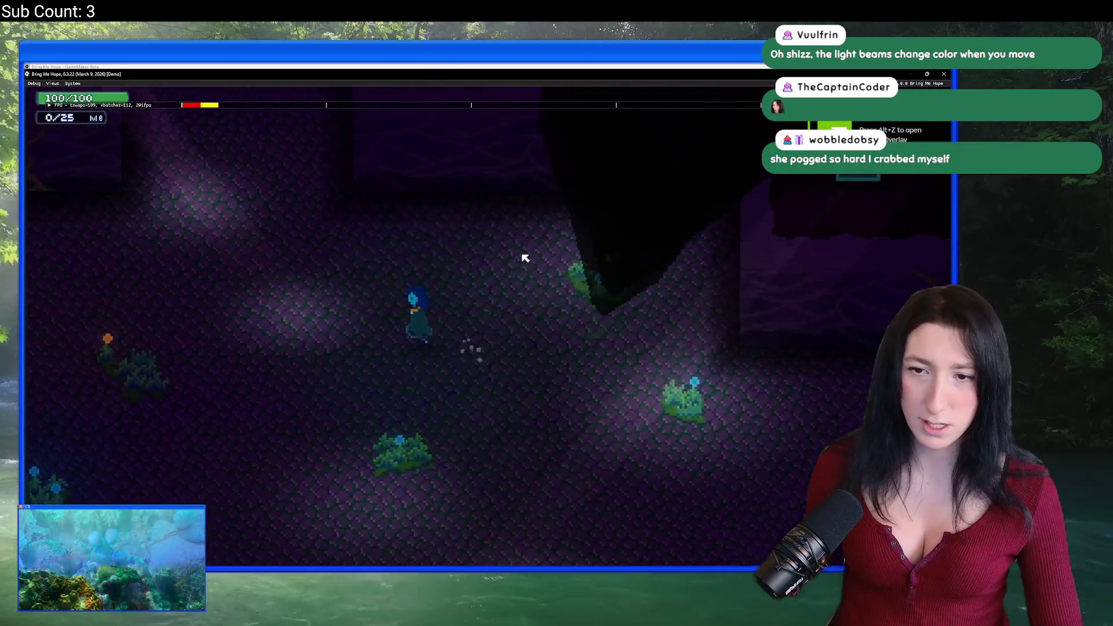
pyautogui.press('a')
pyautogui.press('s')
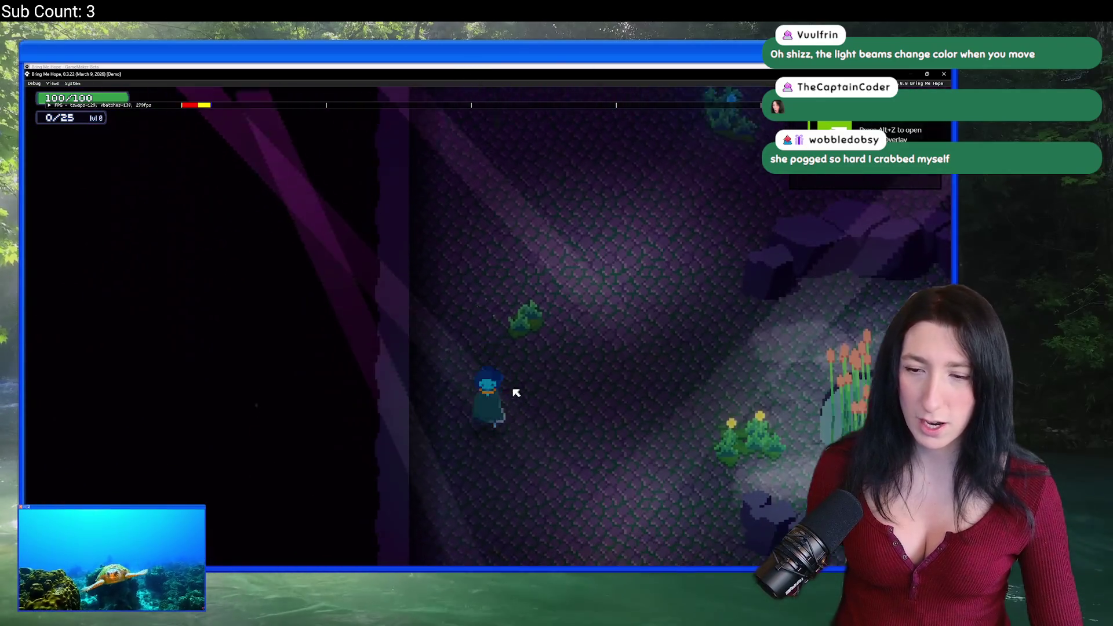
pyautogui.press('s')
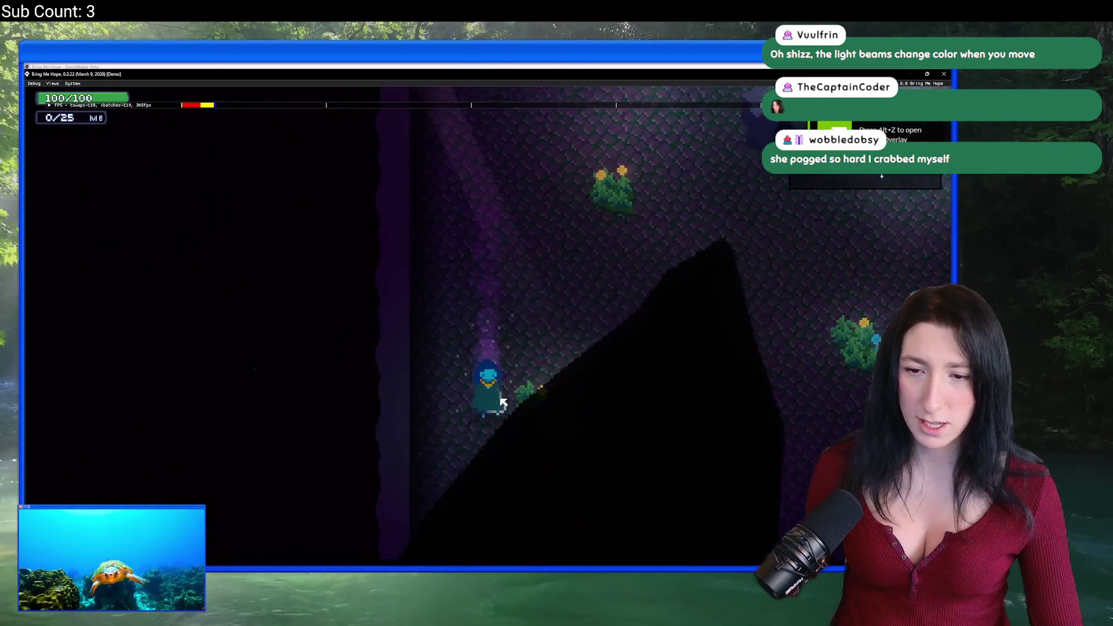
pyautogui.press('a')
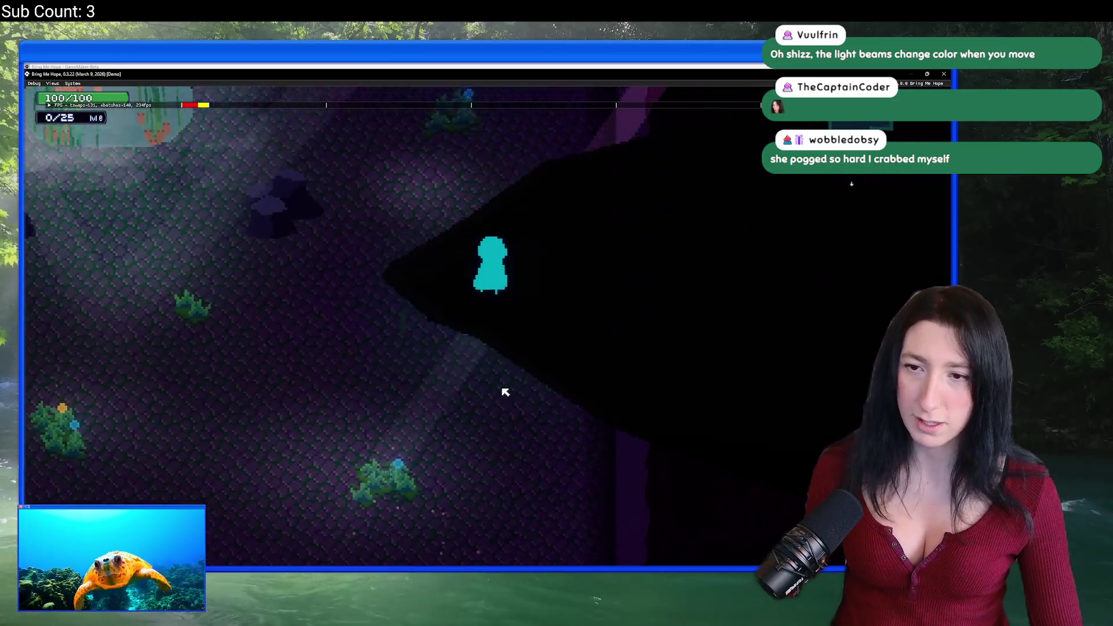
pyautogui.press('w')
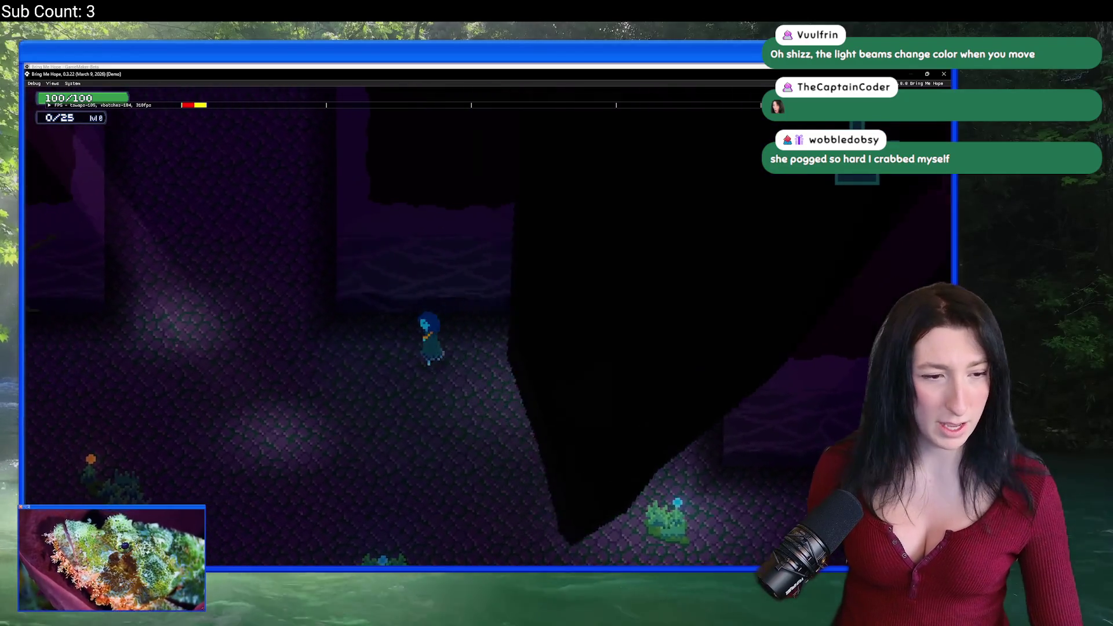
# Walk on past the pond into the darker cave and open the inventory screen.
pyautogui.press('d')
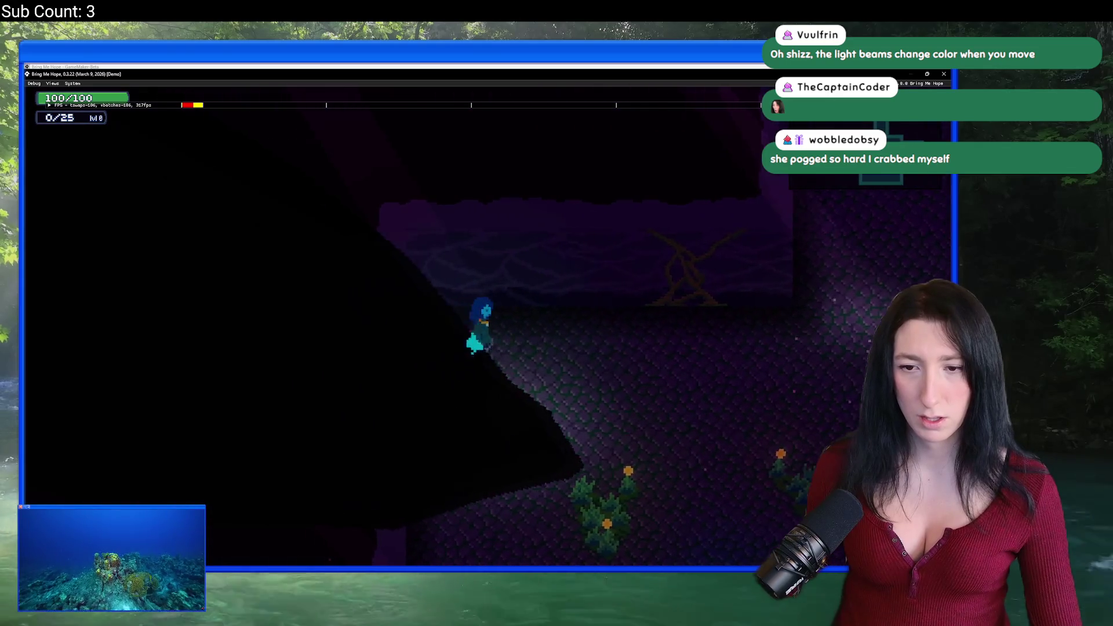
pyautogui.press('d')
pyautogui.press('w')
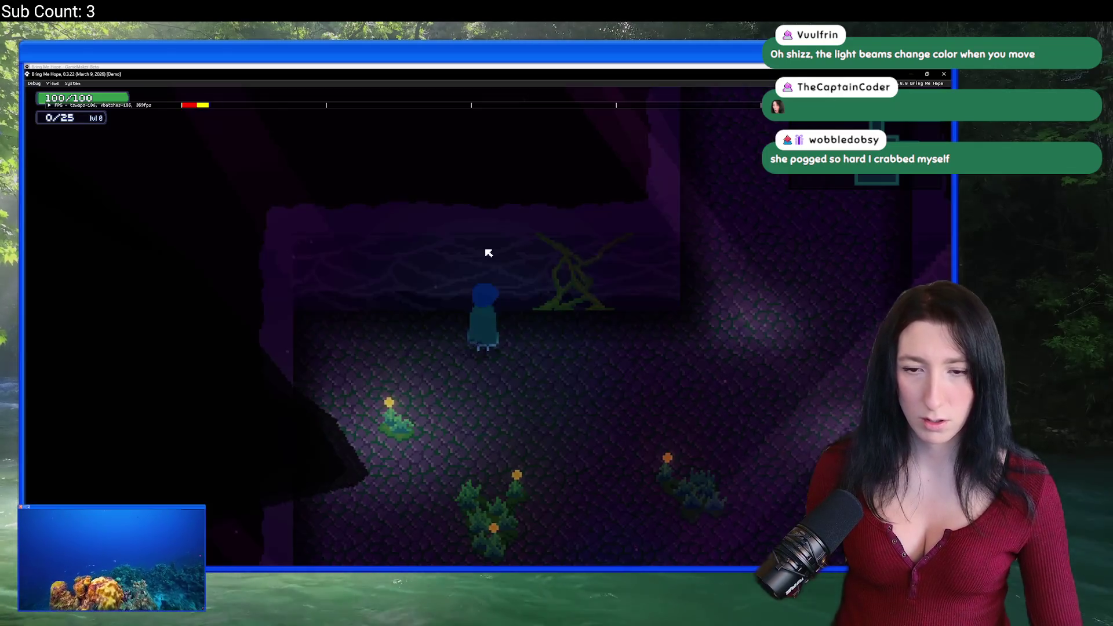
pyautogui.press('s')
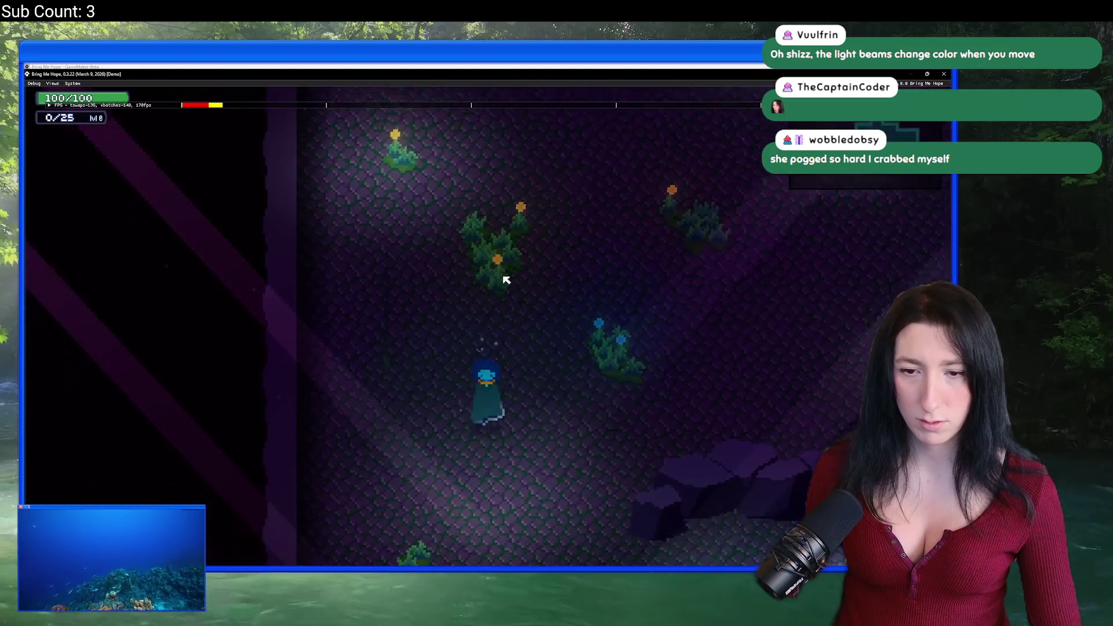
pyautogui.press('d')
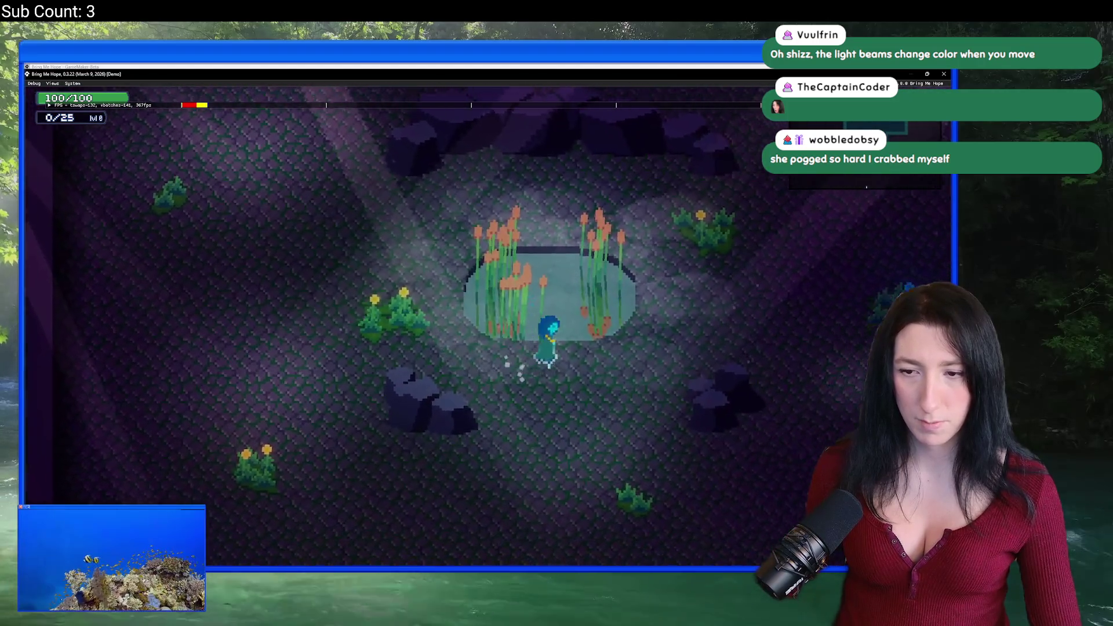
pyautogui.press('w')
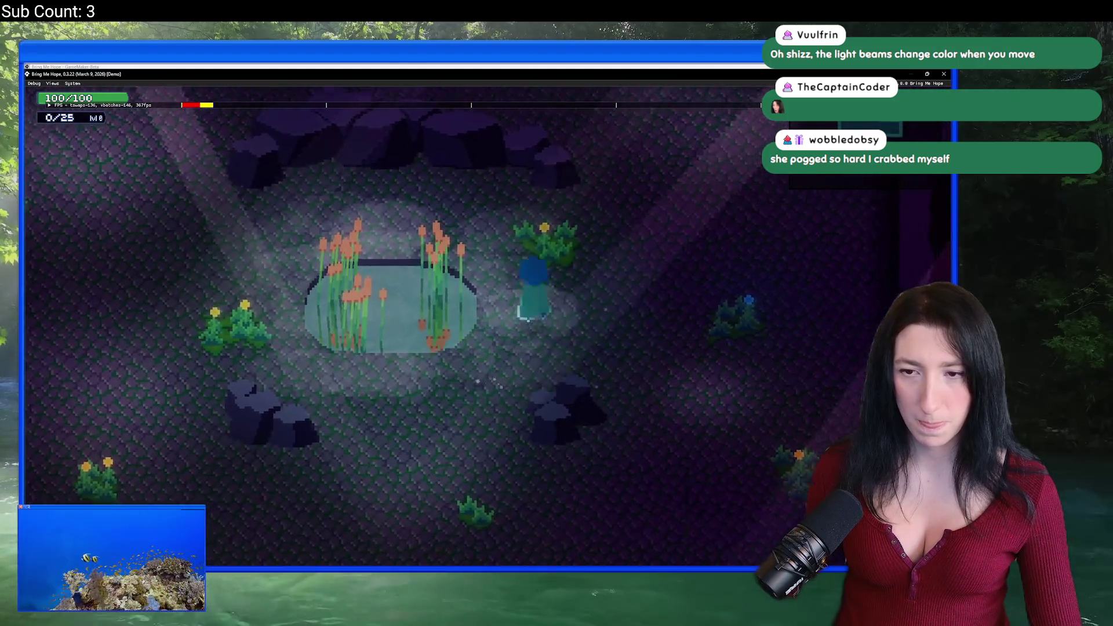
pyautogui.press('w')
pyautogui.press('d')
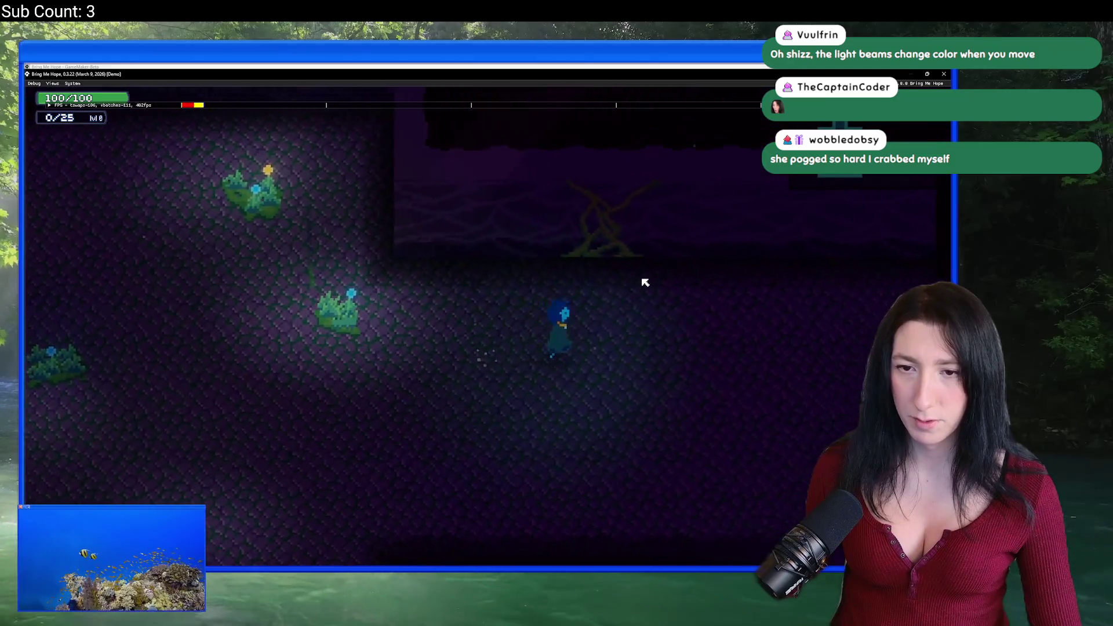
pyautogui.press('a')
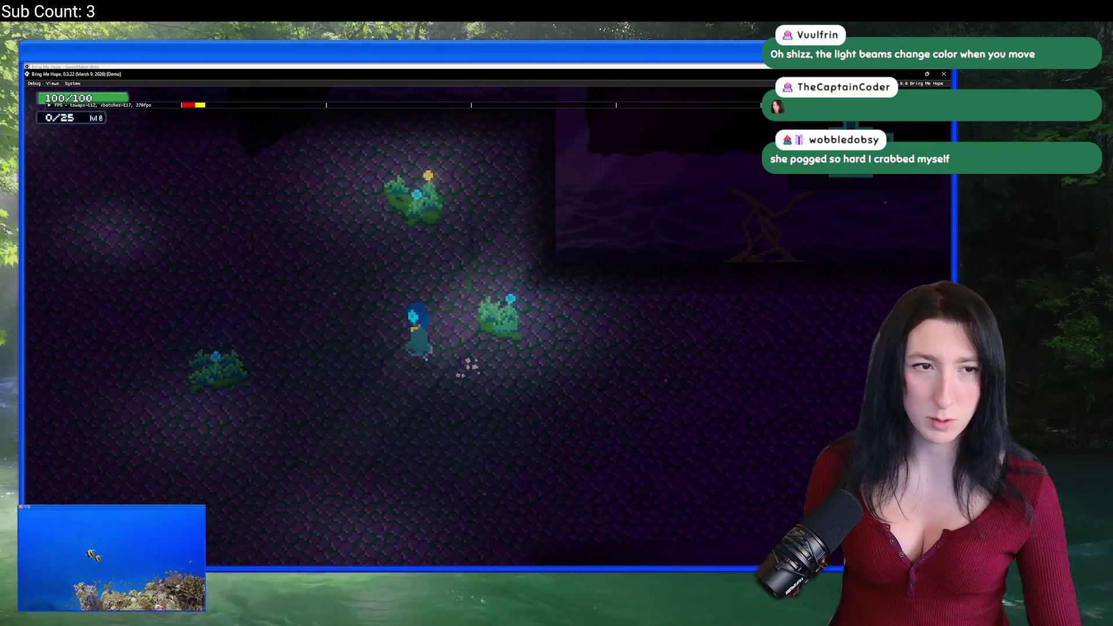
pyautogui.press('w')
pyautogui.press('Tab')
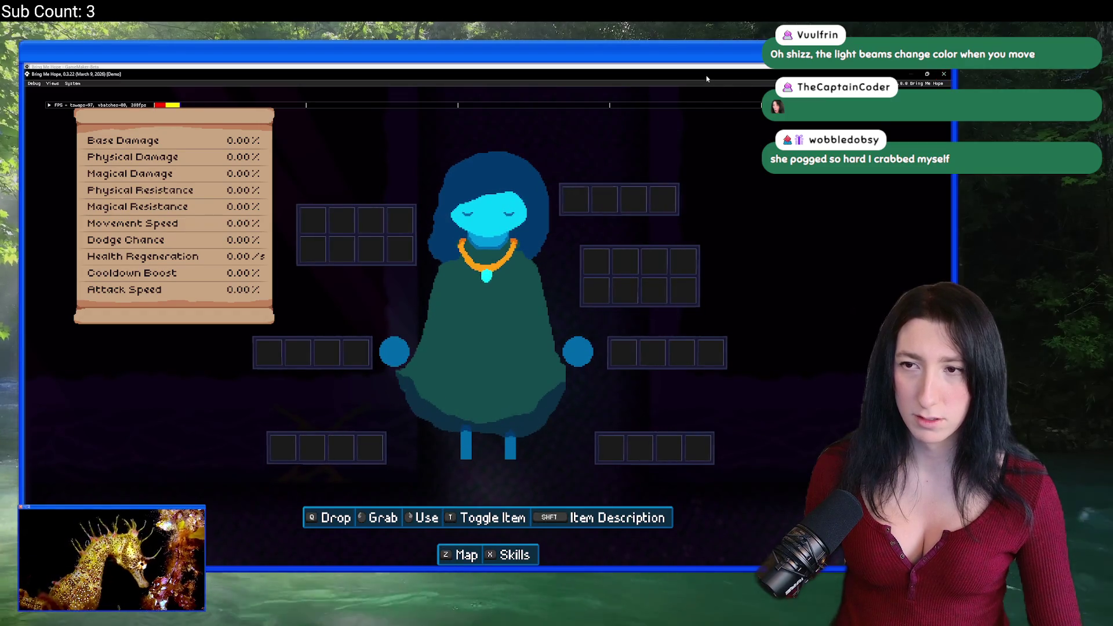
# Flip between the Skills book and Map with Z/X, then restore and close the game window.
pyautogui.press('z')
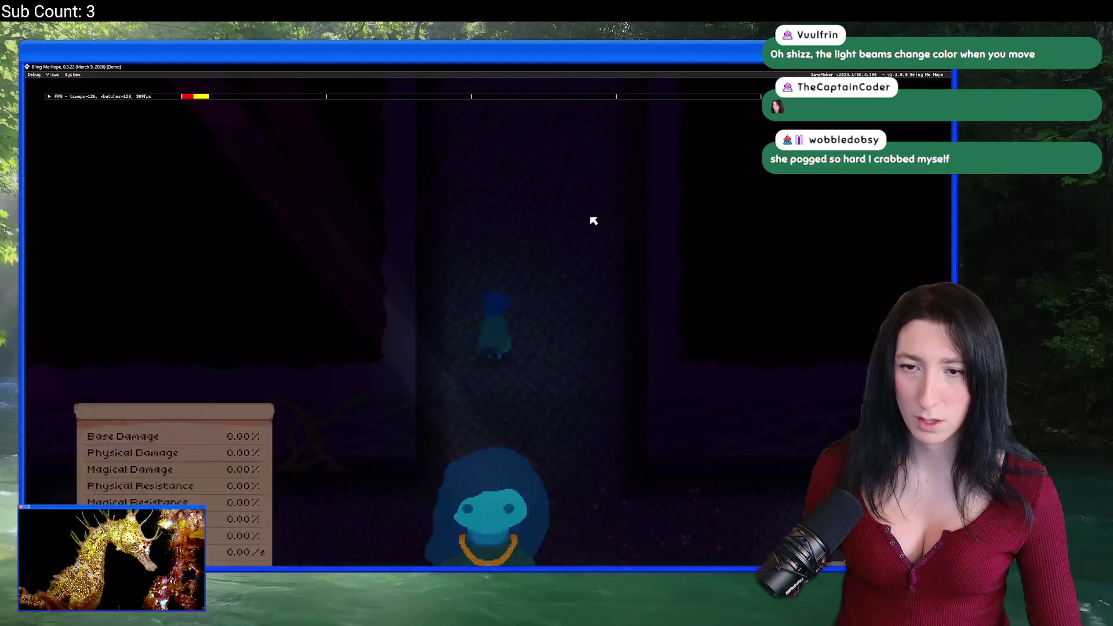
pyautogui.press('x')
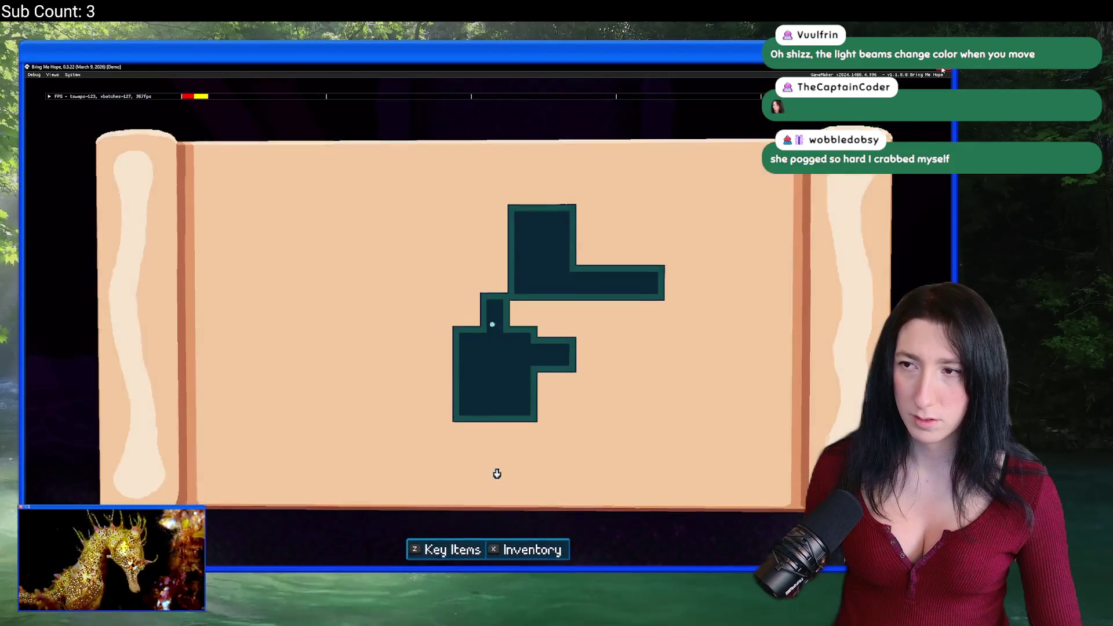
pyautogui.press('z')
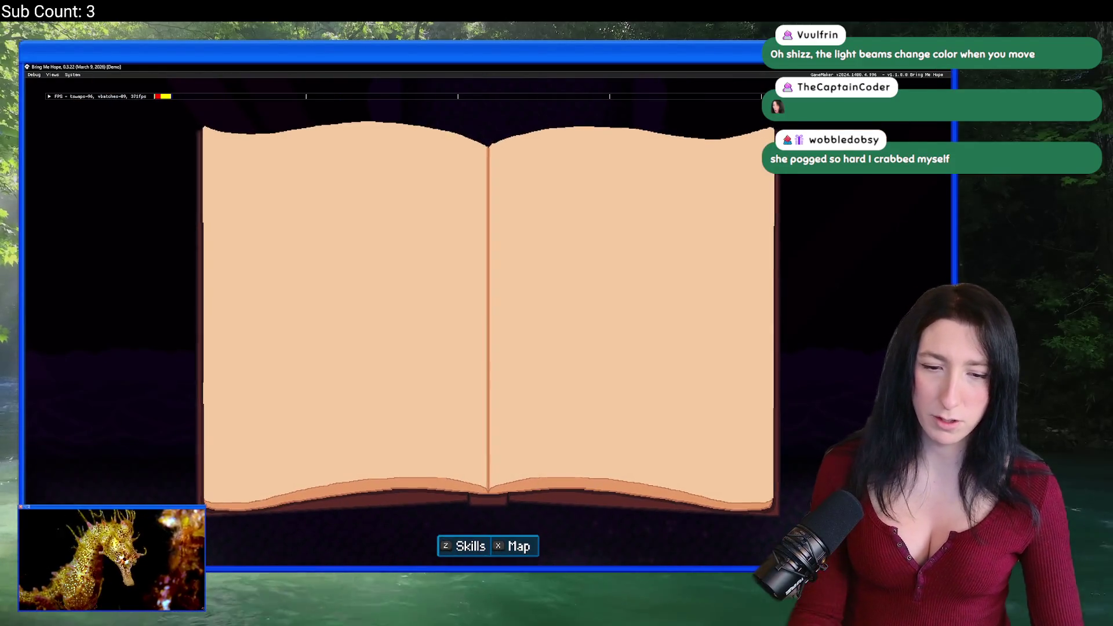
pyautogui.click(934, 67)
pyautogui.click(846, 194)
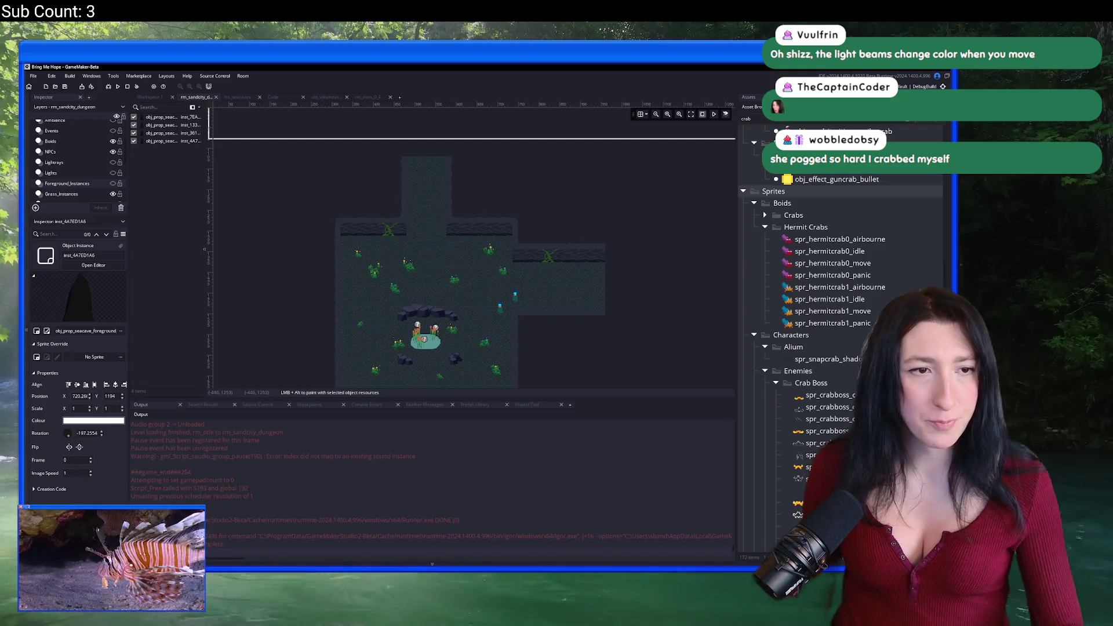
# Preview spr_hermitcrab0_airbourne among the Hermit Crabs sprites, then scroll down to the crab objects.
pyautogui.scroll(-2, 442, 179)
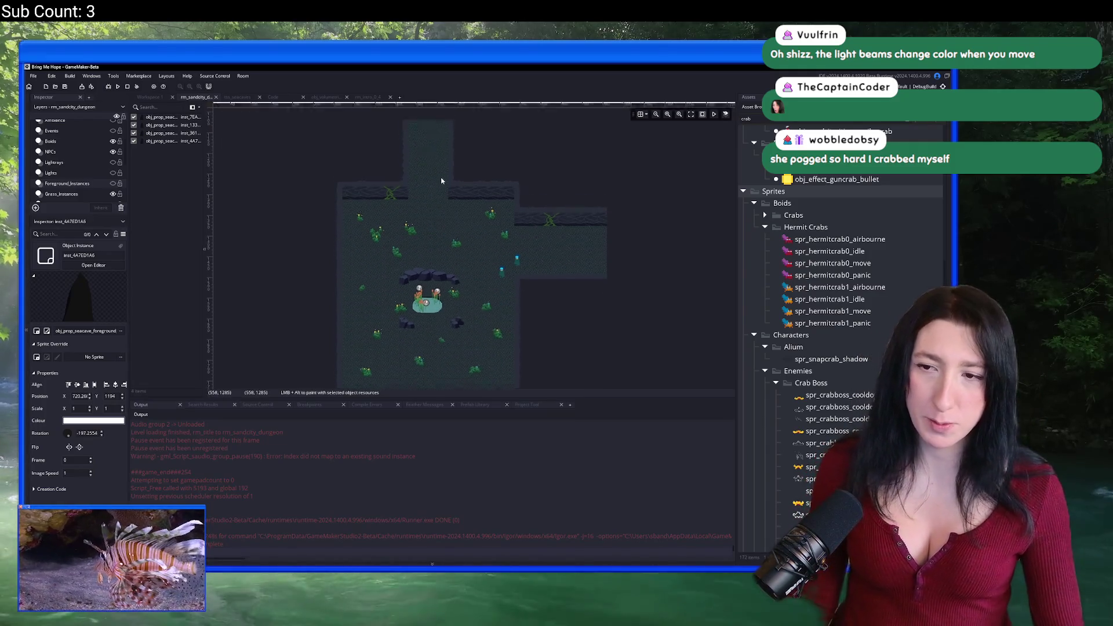
pyautogui.scroll(1, 427, 240)
pyautogui.scroll(-1, 475, 150)
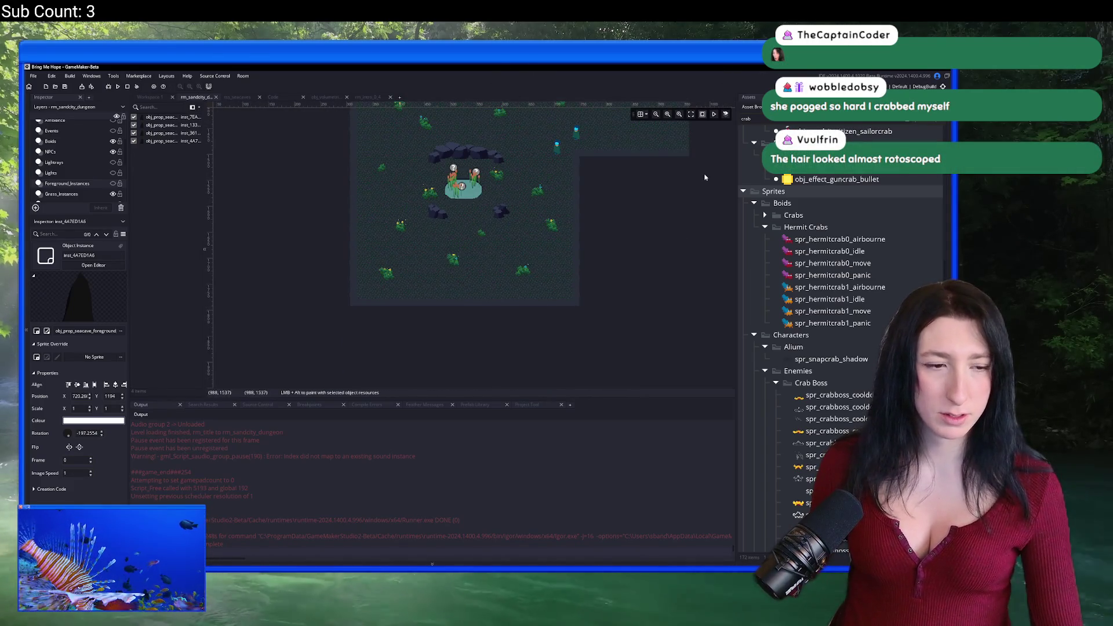
pyautogui.scroll(10, 749, 275)
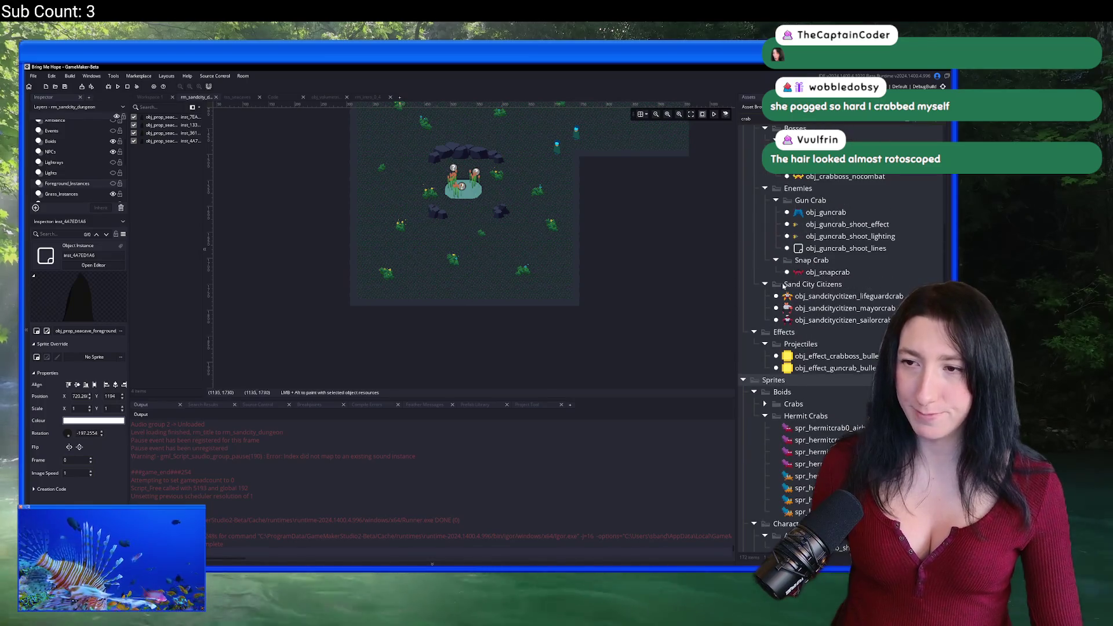
pyautogui.scroll(-9, 824, 396)
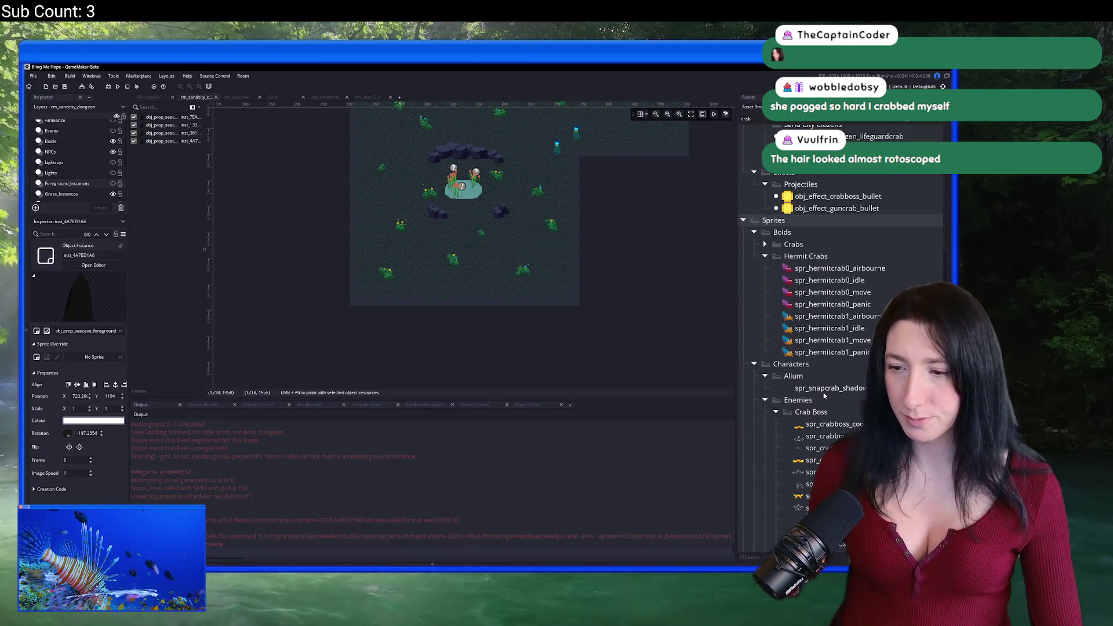
pyautogui.click(809, 269)
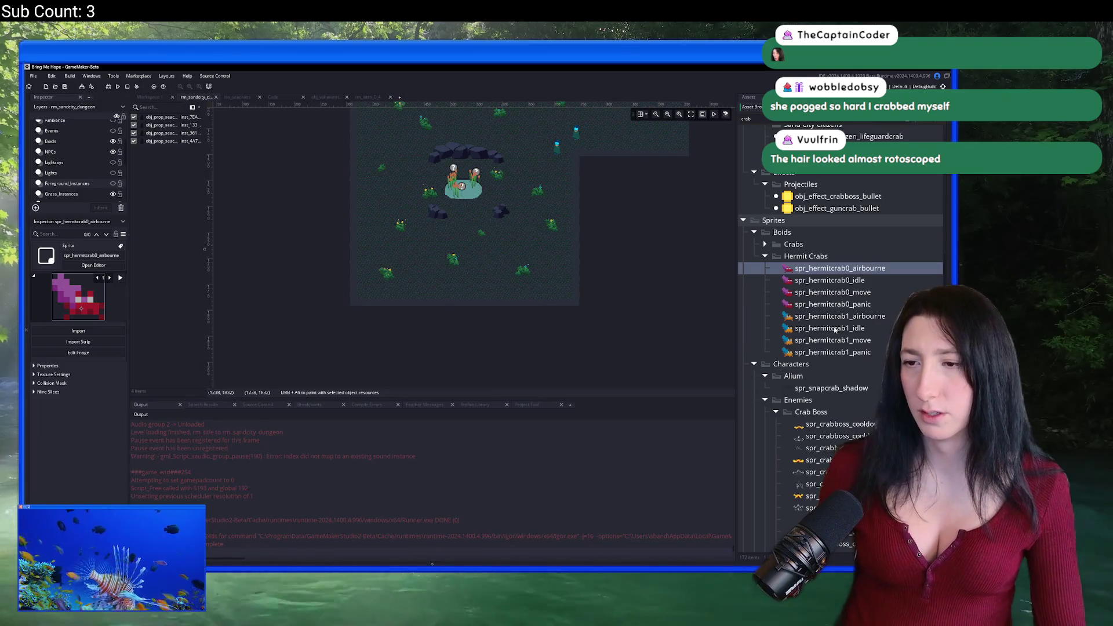
pyautogui.scroll(-2, 842, 231)
pyautogui.scroll(-15, 842, 231)
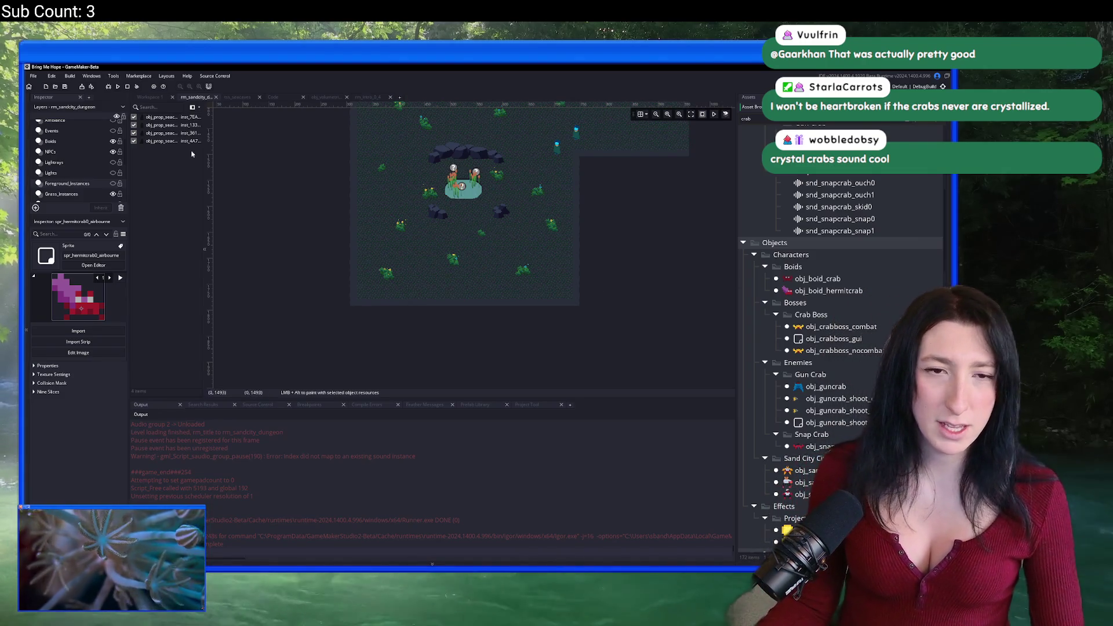
# On the Boids layer, place two obj_boid_hermitcrab instances near the cave pond.
pyautogui.scroll(3, 62, 194)
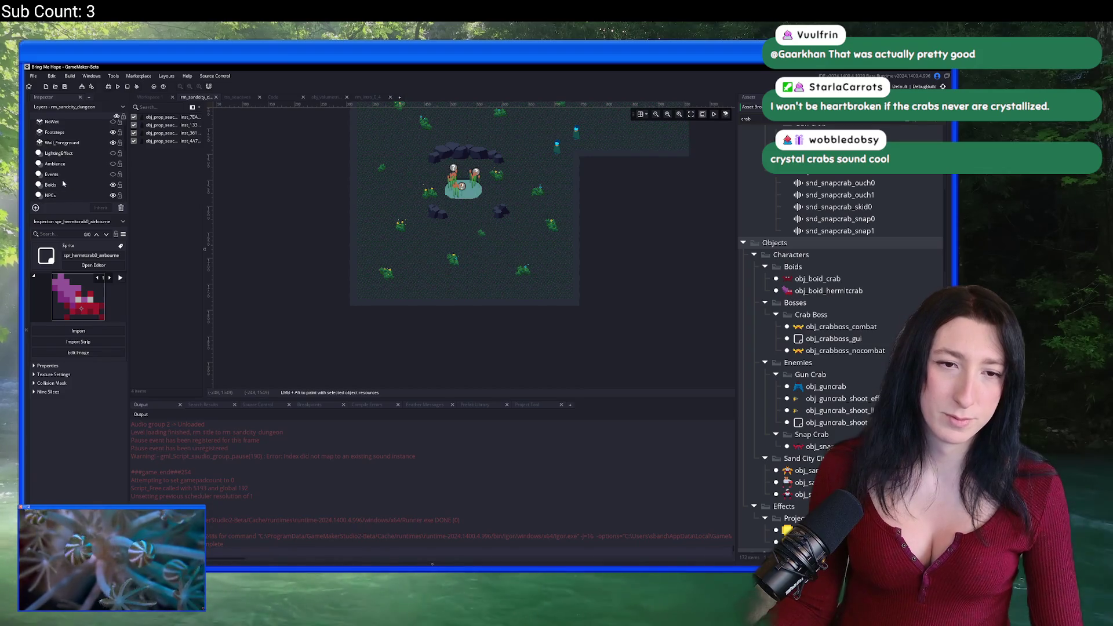
pyautogui.click(62, 185)
pyautogui.click(829, 290)
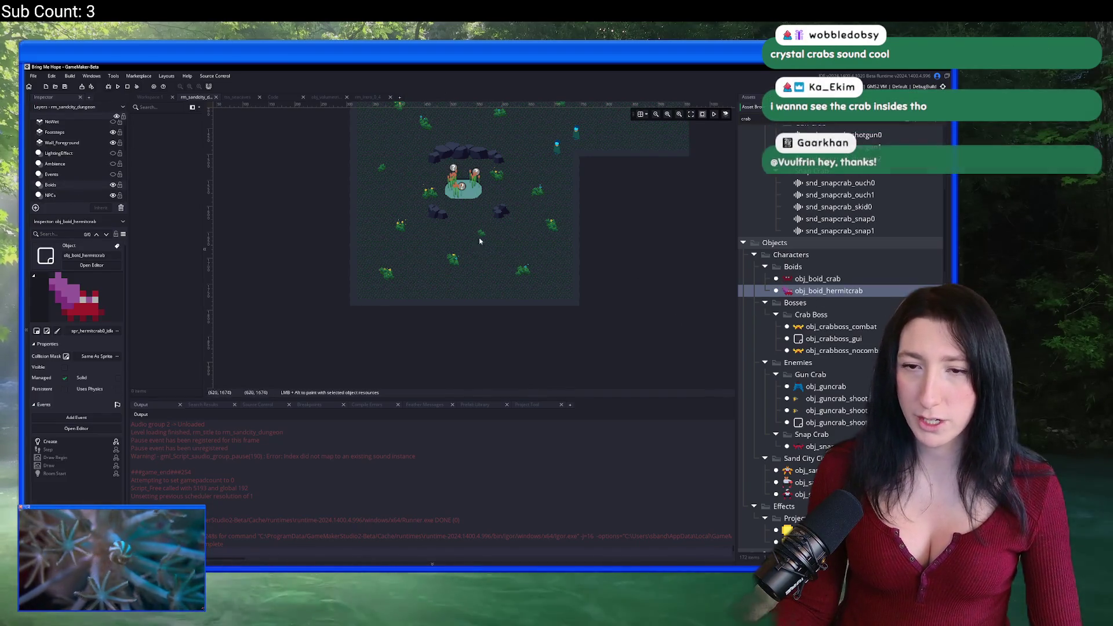
pyautogui.scroll(2, 409, 266)
pyautogui.scroll(1, 410, 266)
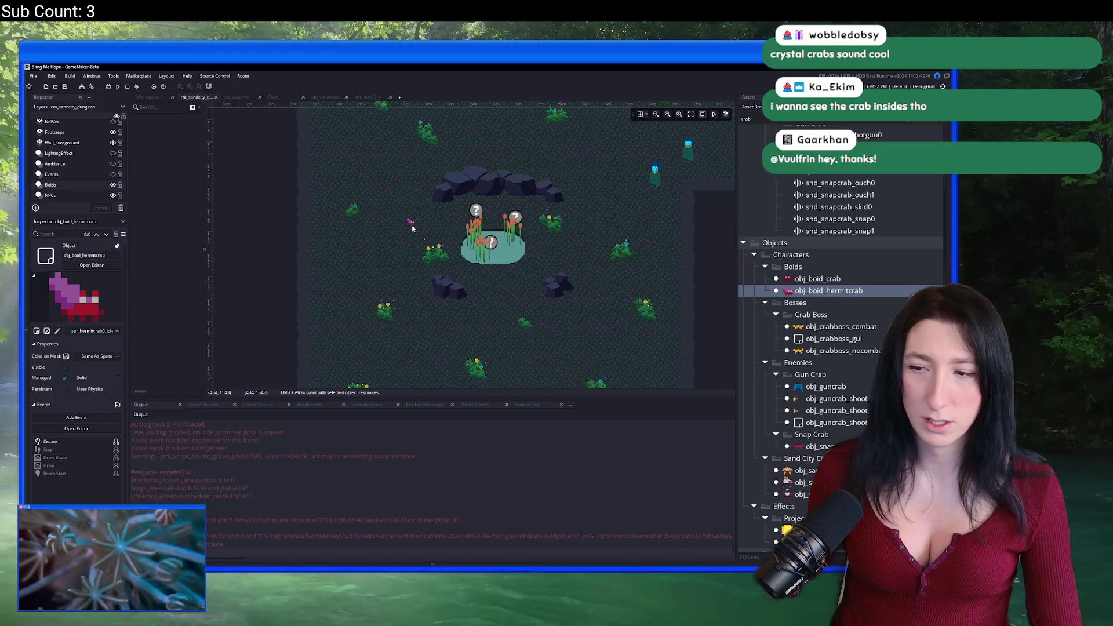
pyautogui.keyDown('alt'); pyautogui.click(602, 315); pyautogui.keyUp('alt')
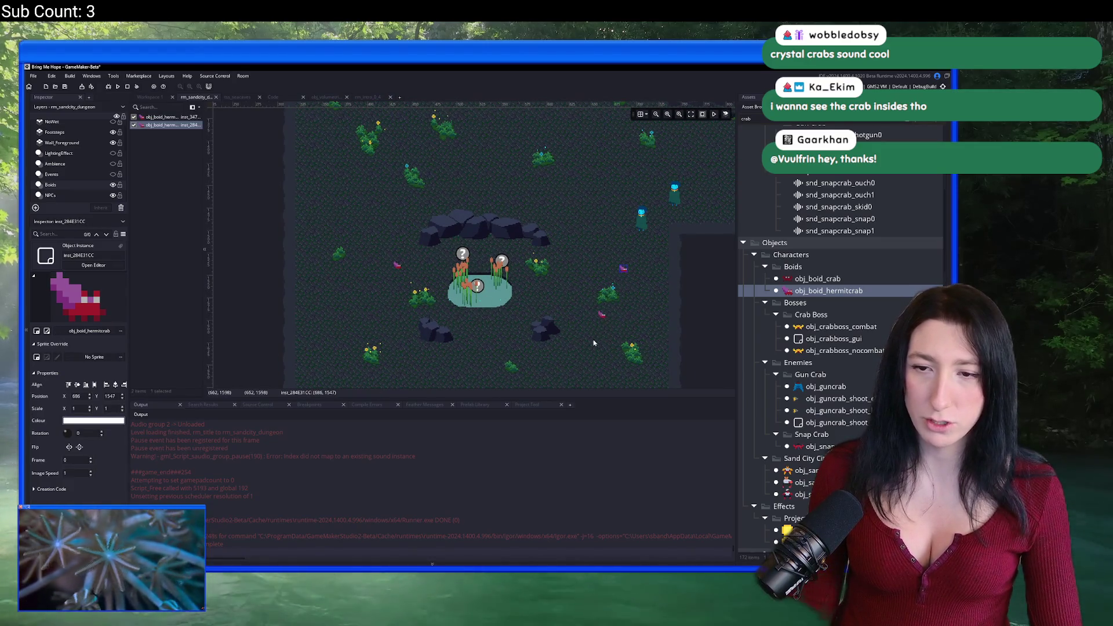
pyautogui.keyDown('alt'); pyautogui.click(585, 361); pyautogui.keyUp('alt')
# Place four obj_boid_crab instances around the room, including below the pond, then run with F5.
pyautogui.scroll(3, 521, 261)
pyautogui.press('Up')
pyautogui.keyDown('alt'); pyautogui.click(443, 200); pyautogui.keyUp('alt')
pyautogui.scroll(-3, 331, 243)
pyautogui.keyDown('alt'); pyautogui.click(334, 172); pyautogui.keyUp('alt')
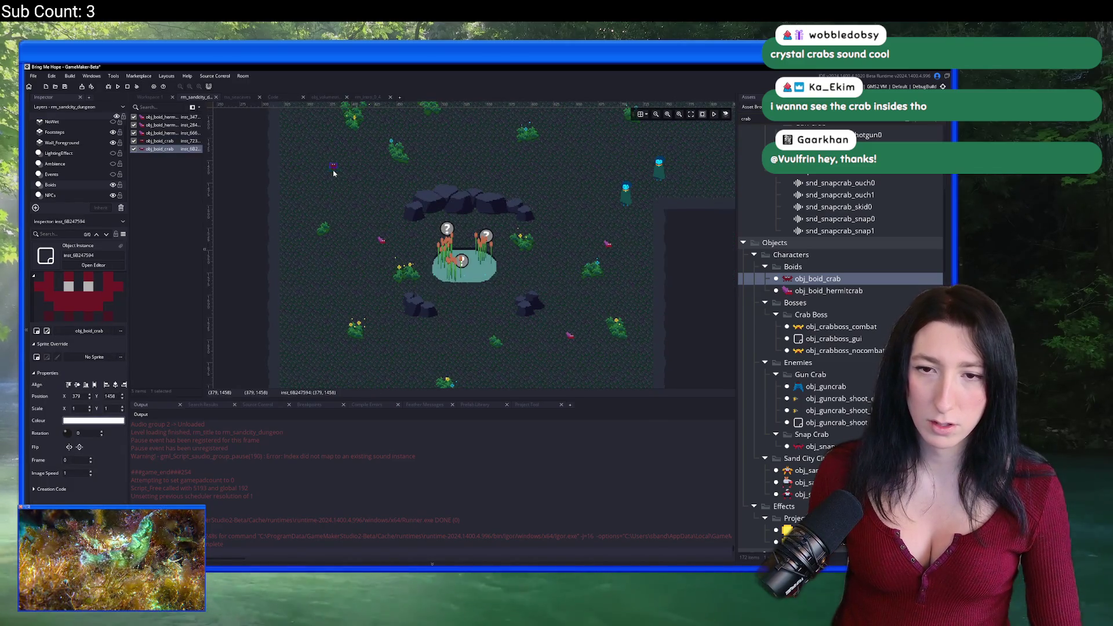
pyautogui.keyDown('alt'); pyautogui.click(323, 349); pyautogui.keyUp('alt')
pyautogui.scroll(-2, 348, 348)
pyautogui.keyDown('alt'); pyautogui.click(411, 382); pyautogui.keyUp('alt')
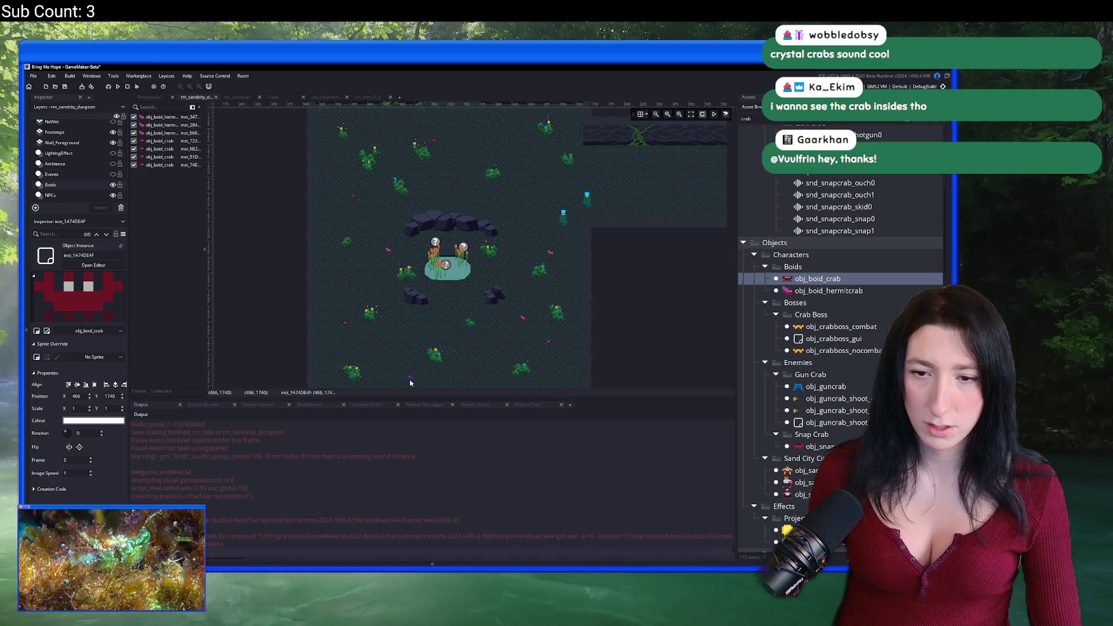
pyautogui.press('F5')
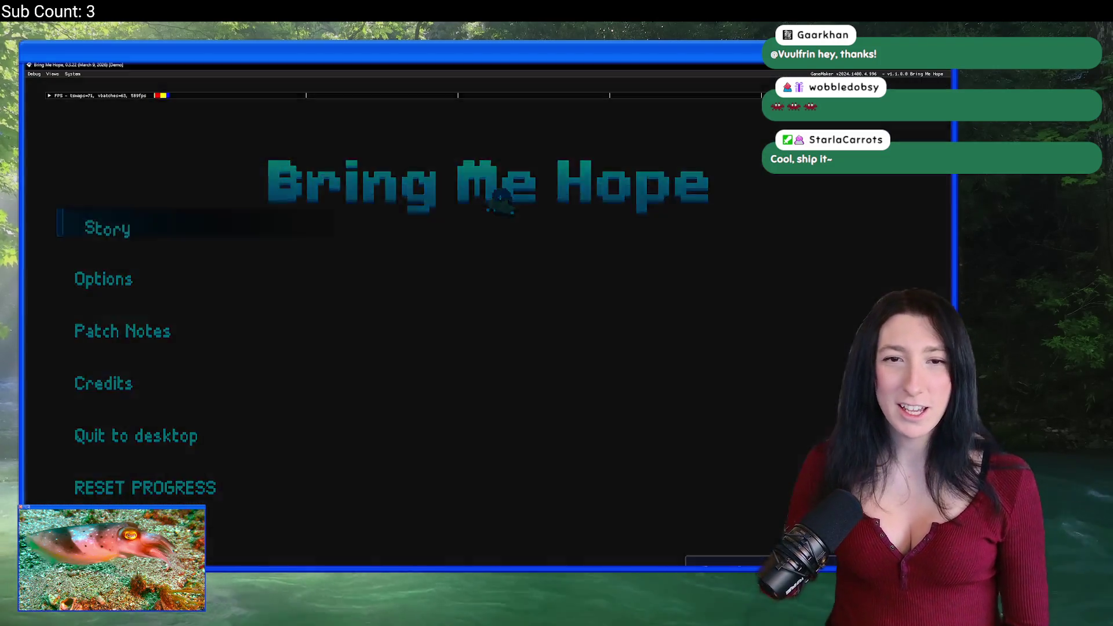
# Start the story from the main menu and walk through the cave up to the vine-covered wall.
pyautogui.press('Return')
pyautogui.press('s')
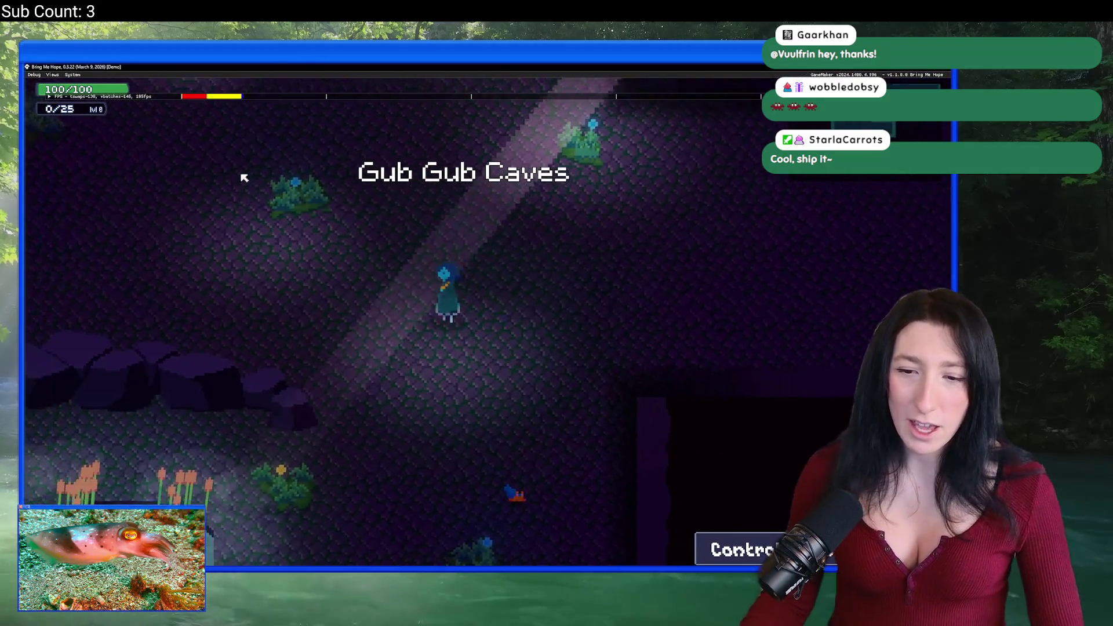
pyautogui.press('s')
pyautogui.press('a')
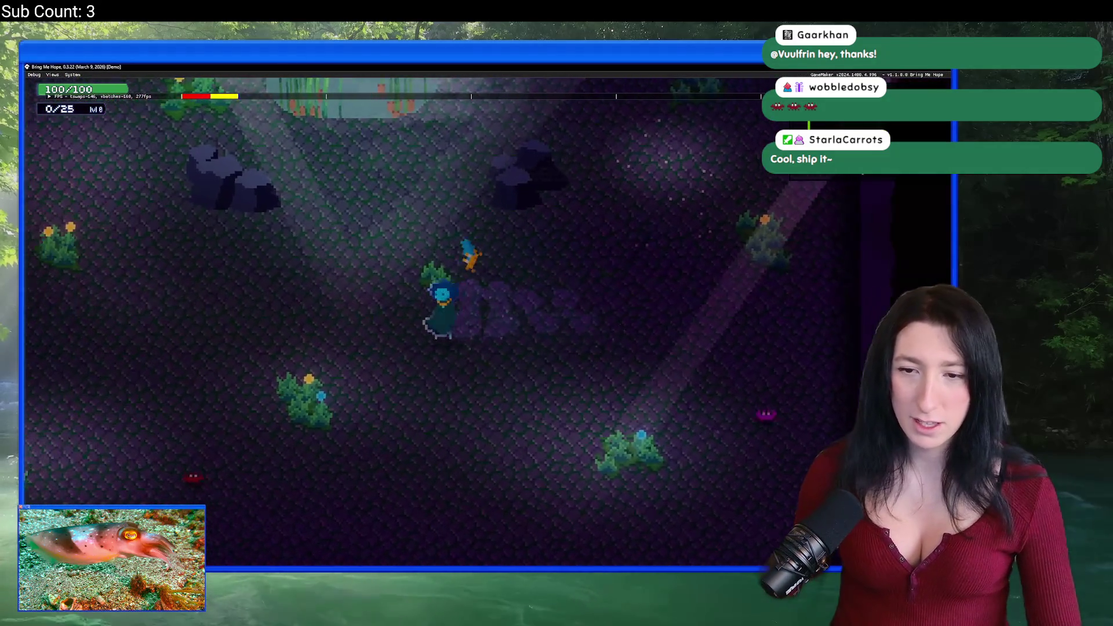
pyautogui.press('d')
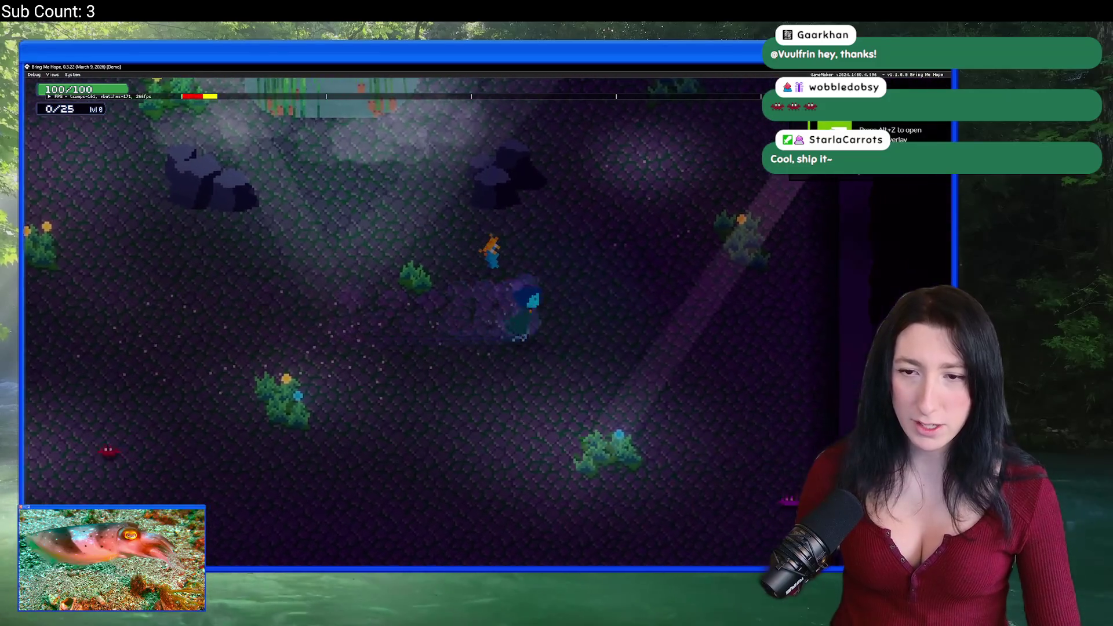
pyautogui.press('a')
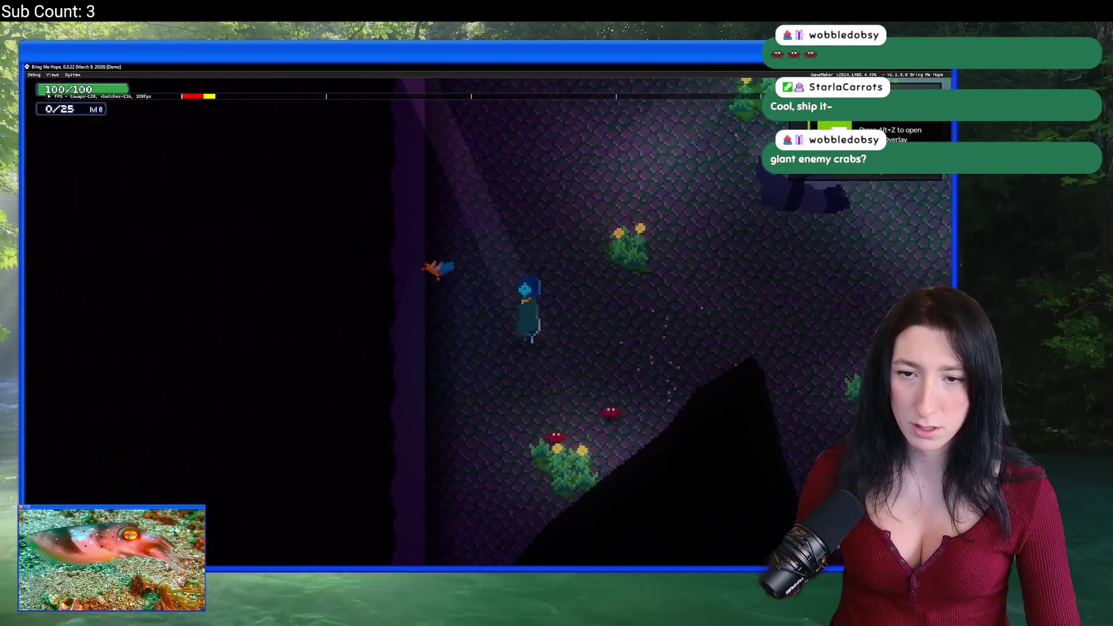
pyautogui.press('d')
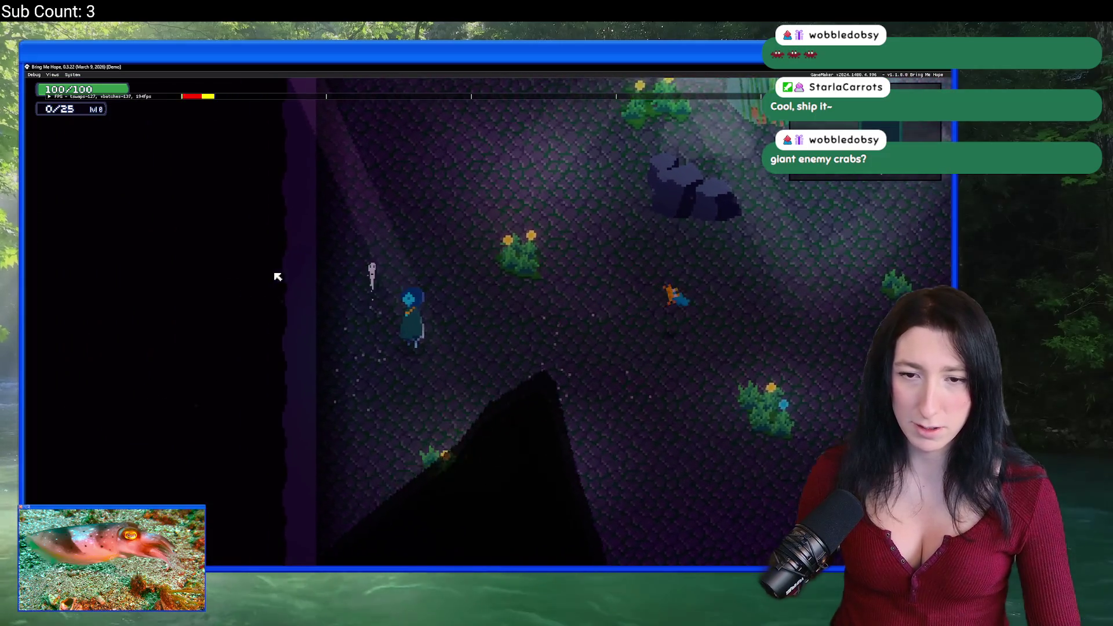
pyautogui.press('d')
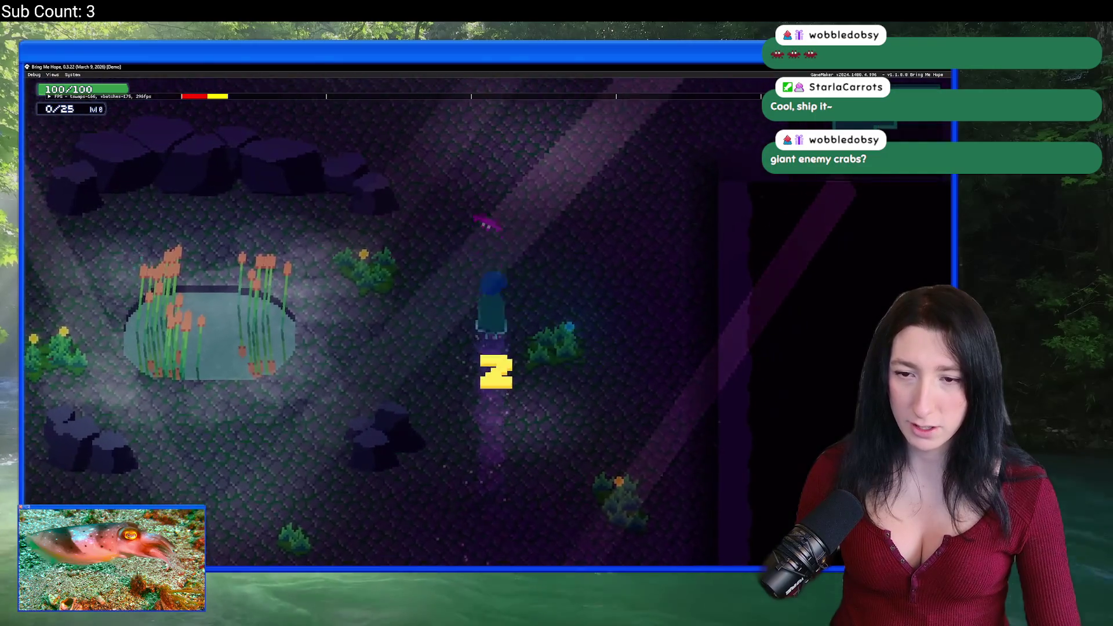
pyautogui.press('s')
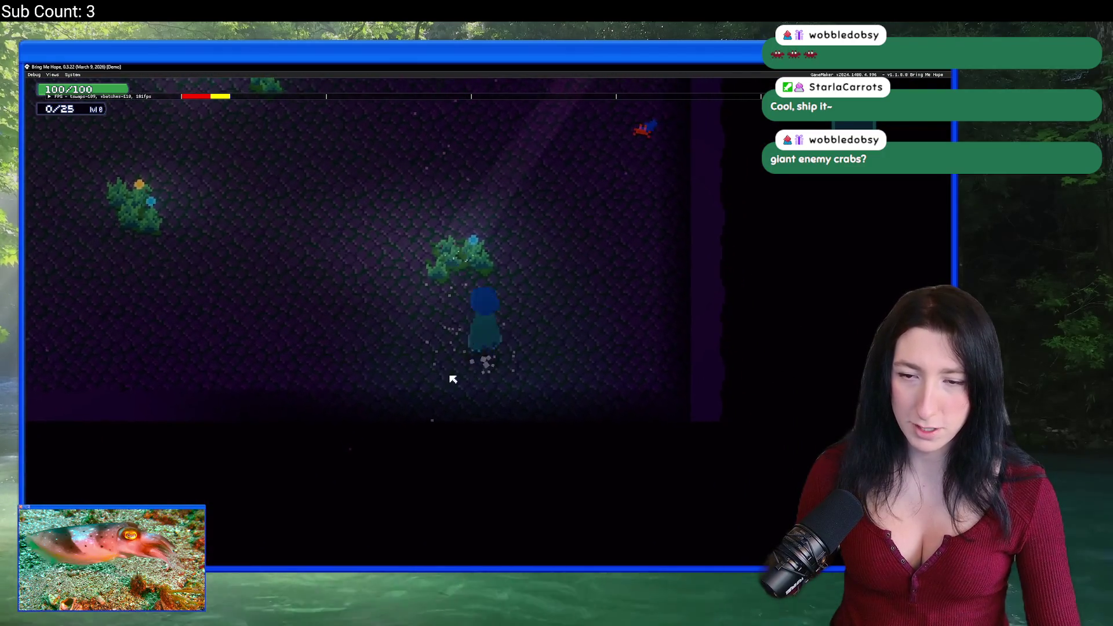
pyautogui.press('w')
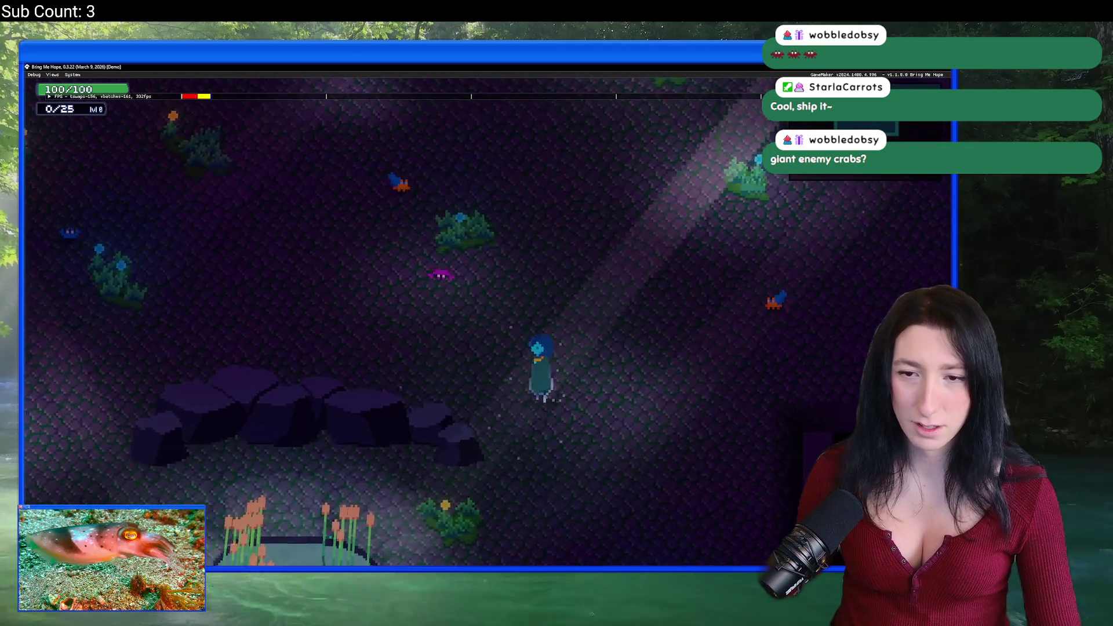
pyautogui.press('w')
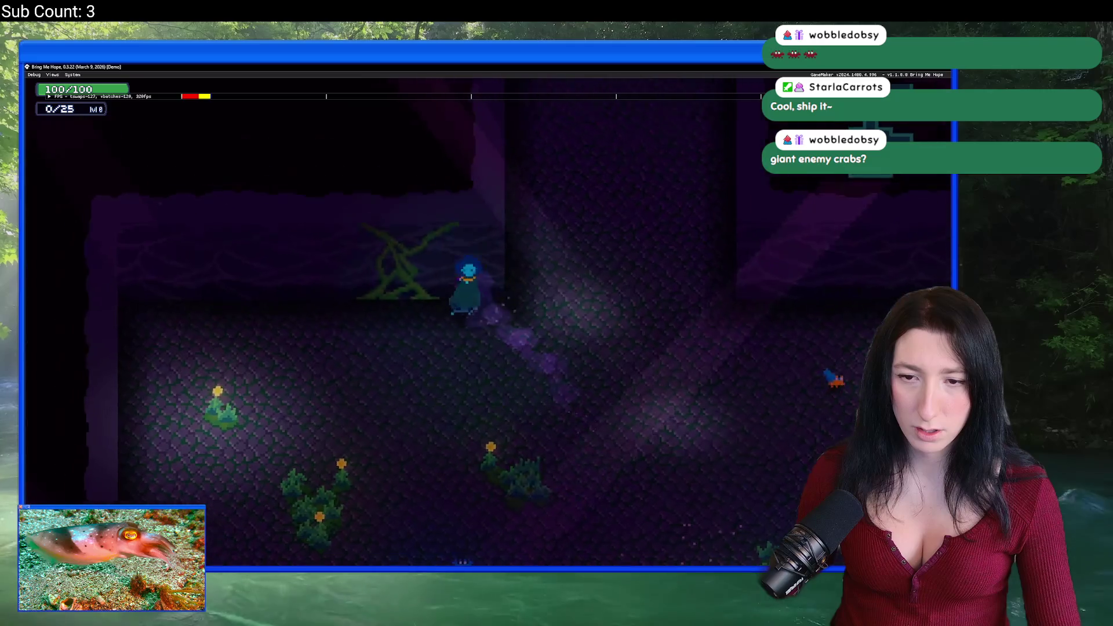
# Walk down-left among the crabs to the cave wall, then back to the pond's edge.
pyautogui.press('s')
pyautogui.press('a')
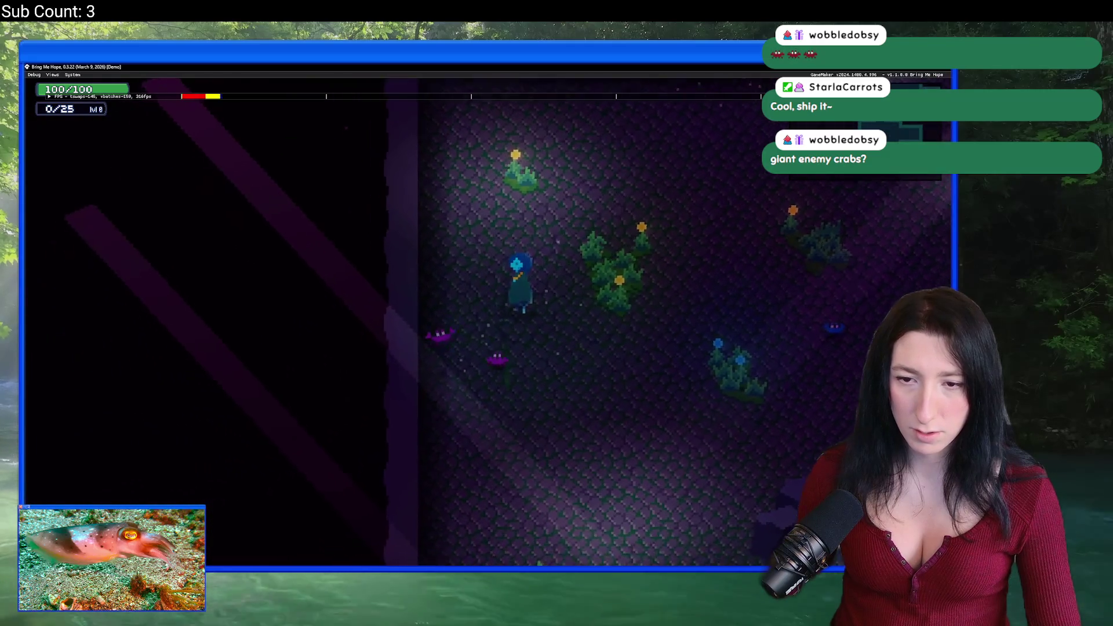
pyautogui.press('a')
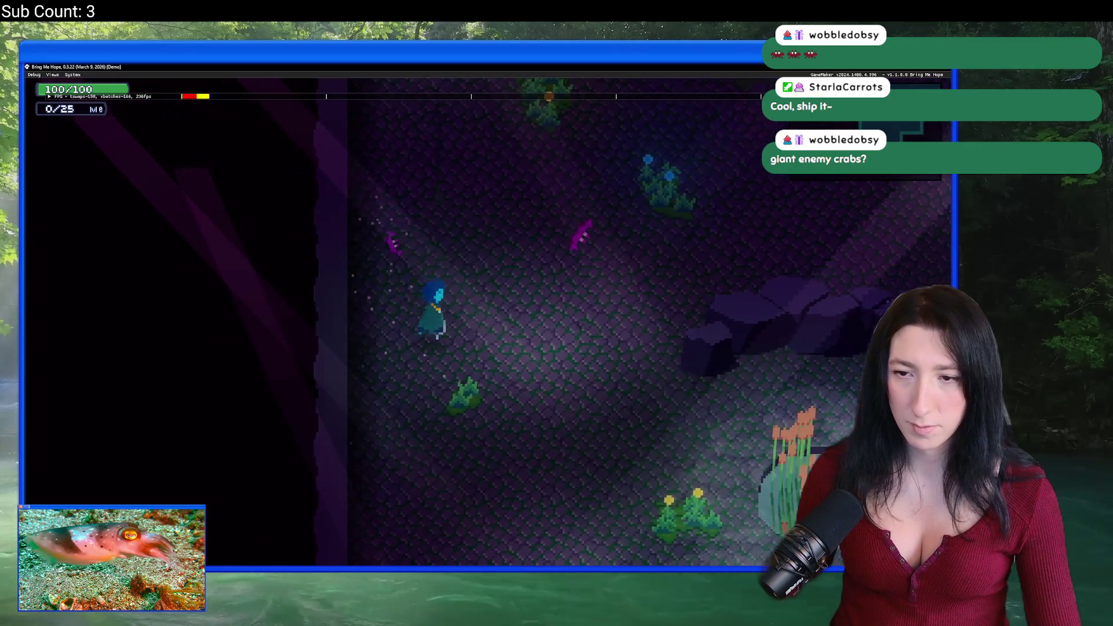
pyautogui.press('d')
pyautogui.press('a')
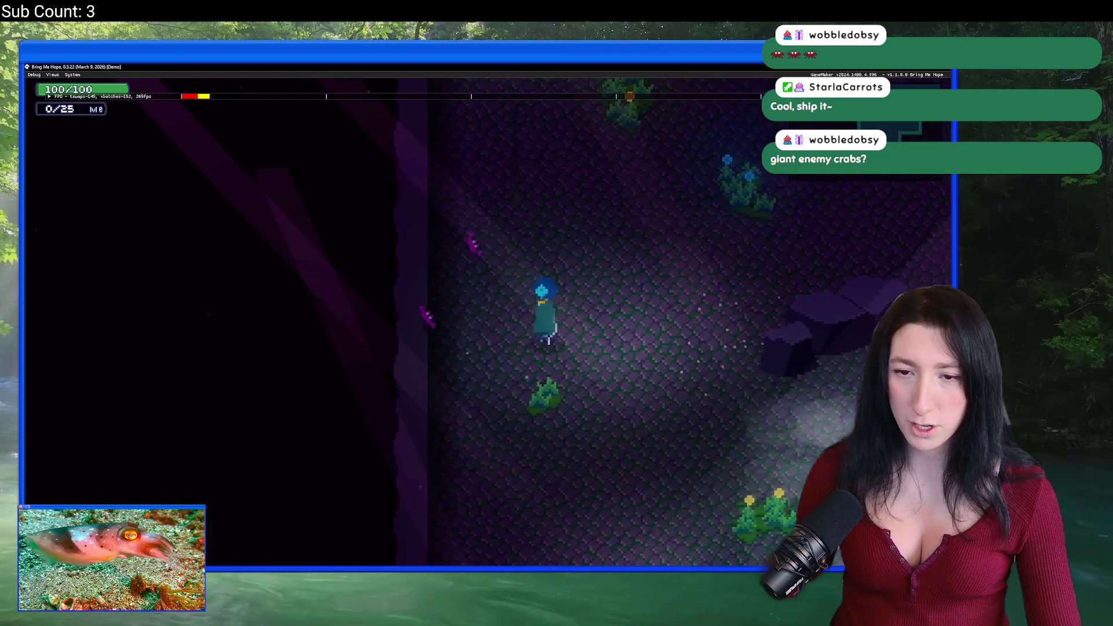
pyautogui.press('a')
pyautogui.press('d')
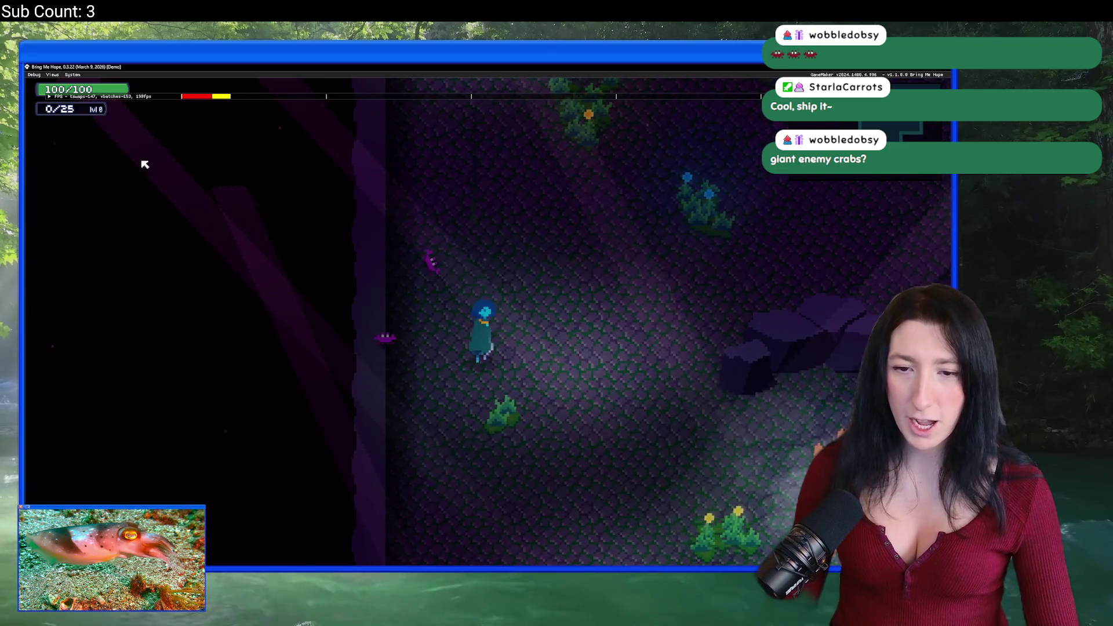
pyautogui.press('d')
pyautogui.press('a')
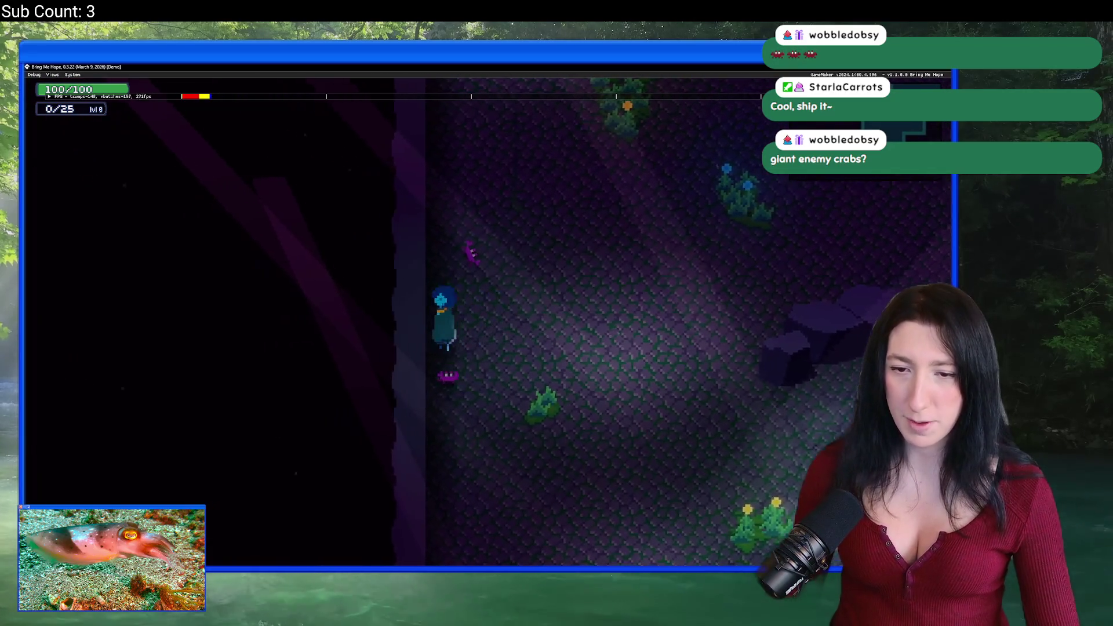
pyautogui.press('s')
pyautogui.press('d')
pyautogui.press('w')
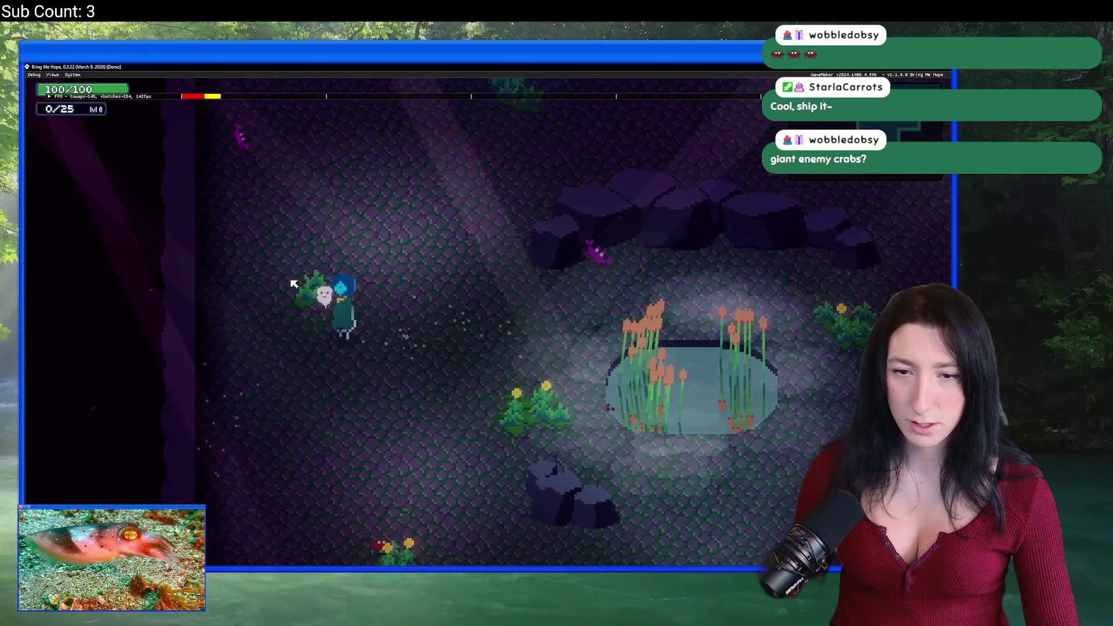
pyautogui.press('d')
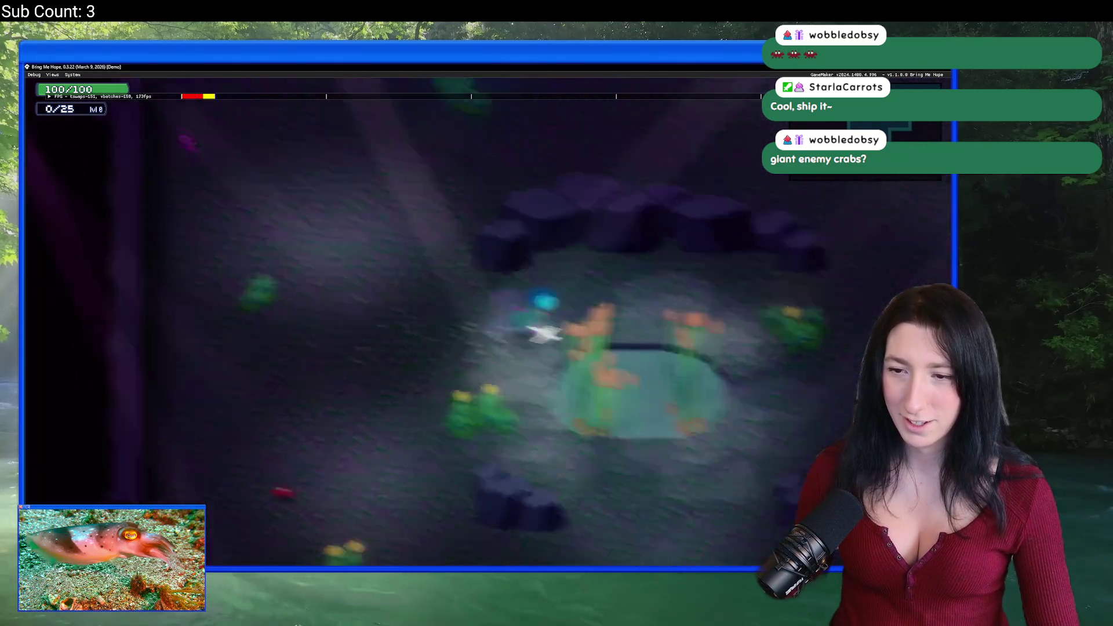
# Explore the next cave area past the vines and pond, then close the game window.
pyautogui.press('d')
pyautogui.press('w')
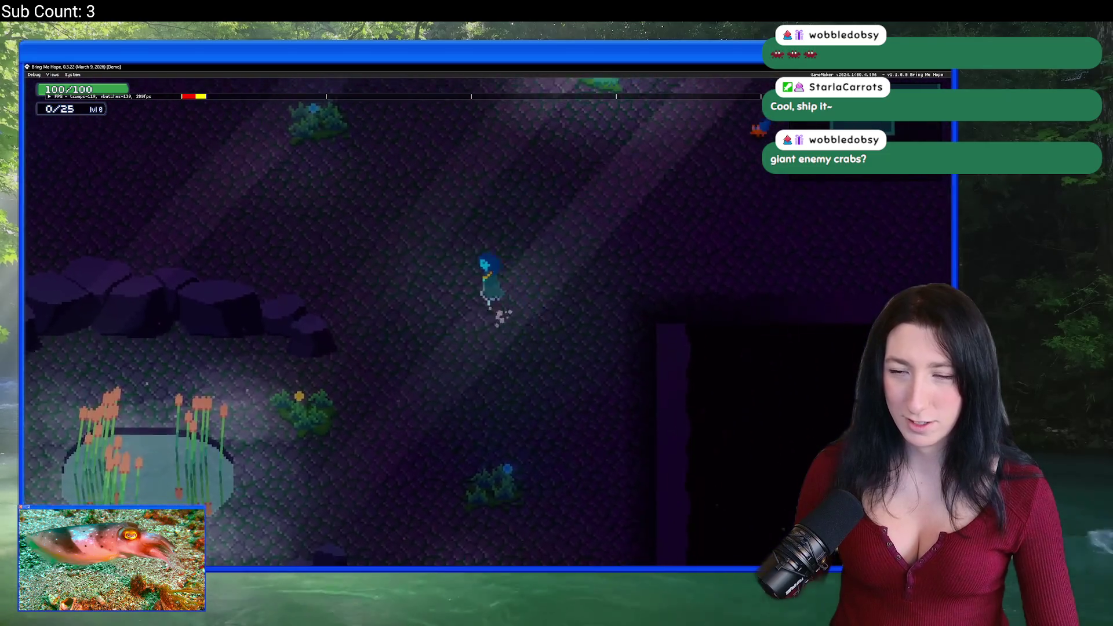
pyautogui.press('w')
pyautogui.press('d')
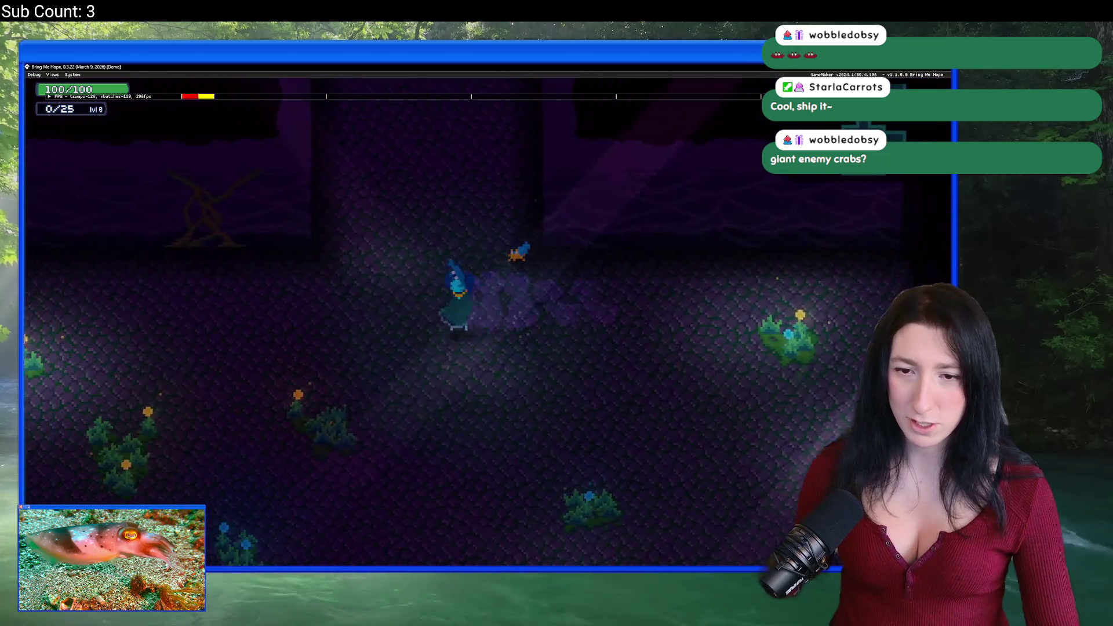
pyautogui.press('a')
pyautogui.press('s')
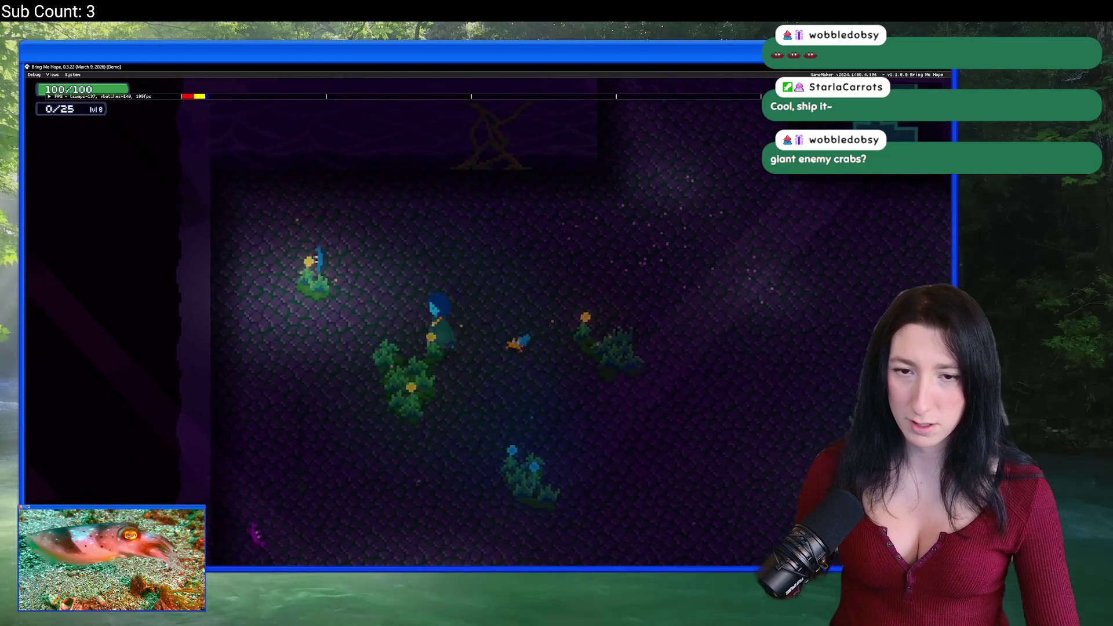
pyautogui.press('s')
pyautogui.press('d')
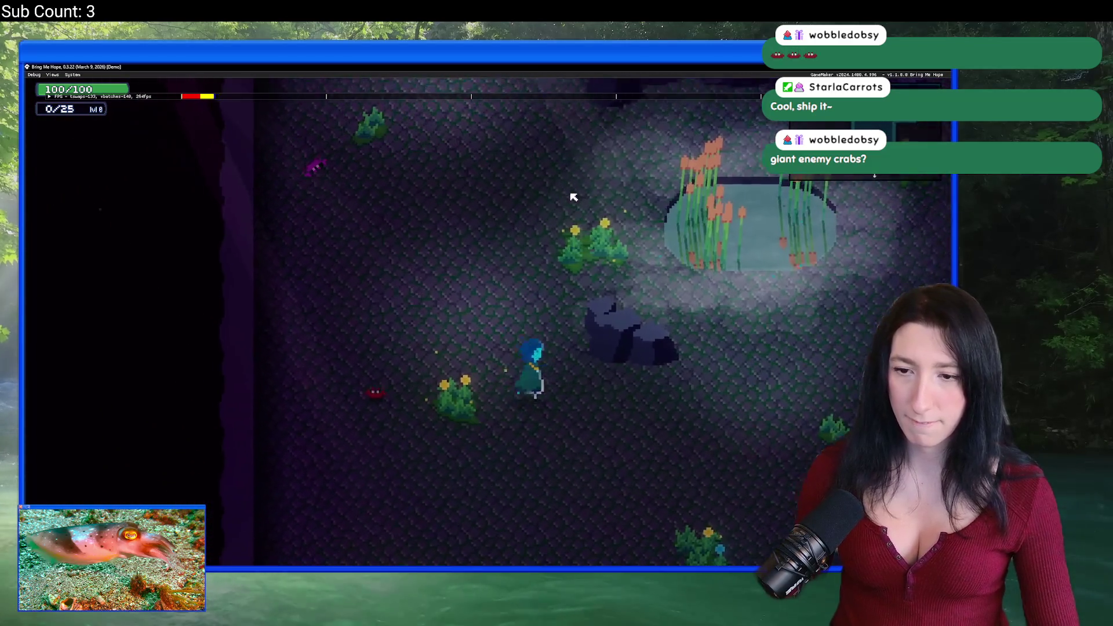
pyautogui.press('d')
pyautogui.press('s')
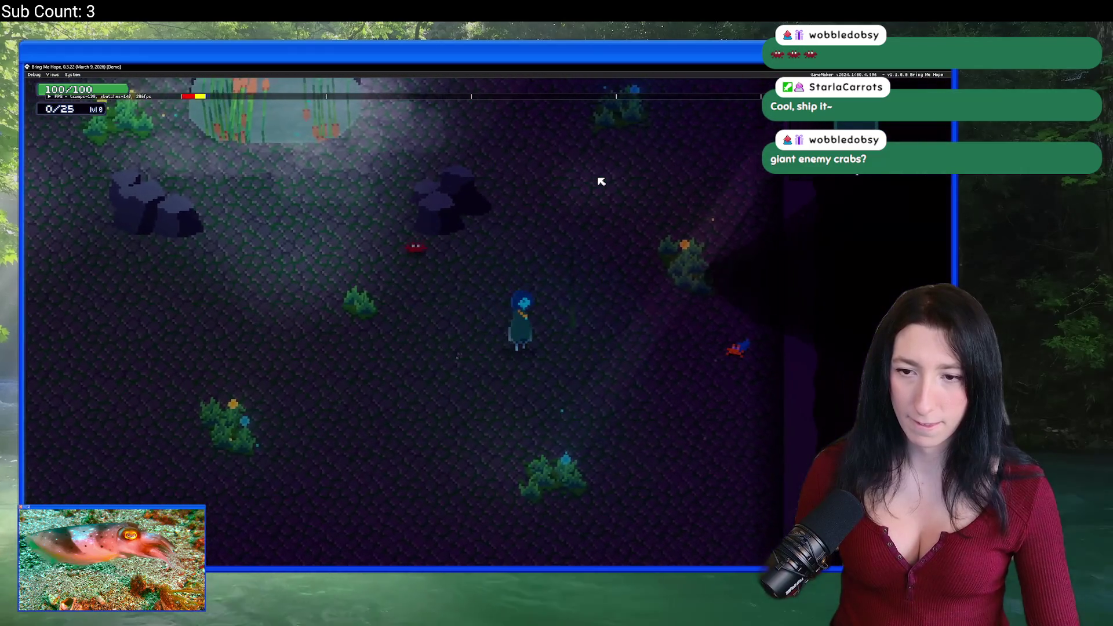
pyautogui.press('w')
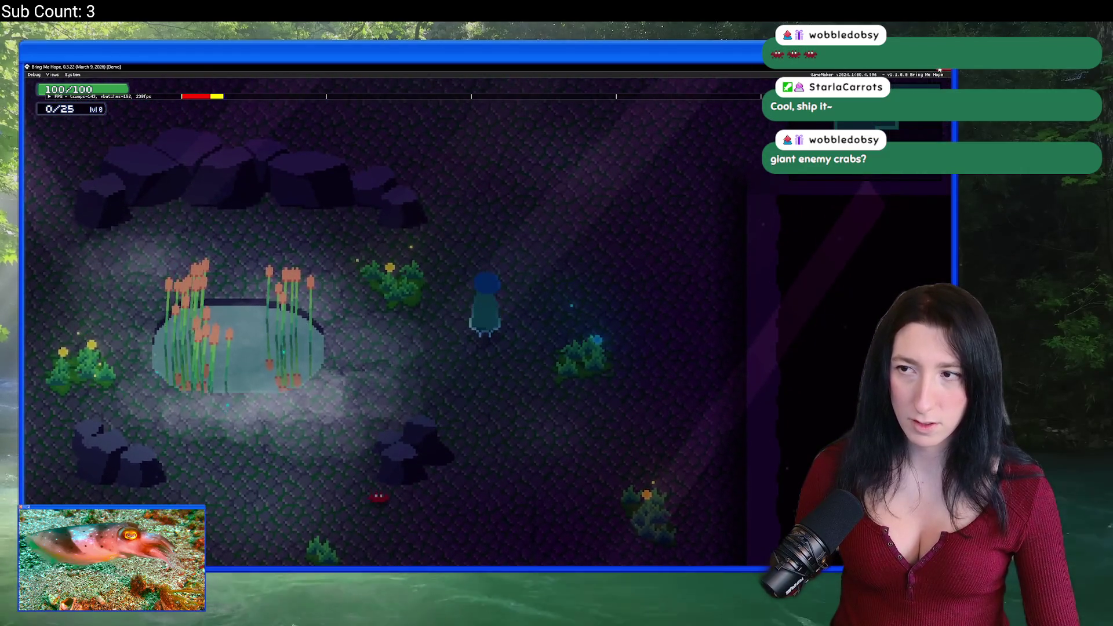
pyautogui.click(940, 69)
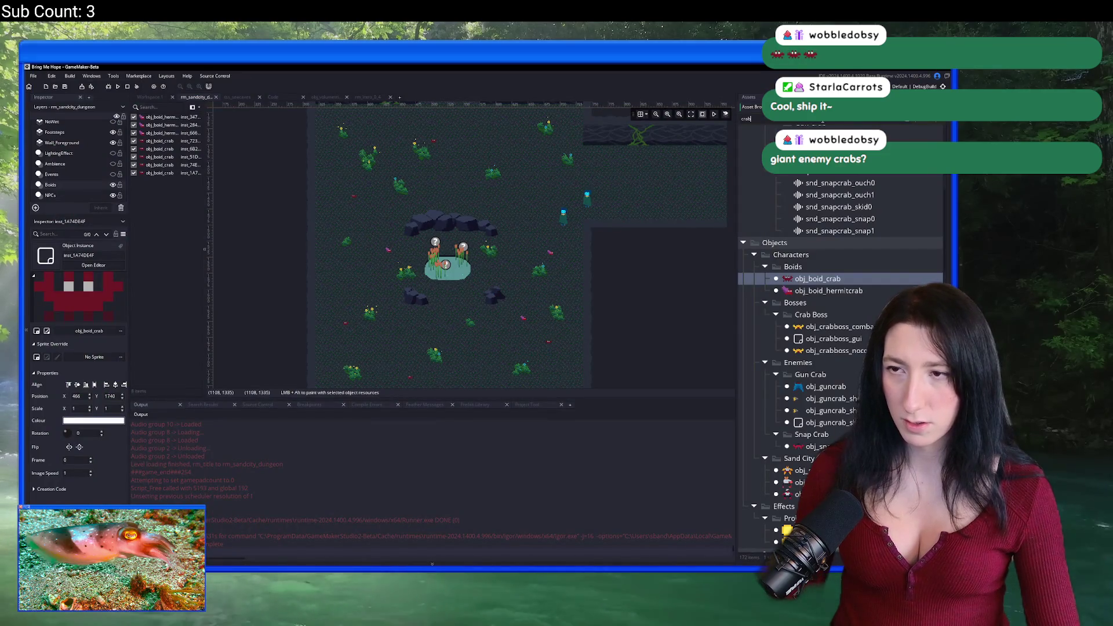
# Clear the crab search to 'rock' results, browse the sea-cave rock props, and make Props_Instances the active layer.
pyautogui.press('BackSpace')
pyautogui.press('BackSpace')
pyautogui.press('BackSpace')
pyautogui.write('rock')
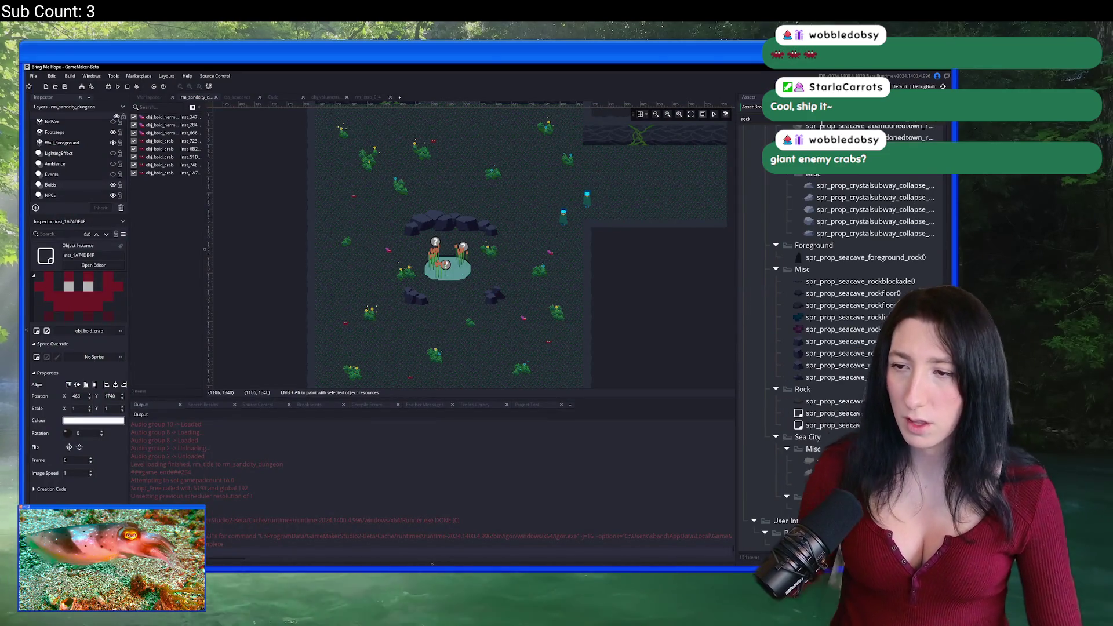
pyautogui.click(822, 341)
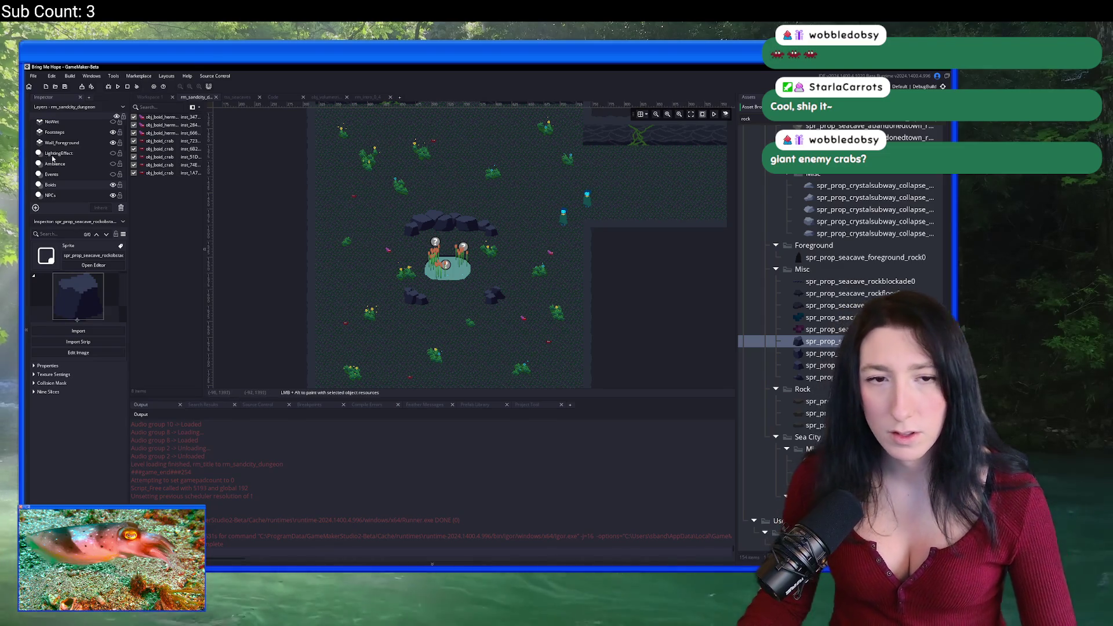
pyautogui.scroll(1, 53, 157)
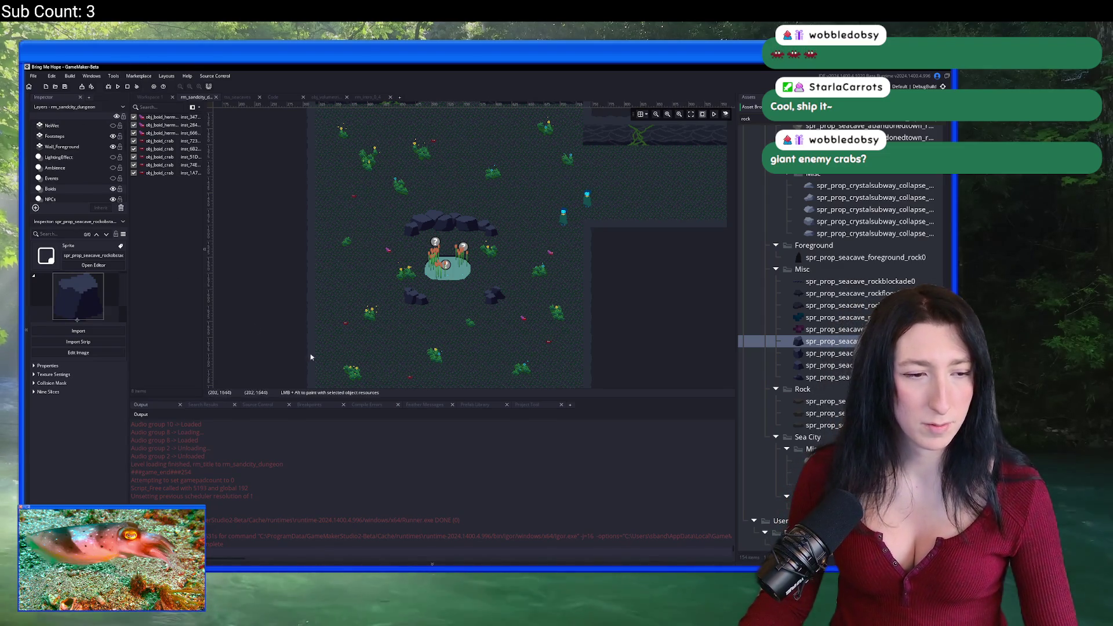
pyautogui.scroll(-3, 78, 152)
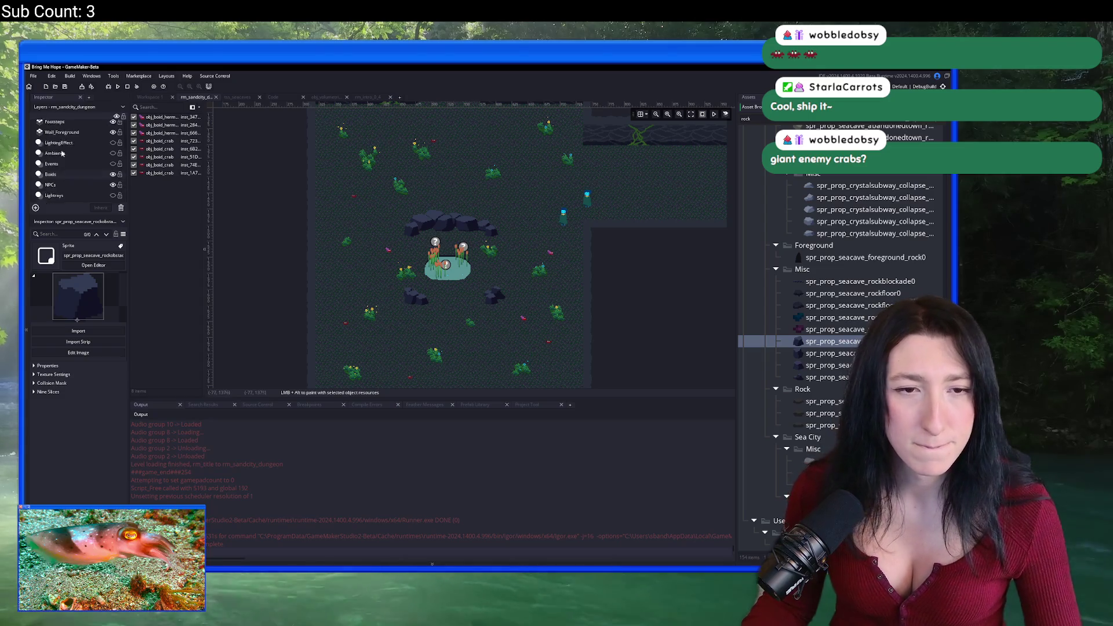
pyautogui.scroll(-15, 816, 318)
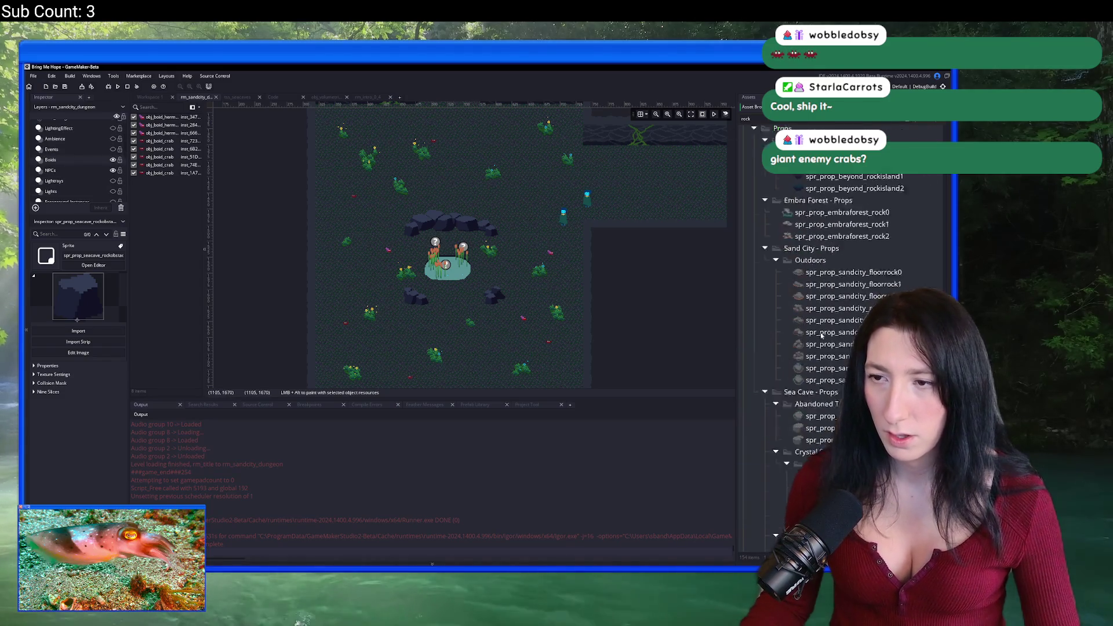
pyautogui.scroll(10, 815, 317)
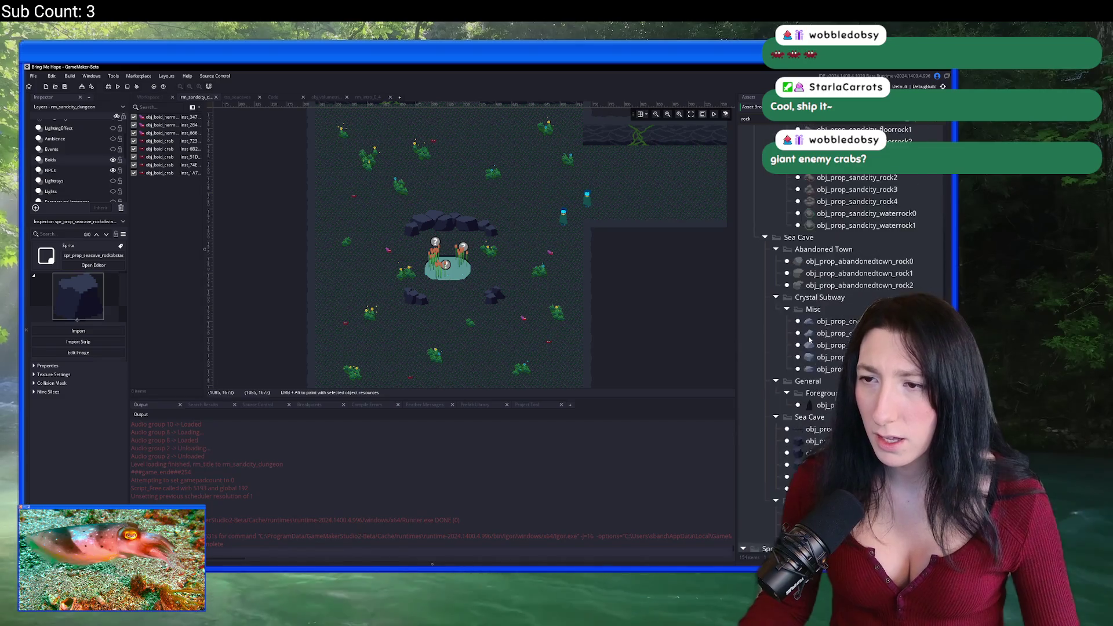
pyautogui.scroll(-10, 814, 349)
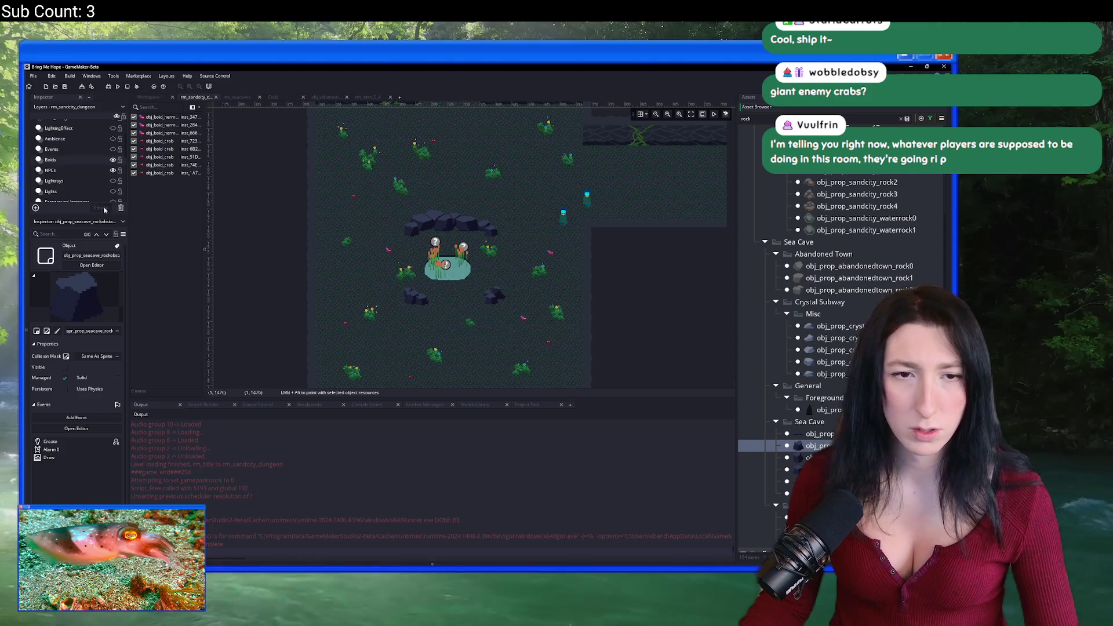
pyautogui.scroll(-2, 69, 168)
pyautogui.click(67, 191)
pyautogui.moveTo(410, 342); pyautogui.dragTo(427, 256)
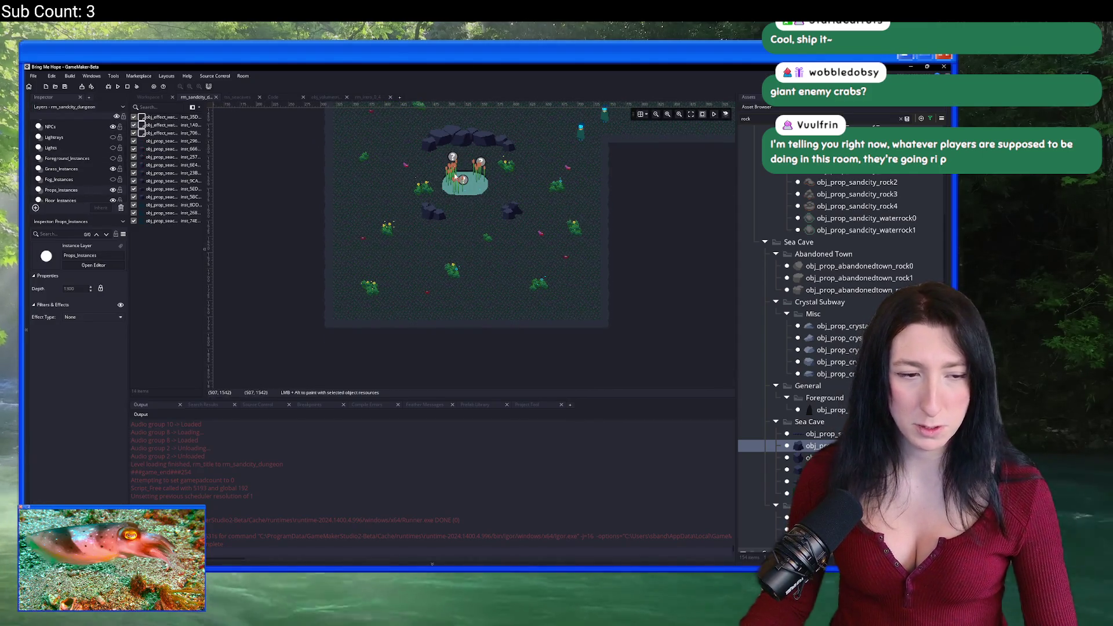
# Place the first sea-cave rocks beside the pond and on the cave floor.
pyautogui.scroll(3, 455, 186)
pyautogui.scroll(-2, 455, 186)
pyautogui.moveTo(501, 148); pyautogui.dragTo(449, 215)
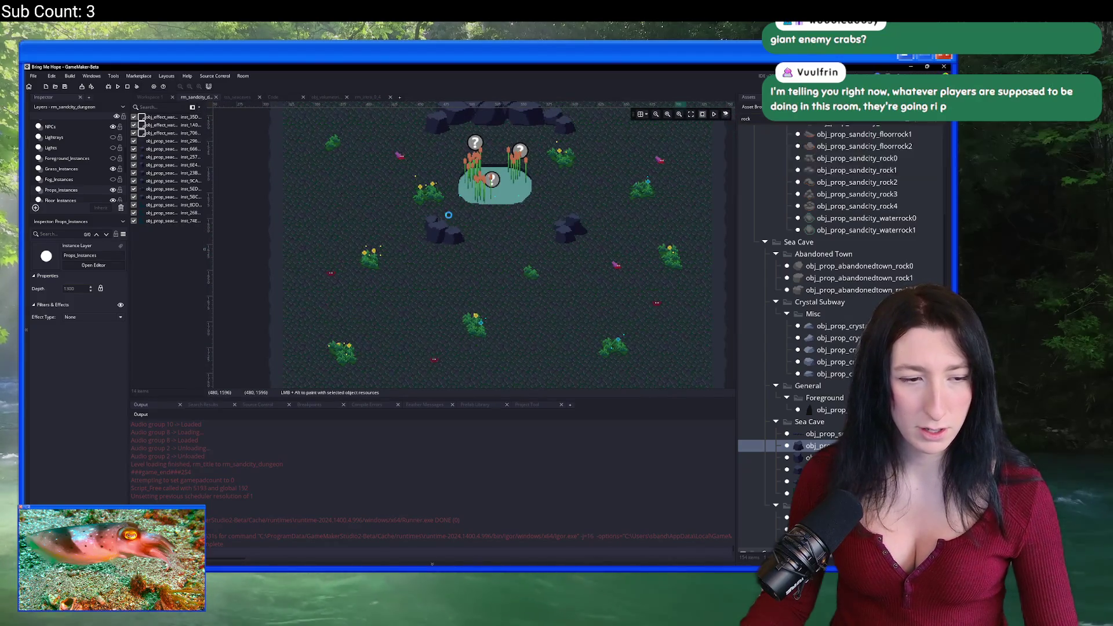
pyautogui.scroll(-3, 448, 215)
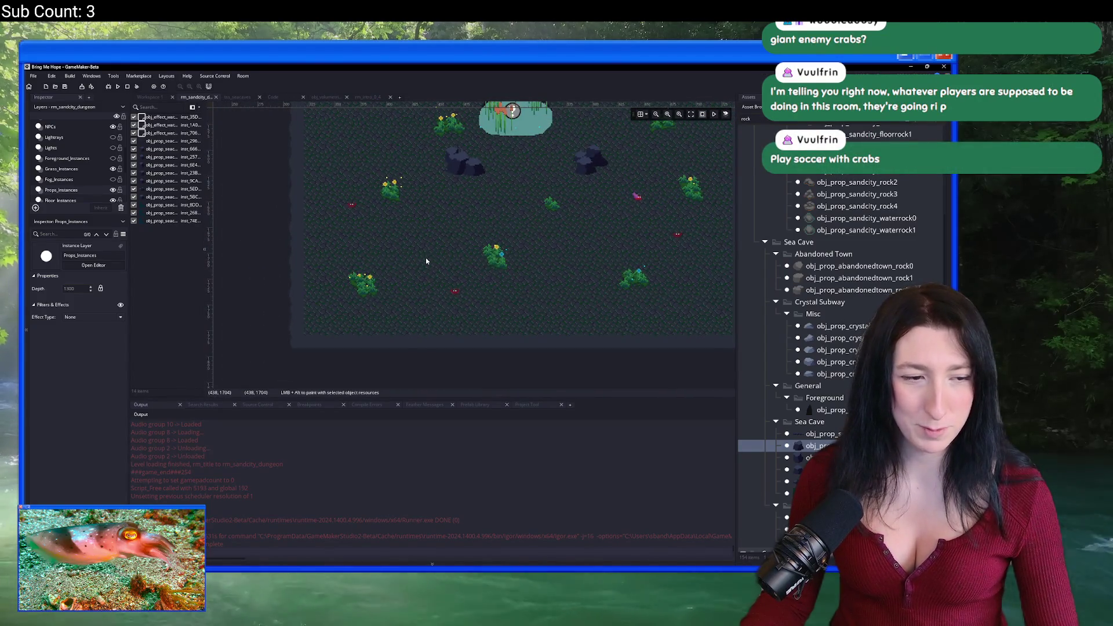
pyautogui.keyDown('alt'); pyautogui.click(426, 261); pyautogui.keyUp('alt')
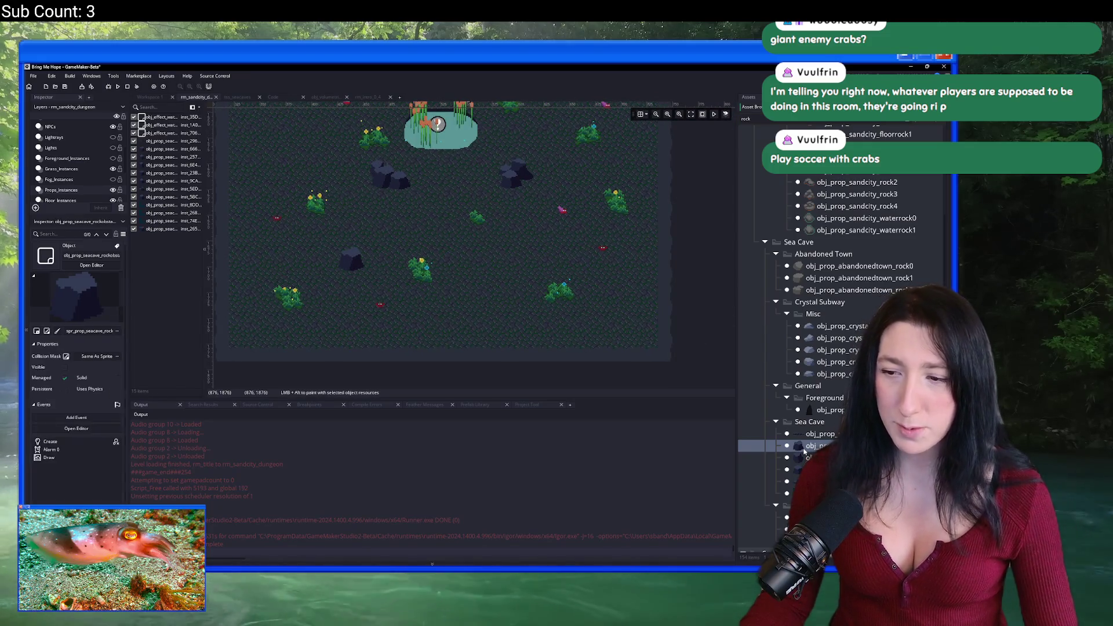
pyautogui.doubleClick(803, 452)
pyautogui.click(526, 114)
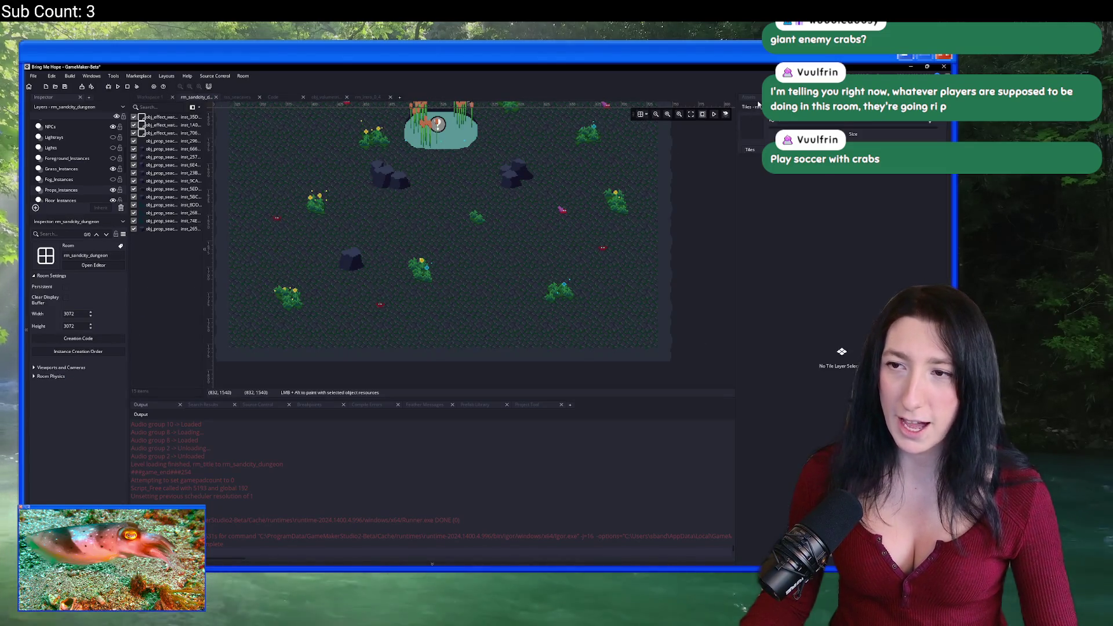
pyautogui.click(758, 105)
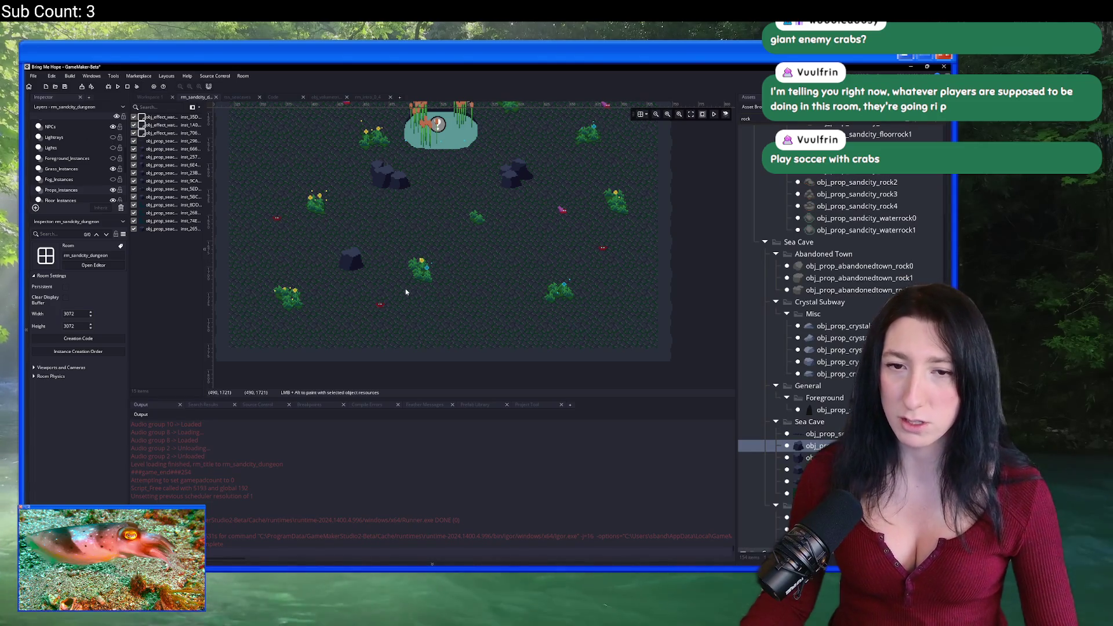
pyautogui.scroll(-3, 406, 291)
pyautogui.scroll(3, 457, 305)
pyautogui.moveTo(804, 458)
pyautogui.mouseDown()
pyautogui.moveTo(514, 342)
pyautogui.moveTo(572, 335)
pyautogui.mouseUp()
pyautogui.click(486, 317)
# Add other sea-cave rock variants on the upper cave floor and near the left side.
pyautogui.scroll(1, 485, 273)
pyautogui.scroll(4, 572, 335)
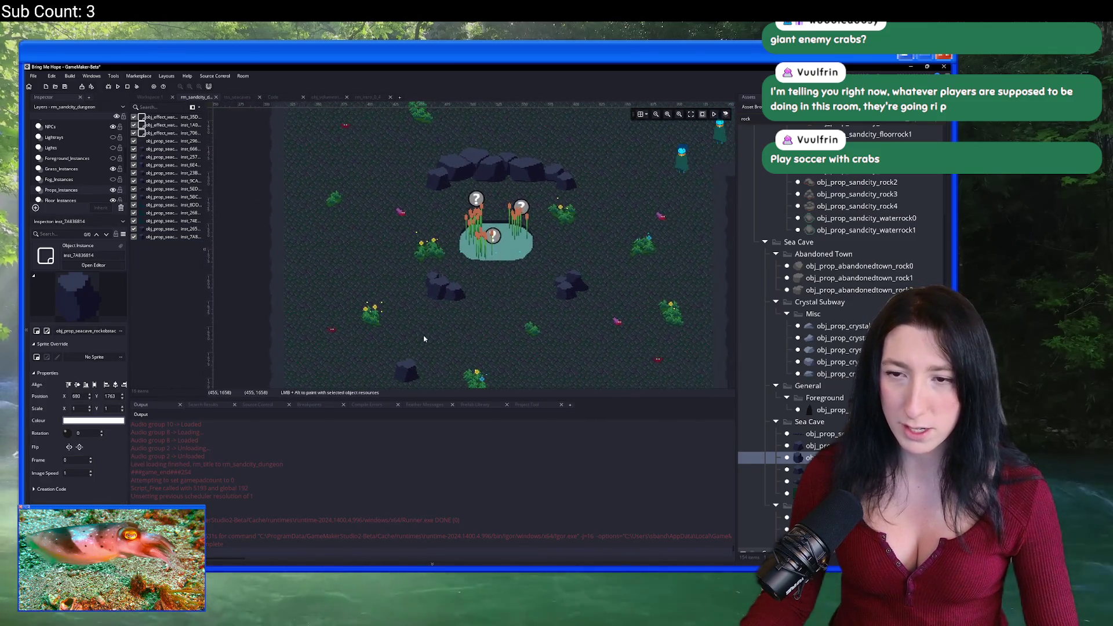
pyautogui.click(811, 493)
pyautogui.click(812, 469)
pyautogui.scroll(1, 522, 261)
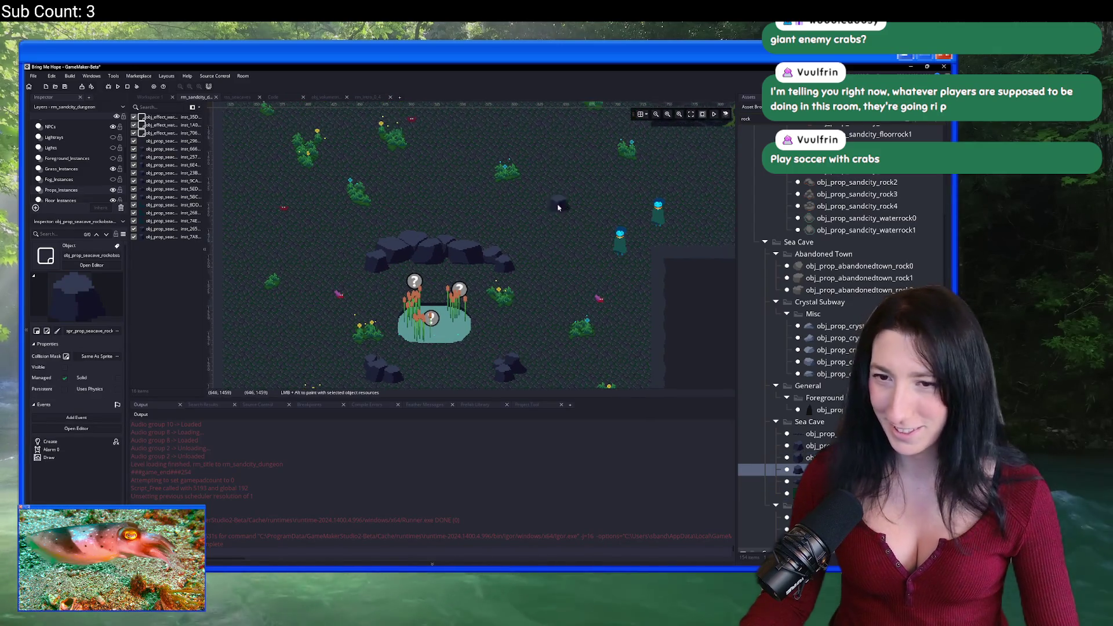
pyautogui.keyDown('alt'); pyautogui.click(560, 204); pyautogui.keyUp('alt')
pyautogui.scroll(2, 540, 318)
pyautogui.hscroll(-2, 451, 252)
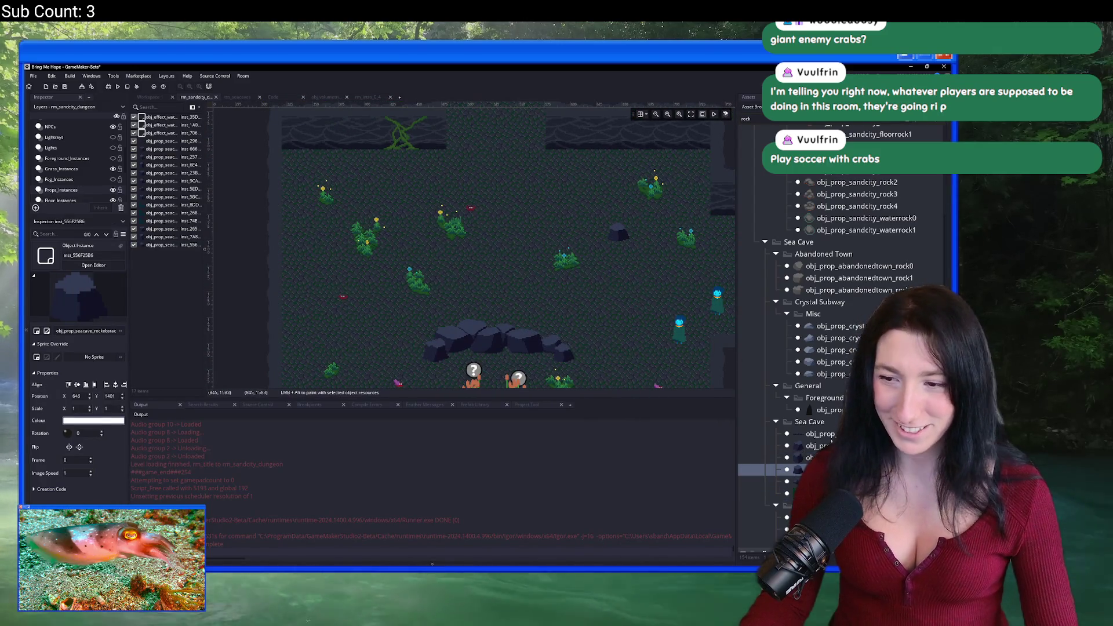
pyautogui.click(824, 457)
pyautogui.keyDown('alt'); pyautogui.click(313, 226); pyautogui.keyUp('alt')
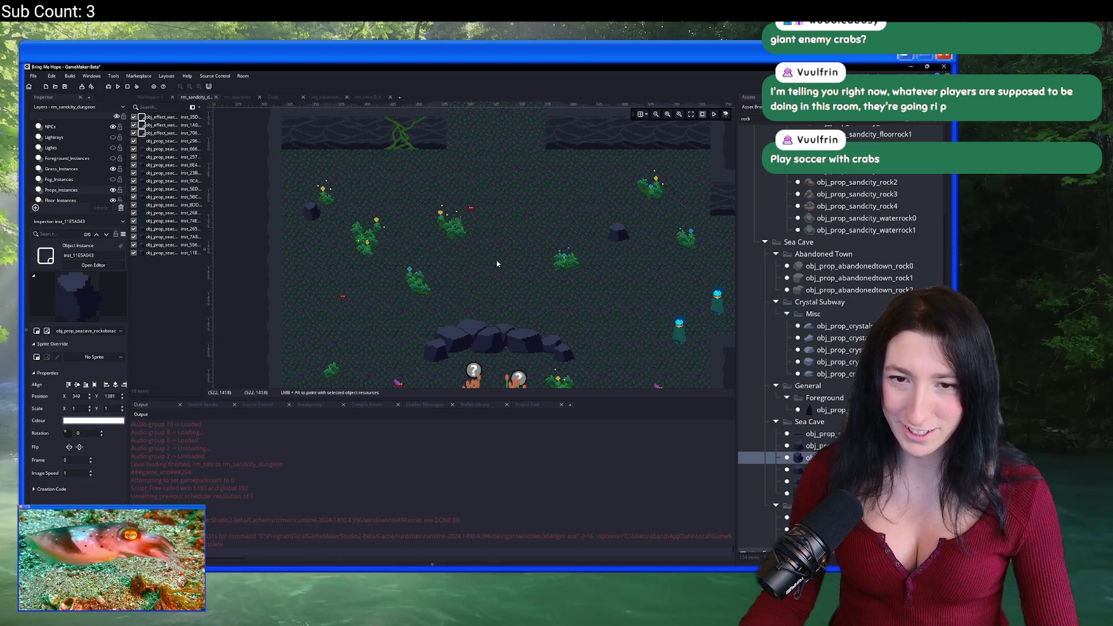
pyautogui.scroll(-2, 396, 216)
pyautogui.click(384, 219)
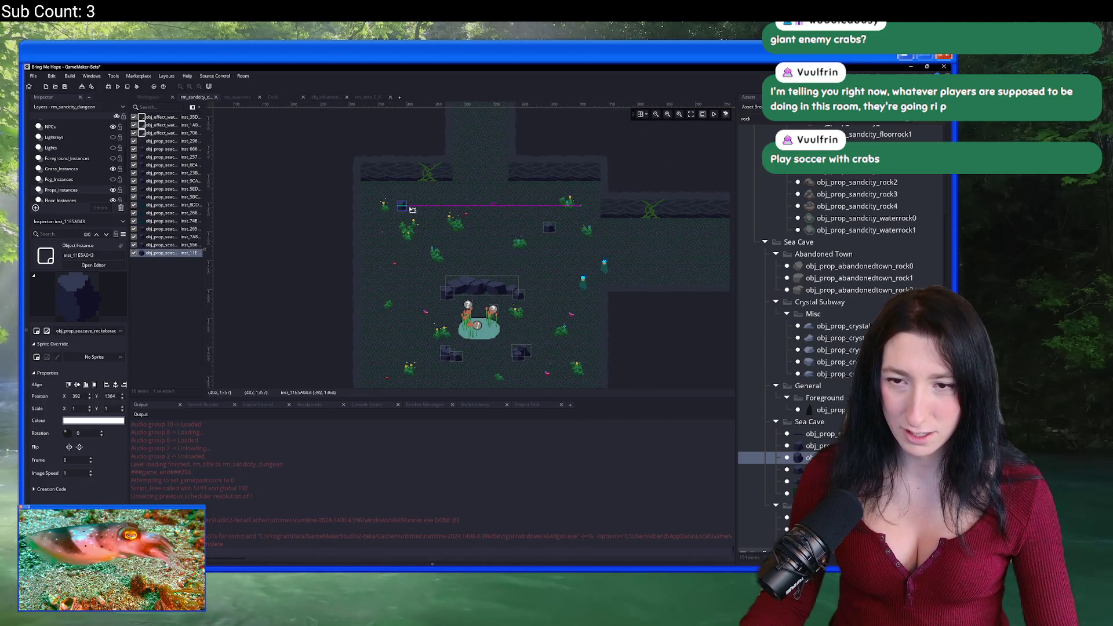
pyautogui.moveTo(412, 209)
pyautogui.mouseDown()
pyautogui.moveTo(312, 135)
pyautogui.moveTo(312, 176)
pyautogui.mouseUp()
# Scatter three more sea-cave rock variants across the cave floor.
pyautogui.click(823, 434)
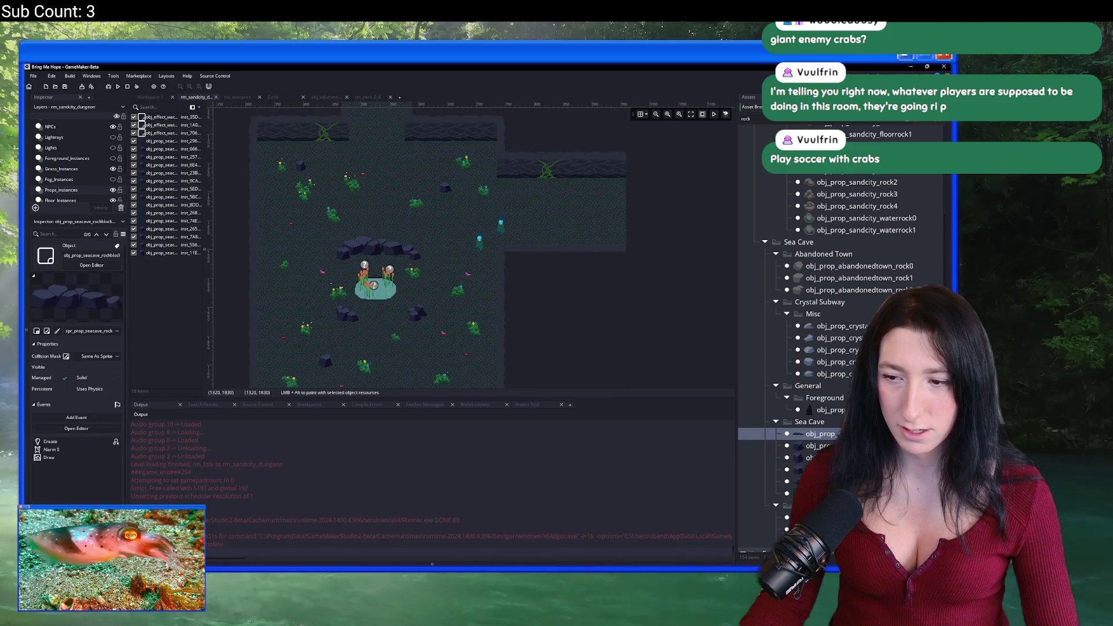
pyautogui.click(823, 446)
pyautogui.moveTo(446, 225); pyautogui.dragTo(443, 266)
pyautogui.keyDown('alt'); pyautogui.click(513, 243); pyautogui.keyUp('alt')
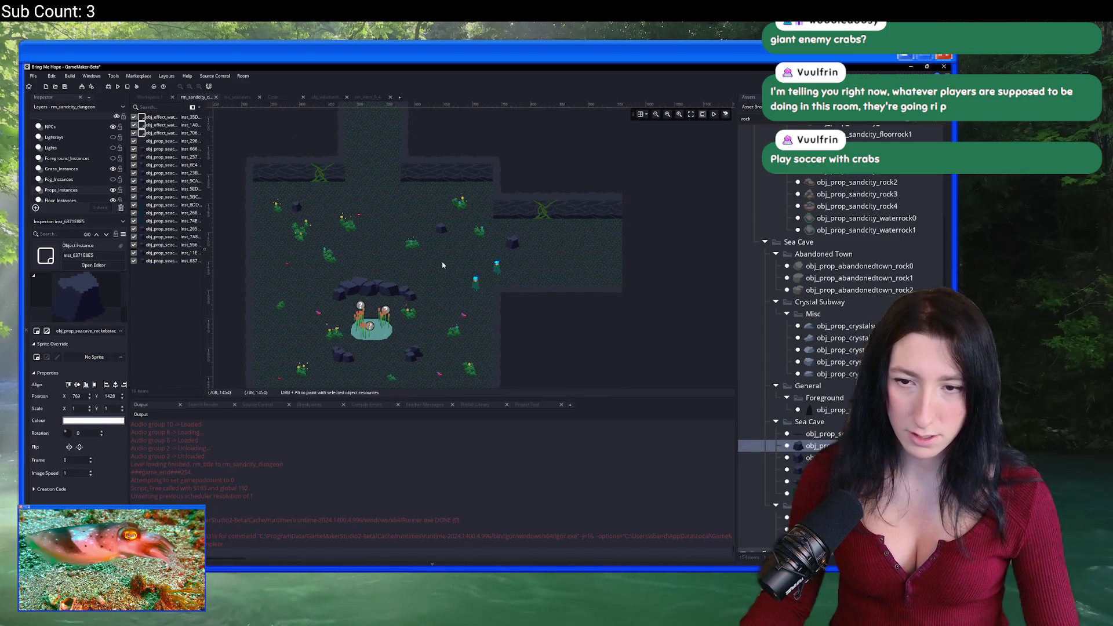
pyautogui.hscroll(-2, 442, 266)
pyautogui.keyDown('alt'); pyautogui.click(322, 273); pyautogui.keyUp('alt')
pyautogui.scroll(-3, 341, 262)
pyautogui.scroll(-1, 341, 263)
pyautogui.scroll(3, 399, 239)
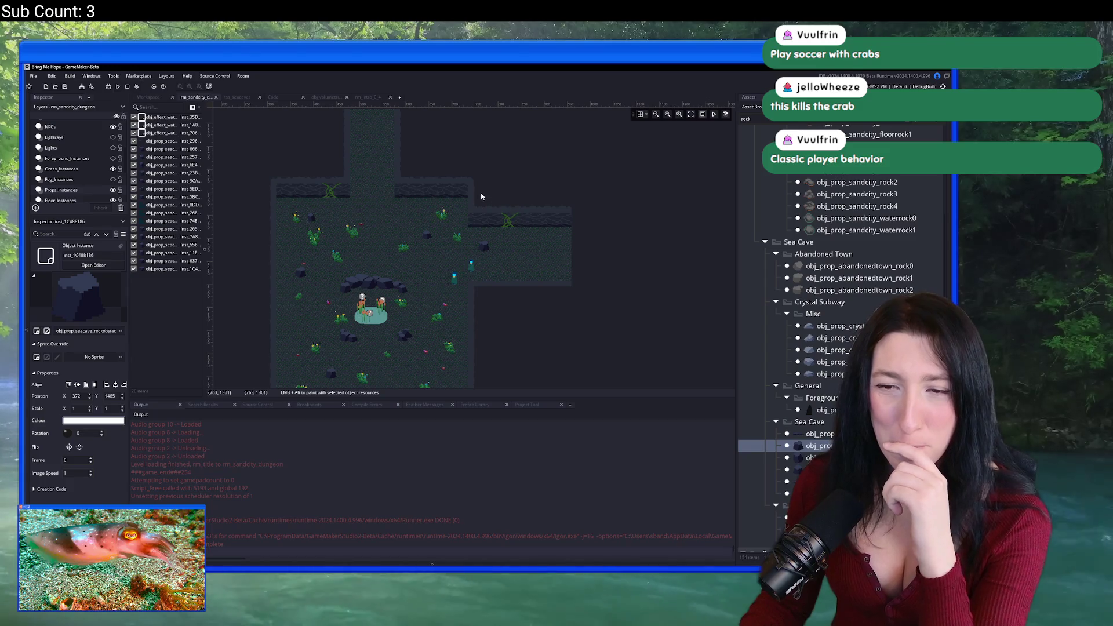
# Zoom out to the whole room, capture it as a screenshot, and start a new sprite in Aseprite.
pyautogui.moveTo(477, 176)
pyautogui.mouseDown()
pyautogui.moveTo(490, 228)
pyautogui.moveTo(529, 266)
pyautogui.moveTo(529, 192)
pyautogui.moveTo(507, 182)
pyautogui.mouseUp()
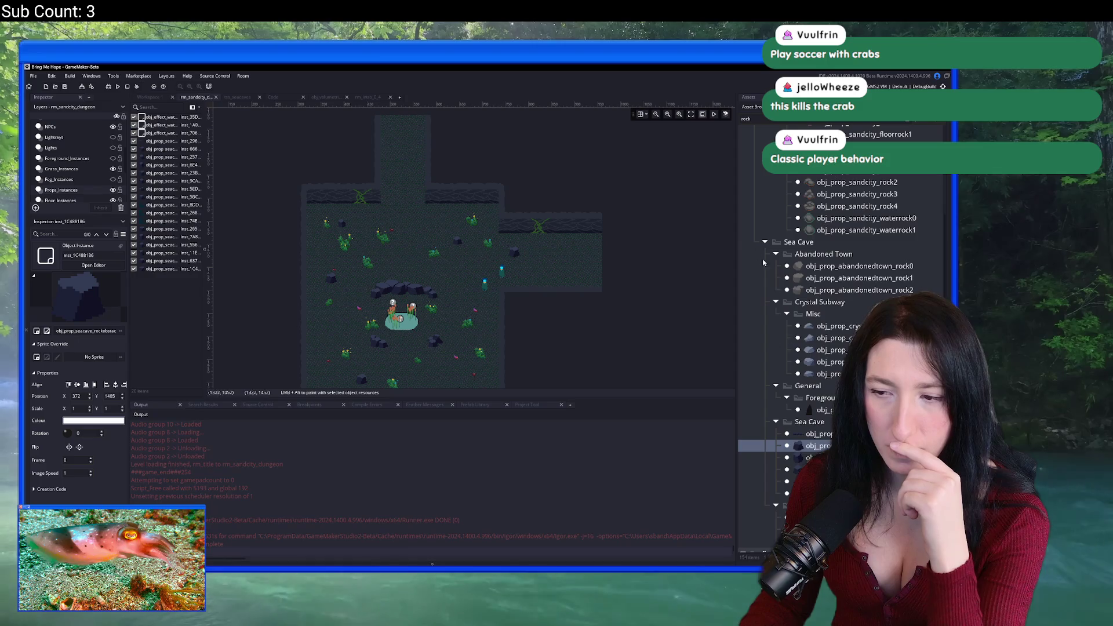
pyautogui.click(667, 114)
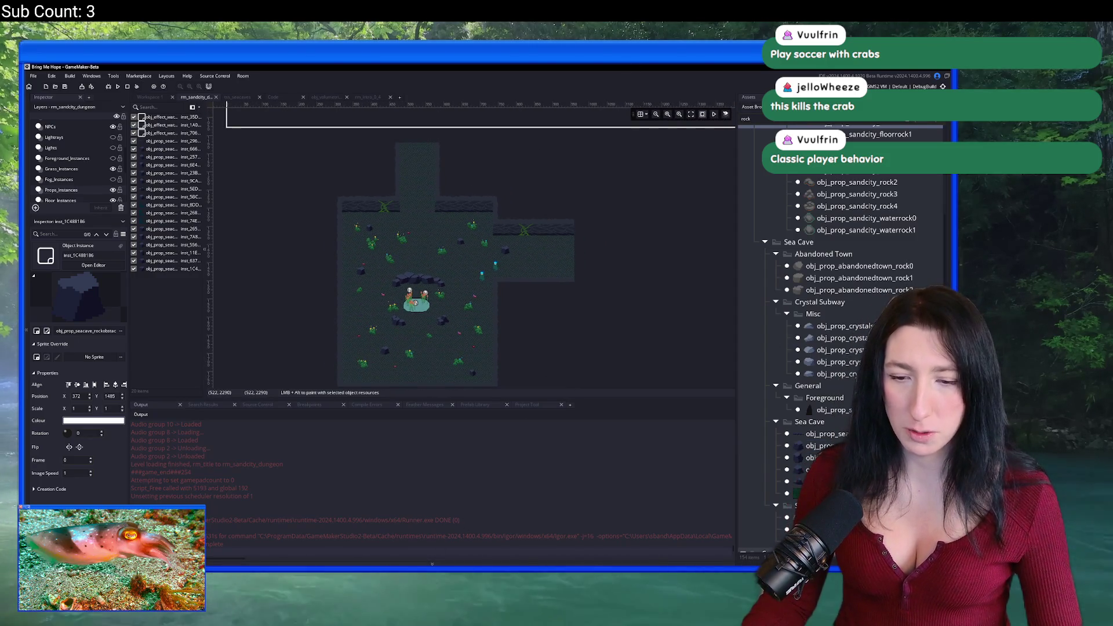
pyautogui.press('super+e')
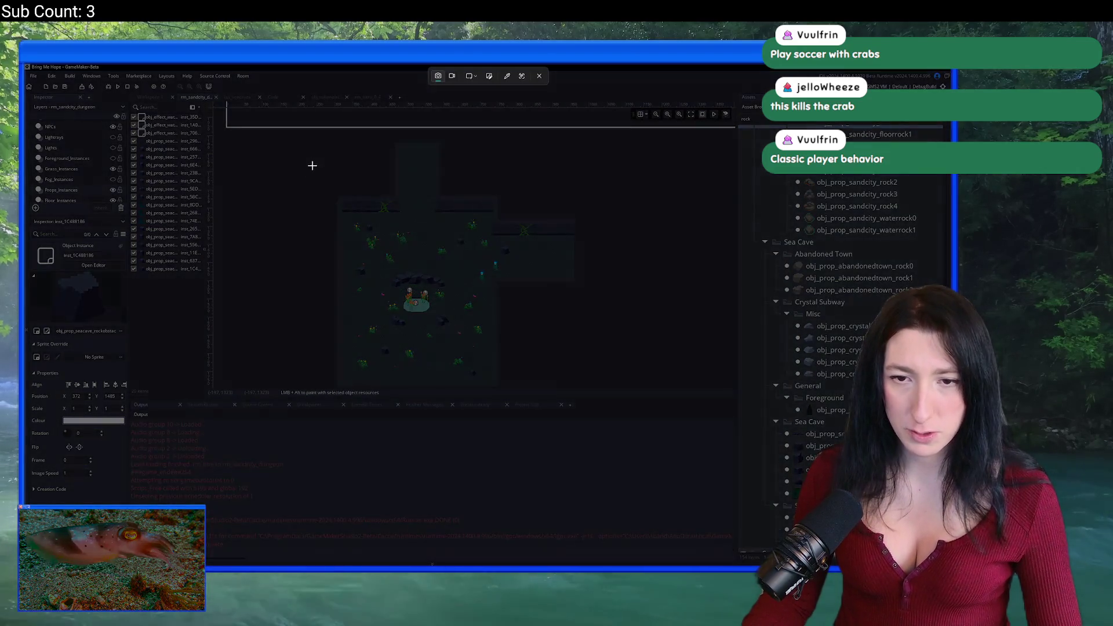
pyautogui.moveTo(313, 155); pyautogui.dragTo(635, 351)
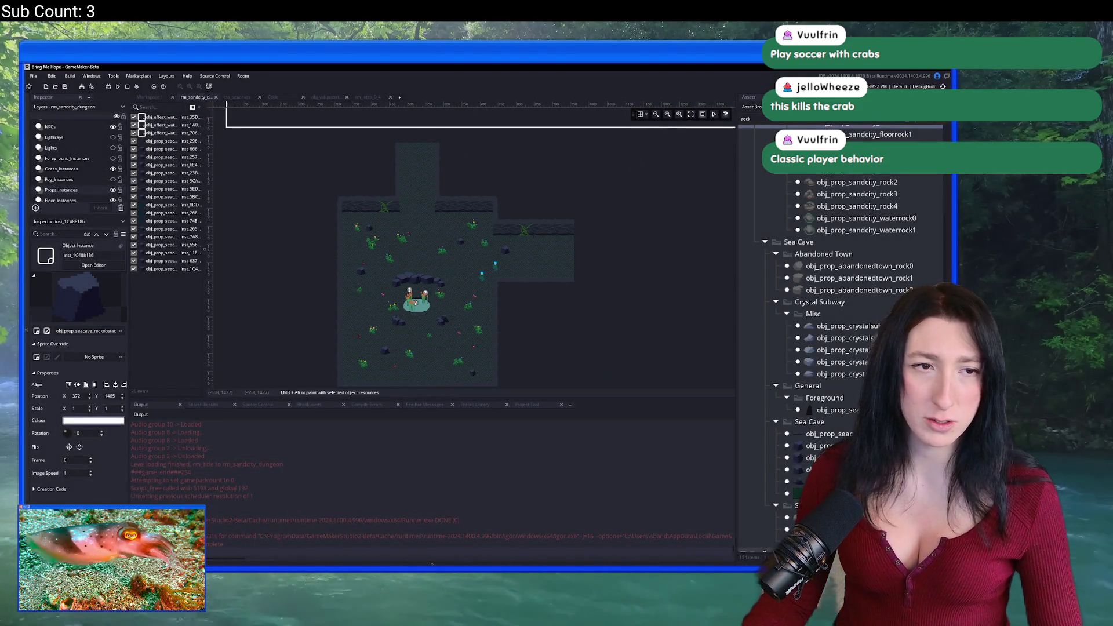
pyautogui.hotkey('alt', 'Tab')
pyautogui.click(30, 75)
# Create a new blank sprite and paste the captured cave map into it.
pyautogui.click(39, 87)
pyautogui.press('Return')
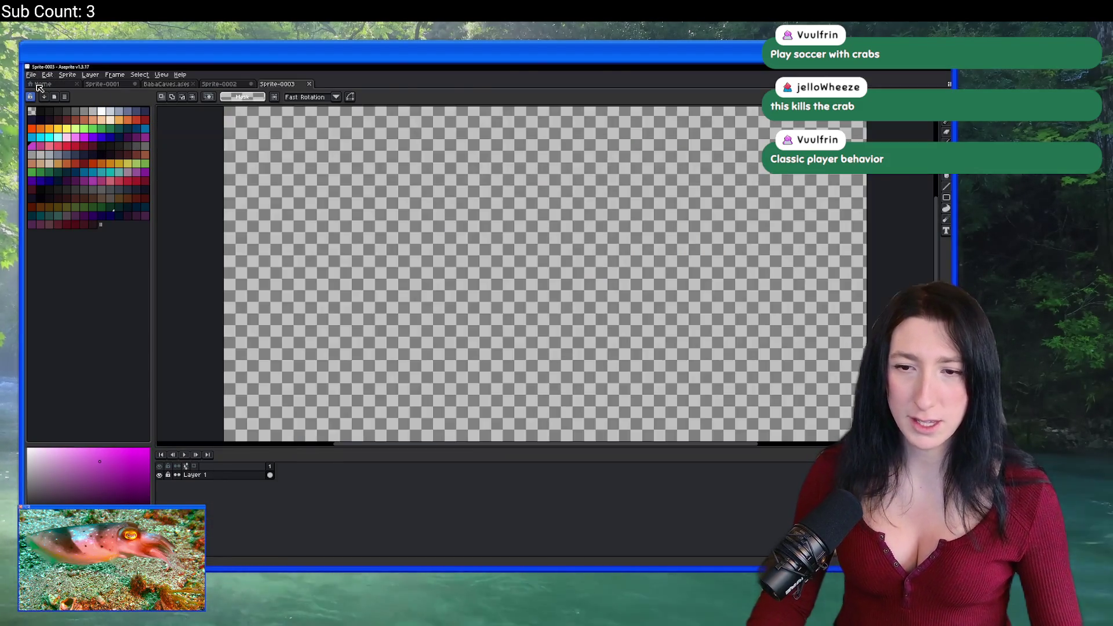
pyautogui.hotkey('ctrl', 'v')
# Dismiss the no-active-image error, make Layer 1 active and pick a green from the palette.
pyautogui.hotkey('shift', 'n')
pyautogui.scroll(2, 644, 265)
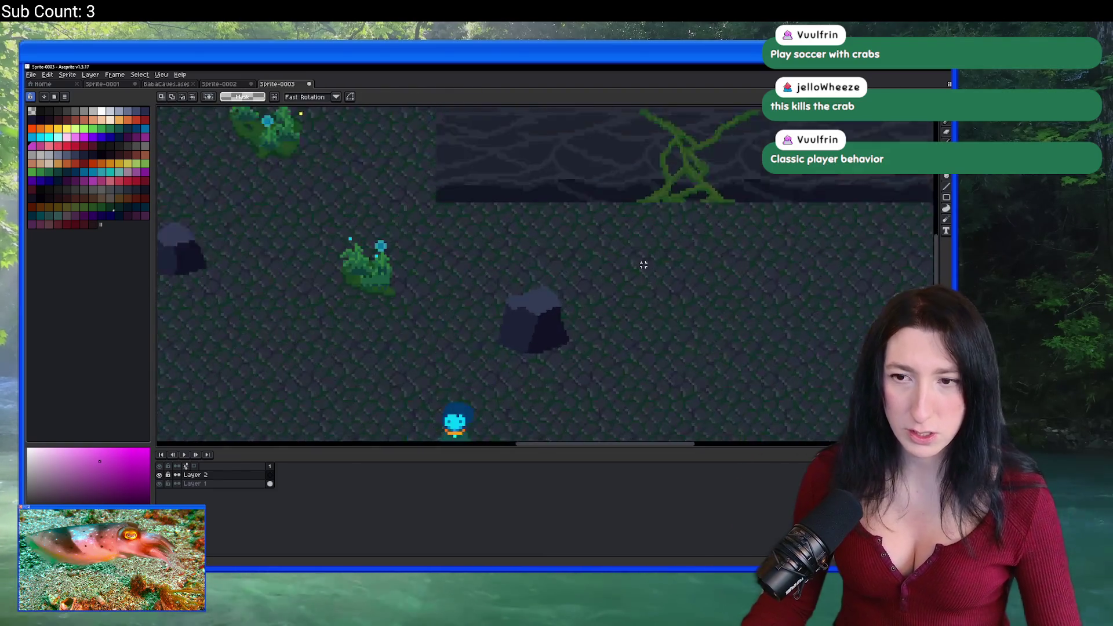
pyautogui.scroll(3, 580, 255)
pyautogui.scroll(1, 554, 249)
pyautogui.keyDown('alt'); pyautogui.click(534, 260); pyautogui.keyUp('alt')
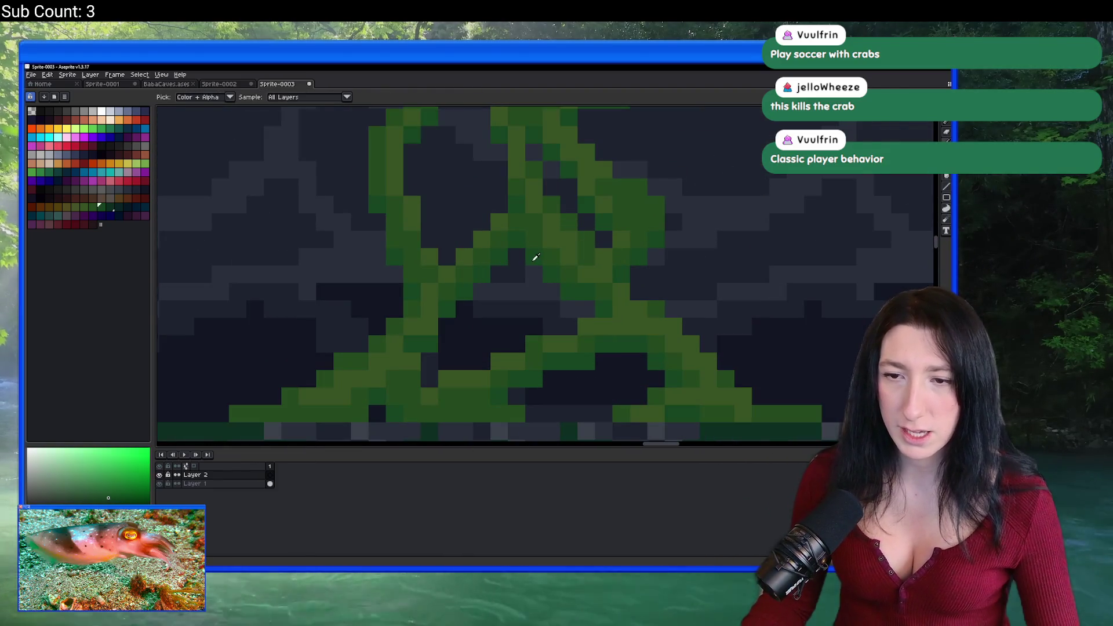
pyautogui.scroll(1, 536, 257)
pyautogui.click(111, 208)
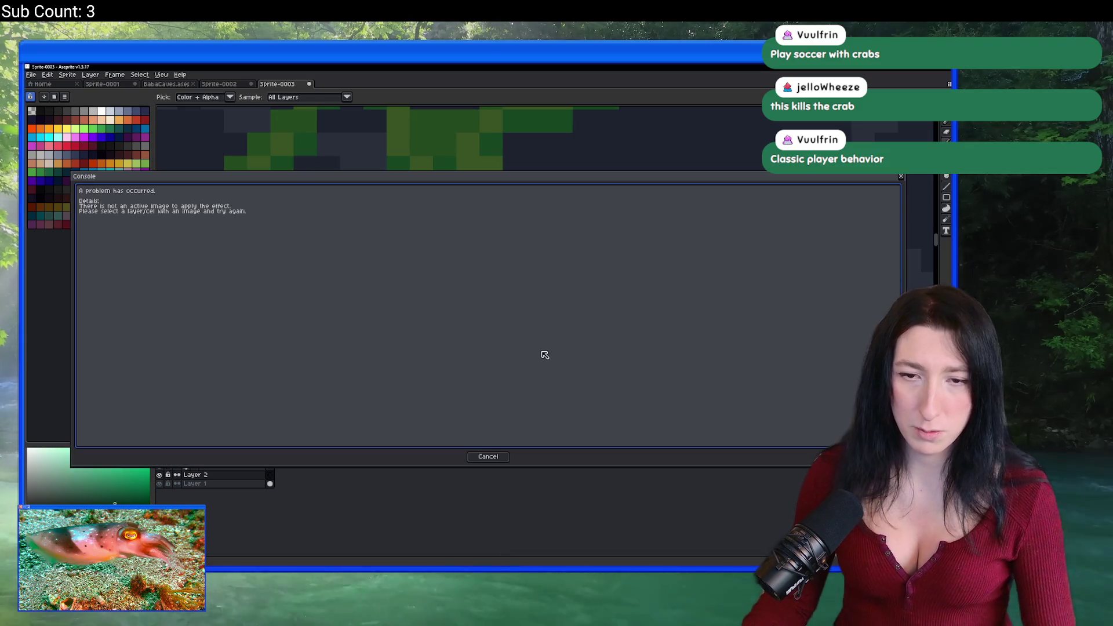
pyautogui.click(486, 458)
pyautogui.click(194, 484)
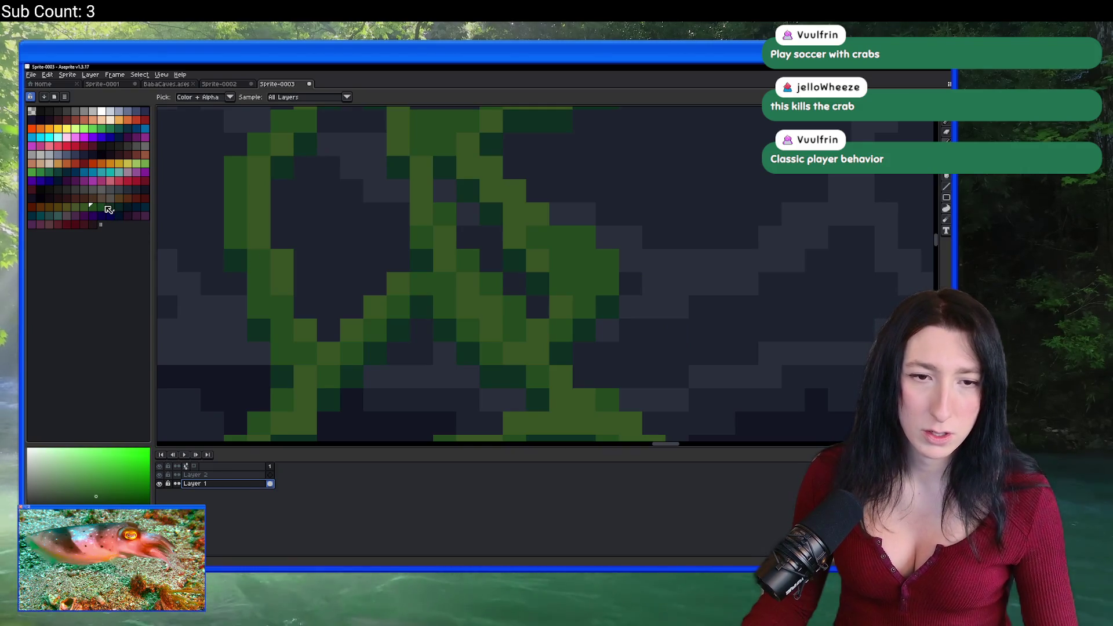
pyautogui.click(427, 264)
pyautogui.click(95, 207)
# Marquee-select the area around the green vines, then clear the selection.
pyautogui.scroll(-5, 450, 236)
pyautogui.scroll(2, 448, 205)
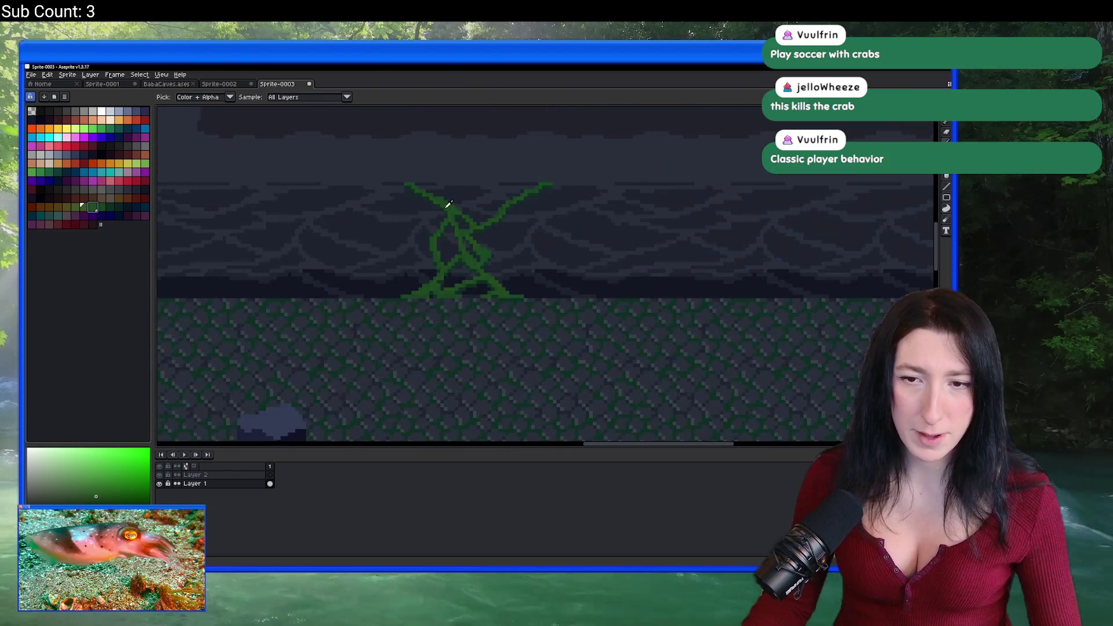
pyautogui.press('m')
pyautogui.scroll(1, 427, 199)
pyautogui.moveTo(404, 182)
pyautogui.mouseDown()
pyautogui.moveTo(522, 276)
pyautogui.moveTo(559, 340)
pyautogui.moveTo(608, 372)
pyautogui.mouseUp()
pyautogui.hotkey('ctrl', 'd')
# Sample a green from the existing vine with the eyedropper and undo a stray stroke.
pyautogui.scroll(3, 497, 249)
pyautogui.scroll(-2, 476, 194)
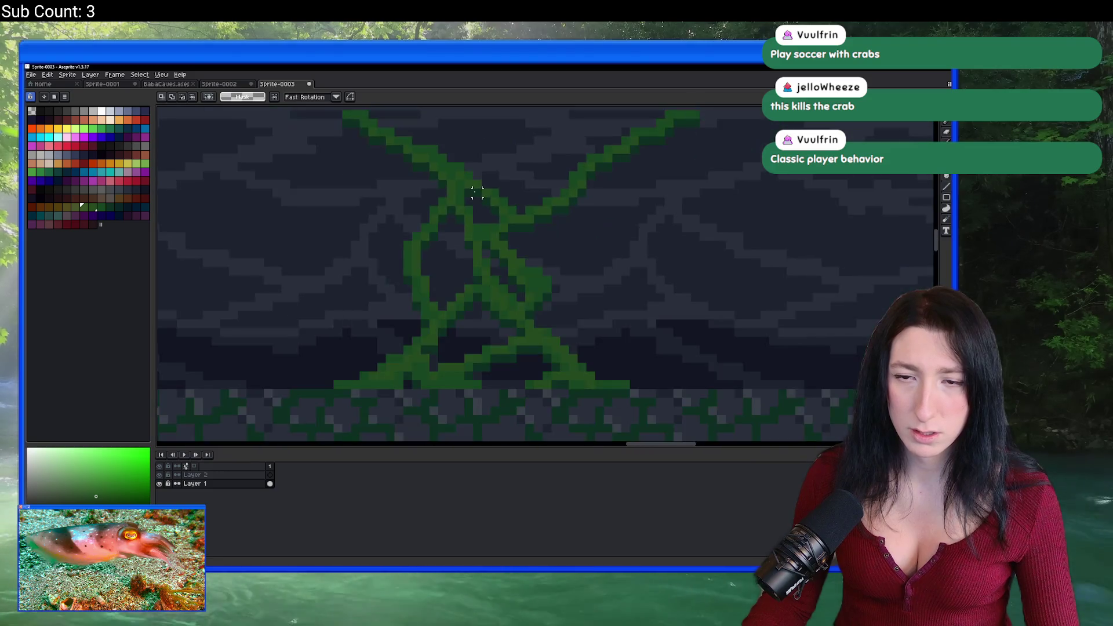
pyautogui.scroll(-2, 477, 197)
pyautogui.scroll(1, 475, 214)
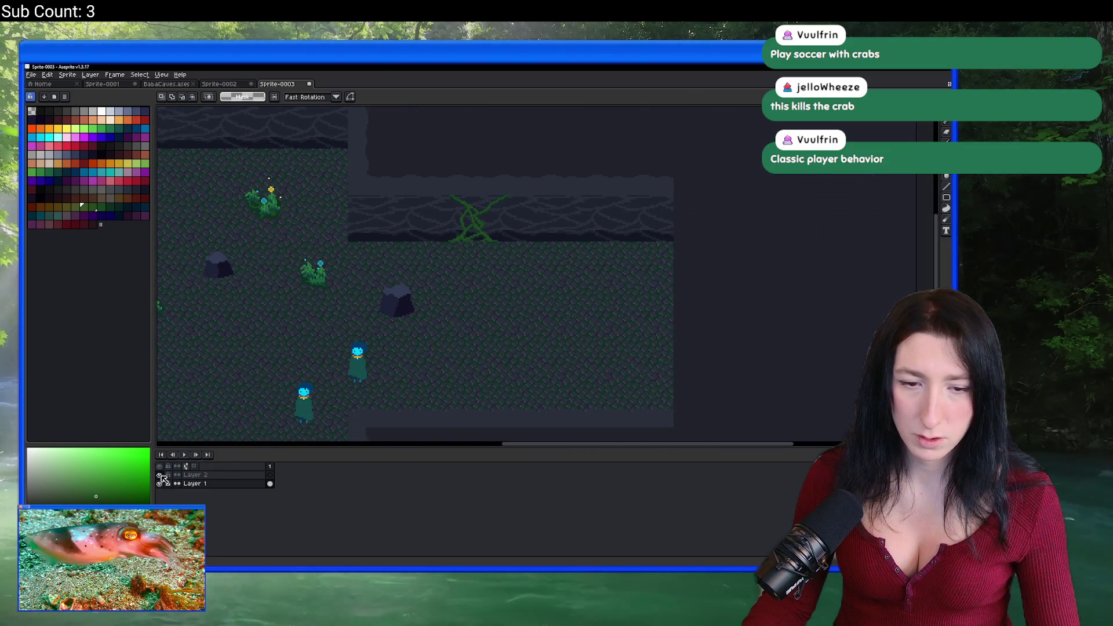
pyautogui.scroll(4, 473, 227)
pyautogui.press('i')
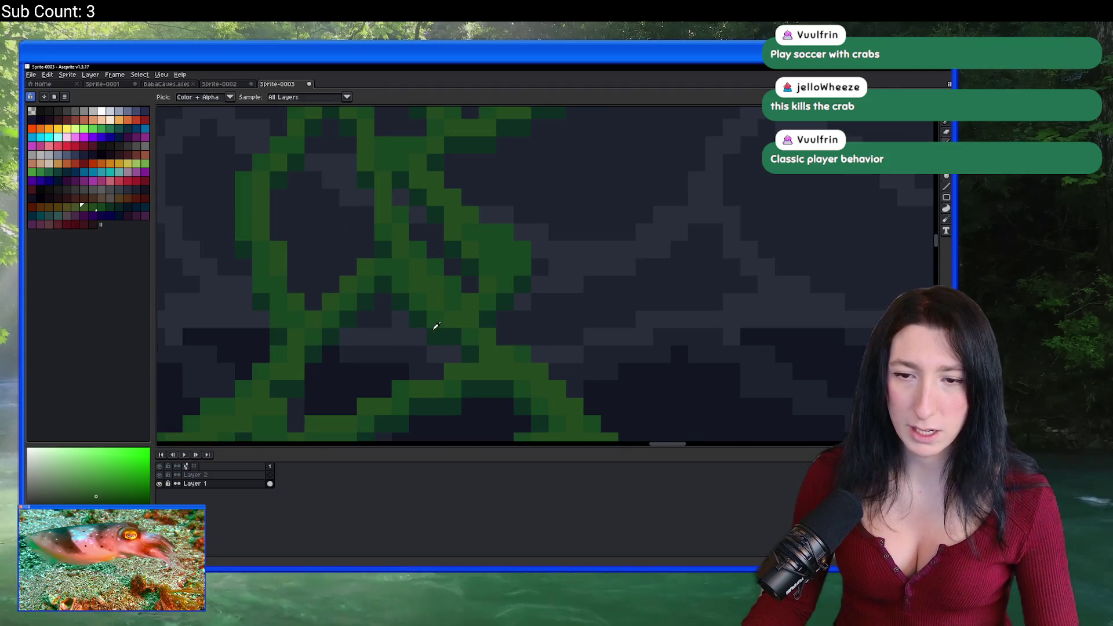
pyautogui.keyDown('alt'); pyautogui.click(437, 335); pyautogui.keyUp('alt')
pyautogui.scroll(-3, 499, 328)
pyautogui.scroll(3, 454, 328)
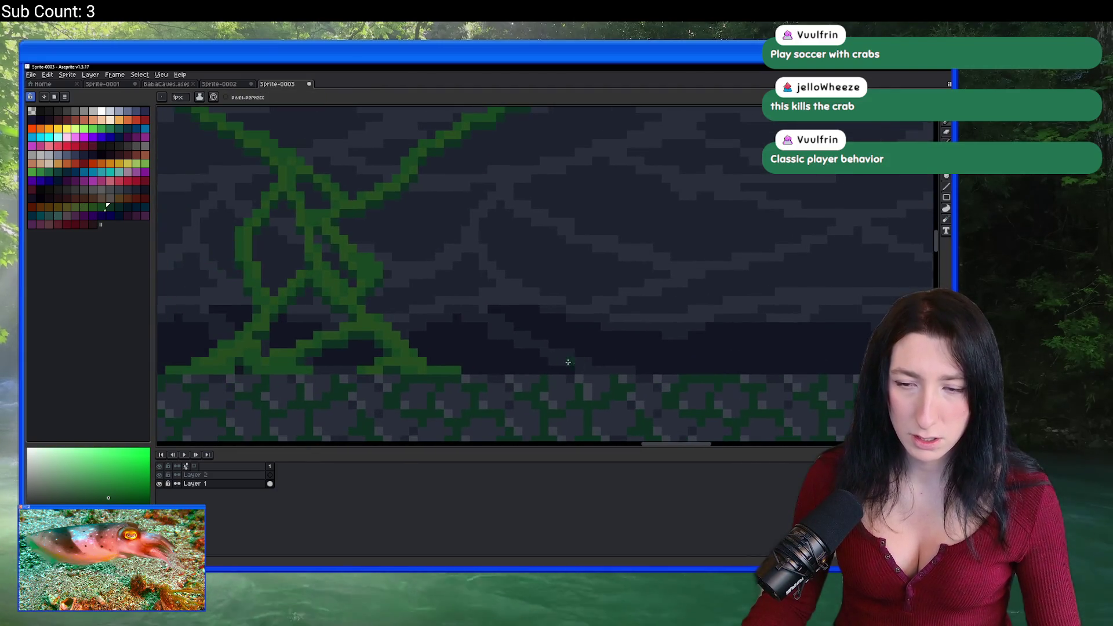
pyautogui.keyDown('alt'); pyautogui.click(381, 312); pyautogui.keyUp('alt')
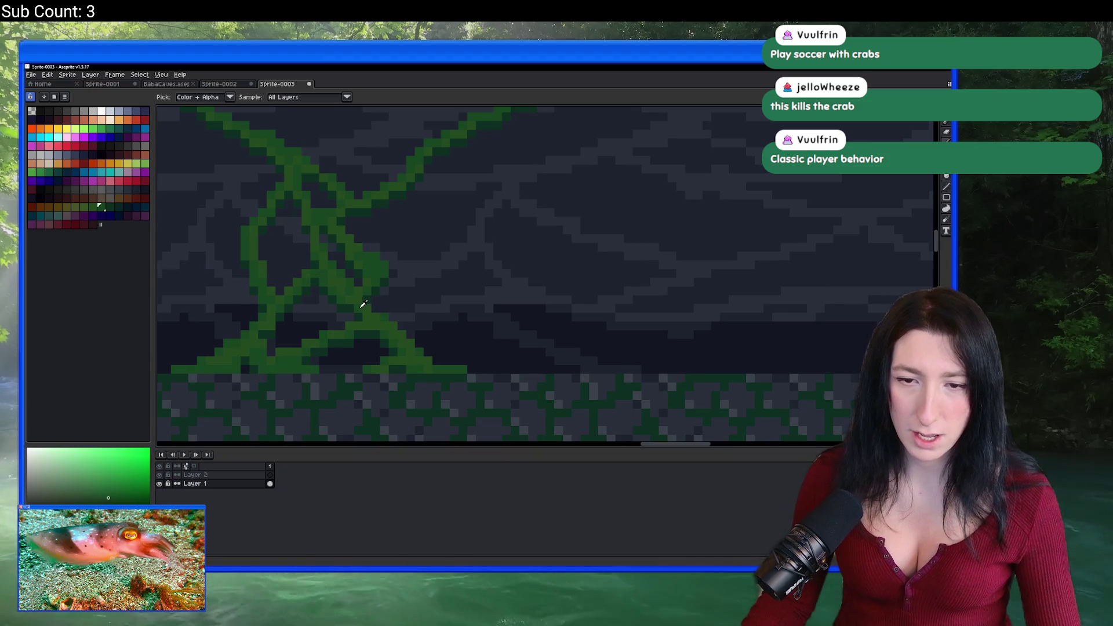
pyautogui.scroll(-3, 406, 337)
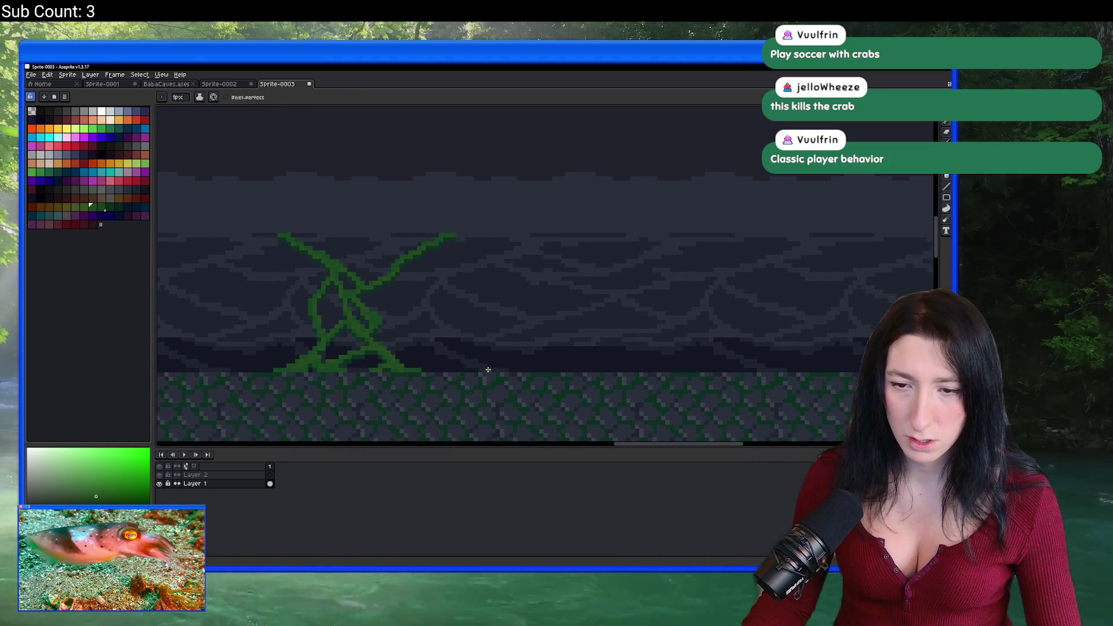
pyautogui.hotkey('ctrl', 'z')
# On Layer 2, draw a new vine stem upward on the cave wall.
pyautogui.hscroll(3, 450, 328)
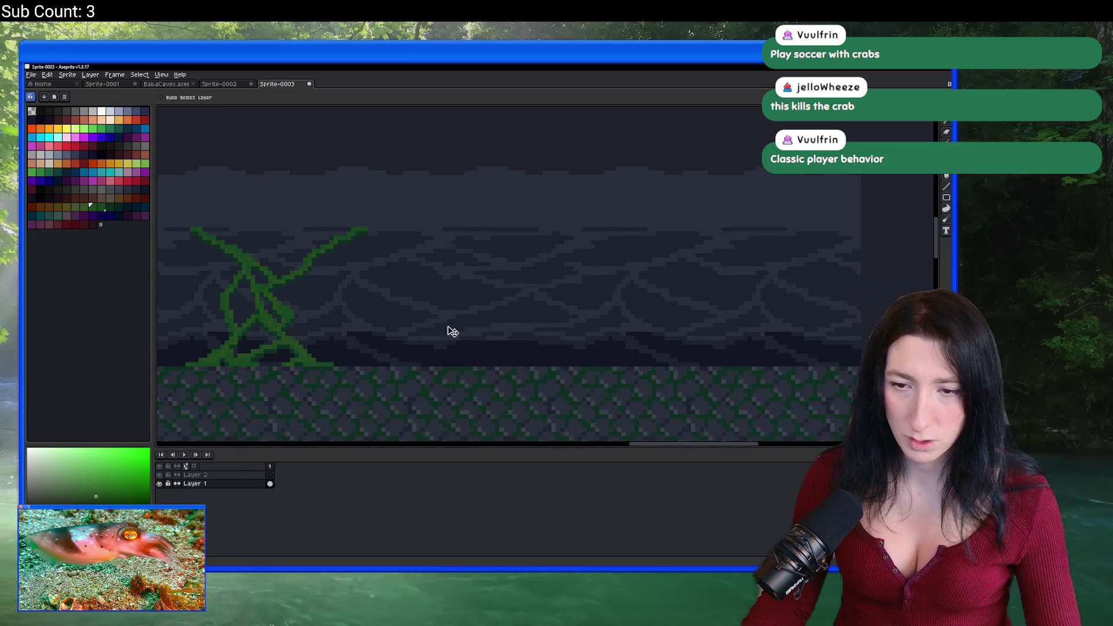
pyautogui.click(255, 475)
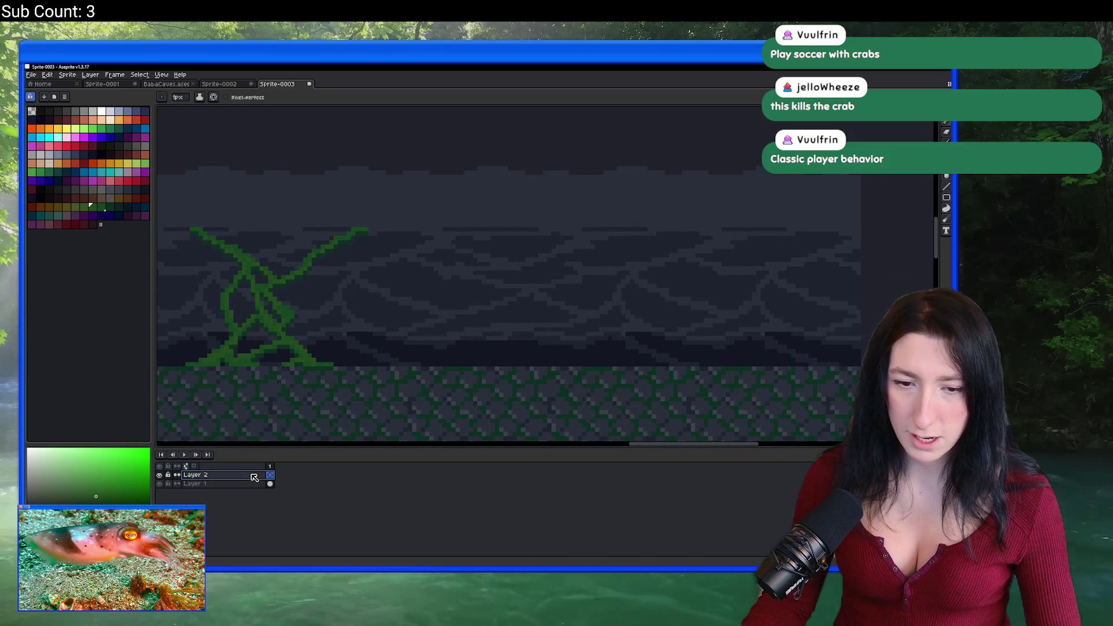
pyautogui.moveTo(494, 324); pyautogui.dragTo(493, 249)
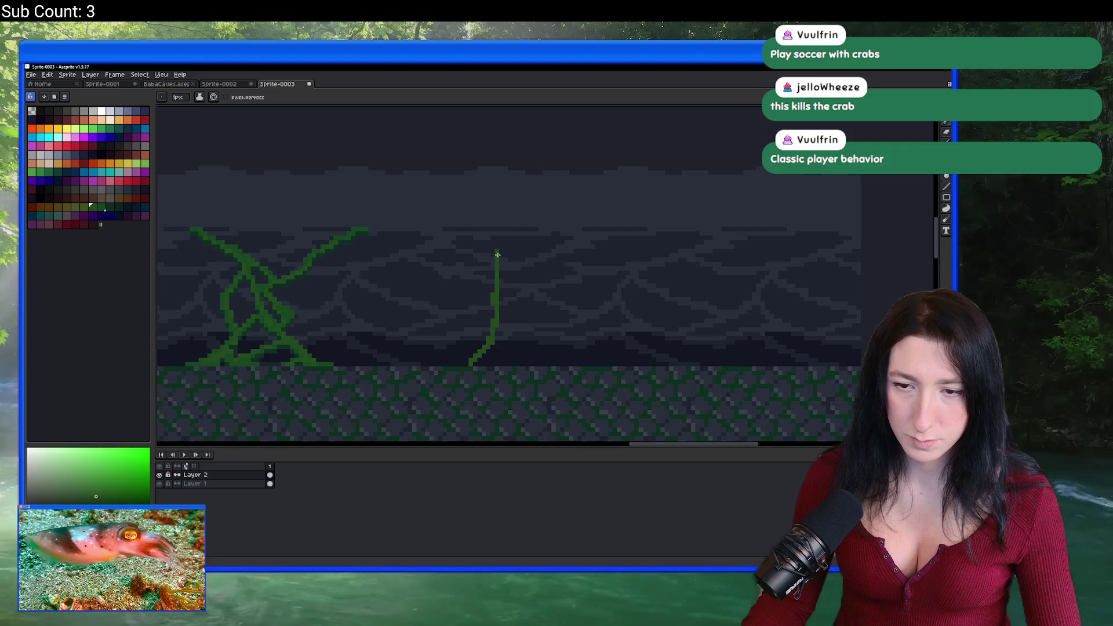
pyautogui.scroll(2, 494, 266)
pyautogui.moveTo(473, 208)
pyautogui.mouseDown()
pyautogui.moveTo(621, 244)
pyautogui.moveTo(569, 238)
pyautogui.mouseUp()
pyautogui.scroll(-1, 619, 240)
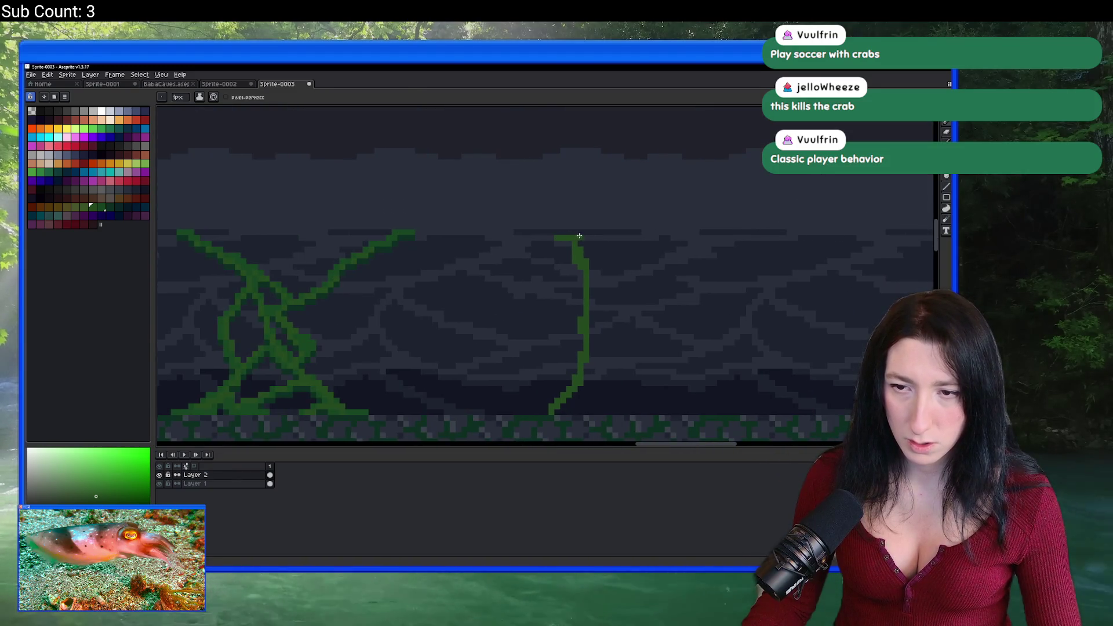
pyautogui.scroll(-1, 547, 230)
pyautogui.scroll(2, 557, 235)
pyautogui.scroll(-2, 559, 236)
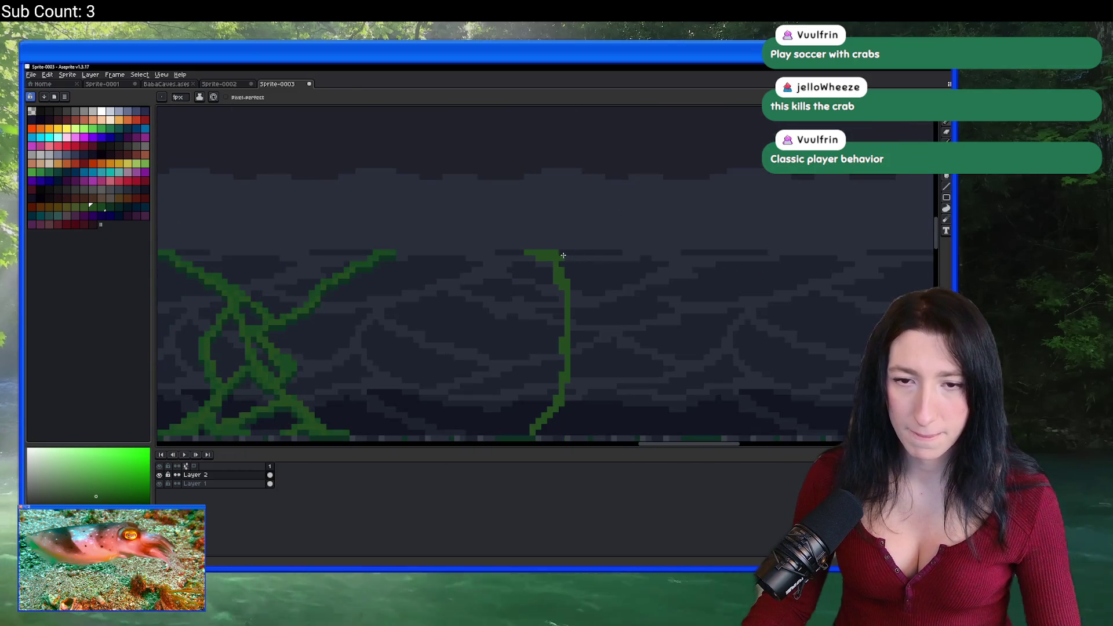
pyautogui.scroll(2, 560, 250)
pyautogui.scroll(-2, 570, 256)
pyautogui.scroll(1, 488, 256)
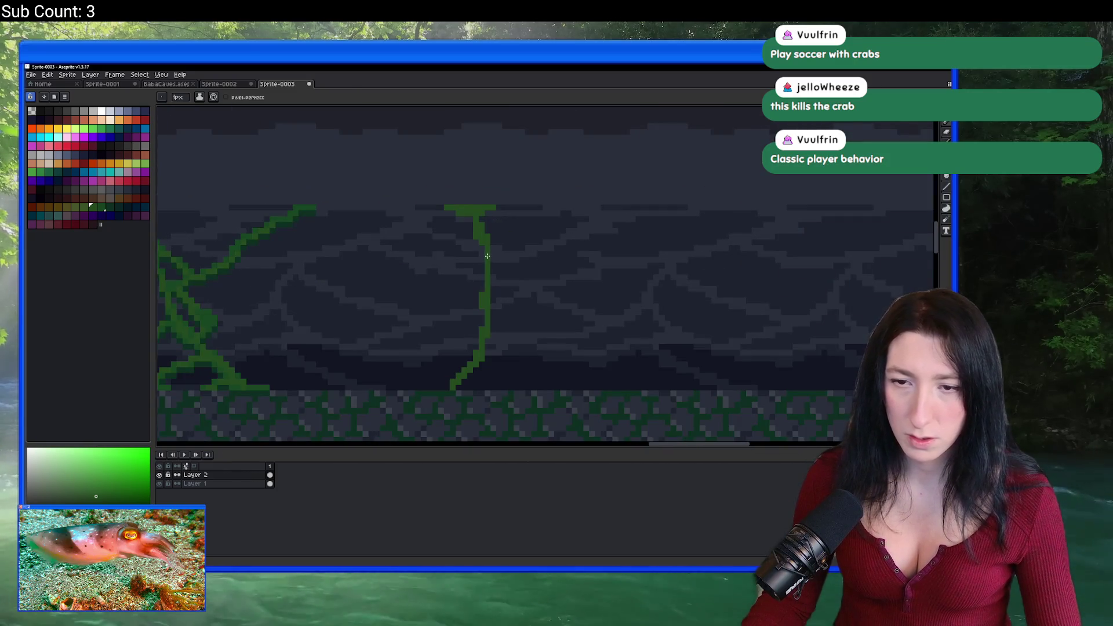
# Add a strand down toward the floor and a branch curving up-left with a tip pixel.
pyautogui.moveTo(517, 315); pyautogui.dragTo(536, 384)
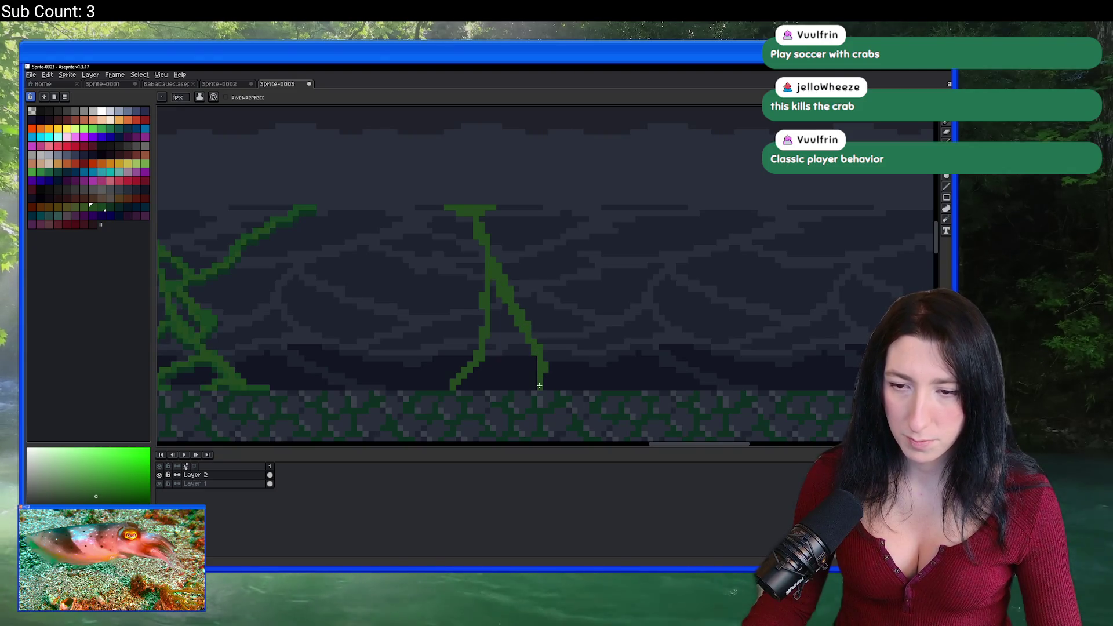
pyautogui.scroll(5, 536, 383)
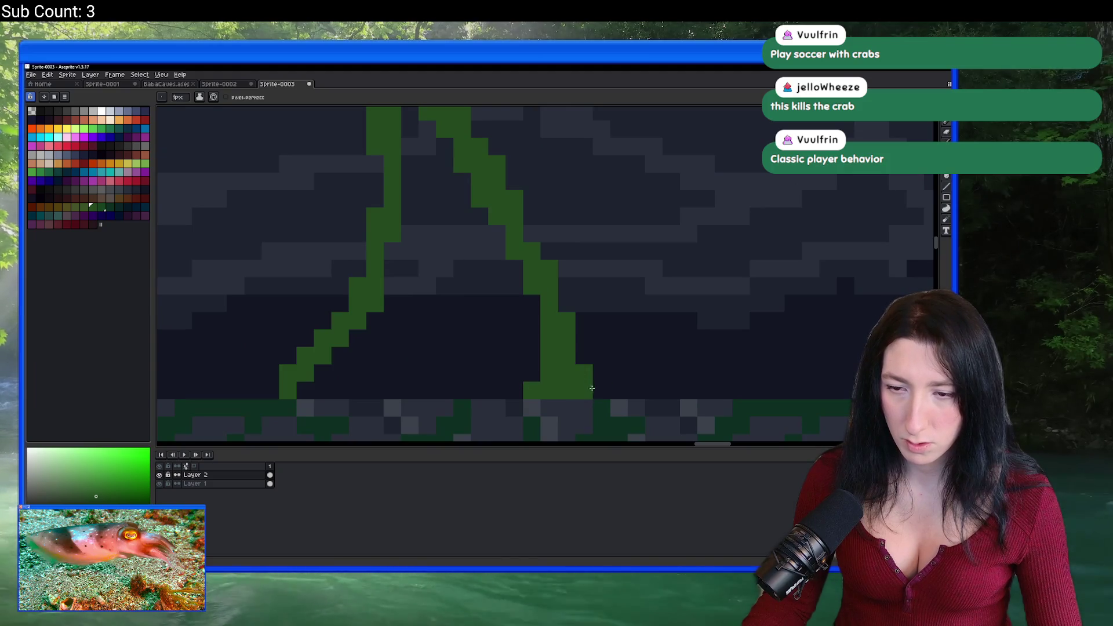
pyautogui.scroll(-5, 575, 371)
pyautogui.scroll(1, 535, 311)
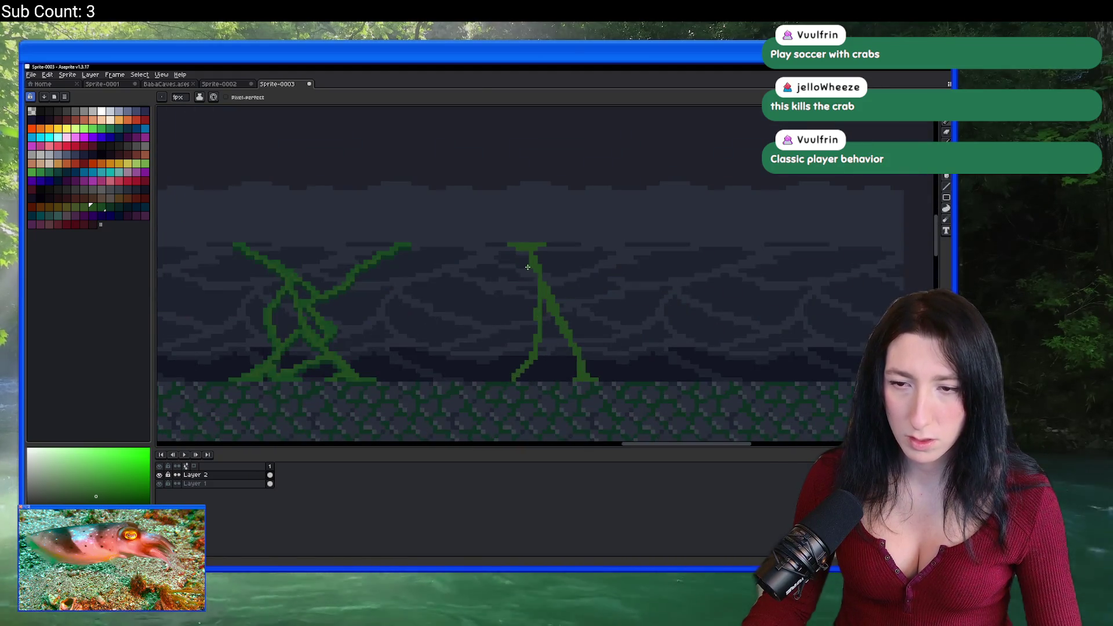
pyautogui.scroll(2, 555, 313)
pyautogui.moveTo(545, 316)
pyautogui.mouseDown()
pyautogui.moveTo(441, 265)
pyautogui.moveTo(425, 200)
pyautogui.moveTo(461, 186)
pyautogui.moveTo(450, 248)
pyautogui.mouseUp()
pyautogui.scroll(1, 441, 265)
pyautogui.click(454, 260)
pyautogui.scroll(-3, 483, 228)
pyautogui.scroll(-1, 483, 228)
pyautogui.scroll(3, 541, 228)
pyautogui.scroll(-4, 450, 248)
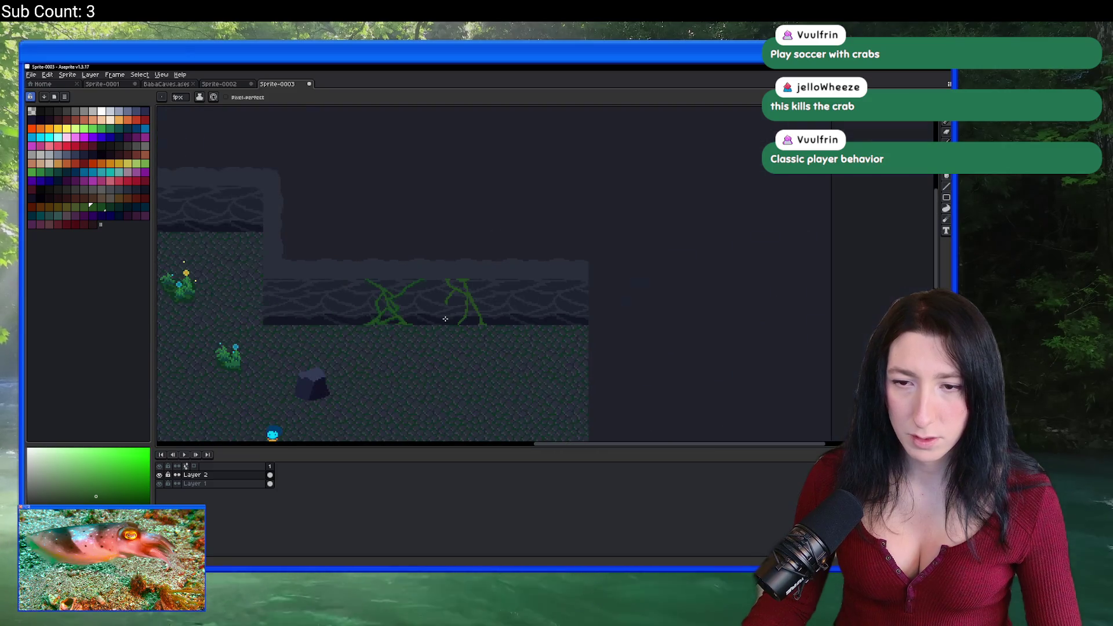
# Extend the vine down to the right and undo a misplaced left branch.
pyautogui.scroll(5, 450, 332)
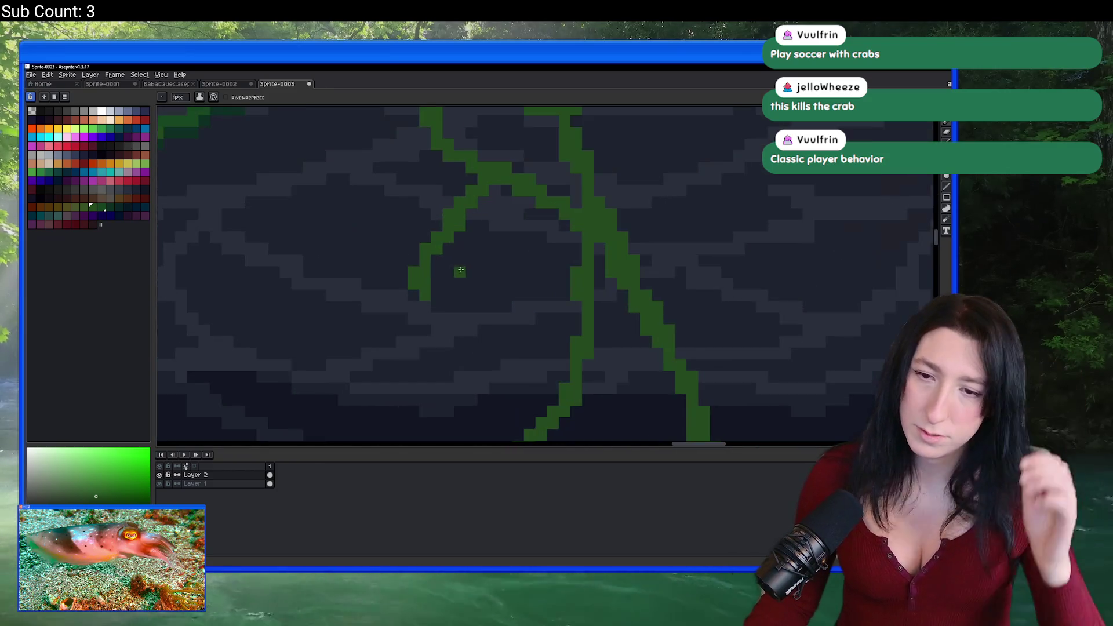
pyautogui.moveTo(523, 218); pyautogui.dragTo(588, 315)
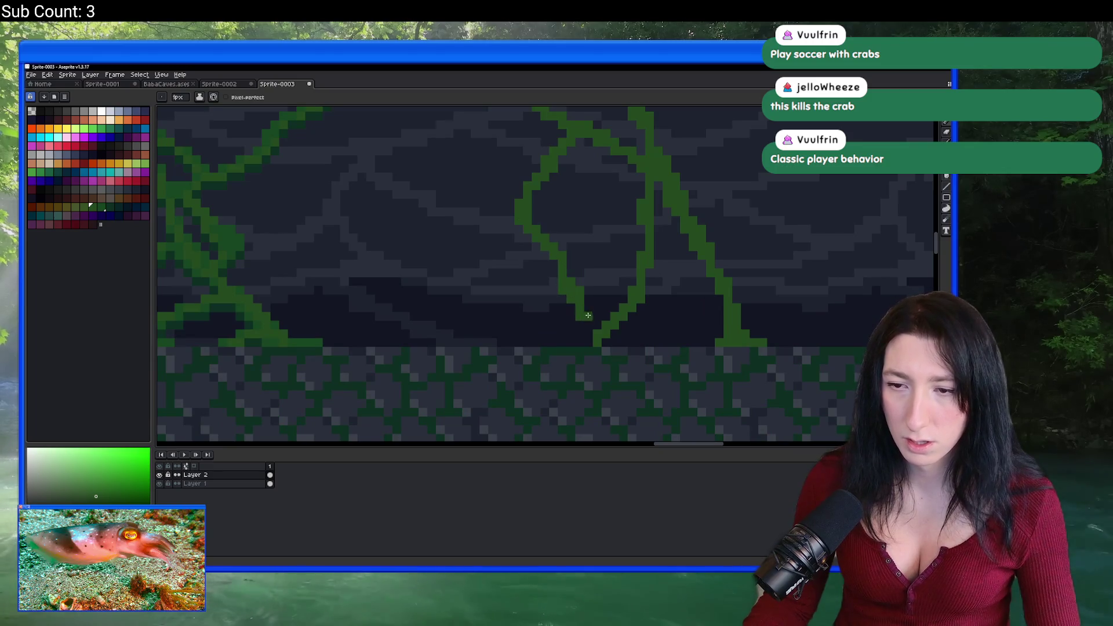
pyautogui.scroll(-4, 534, 234)
pyautogui.scroll(4, 493, 273)
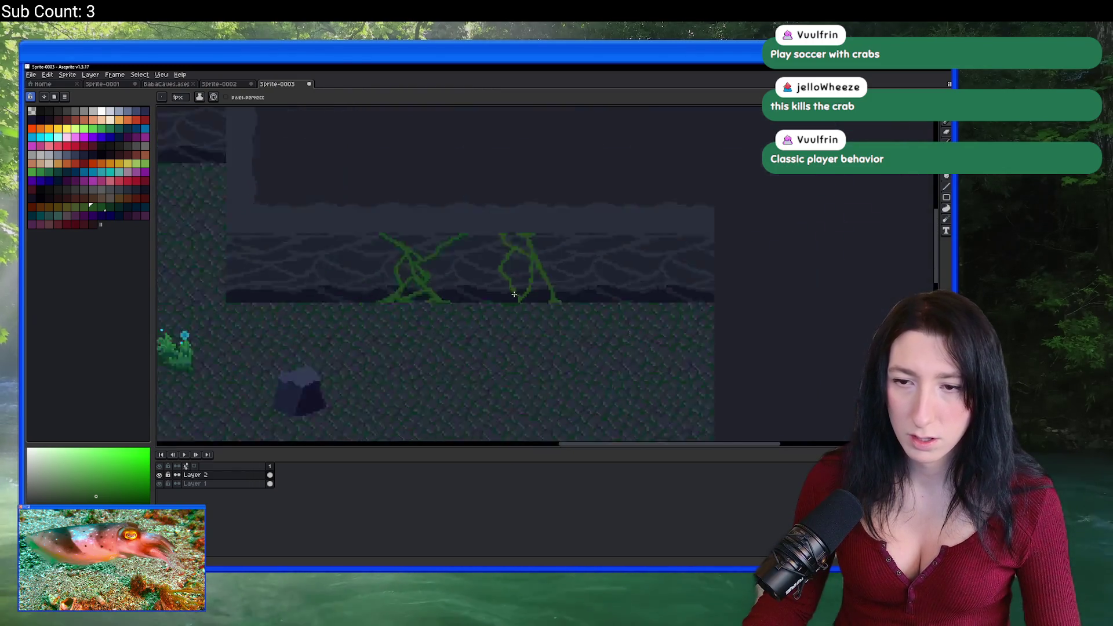
pyautogui.moveTo(497, 266)
pyautogui.mouseDown()
pyautogui.moveTo(445, 351)
pyautogui.moveTo(490, 359)
pyautogui.moveTo(452, 350)
pyautogui.mouseUp()
pyautogui.hotkey('ctrl', 'z')
# Sample a teal-green from the canvas for shading the vines.
pyautogui.scroll(-3, 452, 350)
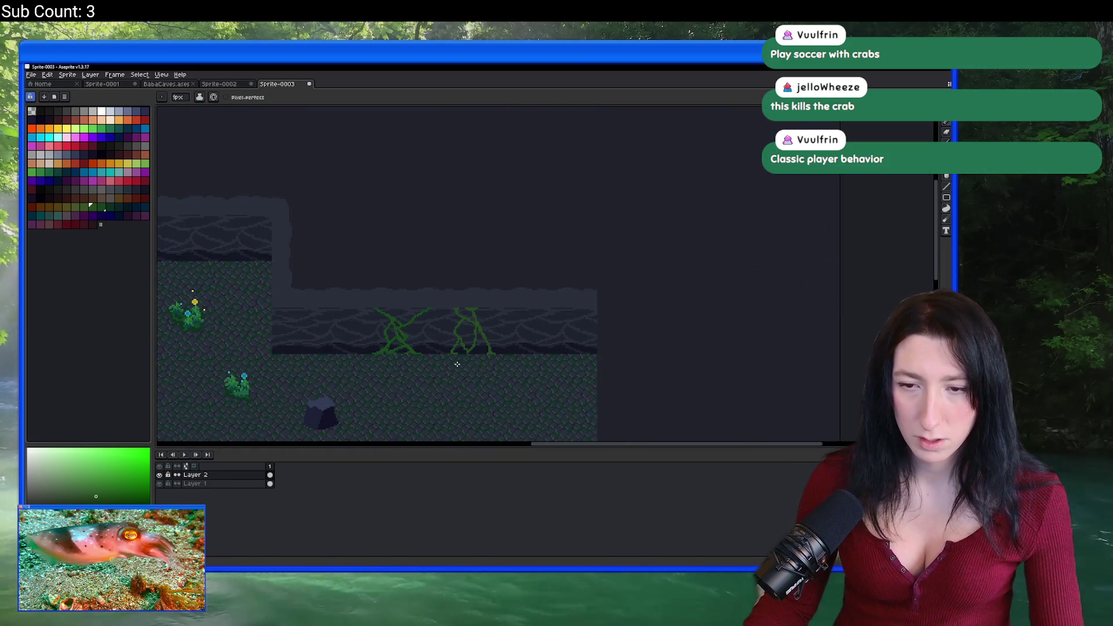
pyautogui.scroll(2, 455, 342)
pyautogui.scroll(-1, 445, 329)
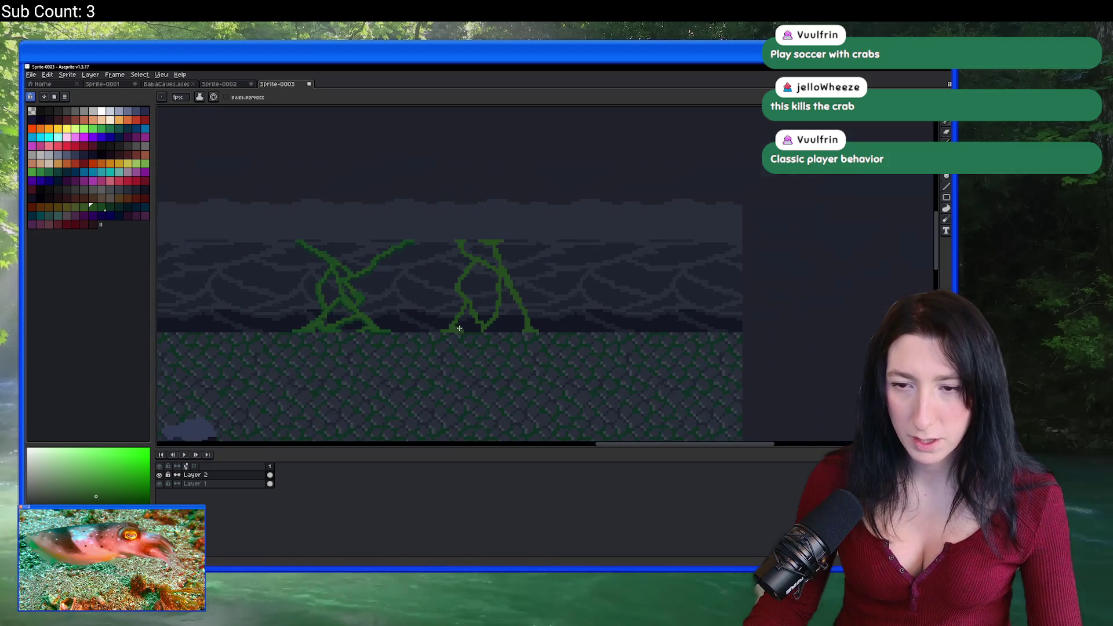
pyautogui.scroll(3, 416, 331)
pyautogui.press('alt')
pyautogui.keyDown('alt'); pyautogui.click(344, 280); pyautogui.keyUp('alt')
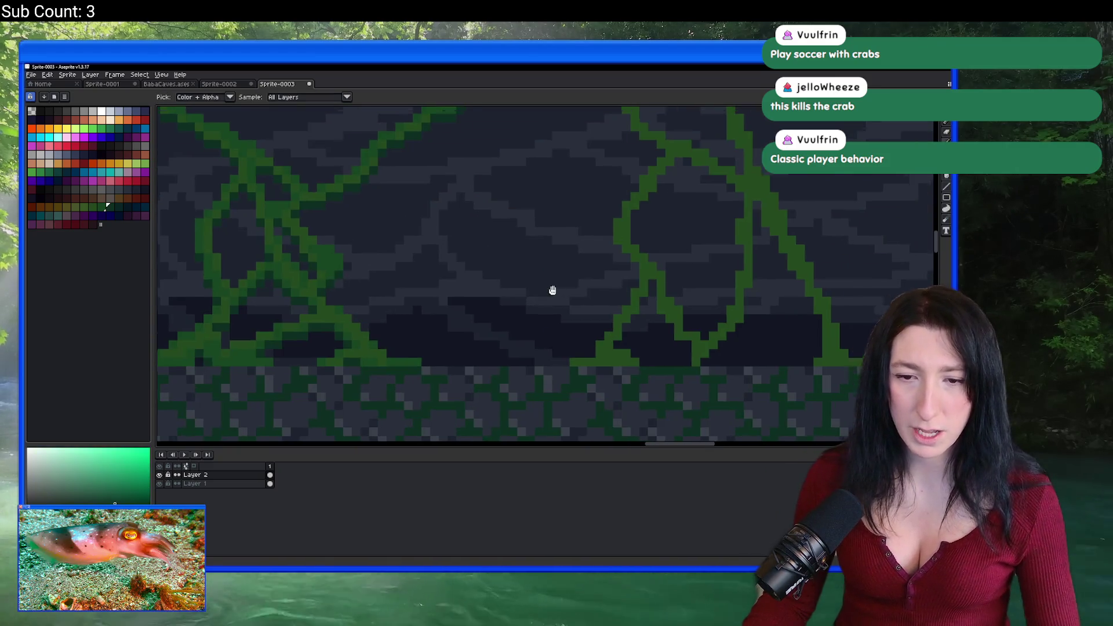
pyautogui.scroll(2, 551, 291)
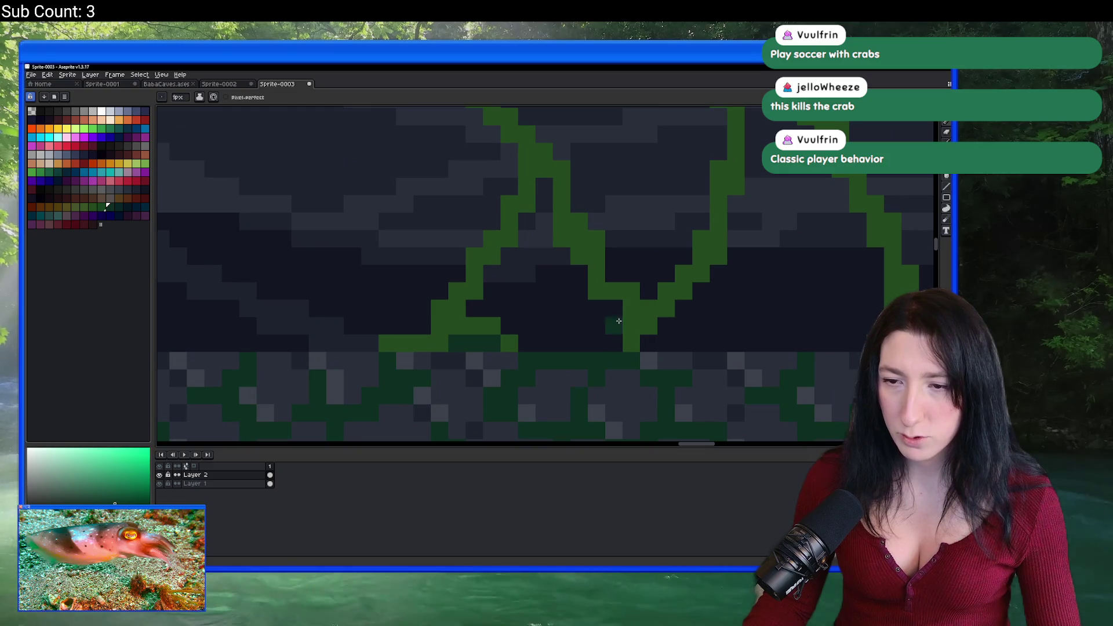
pyautogui.moveTo(604, 309); pyautogui.dragTo(448, 304)
pyautogui.click(641, 243)
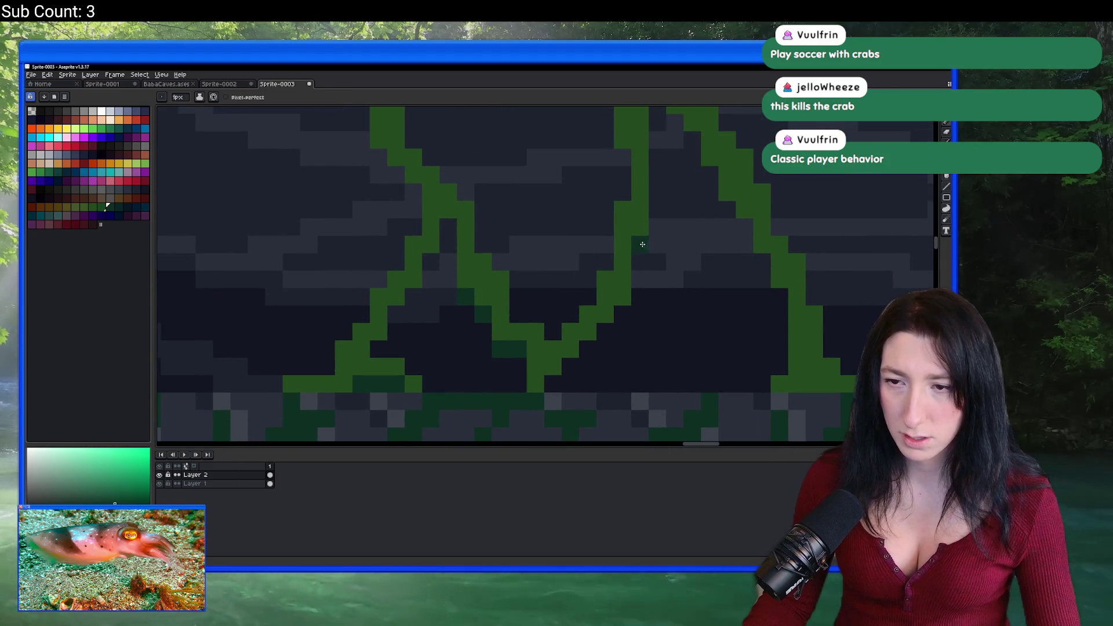
pyautogui.click(624, 313)
pyautogui.click(606, 331)
pyautogui.click(554, 383)
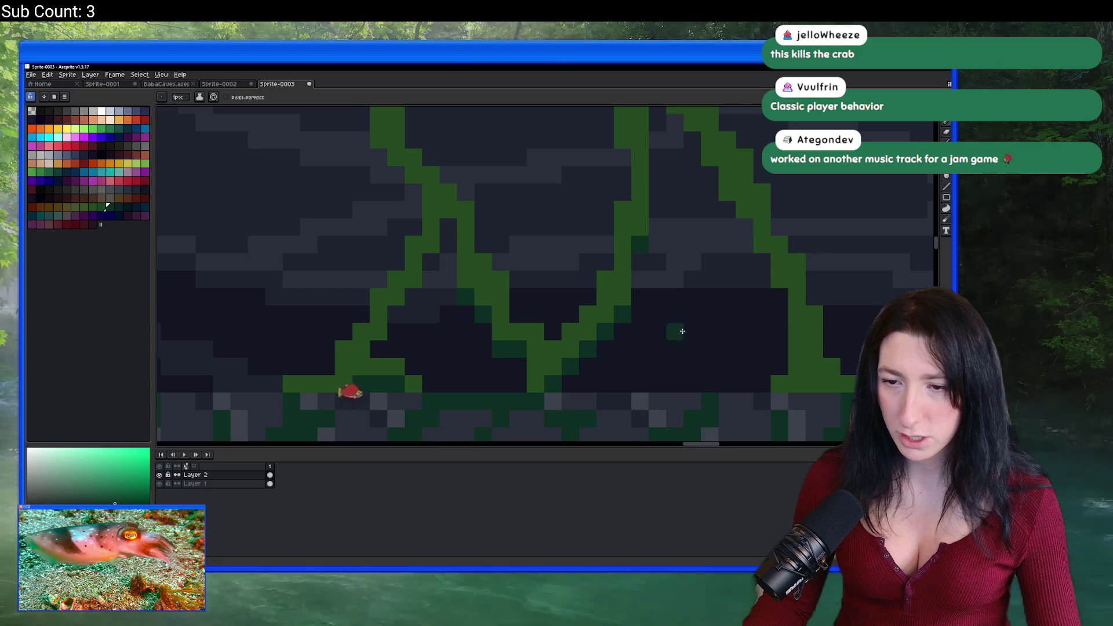
pyautogui.moveTo(673, 328); pyautogui.dragTo(537, 311)
pyautogui.moveTo(672, 364); pyautogui.dragTo(643, 358)
pyautogui.click(644, 365)
pyautogui.click(659, 366)
pyautogui.click(677, 366)
pyautogui.click(652, 295)
pyautogui.click(644, 295)
pyautogui.click(730, 365)
pyautogui.click(714, 365)
pyautogui.click(696, 365)
pyautogui.moveTo(686, 312); pyautogui.dragTo(702, 340)
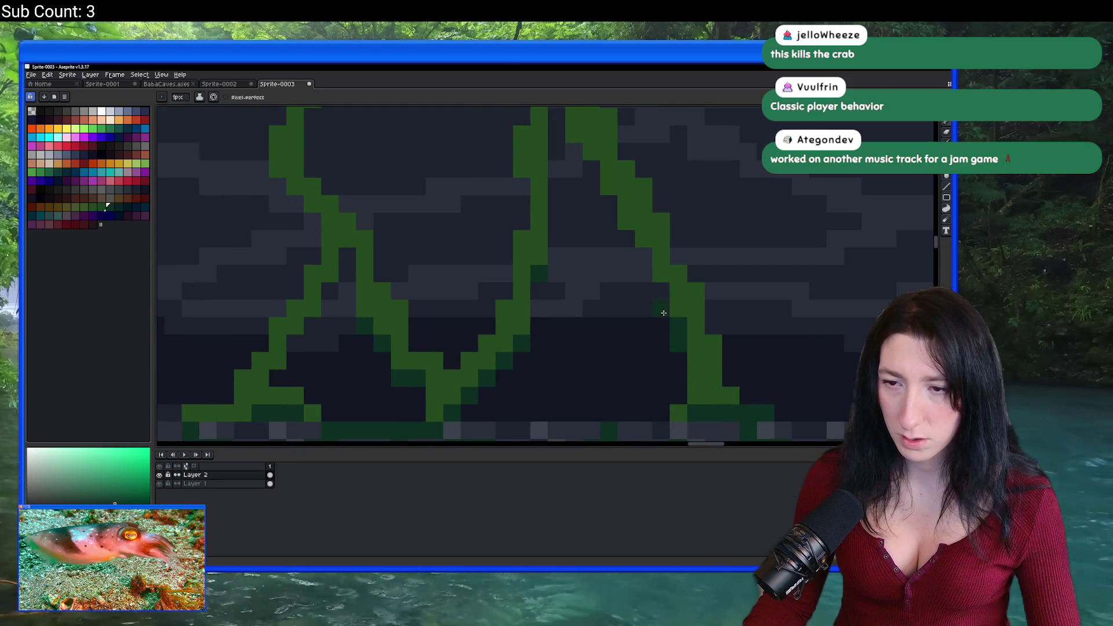
pyautogui.press('e')
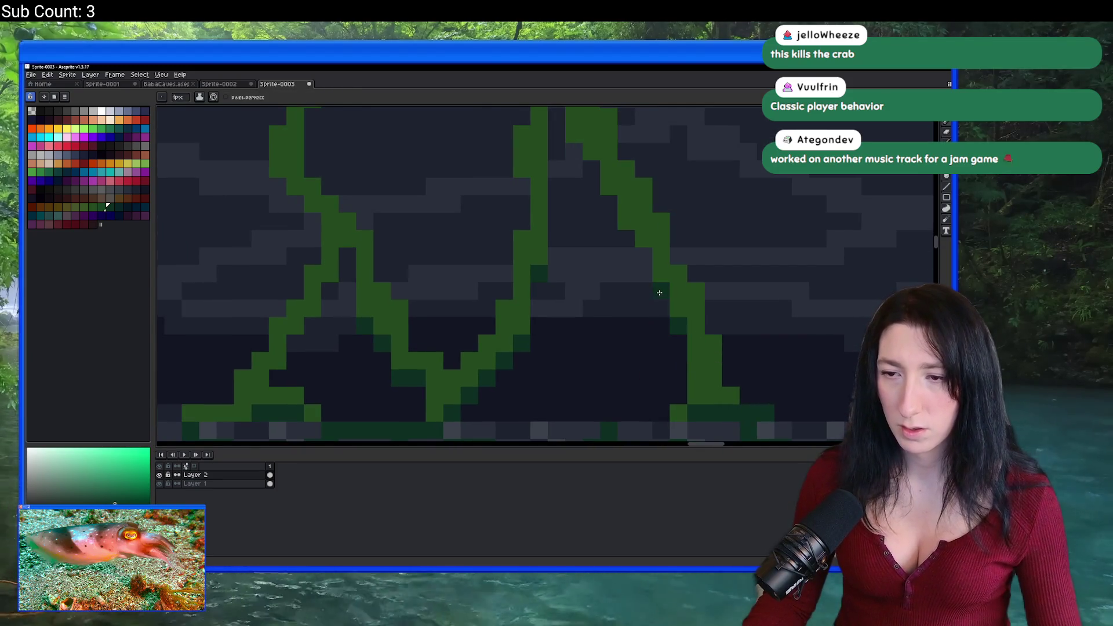
pyautogui.moveTo(631, 238); pyautogui.dragTo(639, 268)
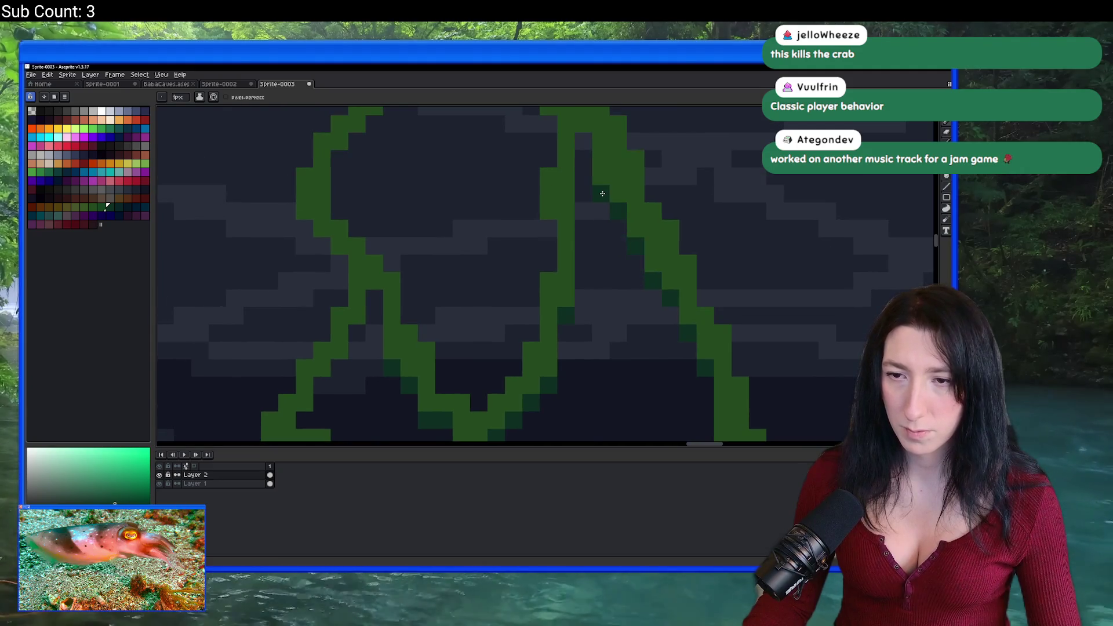
pyautogui.hscroll(-3, 603, 193)
pyautogui.scroll(2, 569, 291)
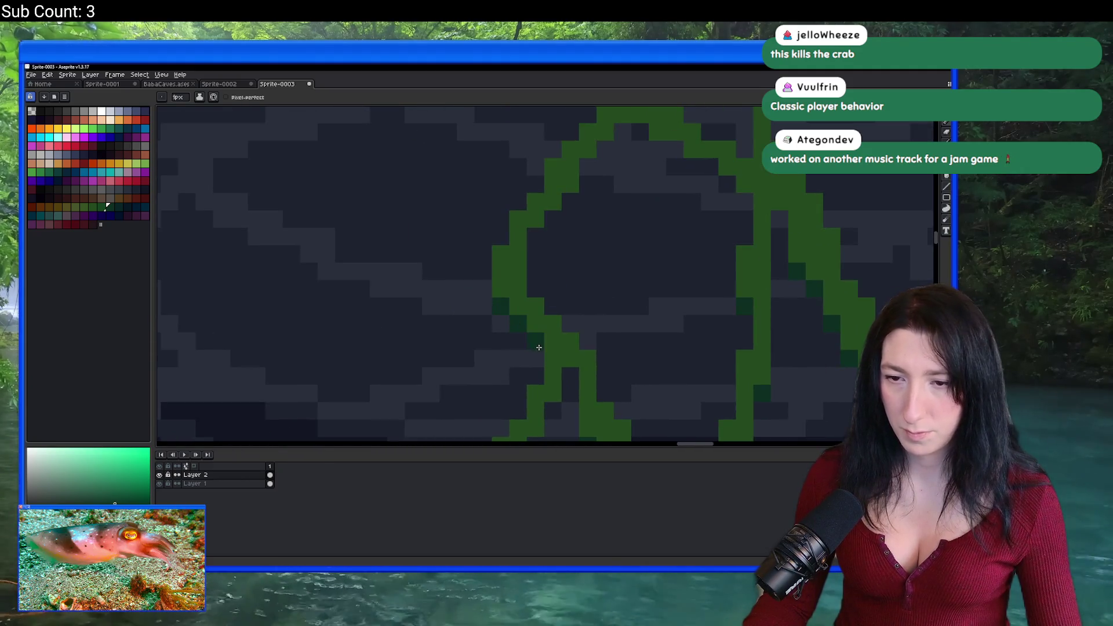
pyautogui.hscroll(2, 566, 199)
pyautogui.scroll(2, 550, 220)
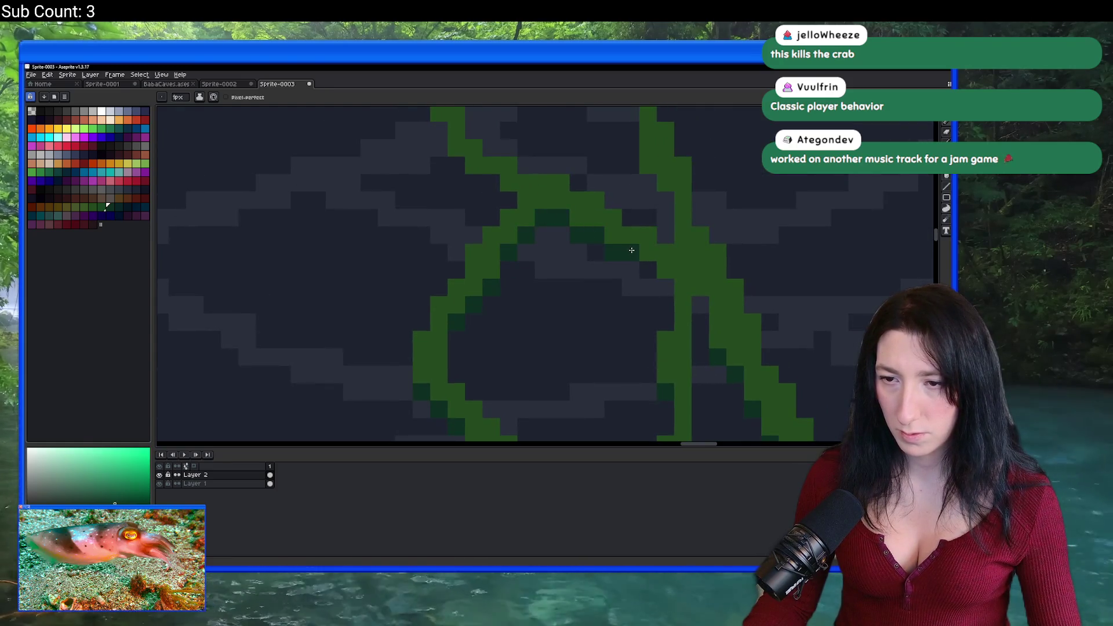
pyautogui.scroll(-3, 648, 271)
pyautogui.scroll(2, 676, 258)
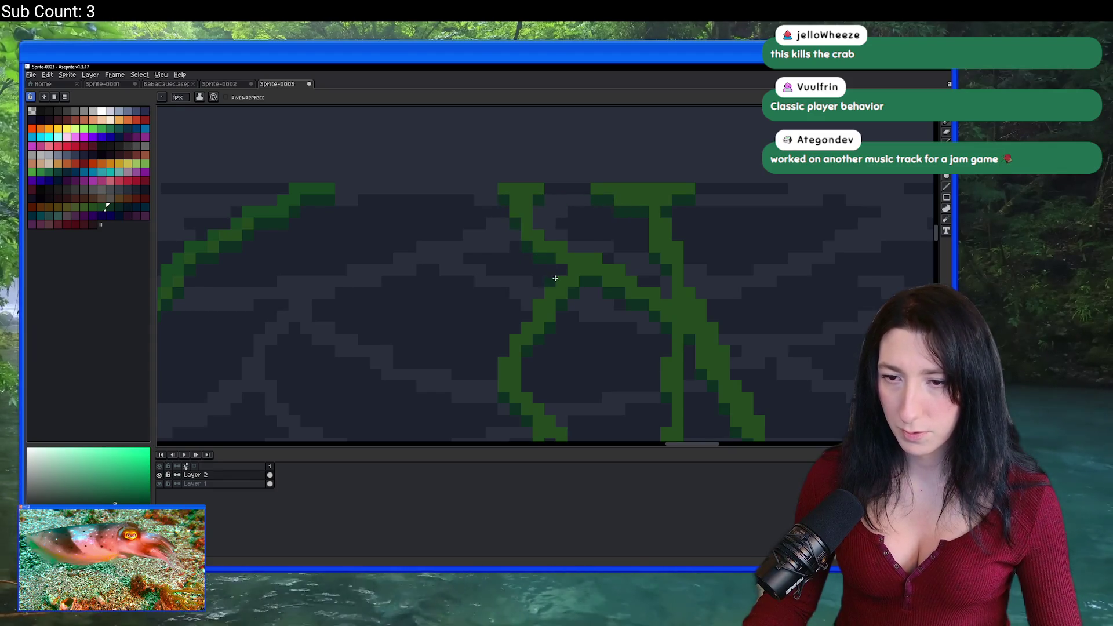
pyautogui.scroll(-3, 556, 279)
pyautogui.scroll(4, 529, 306)
pyautogui.press('alt')
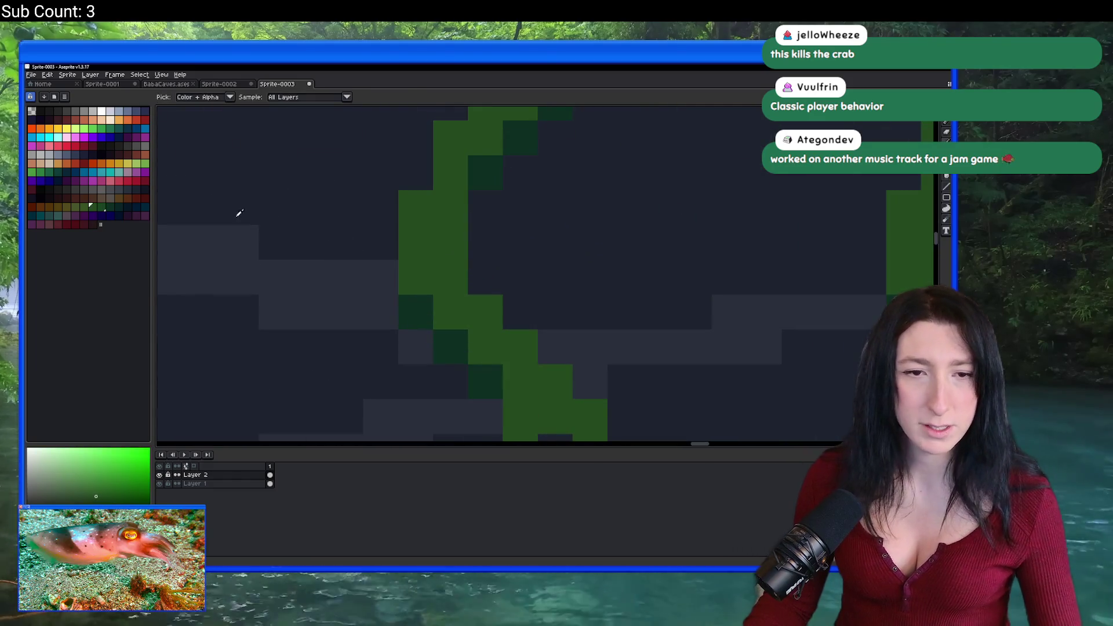
# Pick the dark green shading colour and fill a dark gap pixel in the vine.
pyautogui.click(99, 206)
pyautogui.scroll(-2, 454, 273)
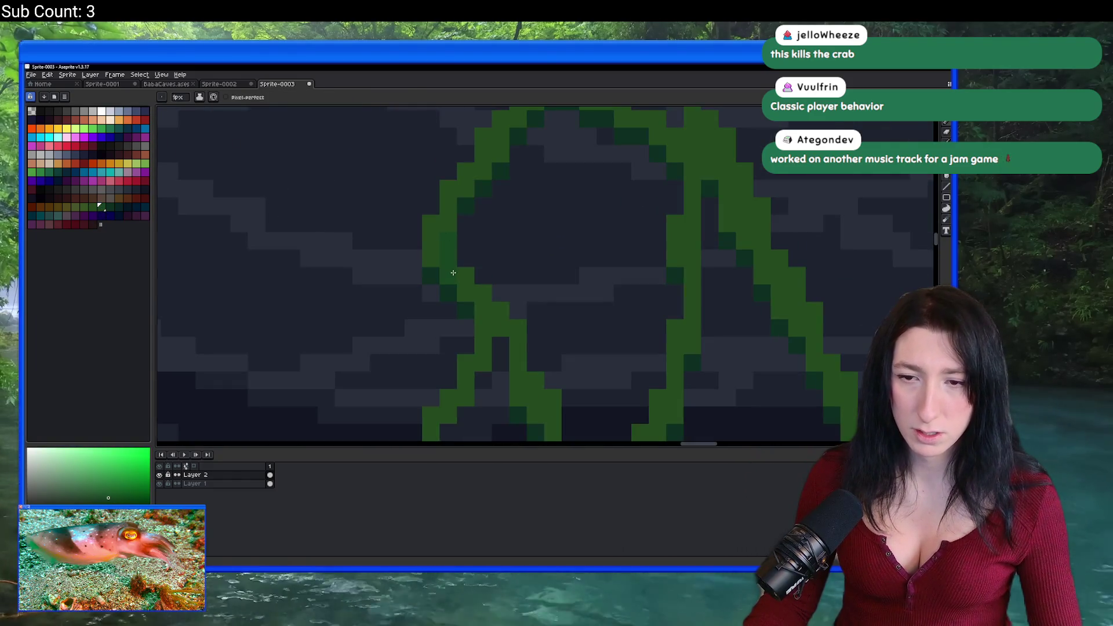
pyautogui.scroll(1, 473, 327)
pyautogui.scroll(-2, 438, 343)
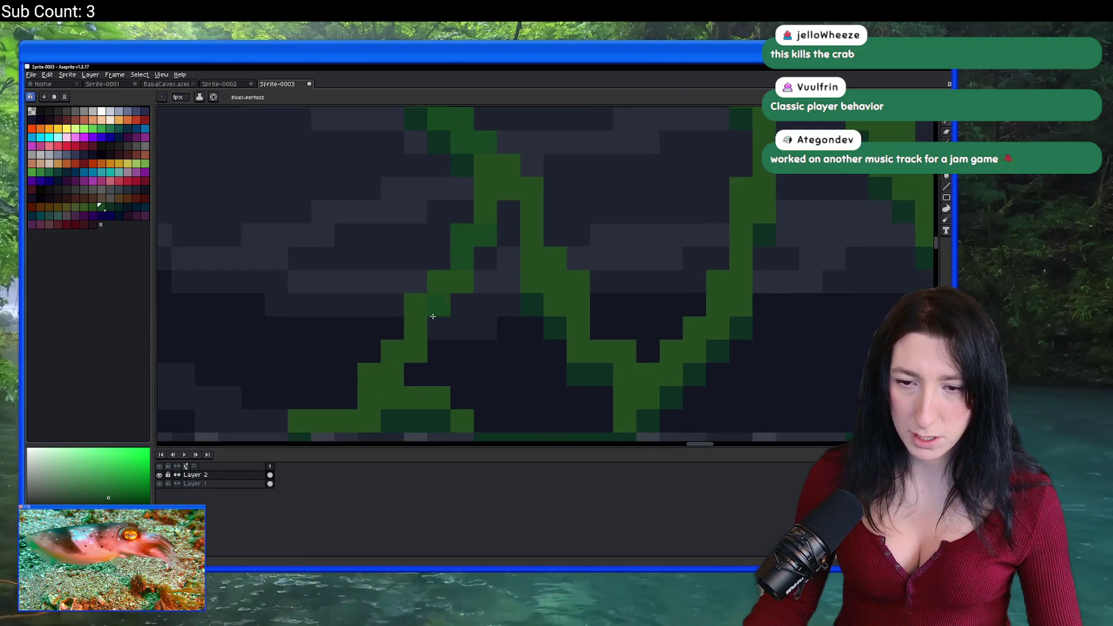
pyautogui.scroll(-2, 433, 393)
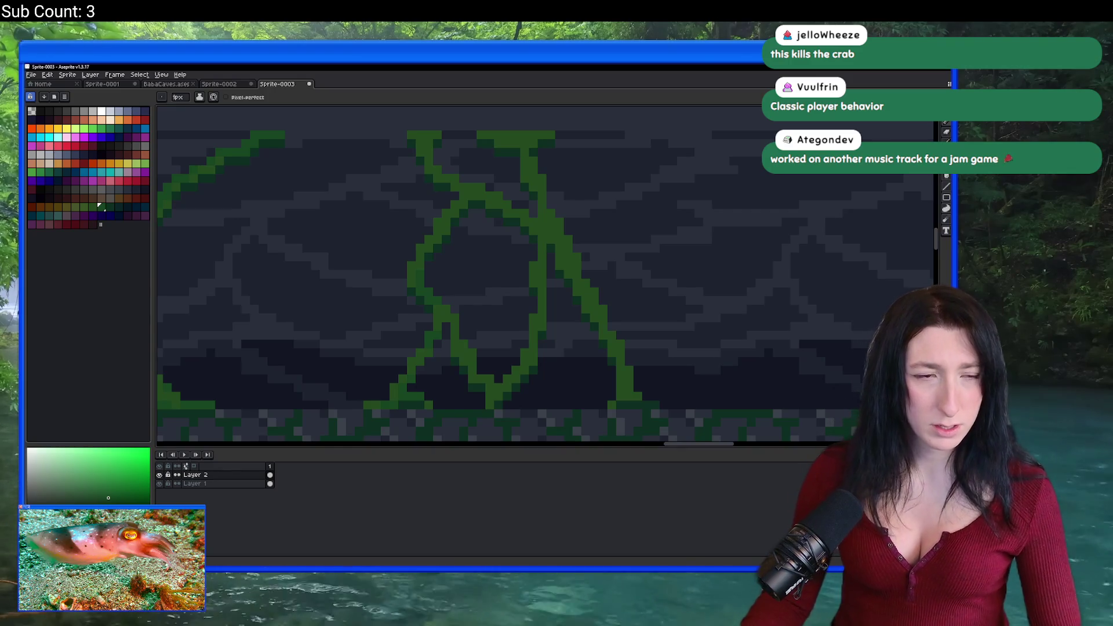
pyautogui.scroll(5, 373, 323)
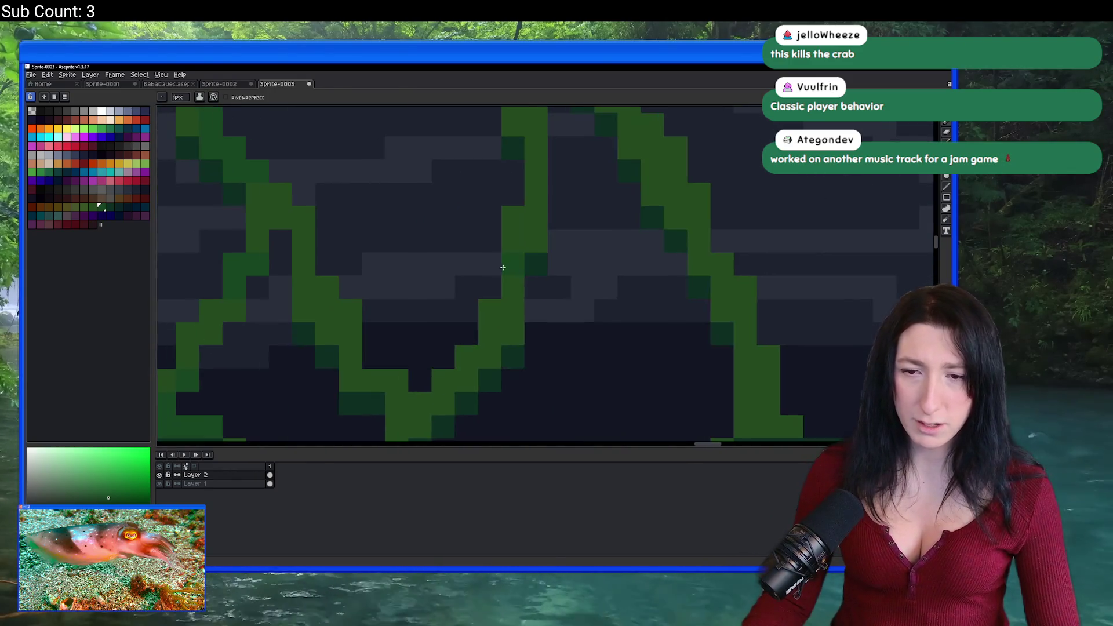
pyautogui.scroll(-3, 516, 279)
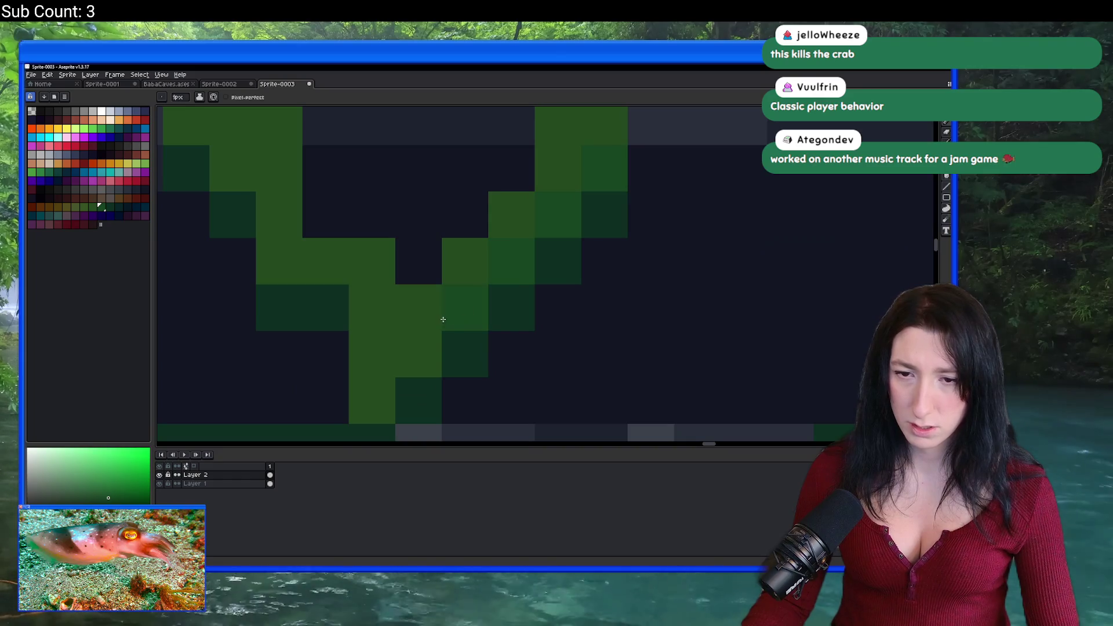
pyautogui.moveTo(418, 349); pyautogui.dragTo(421, 341)
pyautogui.scroll(-3, 389, 371)
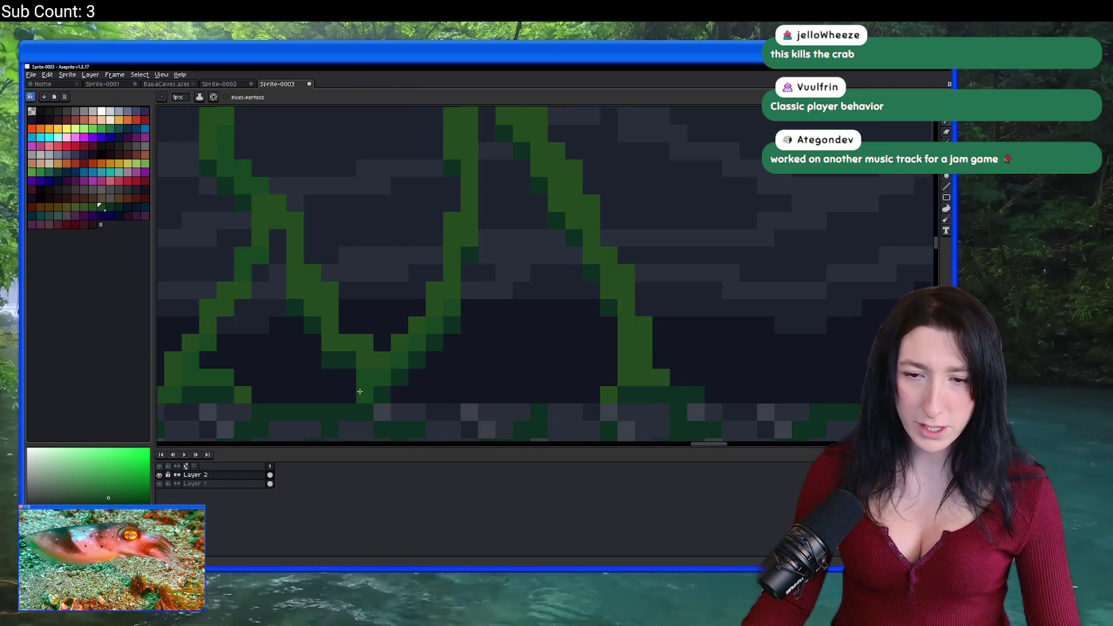
pyautogui.scroll(2, 349, 335)
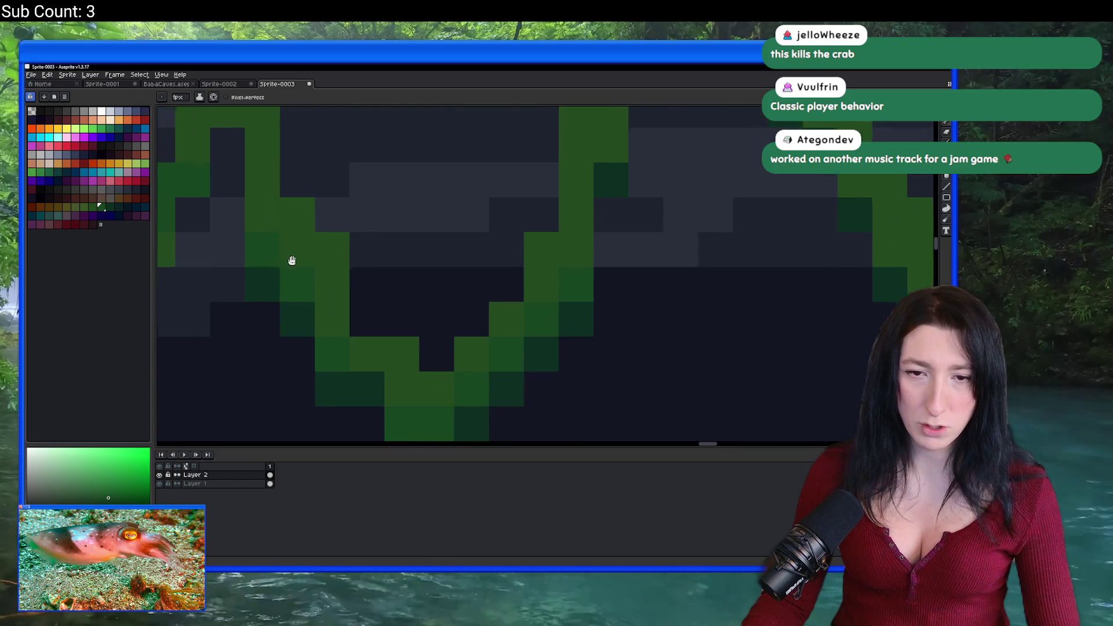
pyautogui.scroll(-1, 291, 259)
pyautogui.scroll(1, 313, 247)
pyautogui.scroll(-3, 307, 185)
pyautogui.scroll(2, 398, 242)
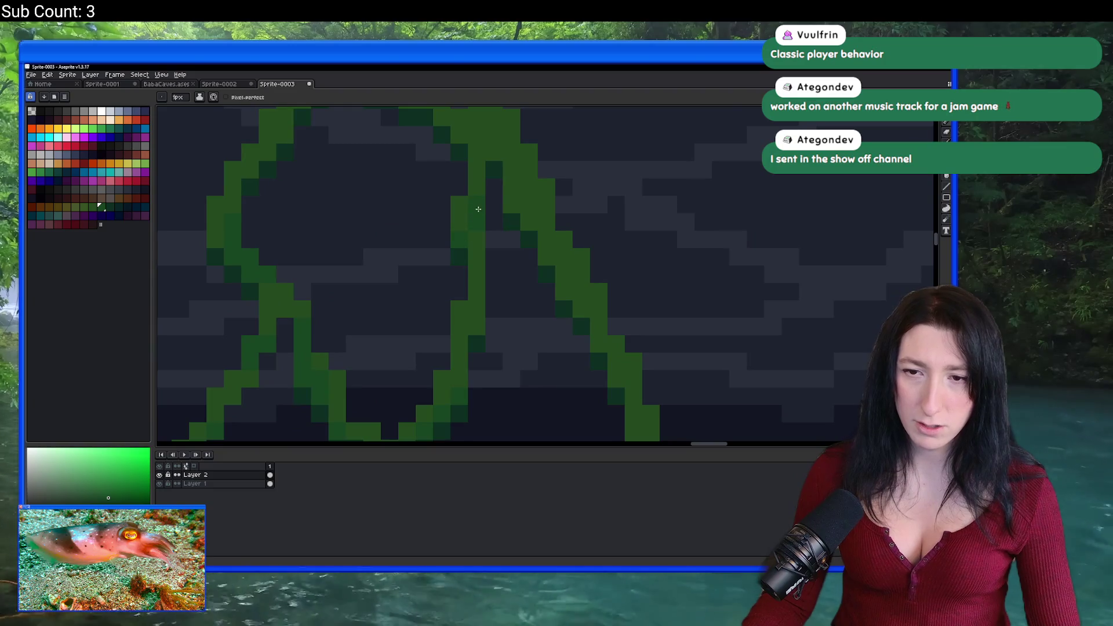
# Darken a bright green pixel near the top of the vine.
pyautogui.moveTo(478, 209); pyautogui.dragTo(463, 282)
pyautogui.click(500, 265)
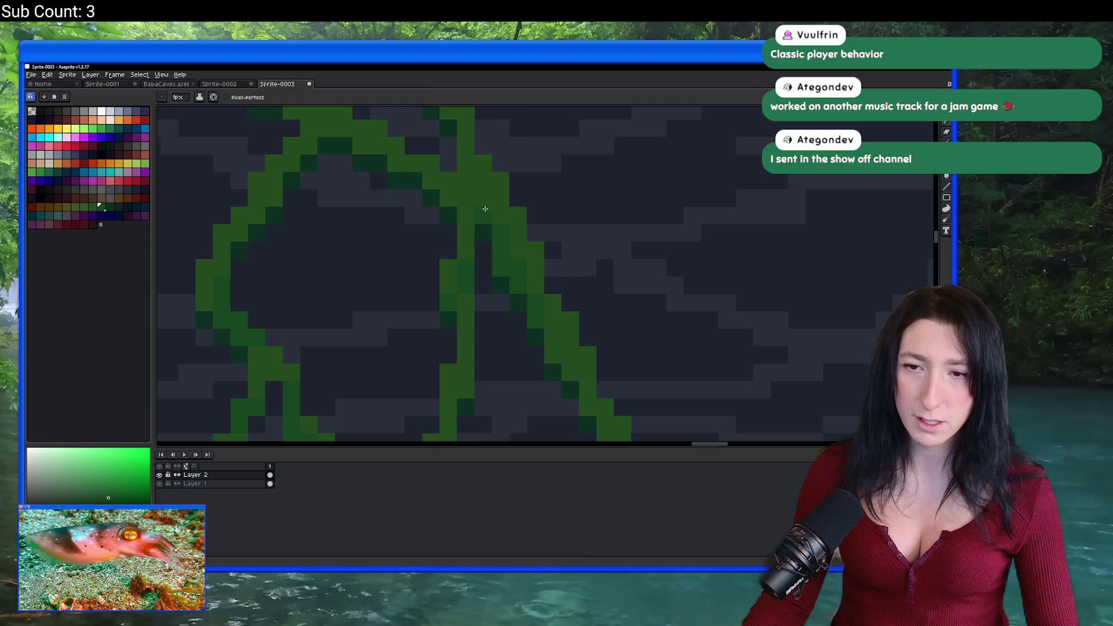
pyautogui.moveTo(453, 203); pyautogui.dragTo(452, 273)
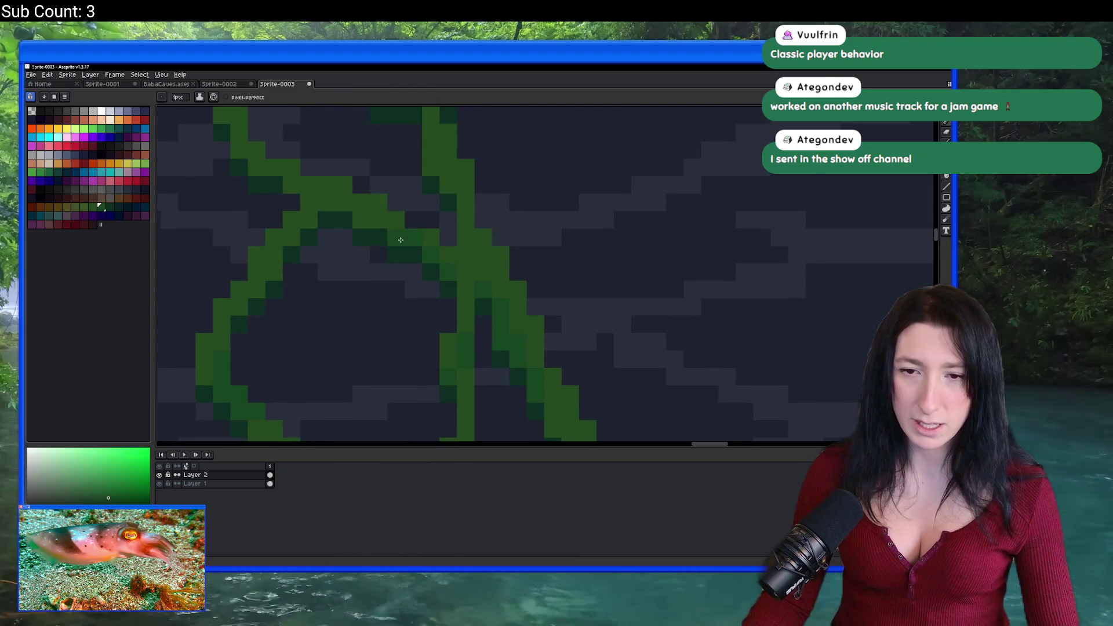
pyautogui.moveTo(378, 222); pyautogui.dragTo(400, 256)
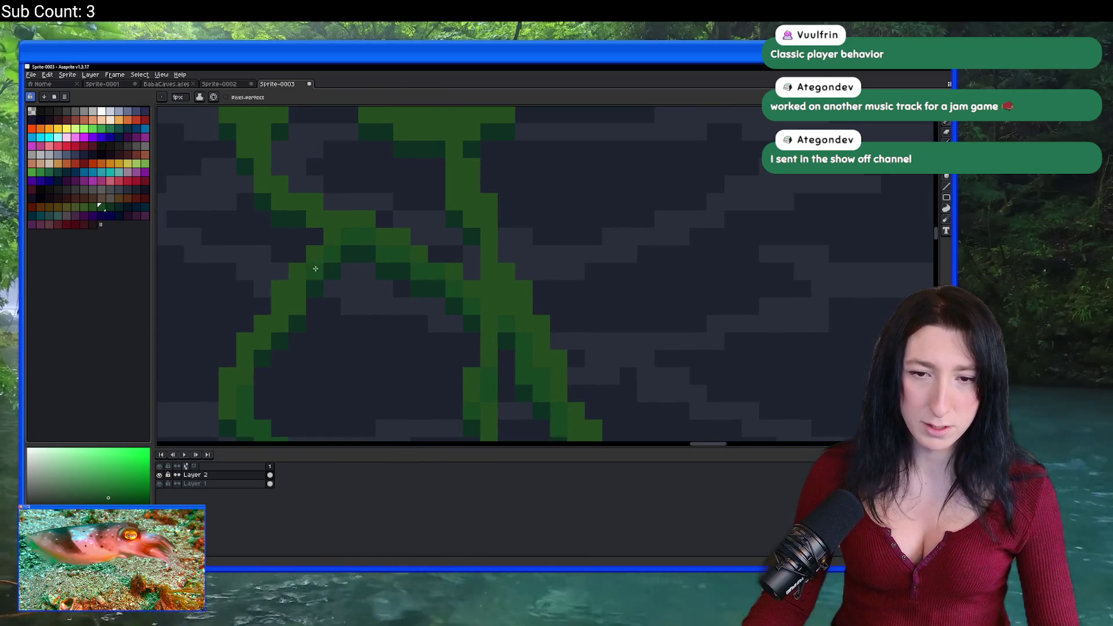
pyautogui.scroll(-4, 295, 303)
pyautogui.scroll(4, 589, 255)
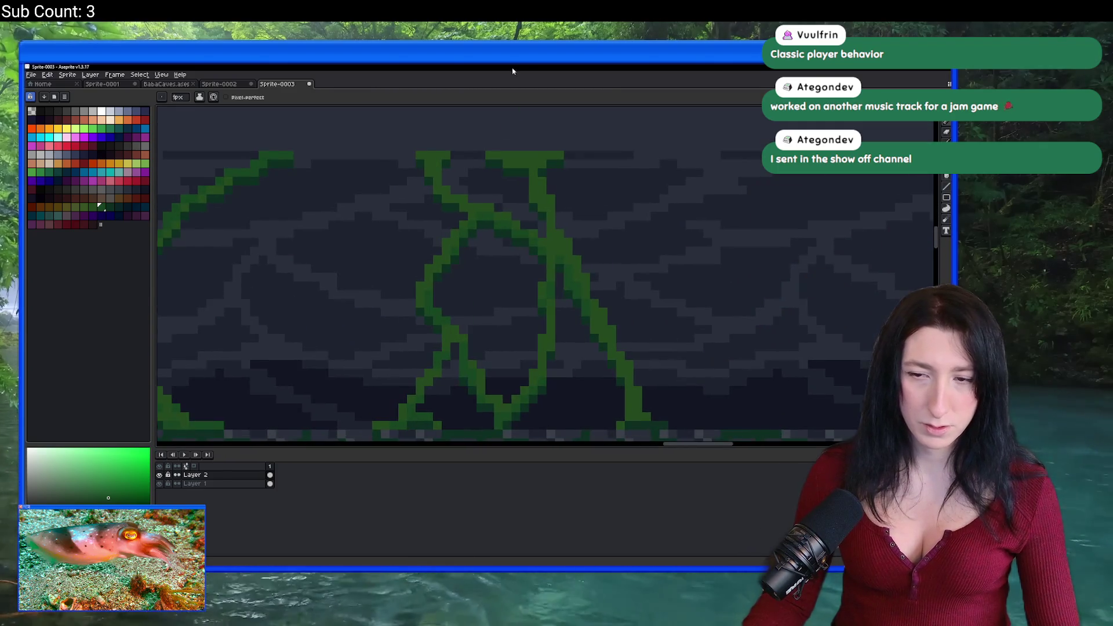
pyautogui.scroll(1, 589, 255)
pyautogui.scroll(-1, 611, 297)
pyautogui.scroll(1, 617, 290)
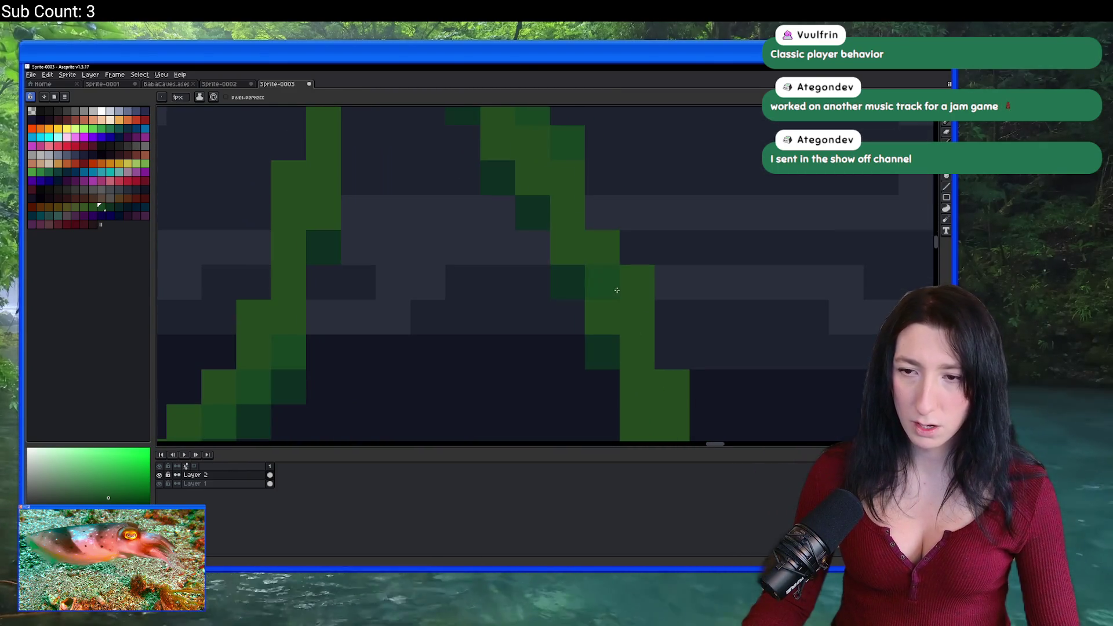
pyautogui.scroll(-4, 568, 243)
pyautogui.scroll(4, 571, 261)
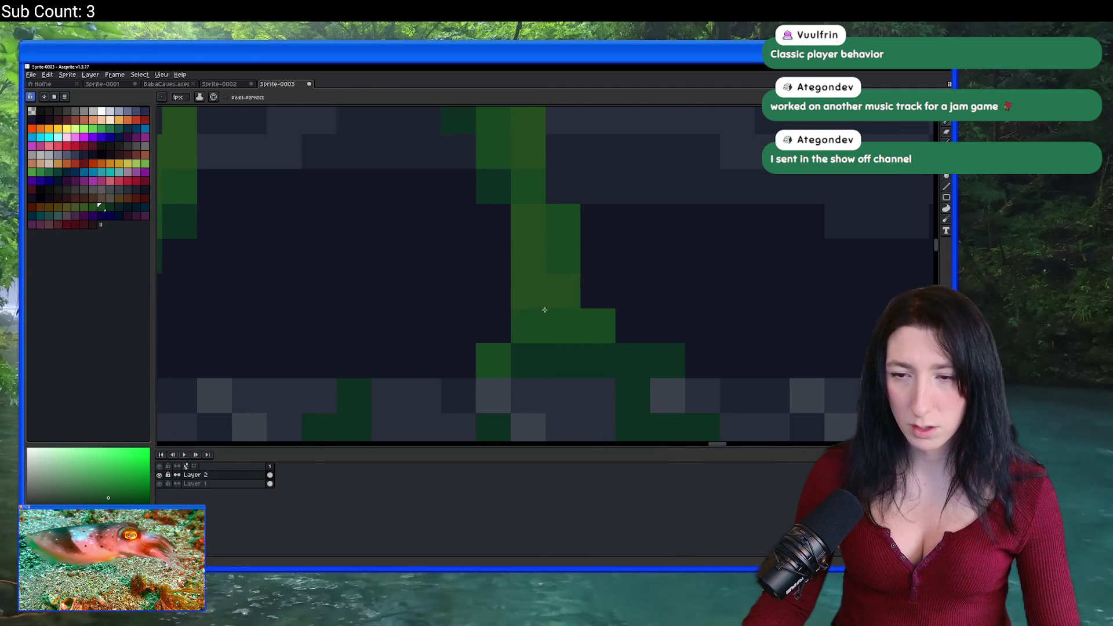
pyautogui.scroll(-3, 554, 302)
pyautogui.scroll(-3, 553, 301)
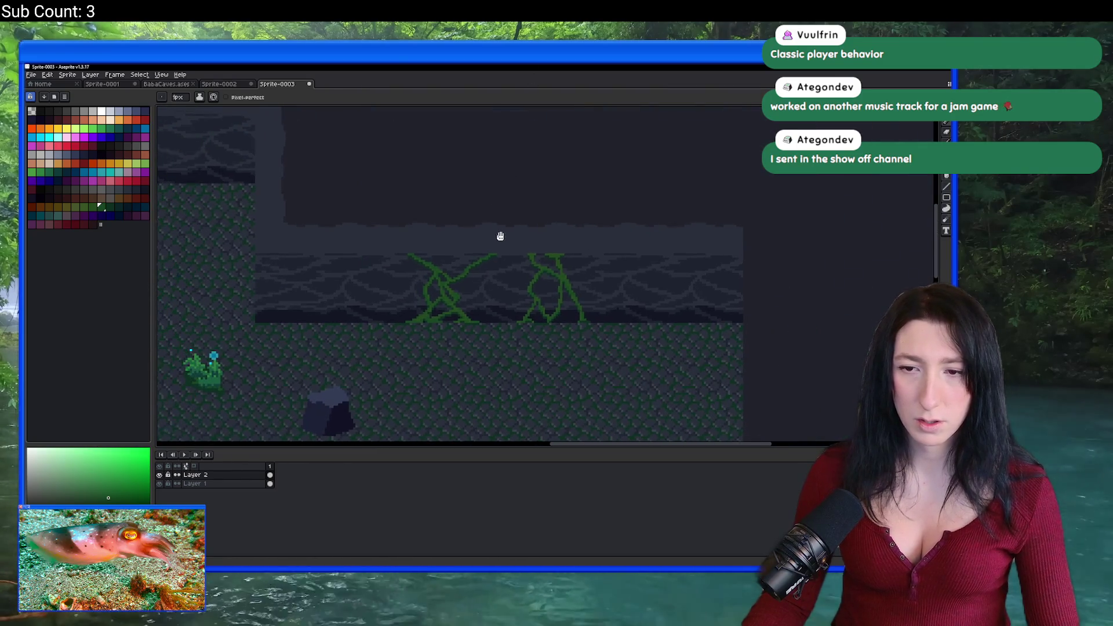
pyautogui.scroll(5, 539, 279)
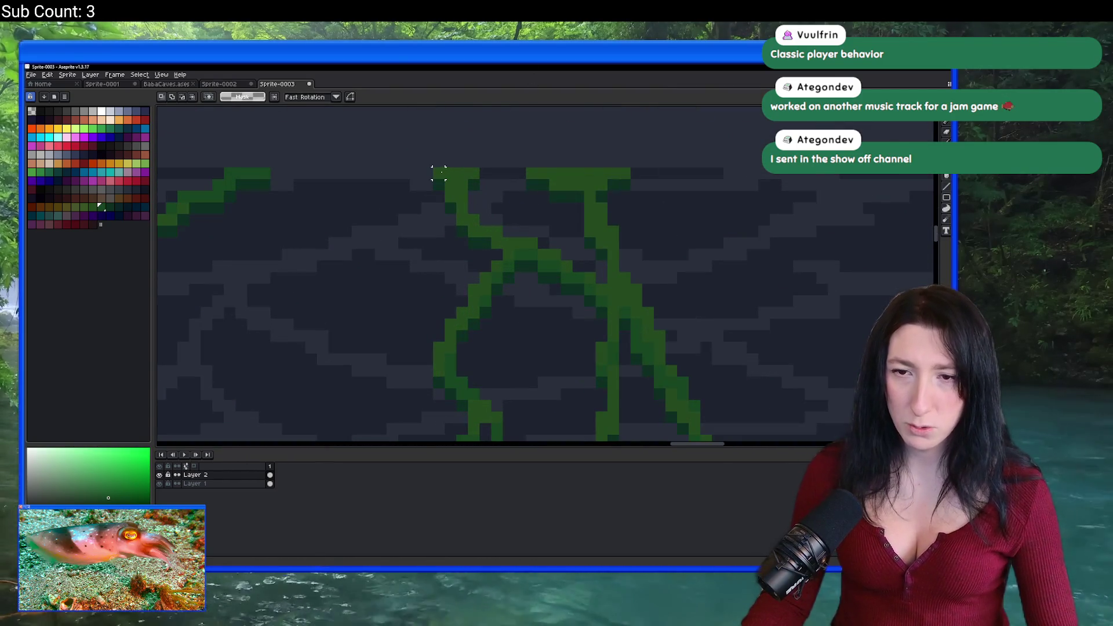
pyautogui.scroll(-1, 443, 174)
# Marquee-select the area around the right vine, then clear the selection.
pyautogui.press('m')
pyautogui.moveTo(442, 196); pyautogui.dragTo(467, 322)
pyautogui.scroll(2, 597, 331)
pyautogui.scroll(-2, 577, 333)
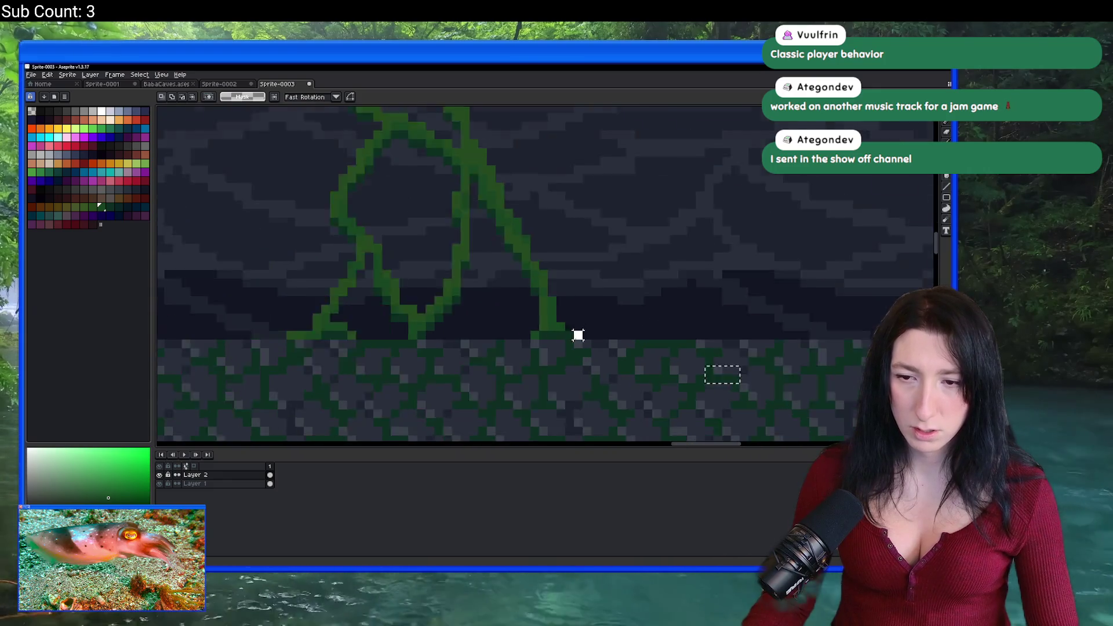
pyautogui.moveTo(579, 341); pyautogui.dragTo(468, 263)
pyautogui.hotkey('ctrl', 'd')
# Extend the right vine's base rightward with green pencil pixels.
pyautogui.press('b')
pyautogui.scroll(4, 582, 248)
pyautogui.moveTo(618, 394); pyautogui.dragTo(635, 394)
pyautogui.scroll(-4, 635, 395)
pyautogui.scroll(4, 607, 412)
# Erase the last pixel of the vine base and reframe to show both vines.
pyautogui.press('e')
pyautogui.click(607, 412)
pyautogui.scroll(-4, 606, 411)
pyautogui.moveTo(623, 417); pyautogui.dragTo(634, 372)
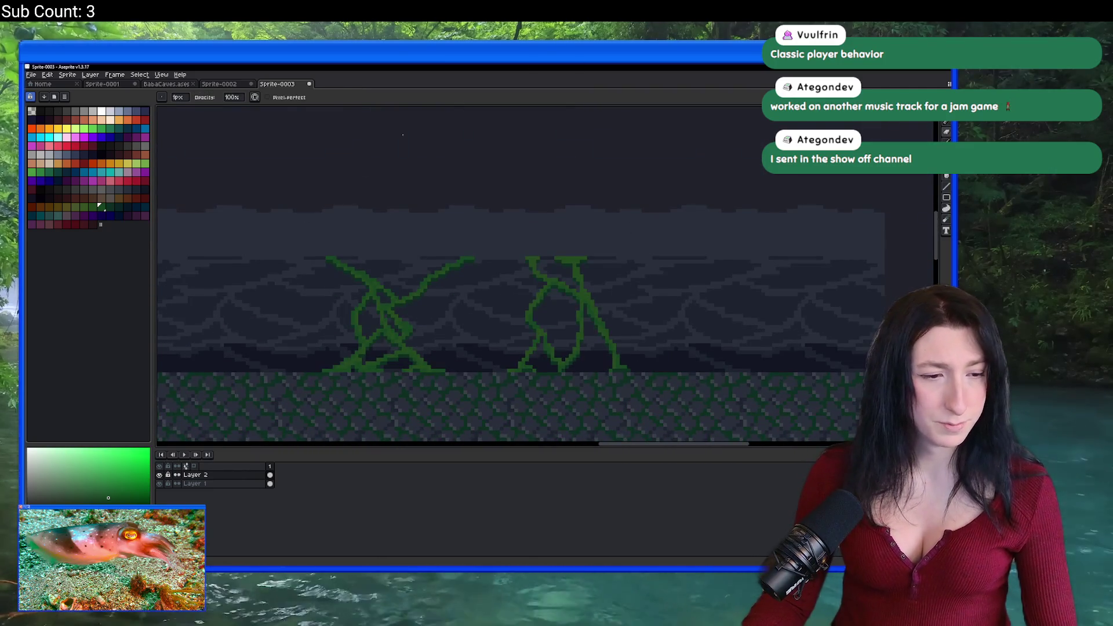
# Launch Discord from Windows search and bring its window to the front.
pyautogui.press('super')
pyautogui.write('discord')
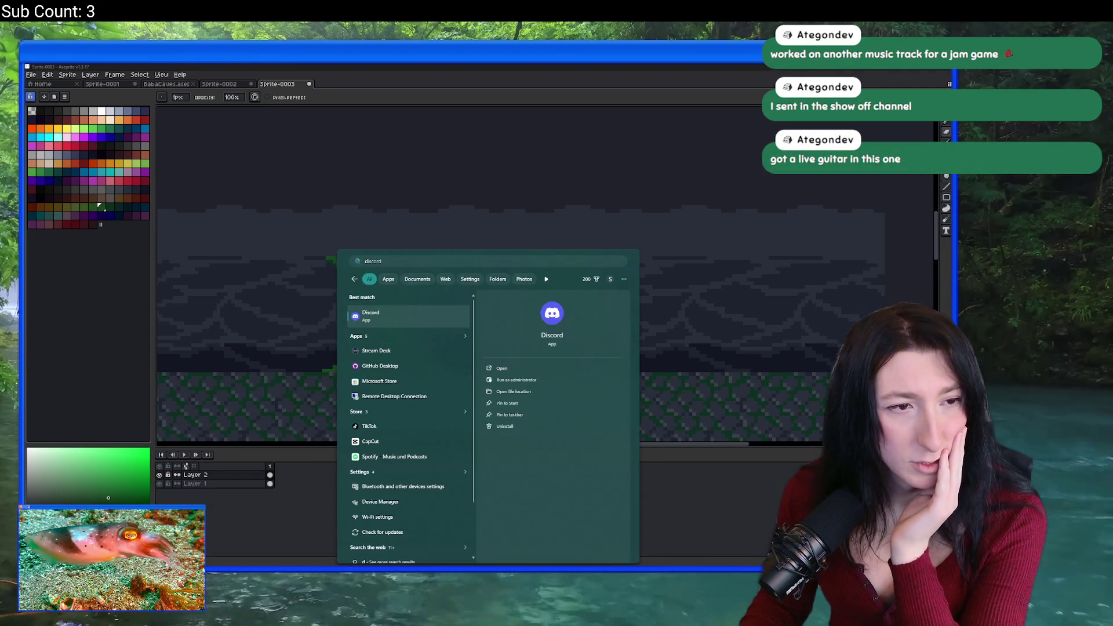
pyautogui.press('Return')
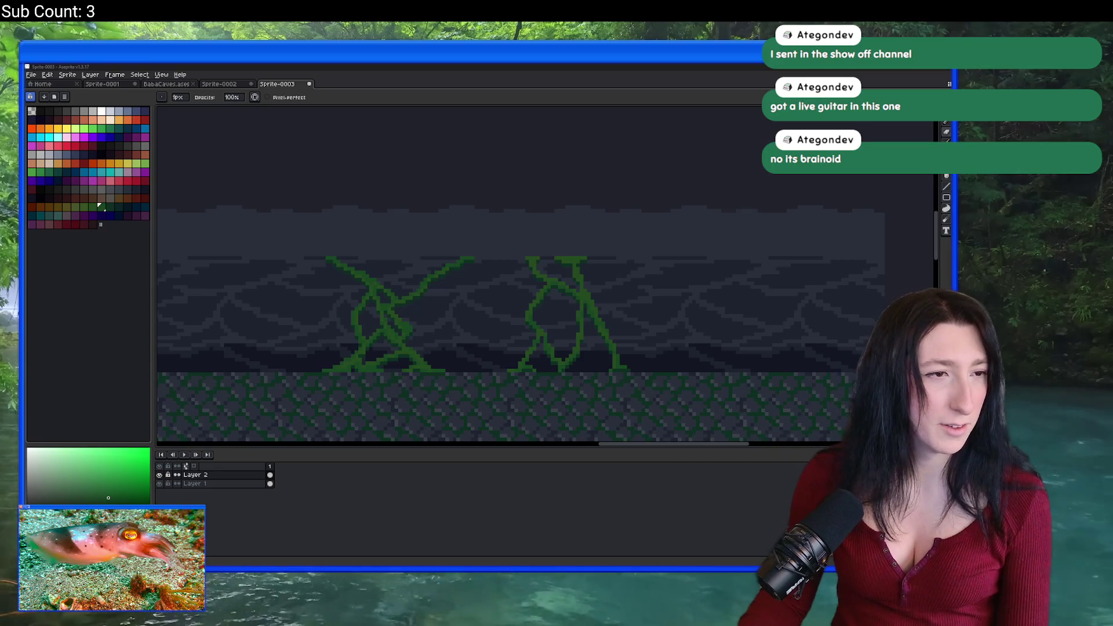
pyautogui.hotkey('alt', 'Tab')
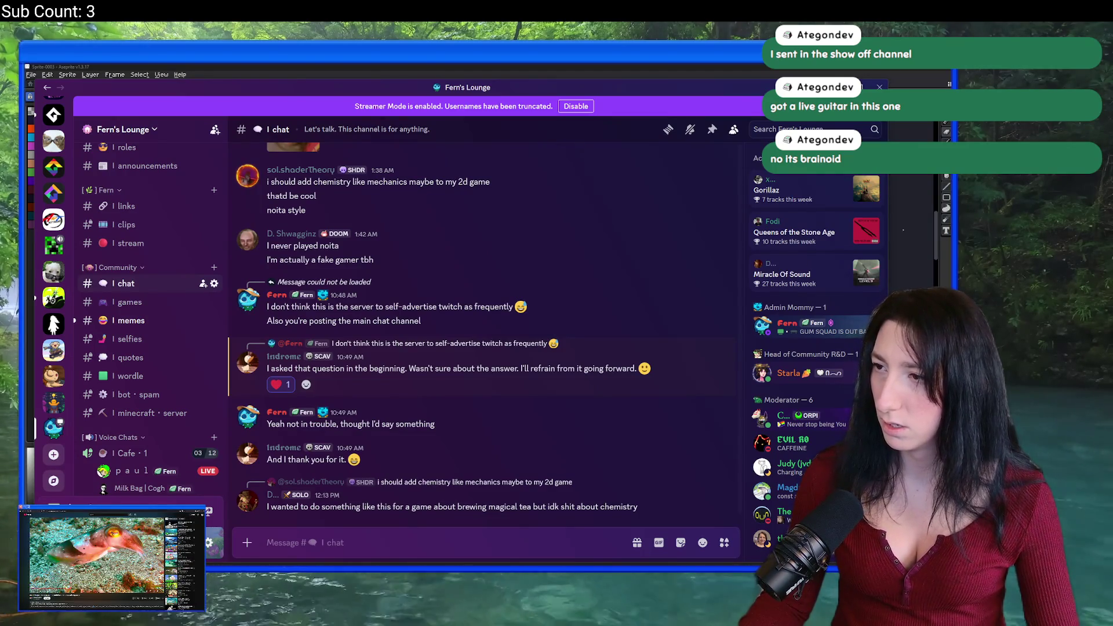
# Open #post-your-work and play the It's Watering Time!.ogg track shared there.
pyautogui.scroll(-5, 178, 348)
pyautogui.scroll(-3, 178, 348)
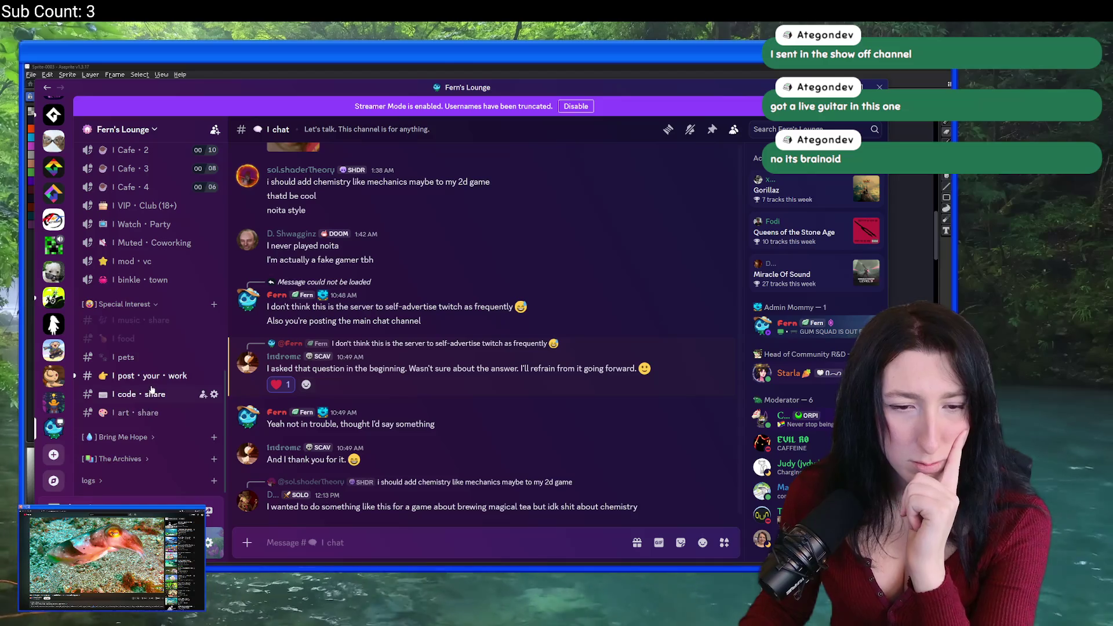
pyautogui.click(162, 376)
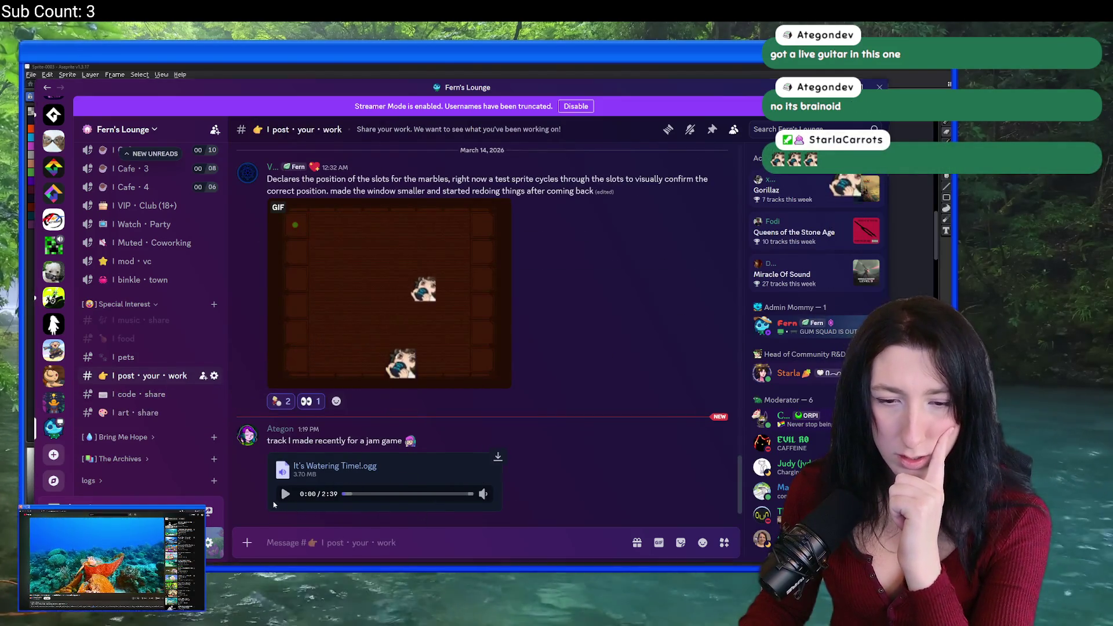
pyautogui.click(286, 493)
pyautogui.moveTo(483, 493)
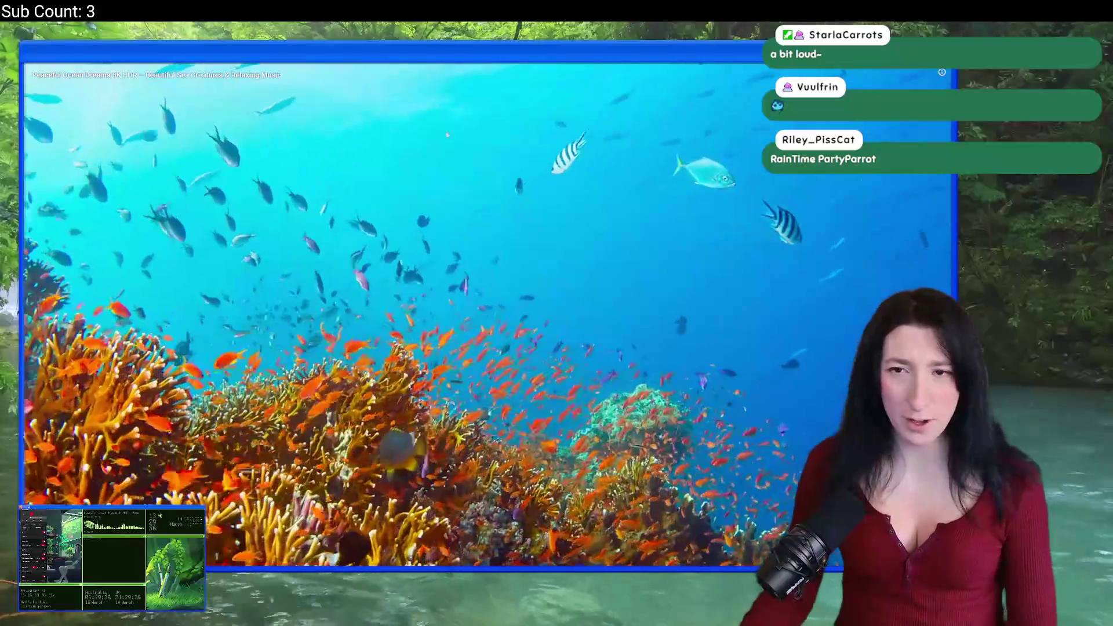
# Exit fullscreen on the ocean video and switch back to the Discord window.
pyautogui.moveTo(250, 508)
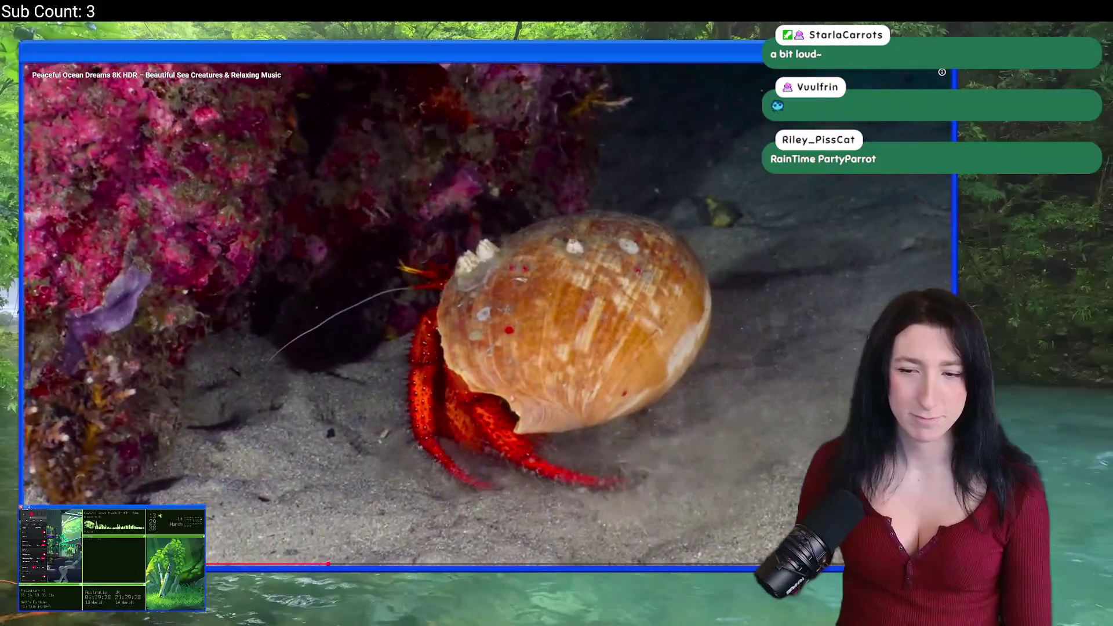
pyautogui.press('Escape')
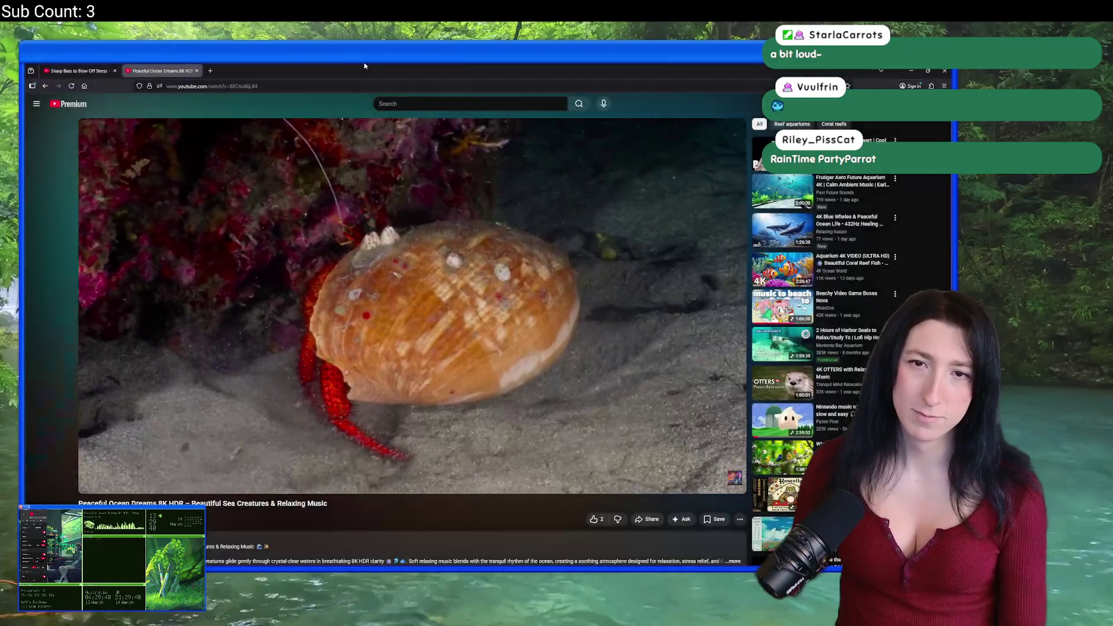
pyautogui.hotkey('alt', 'Tab')
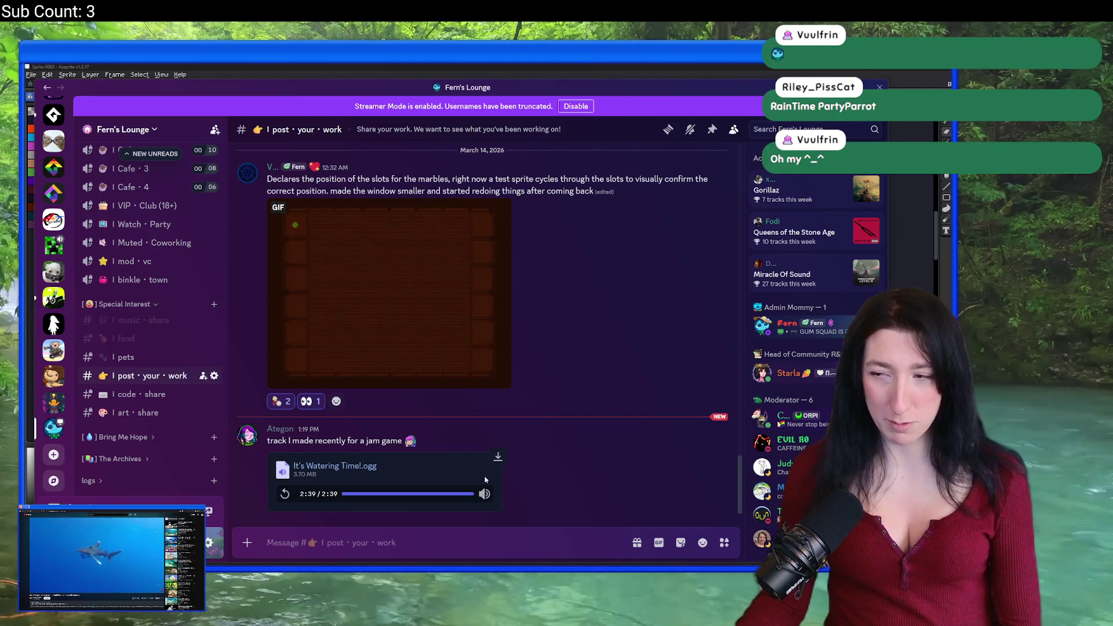
# React to the jam-game track post with fire, heart and clapping cat emoji.
pyautogui.rightClick(625, 439)
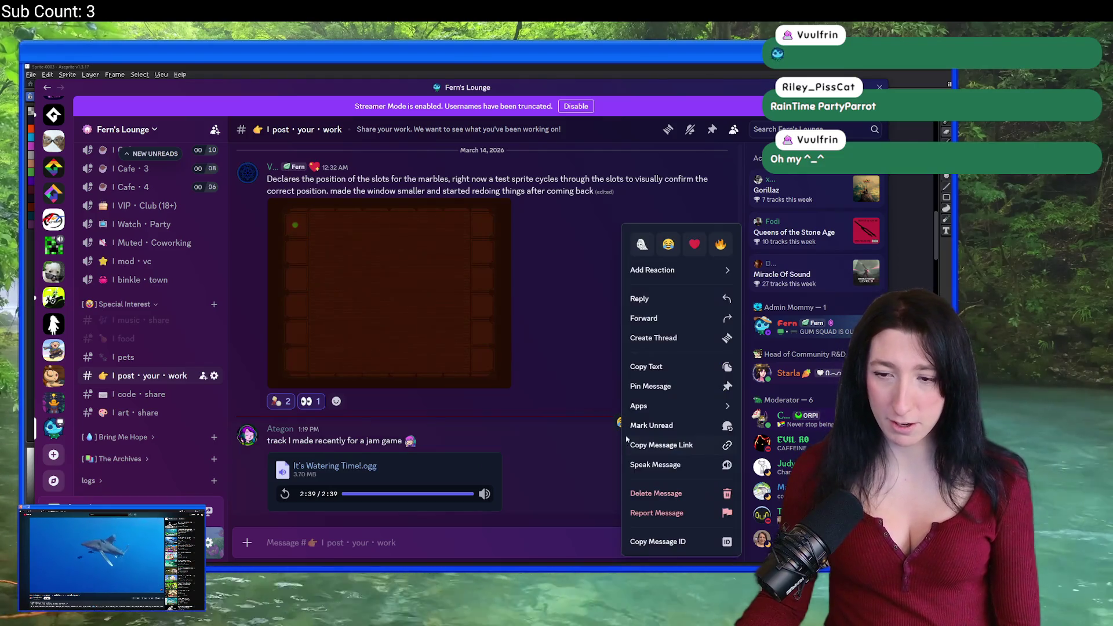
pyautogui.click(652, 423)
pyautogui.click(653, 422)
pyautogui.click(638, 401)
pyautogui.click(673, 401)
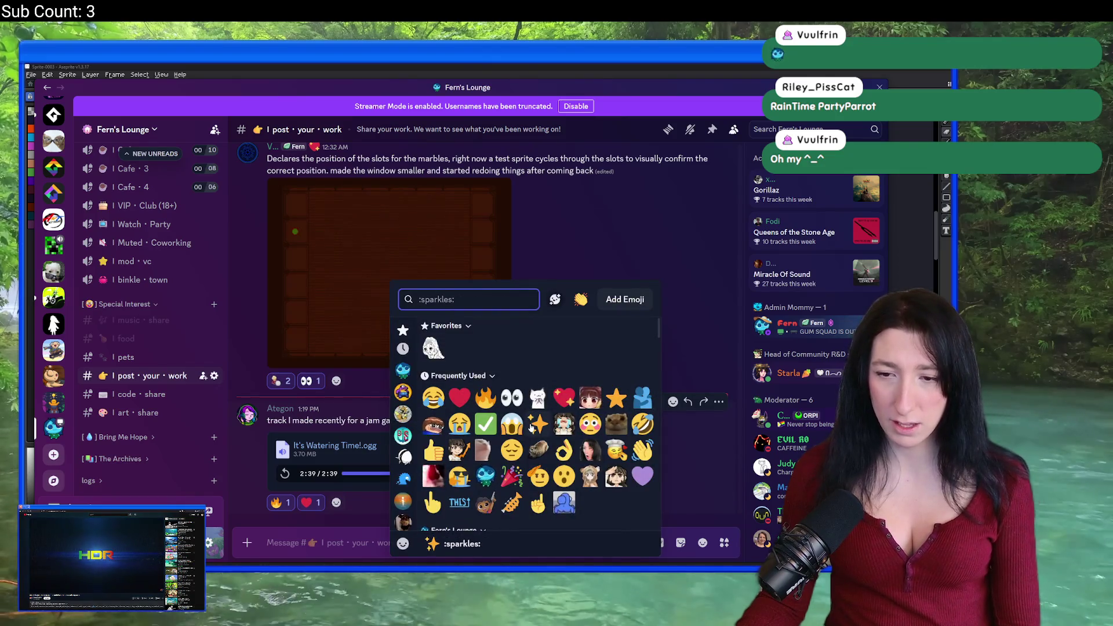
pyautogui.click(538, 400)
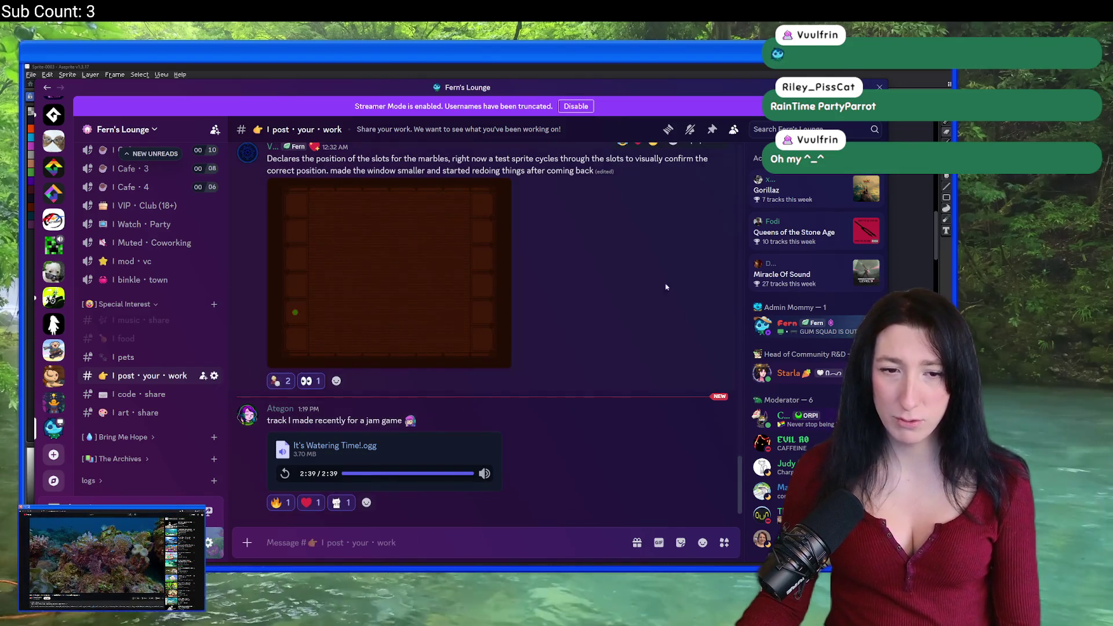
# Browse the #memes and #chat channels, then return to the Aseprite vine sprite.
pyautogui.scroll(5, 181, 261)
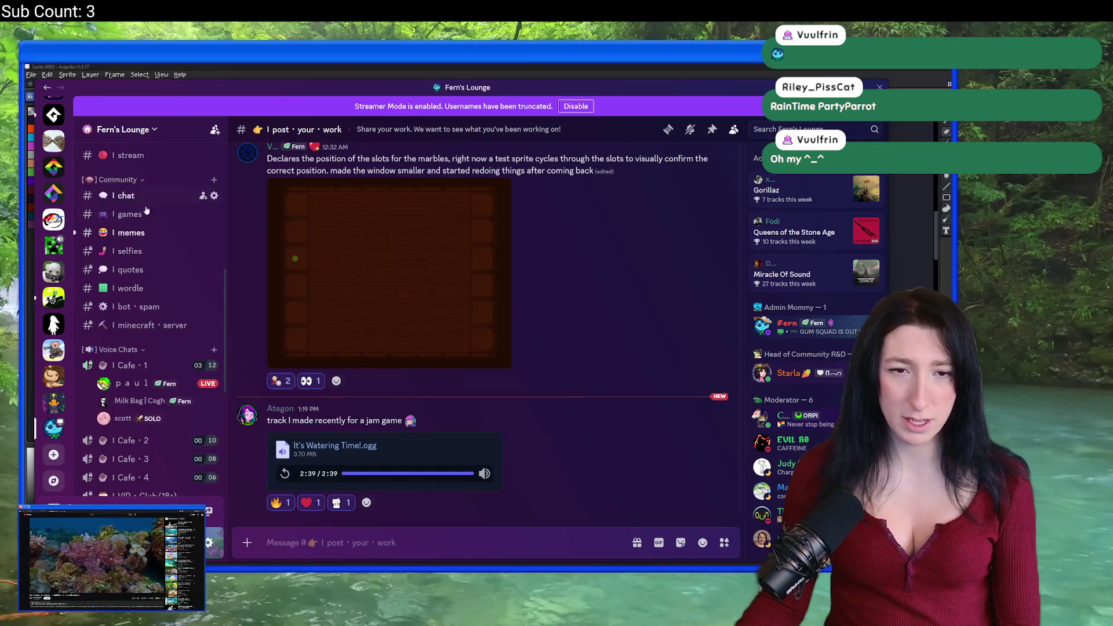
pyautogui.click(127, 233)
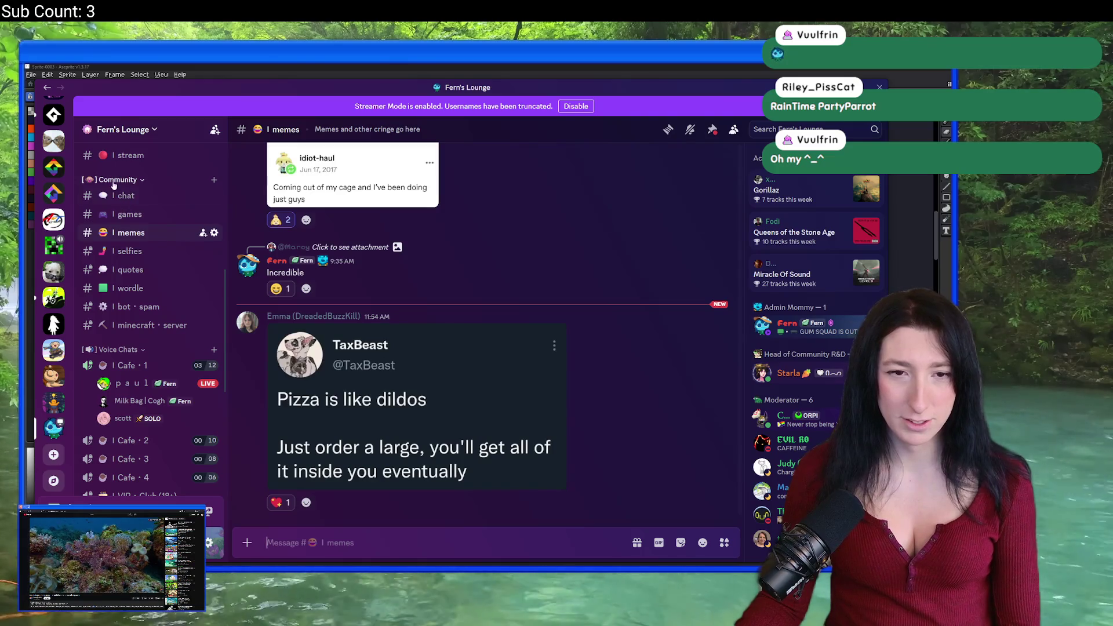
pyautogui.click(127, 195)
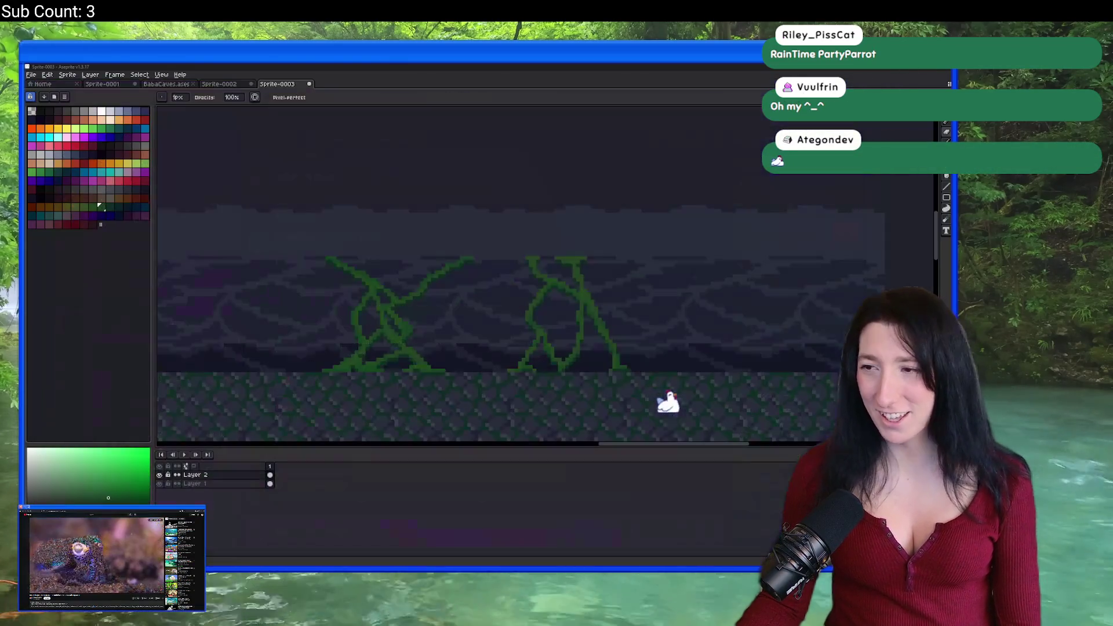
pyautogui.click(904, 76)
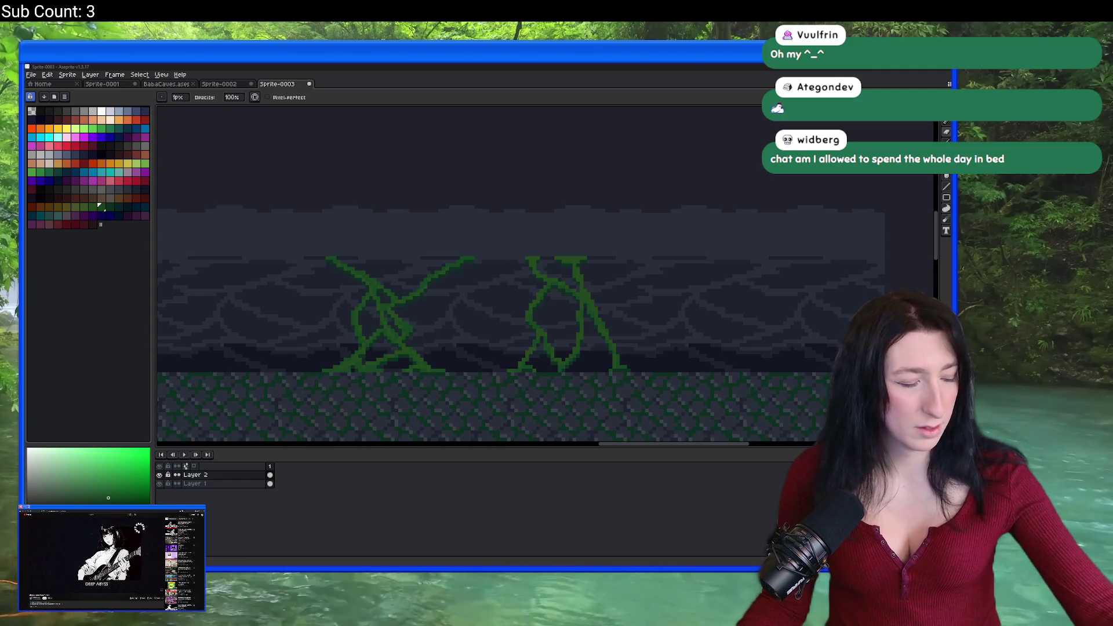
# Draw a rectangular selection around the whole right-hand vine.
pyautogui.scroll(-5, 460, 256)
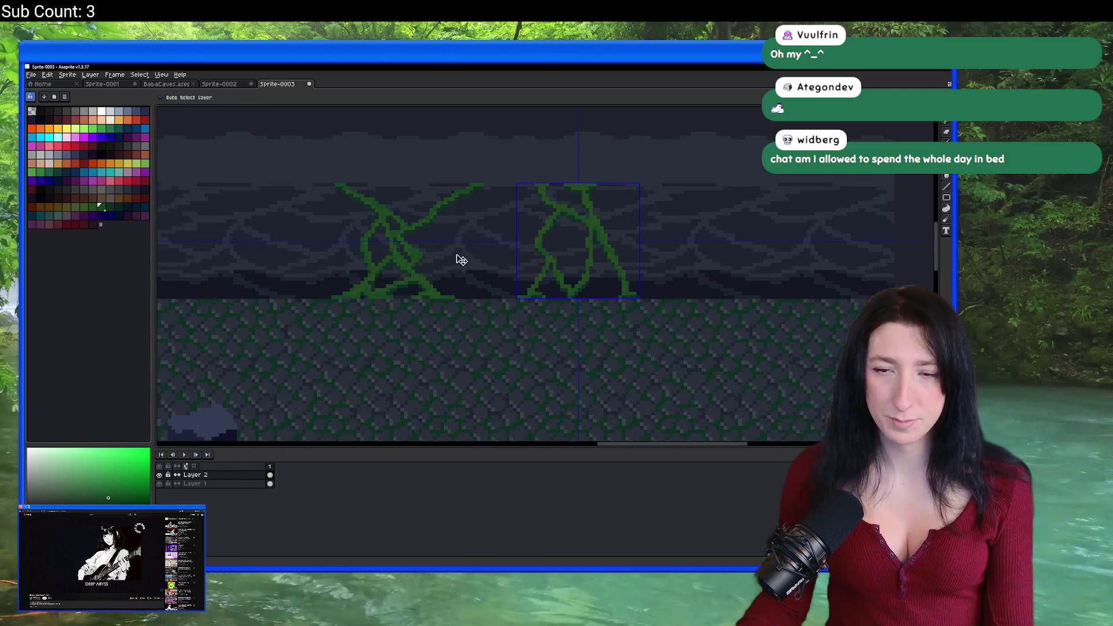
pyautogui.scroll(5, 506, 247)
pyautogui.press('m')
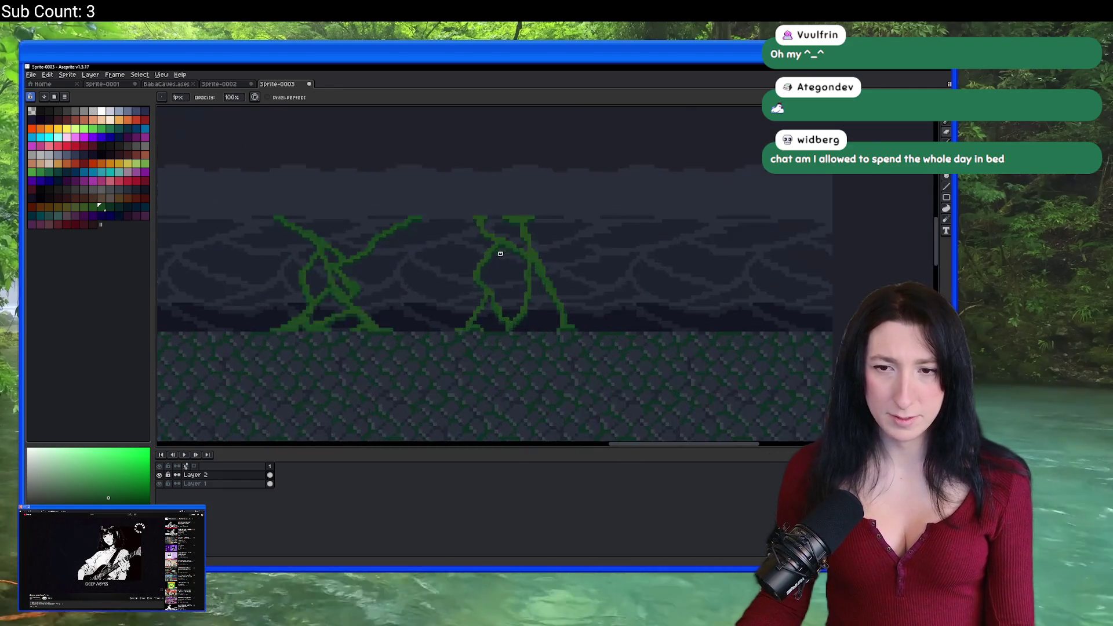
pyautogui.moveTo(451, 211); pyautogui.dragTo(542, 400)
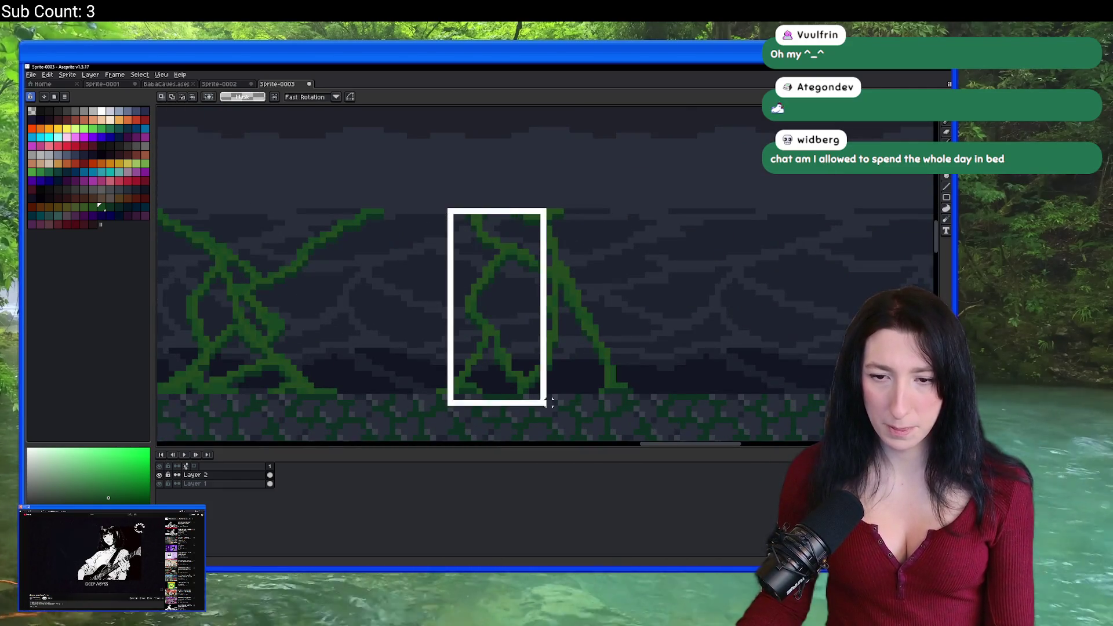
pyautogui.scroll(3, 632, 390)
pyautogui.scroll(-4, 624, 393)
pyautogui.scroll(3, 431, 258)
pyautogui.scroll(-3, 431, 259)
pyautogui.moveTo(430, 259); pyautogui.dragTo(409, 234)
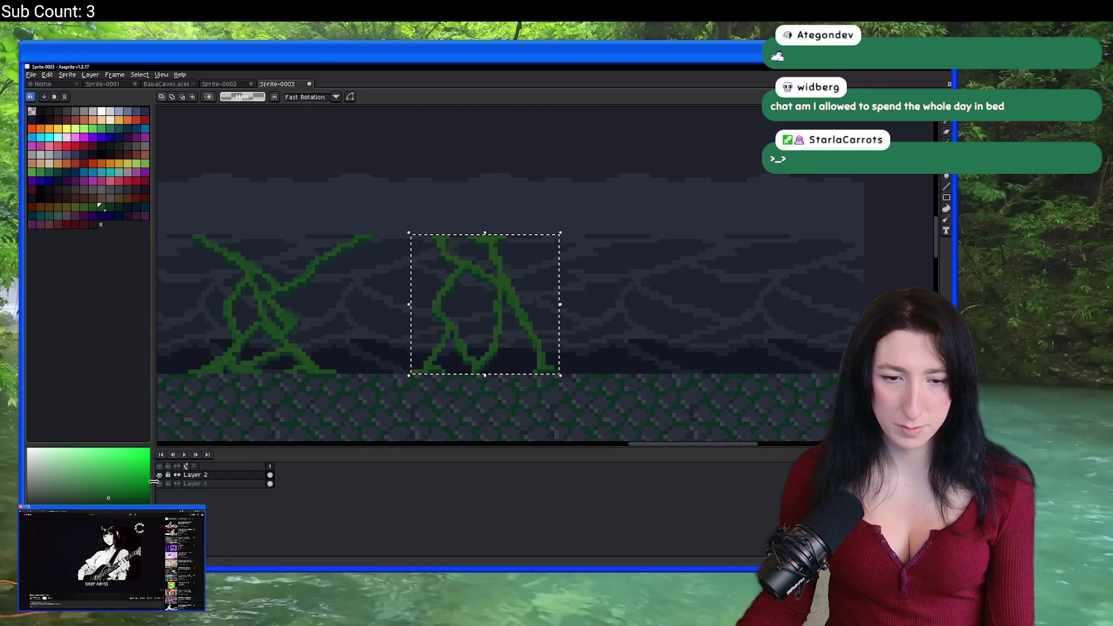
# Hide the Layer 1 cave background, crop the sprite to the selected vine, and open the export settings.
pyautogui.click(160, 484)
pyautogui.click(76, 76)
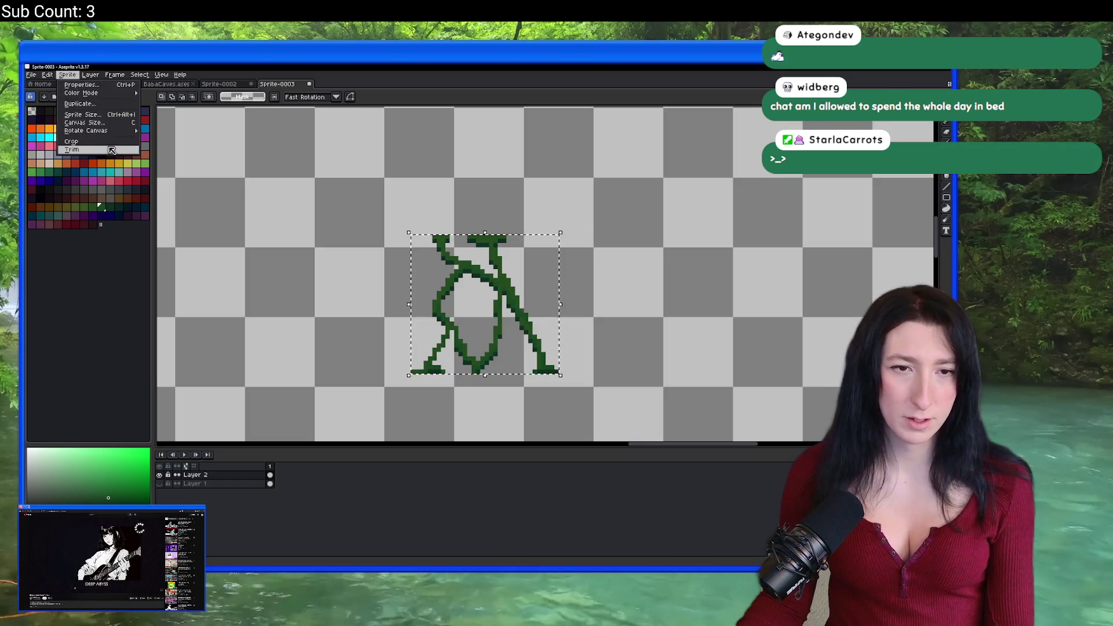
pyautogui.click(71, 142)
pyautogui.hotkey('ctrl', 'alt', 'shift', 's')
pyautogui.click(726, 232)
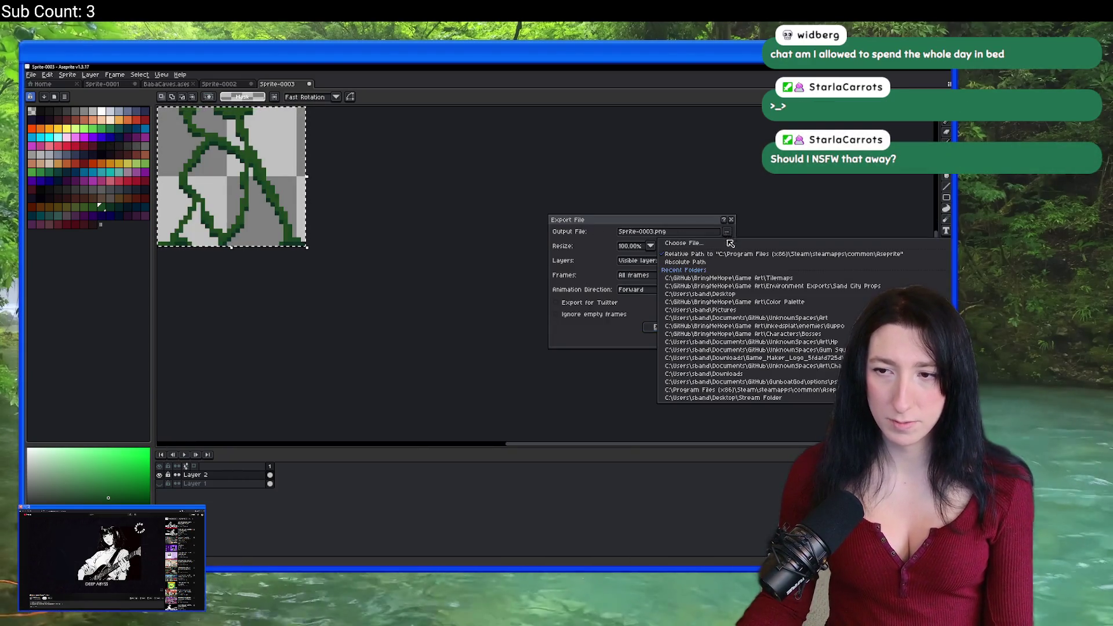
# Choose Desktop\BringMeHope\Game Art\Environment Exports\Sand City Props as the export location.
pyautogui.click(730, 243)
pyautogui.scroll(1, 236, 157)
pyautogui.click(219, 160)
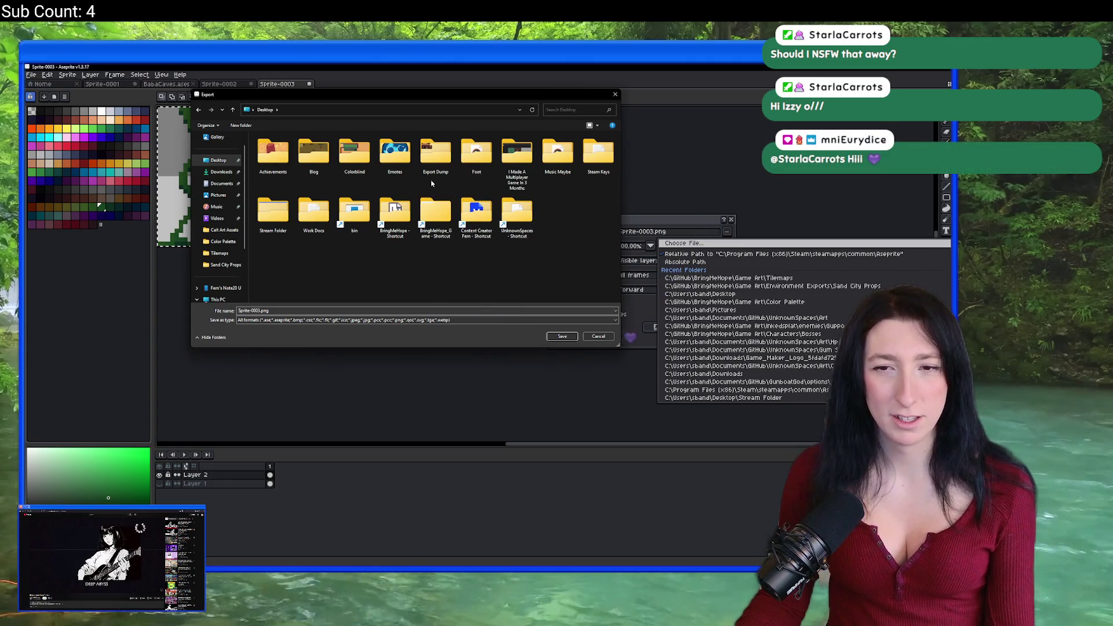
pyautogui.doubleClick(395, 210)
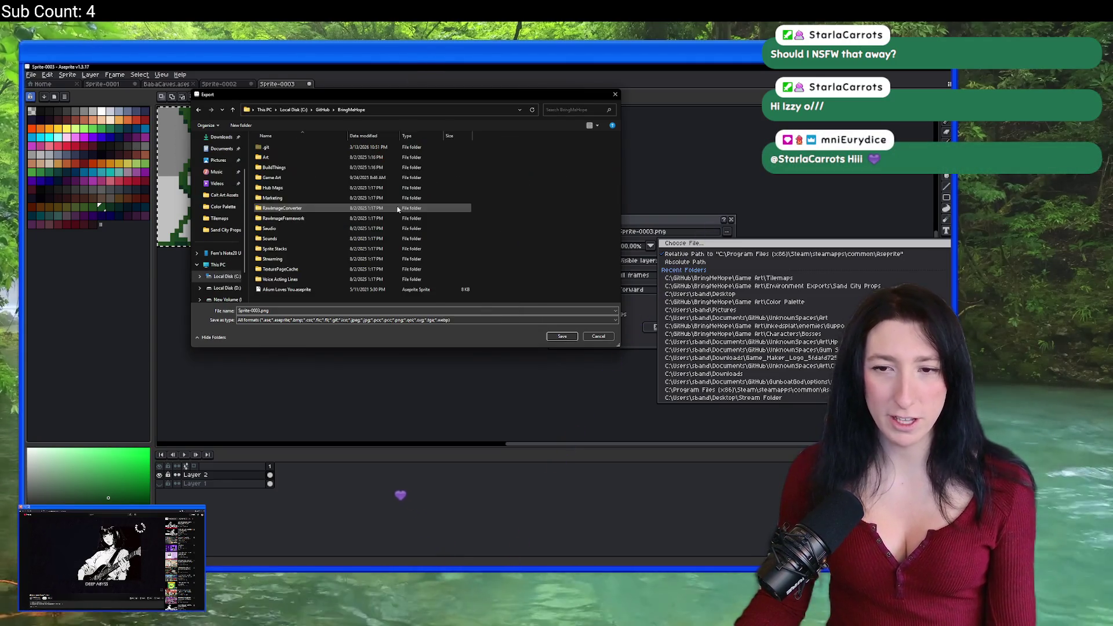
pyautogui.doubleClick(322, 178)
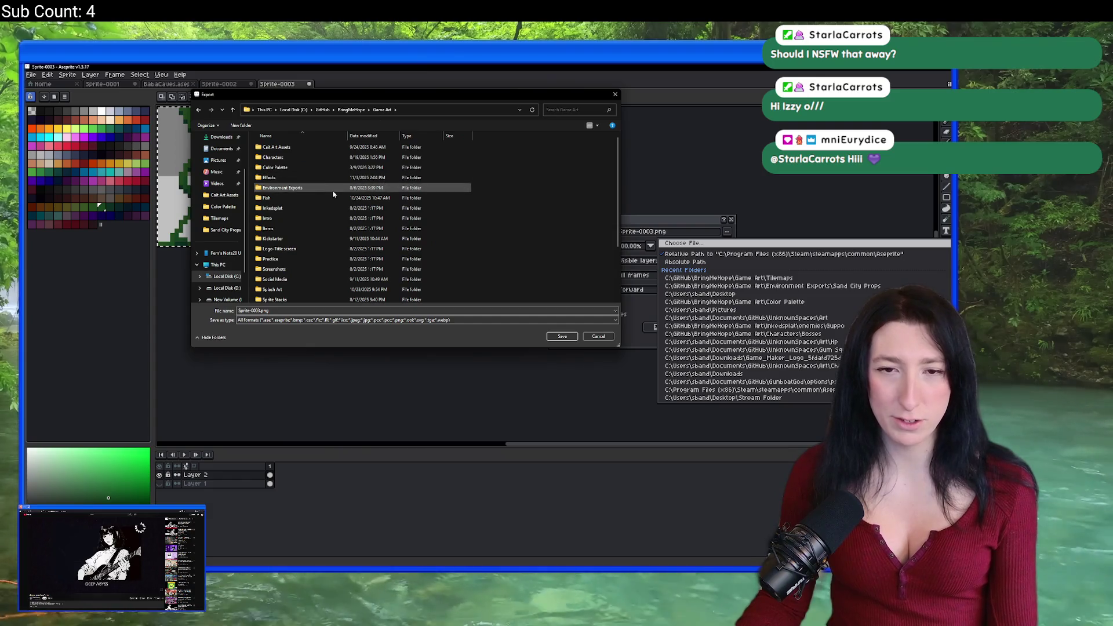
pyautogui.click(333, 191)
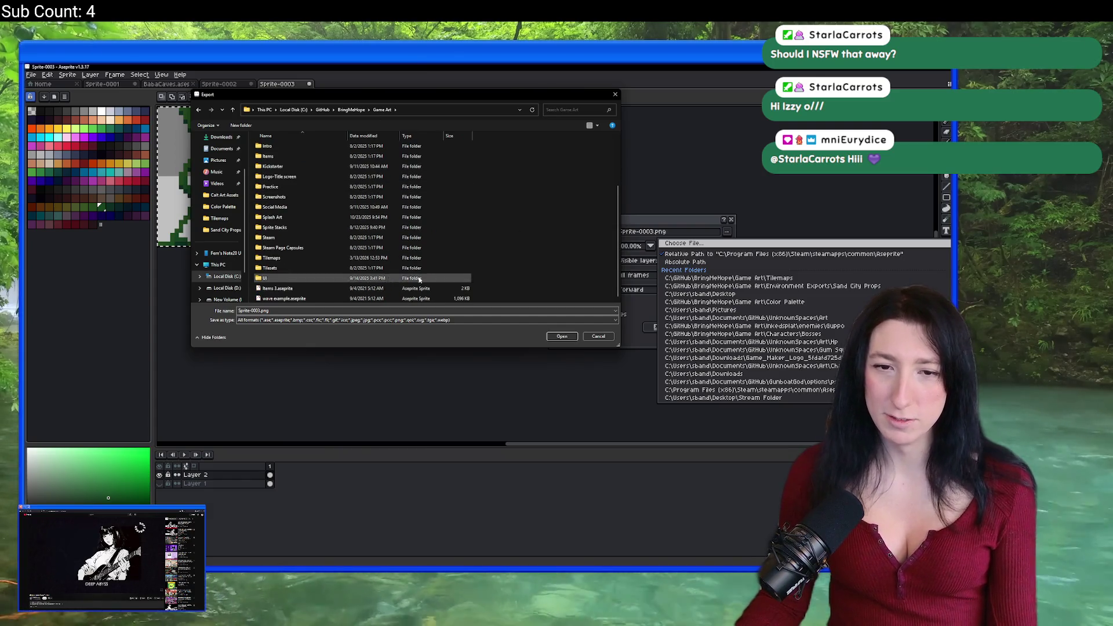
pyautogui.doubleClick(284, 188)
pyautogui.click(295, 257)
pyautogui.doubleClick(294, 258)
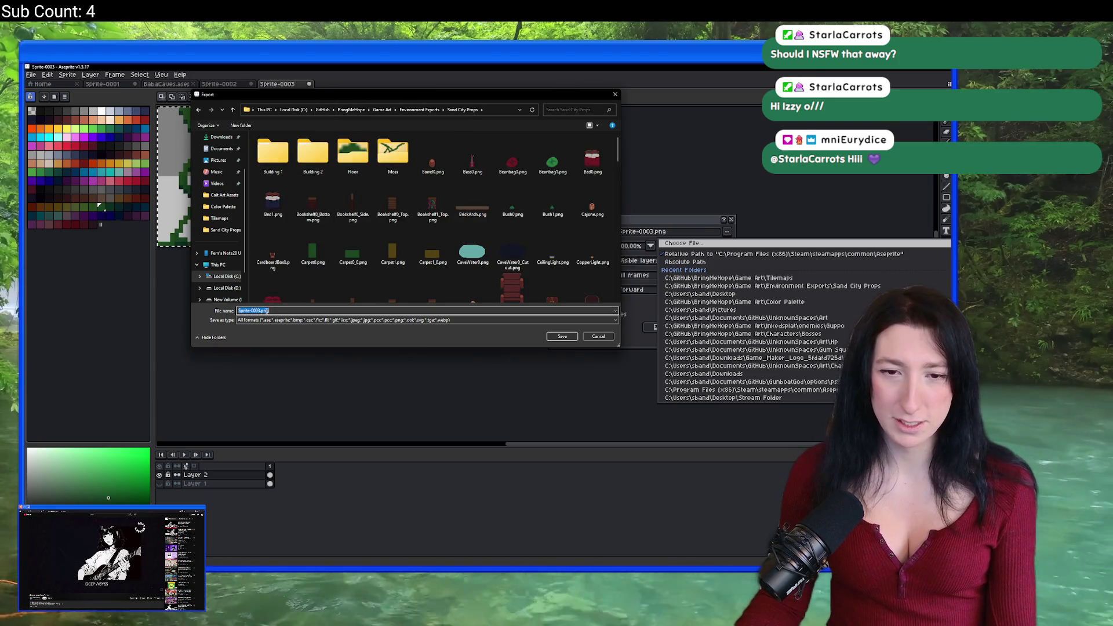
# Name the file CaveWallVine0.png and export the cropped vine.
pyautogui.write('CaveWall')
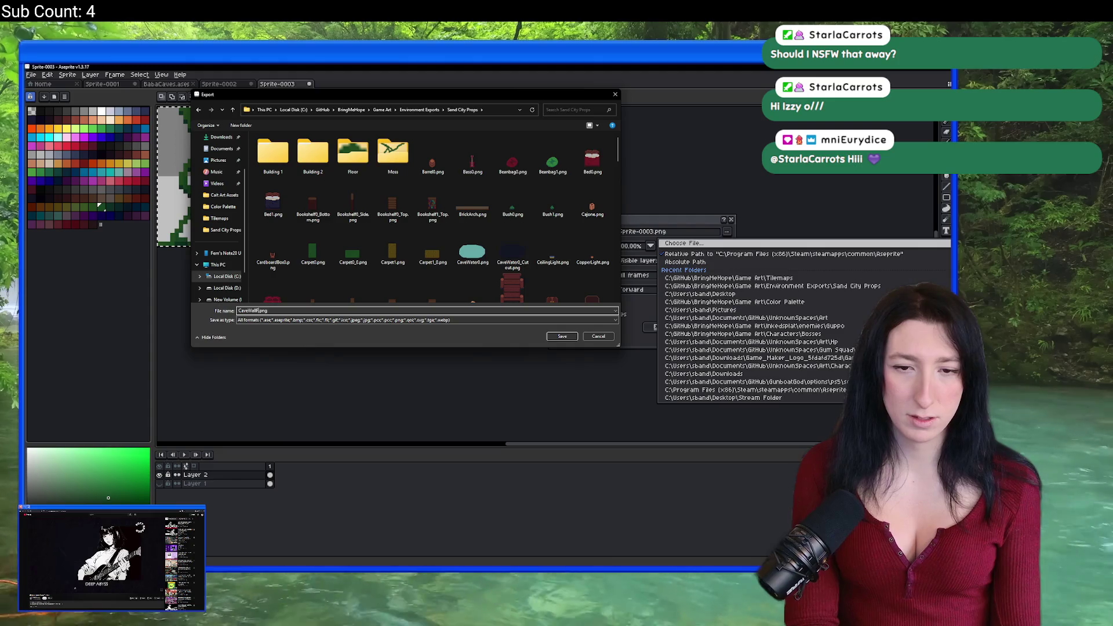
pyautogui.press('Return')
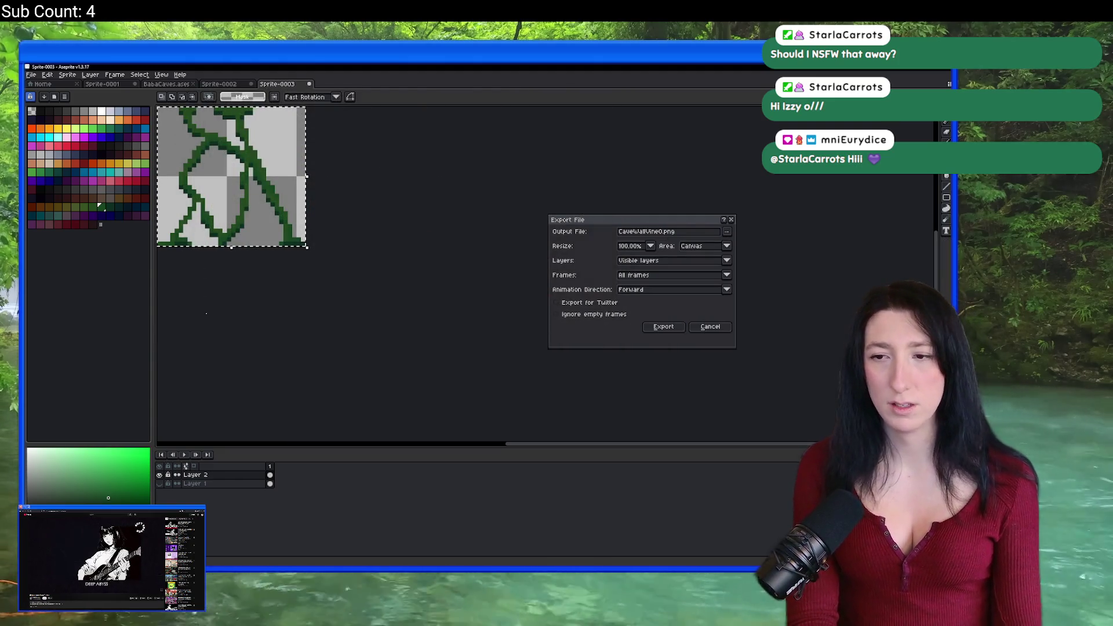
pyautogui.press('Return')
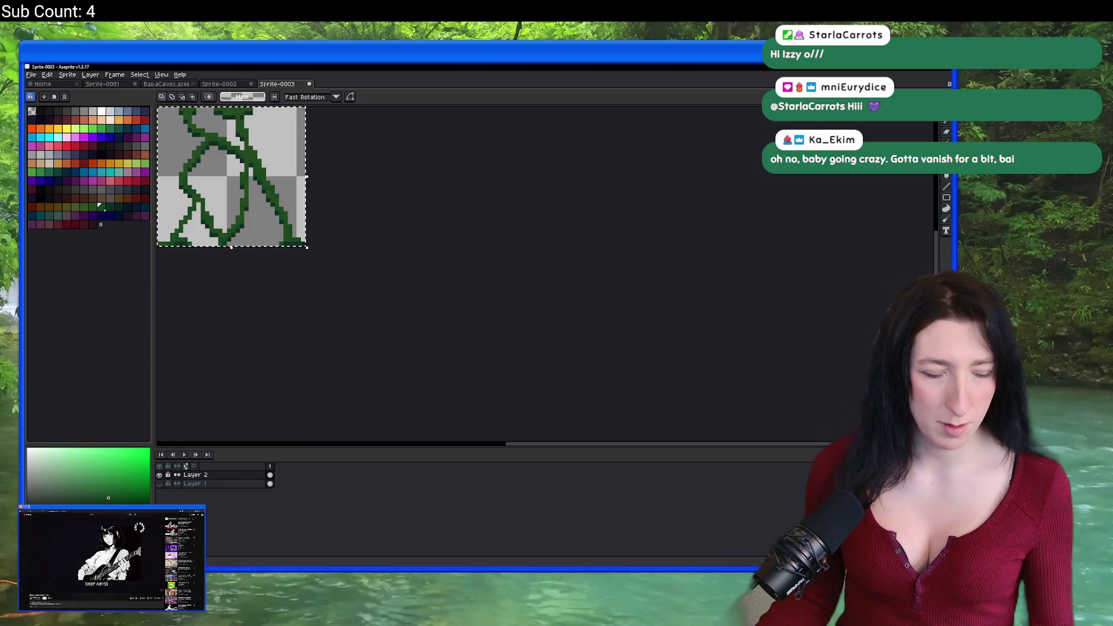
pyautogui.moveTo(335, 246); pyautogui.dragTo(422, 351)
# Pick the vine green from the canvas and start a new vine across the top of the wall.
pyautogui.scroll(3, 423, 351)
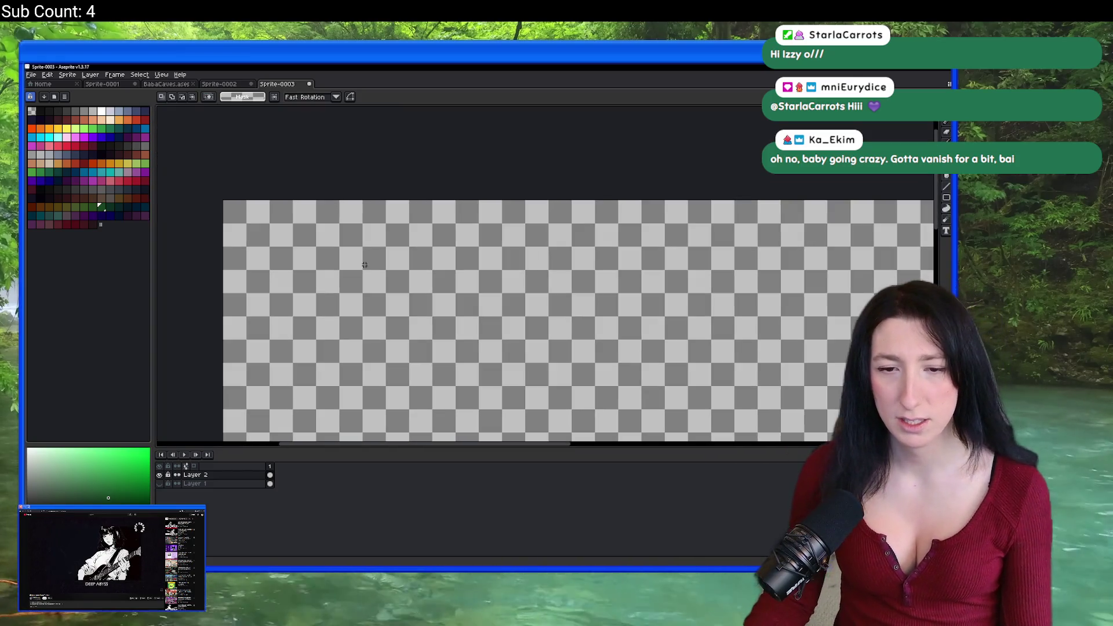
pyautogui.scroll(-3, 323, 258)
pyautogui.scroll(3, 582, 212)
pyautogui.keyDown('alt'); pyautogui.click(544, 262); pyautogui.keyUp('alt')
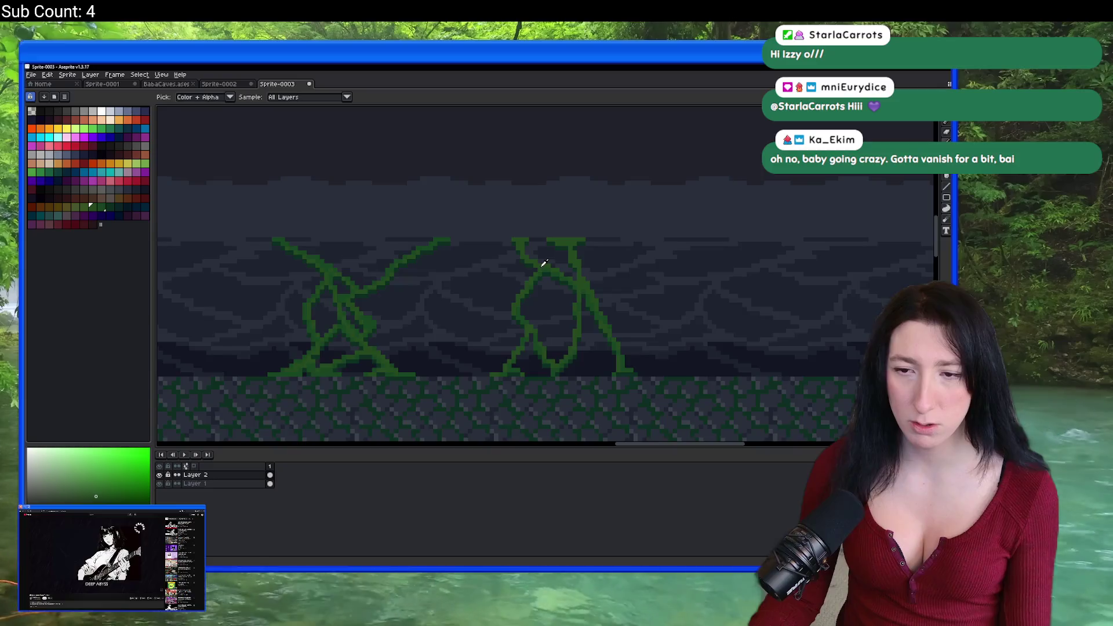
pyautogui.scroll(-3, 460, 251)
pyautogui.scroll(3, 428, 249)
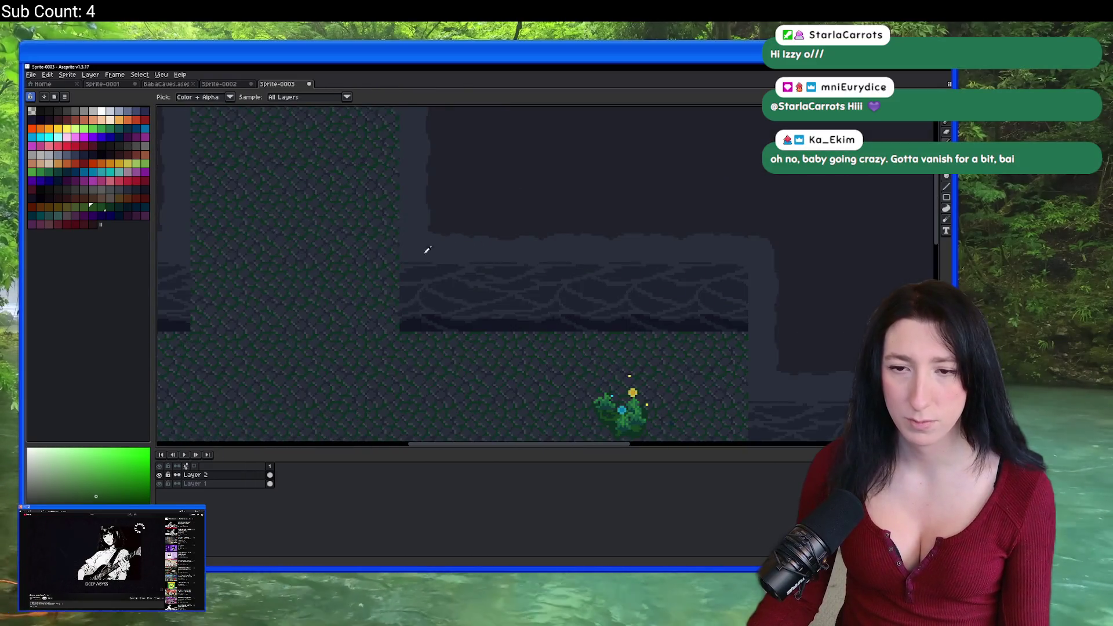
pyautogui.scroll(-3, 589, 246)
pyautogui.scroll(2, 642, 308)
pyautogui.scroll(2, 520, 271)
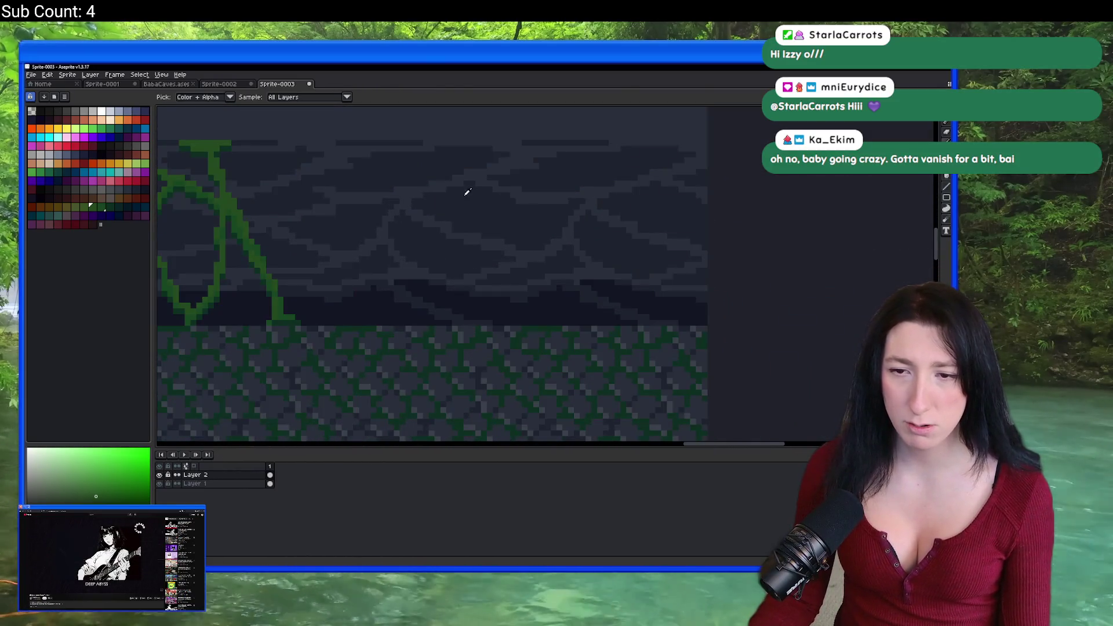
pyautogui.scroll(-3, 468, 191)
pyautogui.scroll(3, 551, 224)
pyautogui.scroll(2, 525, 204)
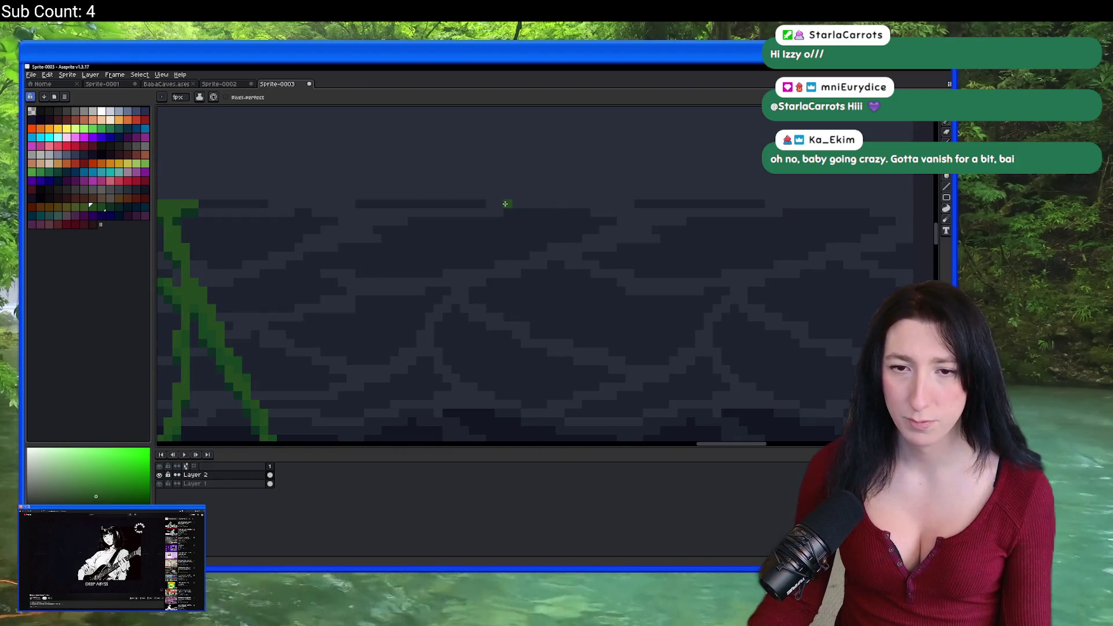
pyautogui.hscroll(-2, 505, 203)
pyautogui.moveTo(555, 203); pyautogui.dragTo(600, 202)
# Extend the new vine diagonally down the wall to the ground, undoing pixels drawn into the ground.
pyautogui.scroll(-2, 558, 205)
pyautogui.scroll(2, 558, 197)
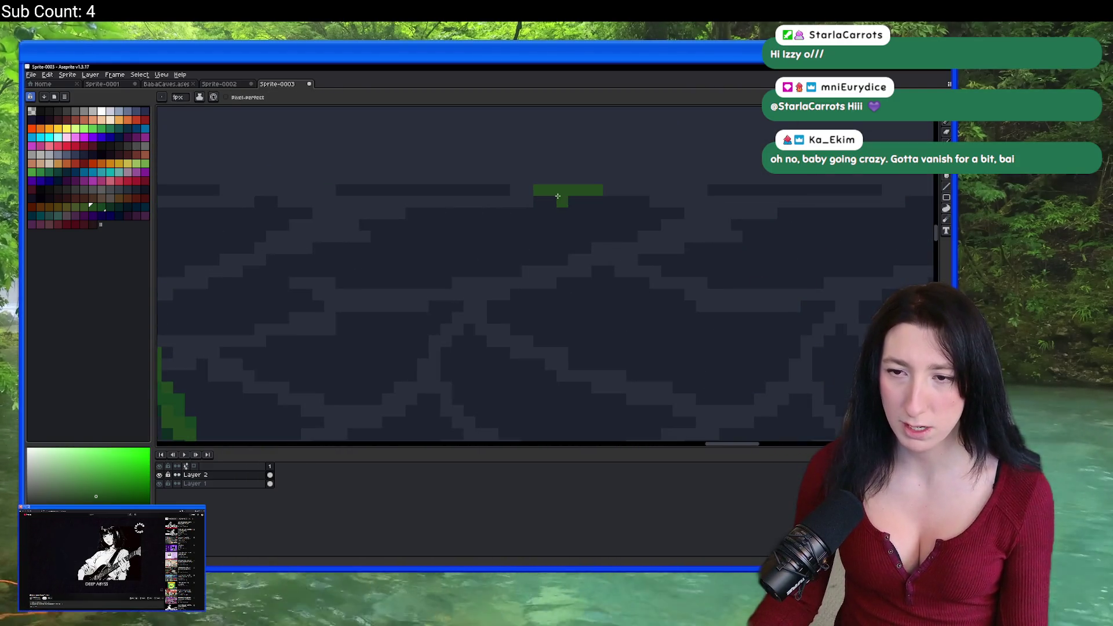
pyautogui.hscroll(2, 600, 204)
pyautogui.moveTo(555, 234); pyautogui.dragTo(523, 208)
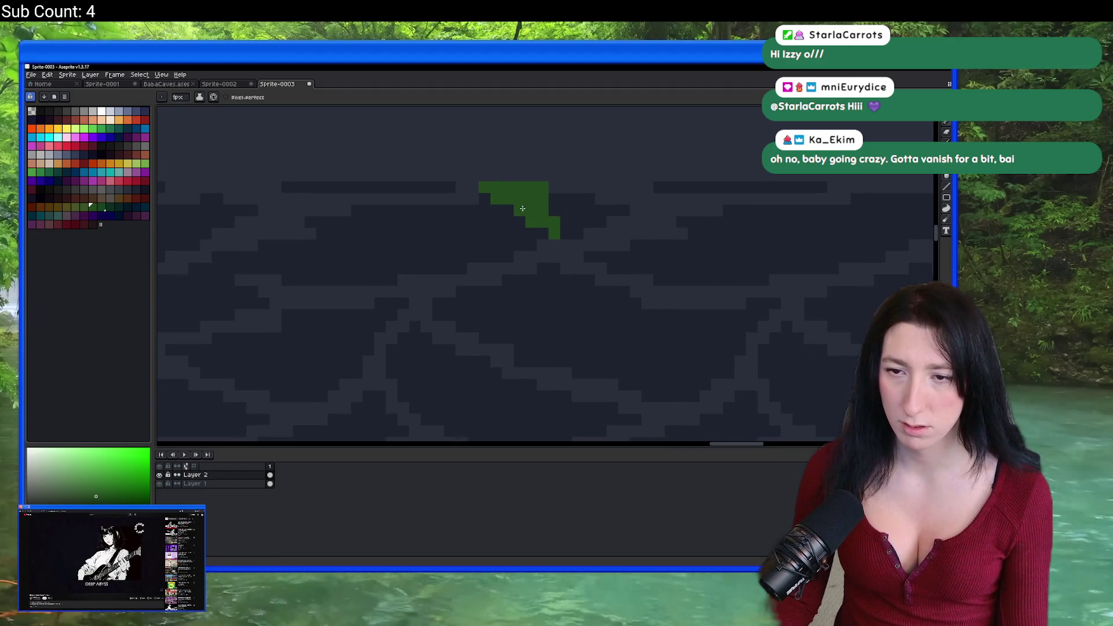
pyautogui.scroll(-2, 575, 189)
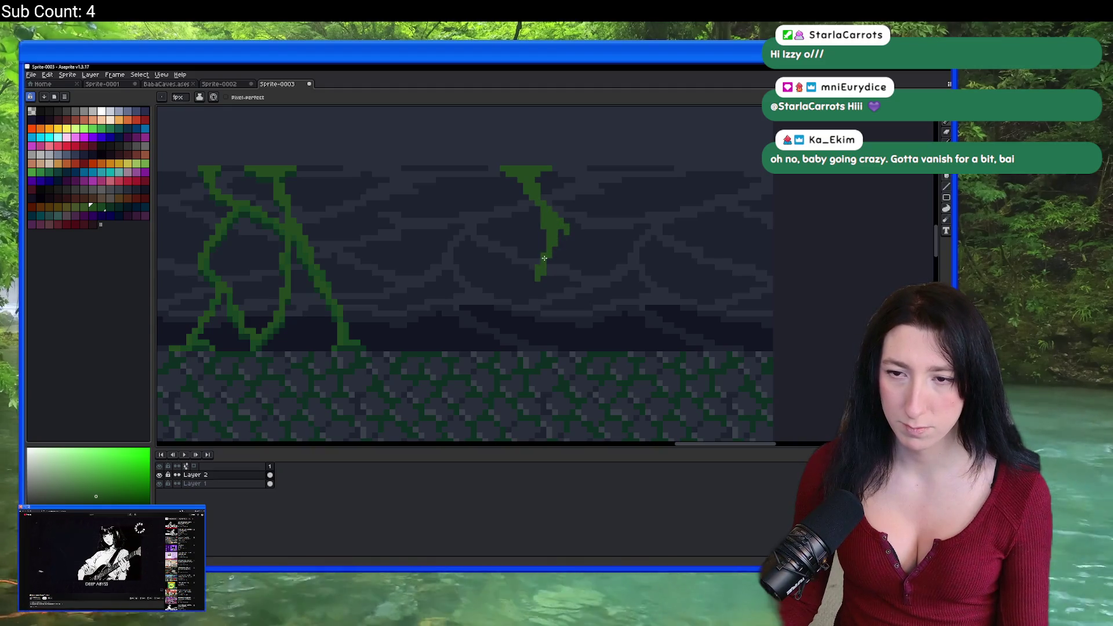
pyautogui.scroll(3, 532, 319)
pyautogui.moveTo(524, 333)
pyautogui.mouseDown()
pyautogui.moveTo(489, 314)
pyautogui.moveTo(559, 360)
pyautogui.moveTo(557, 325)
pyautogui.moveTo(492, 314)
pyautogui.moveTo(439, 327)
pyautogui.mouseUp()
pyautogui.hotkey('ctrl', 'z')
pyautogui.hotkey('ctrl', 'z')
# Widen the vine's base along the ground and place a lone green pixel left of the trunk.
pyautogui.click(527, 309)
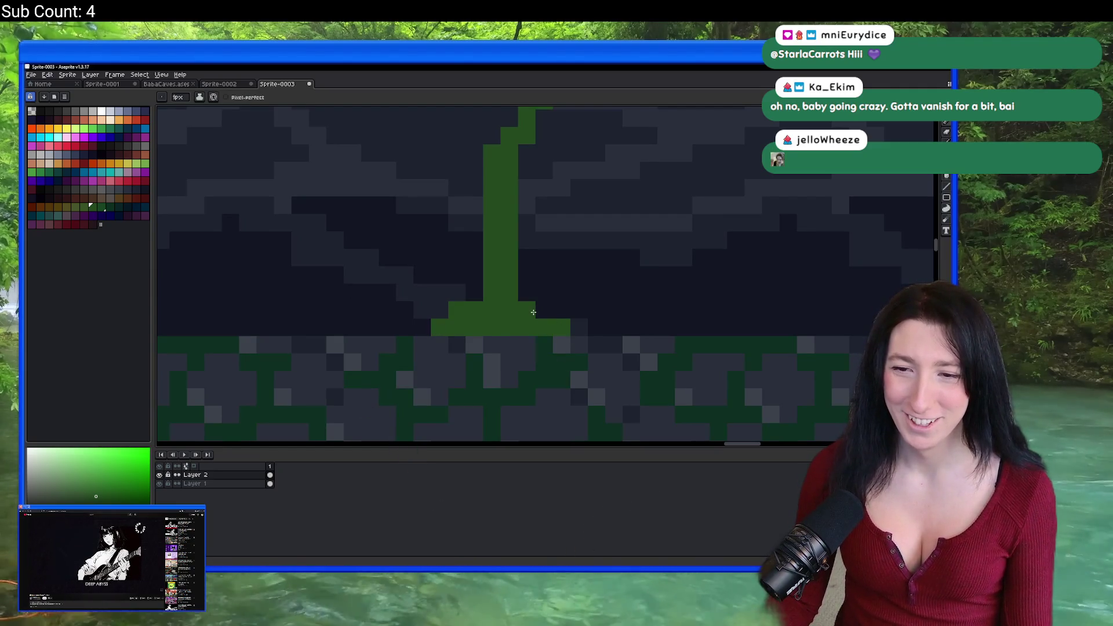
pyautogui.click(457, 256)
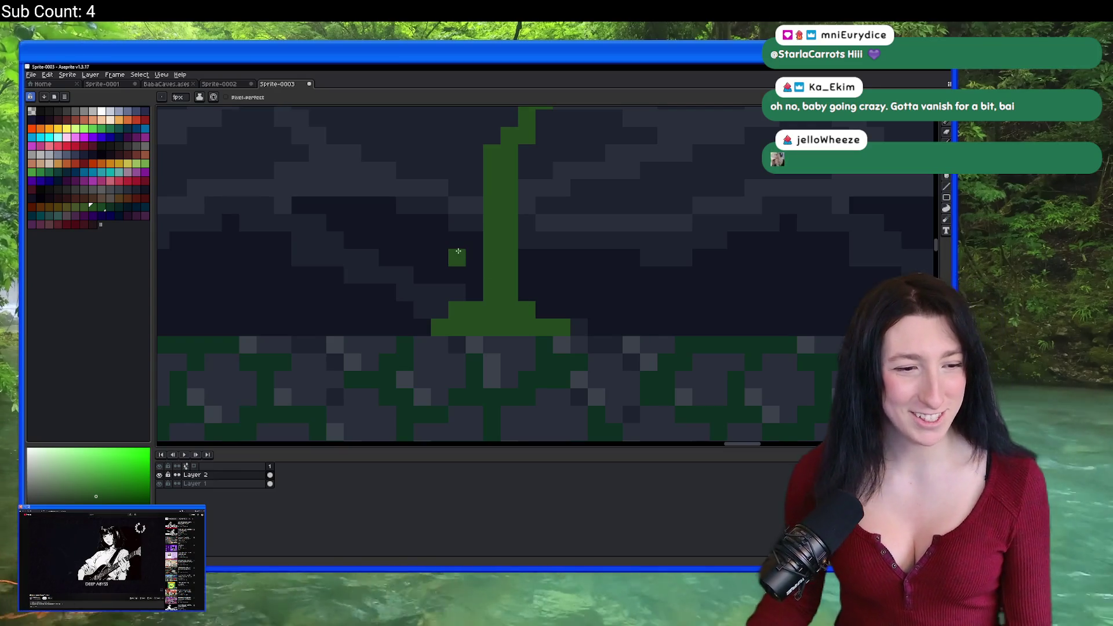
pyautogui.hotkey('ctrl', 'z')
pyautogui.click(457, 240)
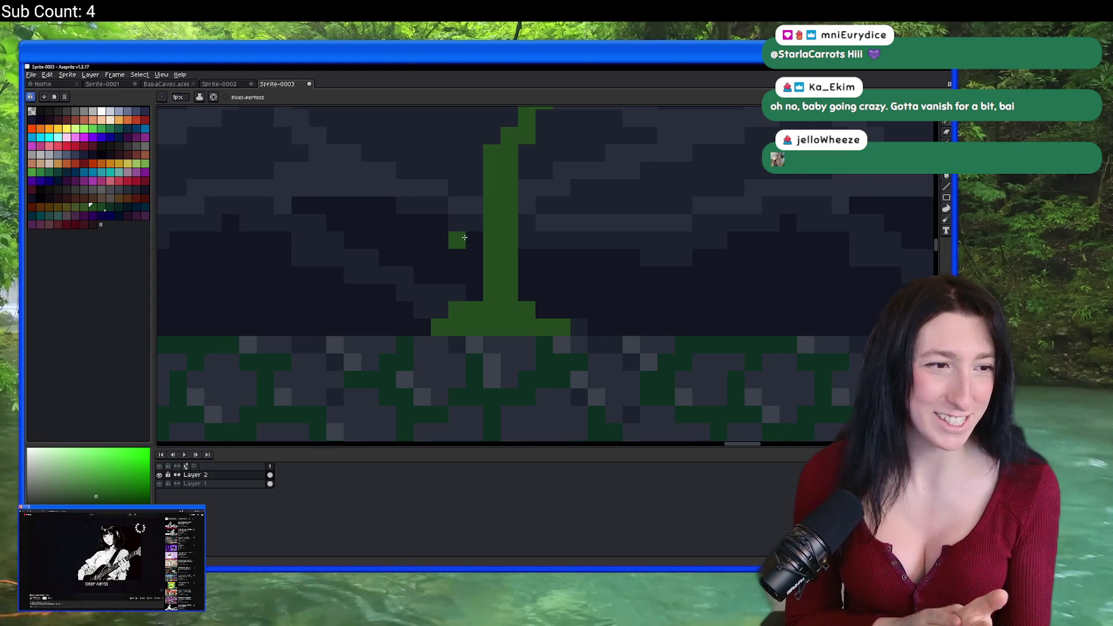
pyautogui.scroll(1, 465, 238)
pyautogui.scroll(-4, 502, 304)
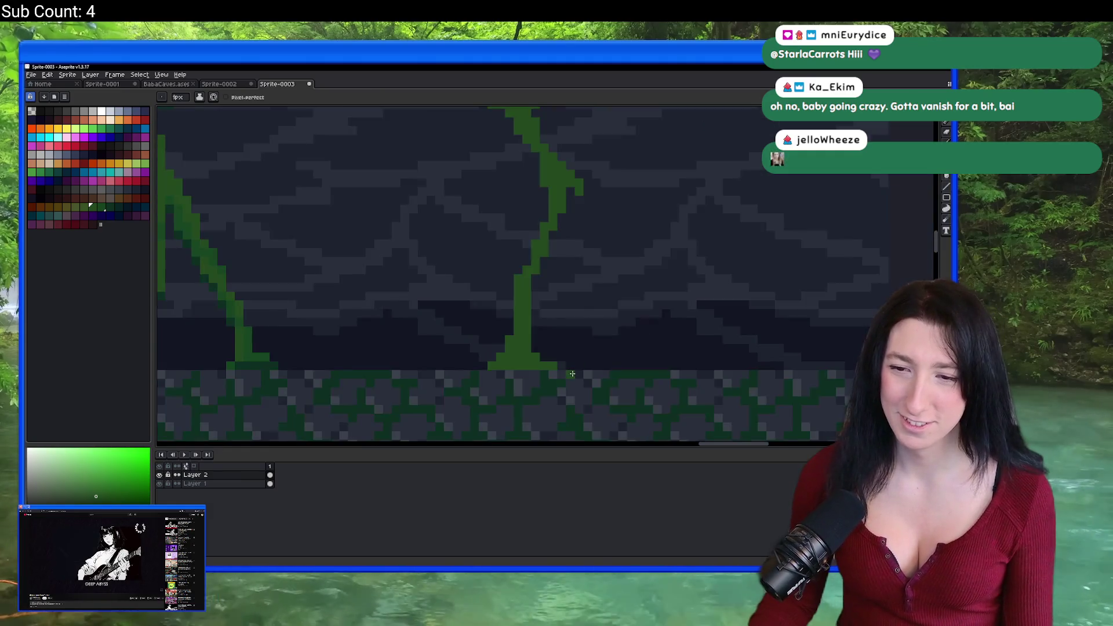
pyautogui.scroll(-1, 605, 371)
pyautogui.scroll(1, 522, 363)
pyautogui.scroll(-2, 471, 358)
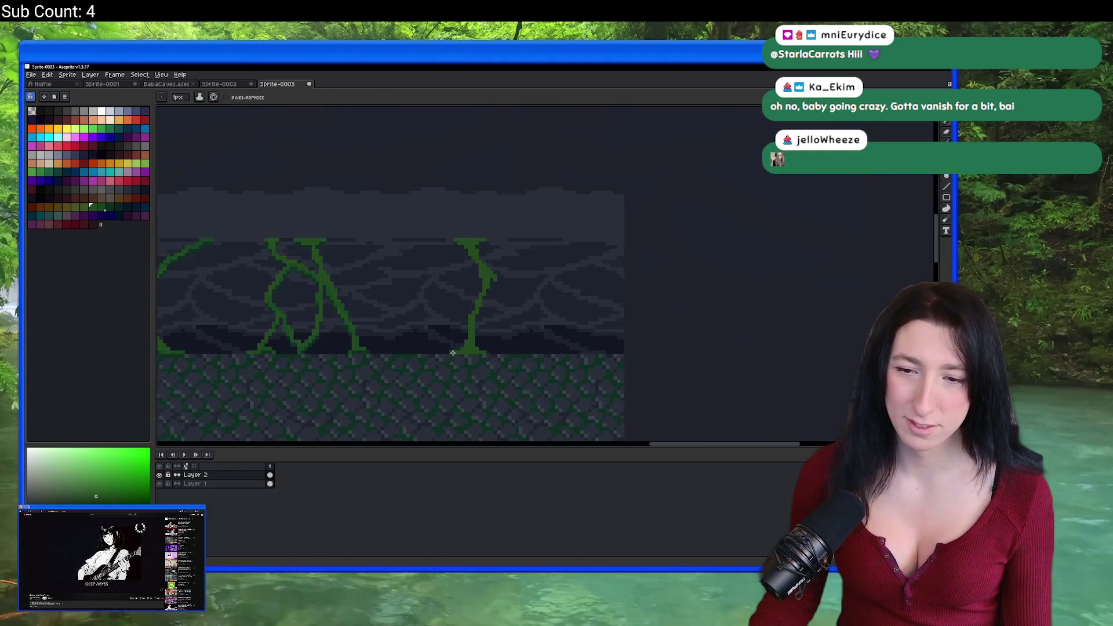
pyautogui.scroll(3, 471, 358)
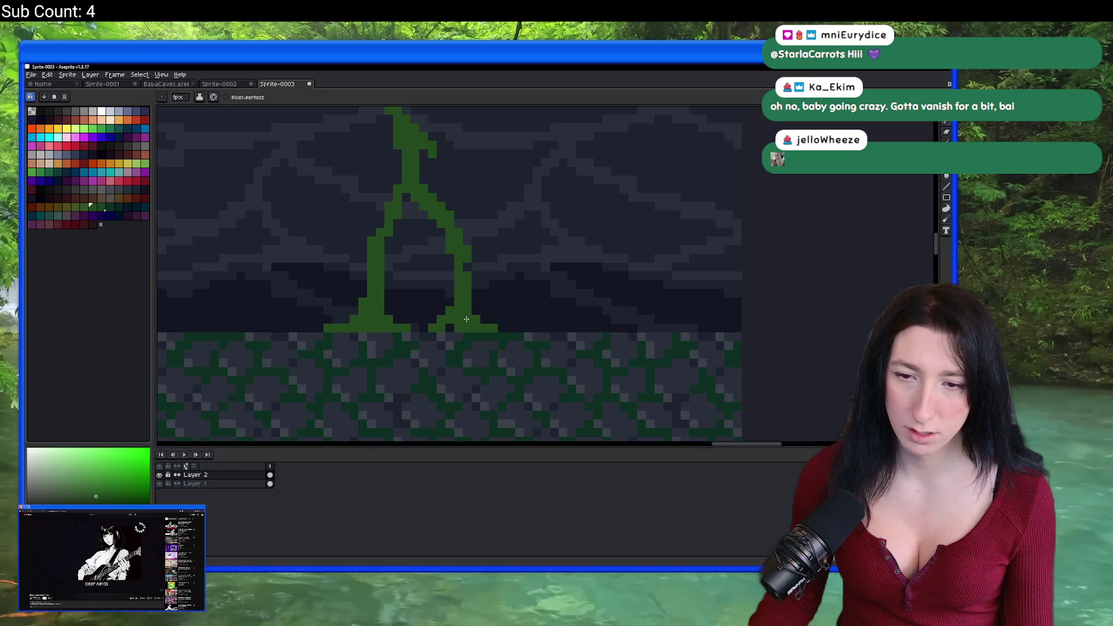
pyautogui.scroll(-2, 448, 327)
pyautogui.scroll(4, 556, 403)
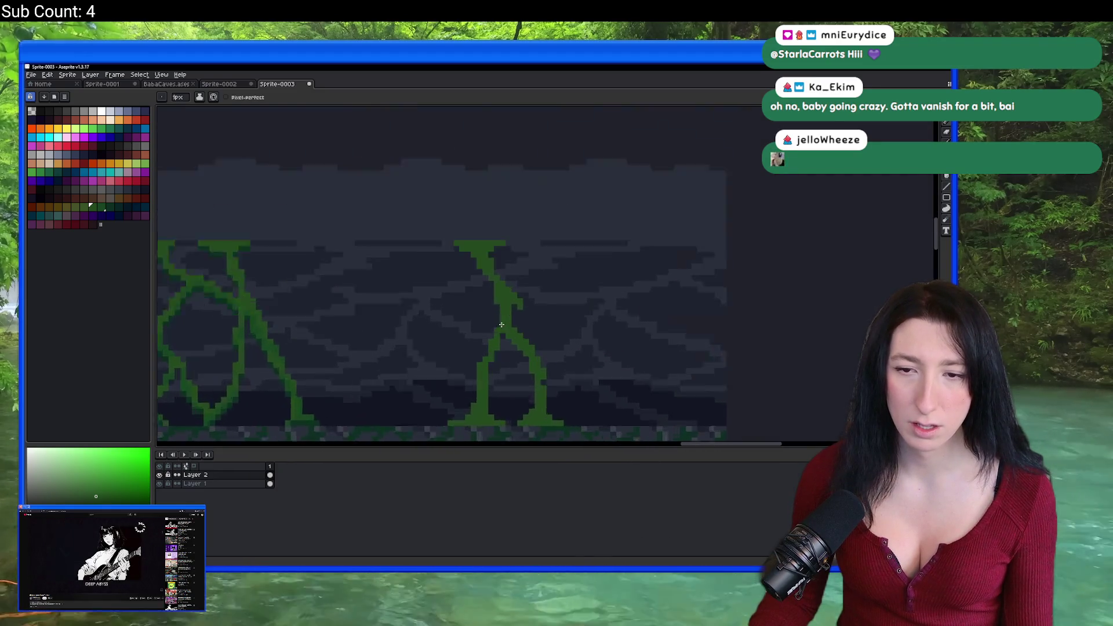
# Paint a new diagonal branch running down-right from the top vine.
pyautogui.moveTo(556, 402); pyautogui.dragTo(544, 326)
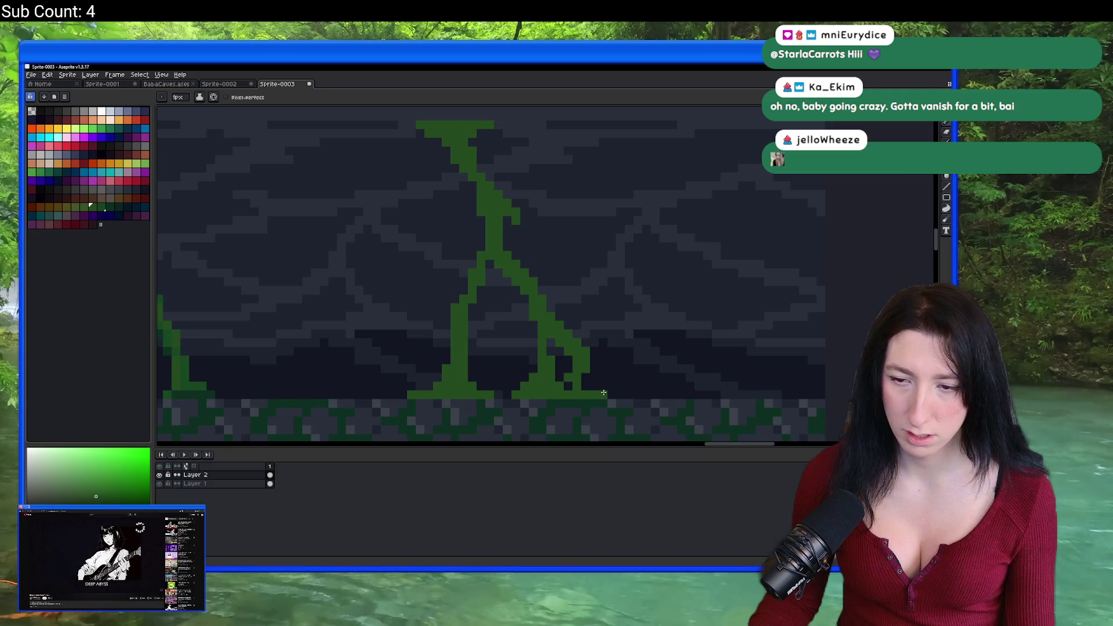
pyautogui.scroll(-2, 591, 390)
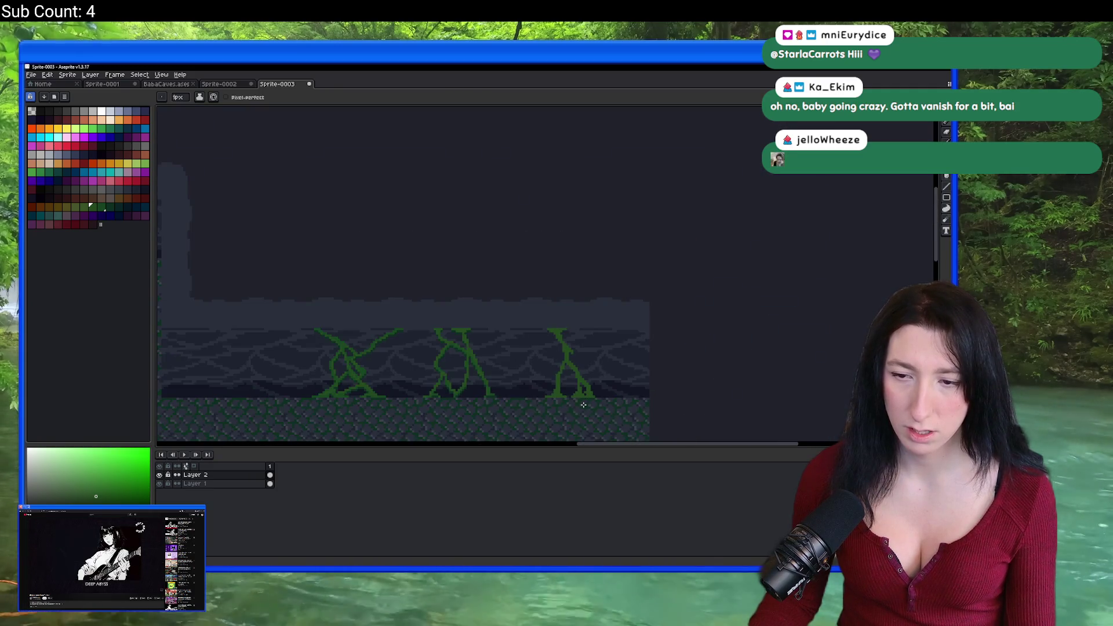
pyautogui.scroll(5, 509, 389)
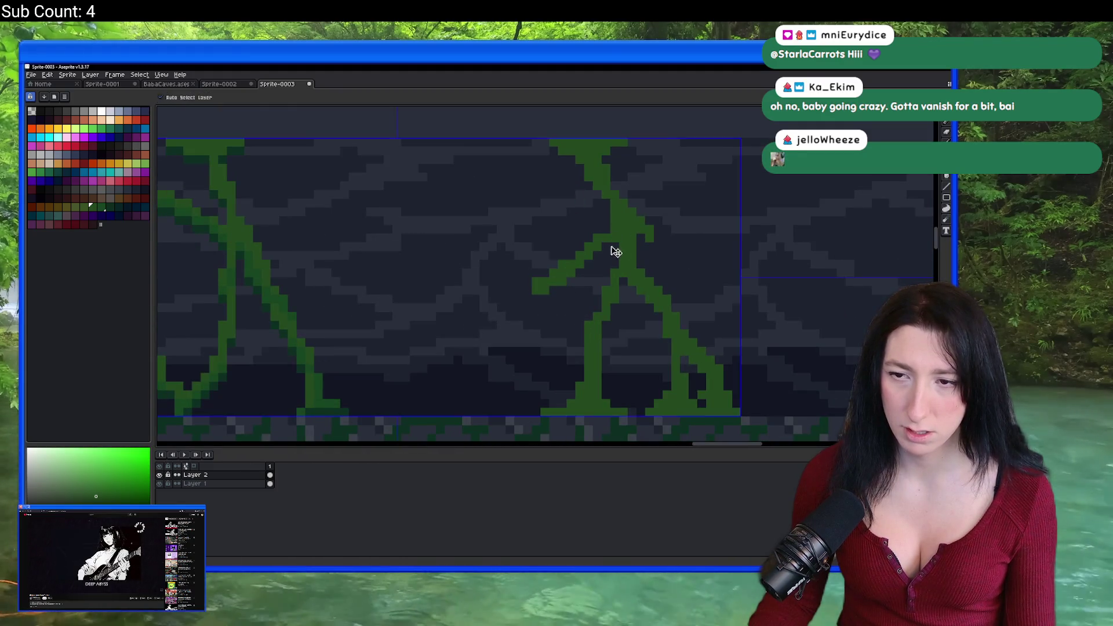
pyautogui.moveTo(476, 142)
pyautogui.mouseDown()
pyautogui.moveTo(564, 236)
pyautogui.moveTo(513, 270)
pyautogui.moveTo(561, 301)
pyautogui.mouseUp()
pyautogui.scroll(-3, 524, 283)
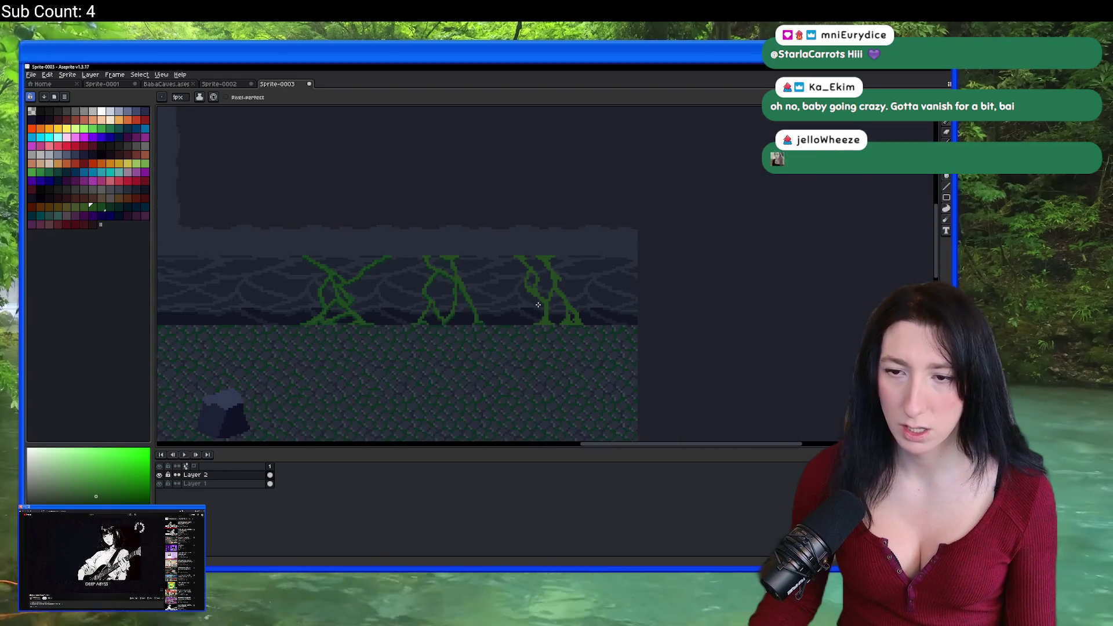
pyautogui.scroll(2, 535, 288)
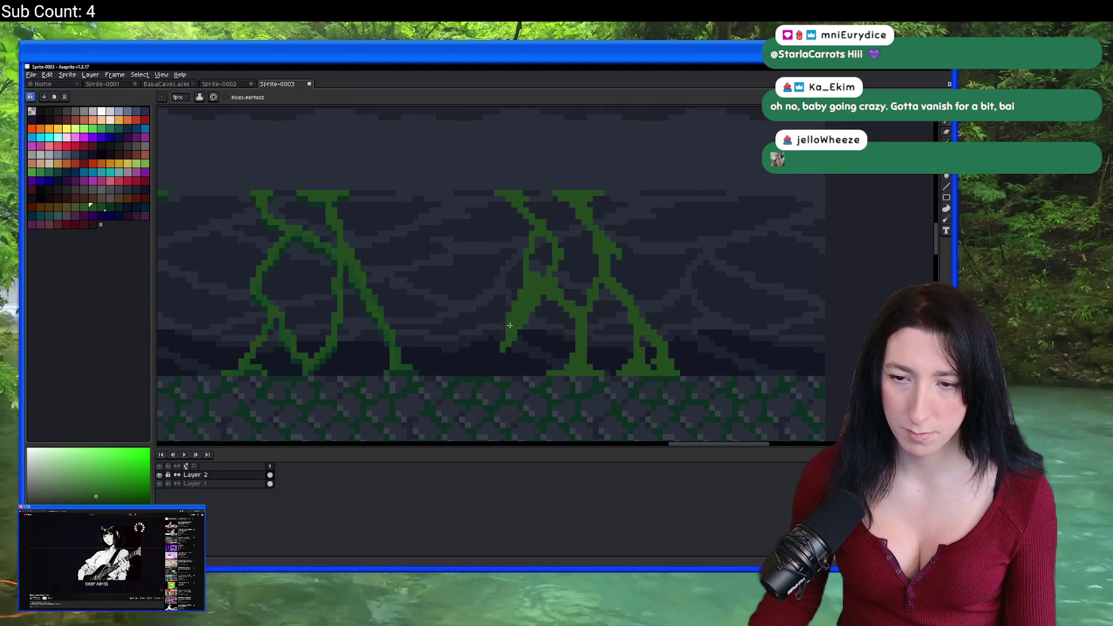
pyautogui.scroll(2, 506, 360)
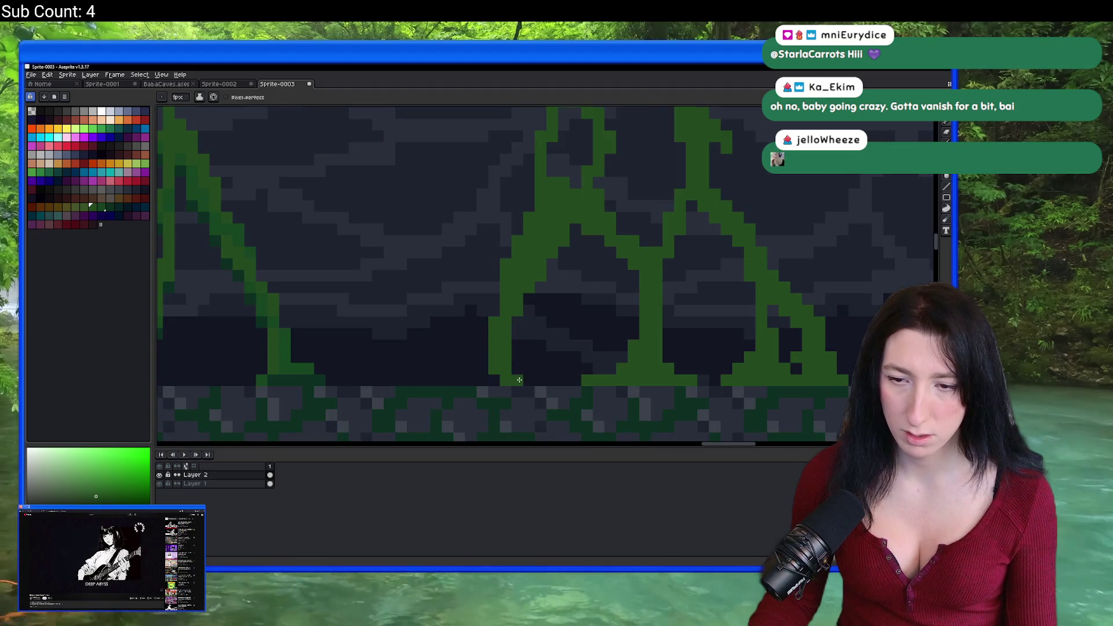
pyautogui.scroll(-4, 513, 368)
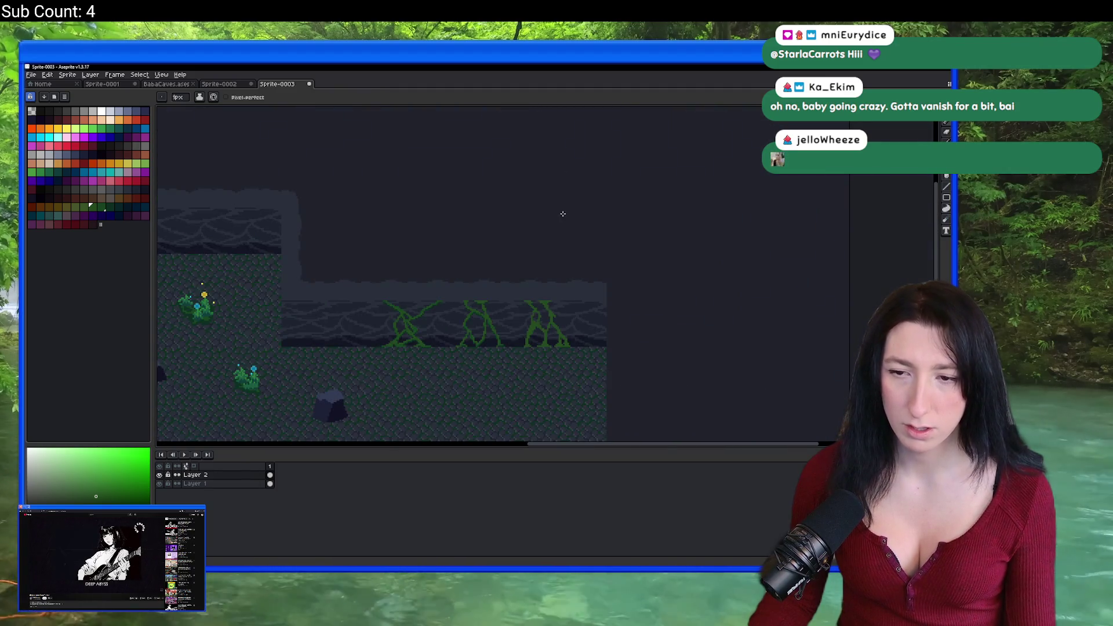
pyautogui.scroll(6, 522, 298)
# Pick the vine green and draw a rectangular selection around the right-side vines.
pyautogui.press('i')
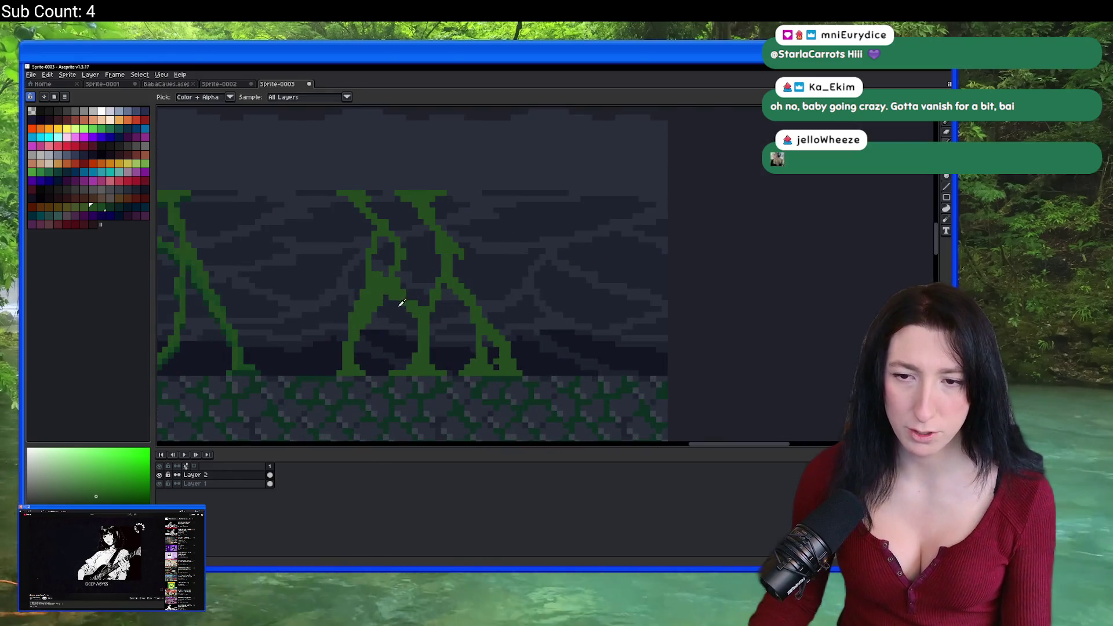
pyautogui.click(419, 278)
pyautogui.scroll(-3, 430, 290)
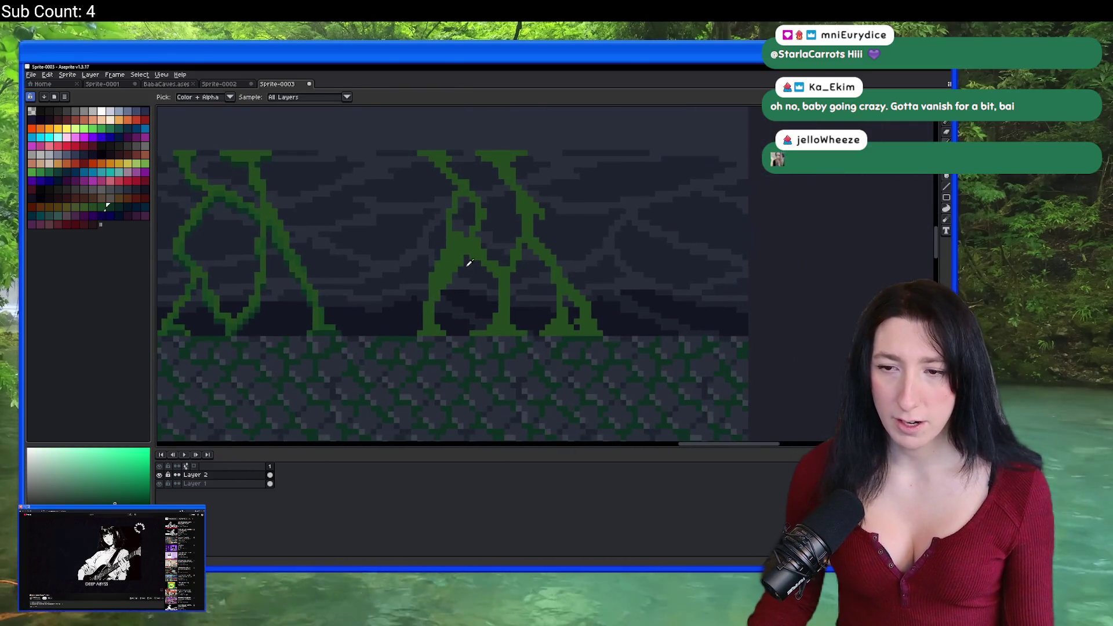
pyautogui.press('m')
pyautogui.moveTo(398, 338); pyautogui.dragTo(626, 139)
pyautogui.scroll(2, 256, 276)
pyautogui.press('i')
pyautogui.scroll(-2, 560, 249)
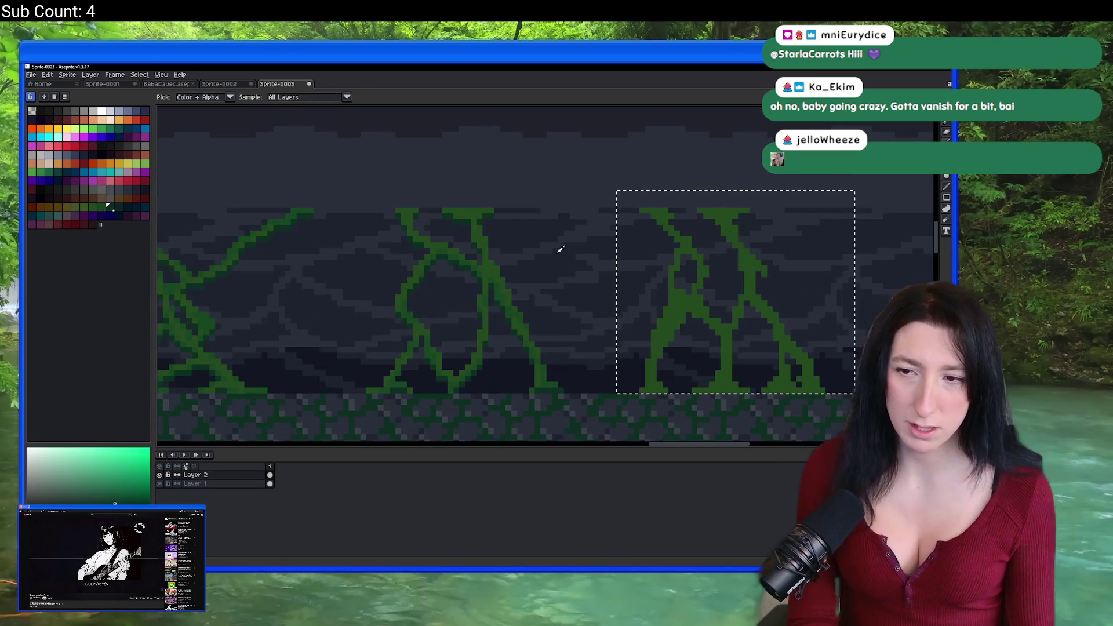
# Apply the Outline effect to the selected vines, thickening the third vine's fork.
pyautogui.hotkey('shift', 'o')
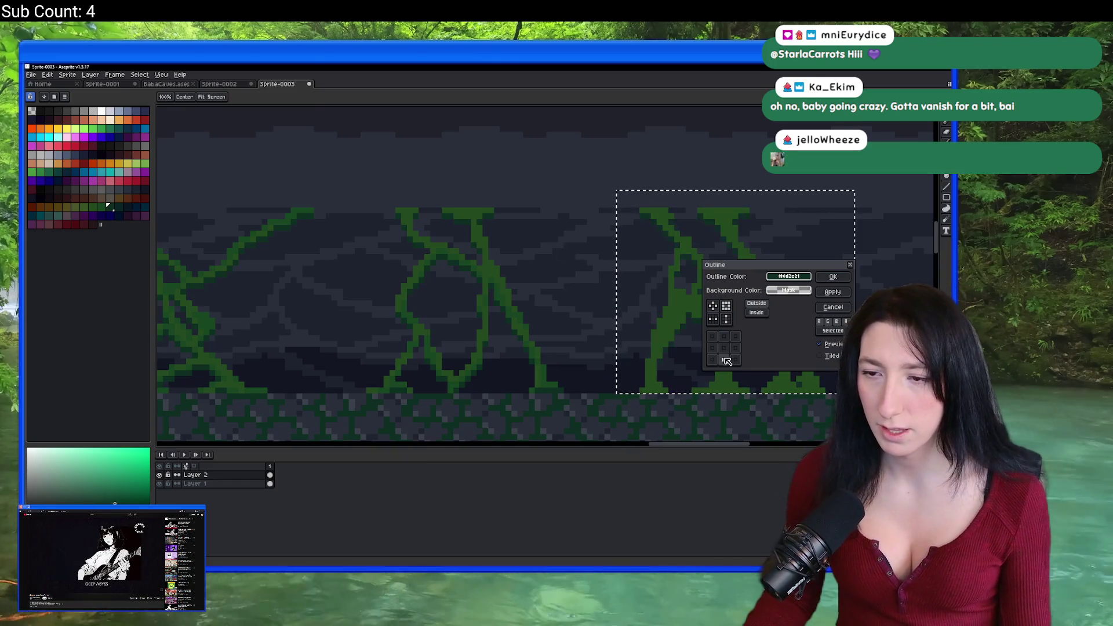
pyautogui.click(833, 277)
pyautogui.press('b')
pyautogui.scroll(3, 486, 301)
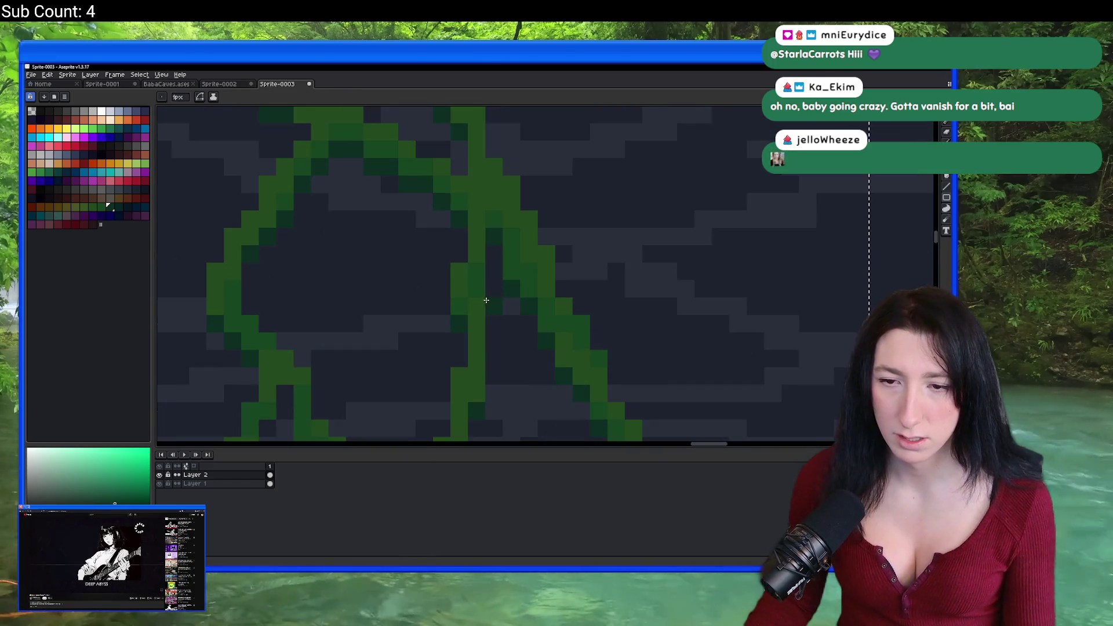
pyautogui.scroll(-5, 479, 287)
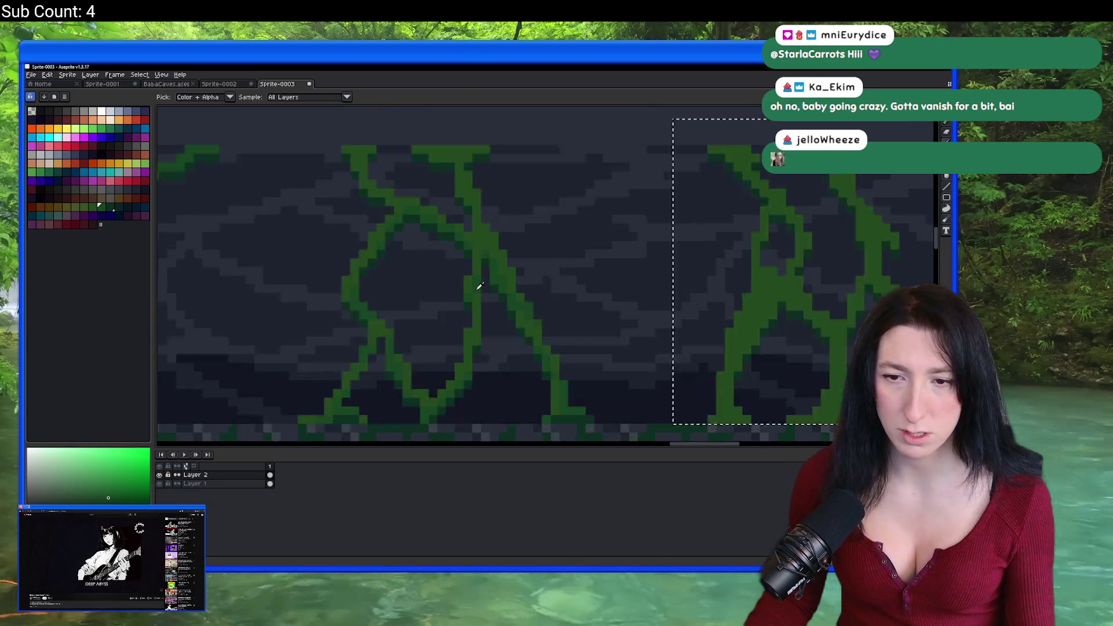
pyautogui.scroll(6, 389, 307)
pyautogui.scroll(2, 388, 306)
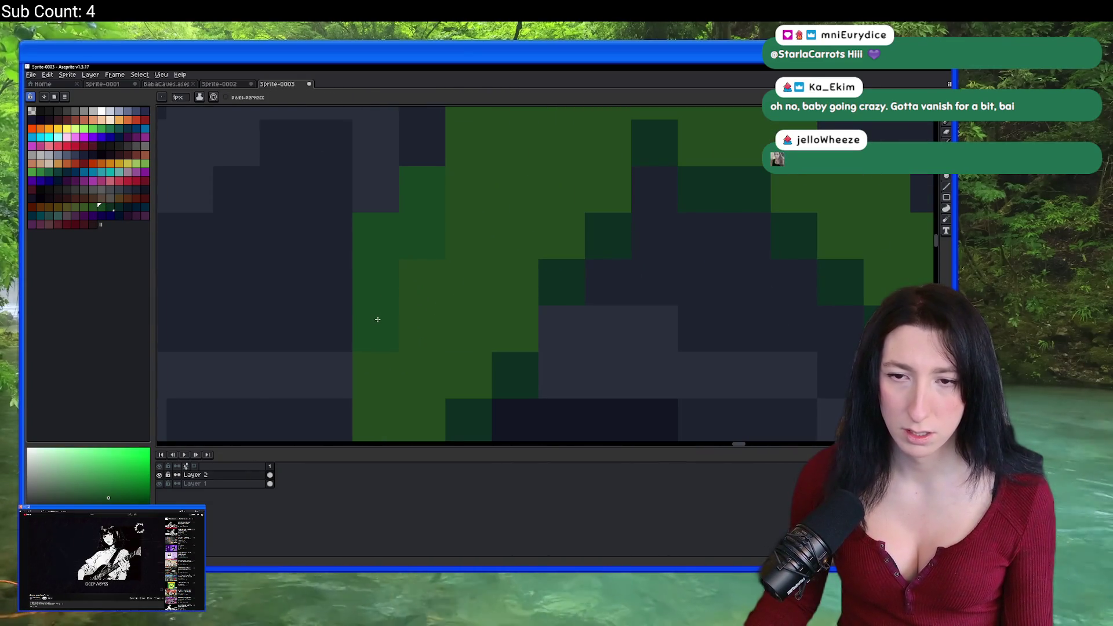
pyautogui.scroll(-3, 420, 238)
pyautogui.scroll(3, 420, 238)
pyautogui.scroll(-4, 402, 232)
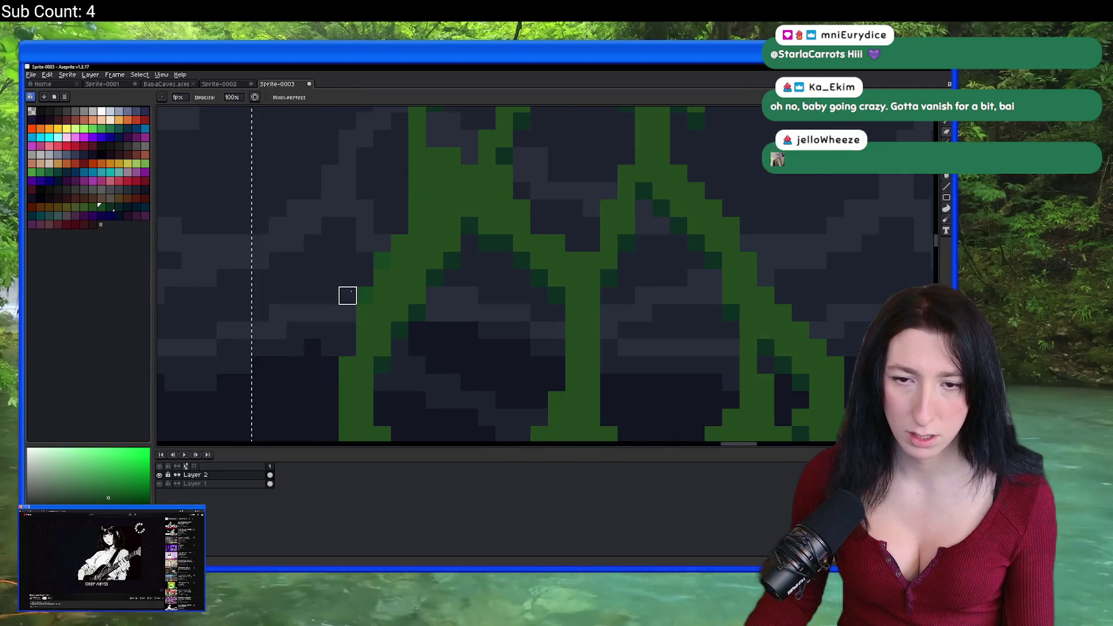
pyautogui.scroll(2, 422, 253)
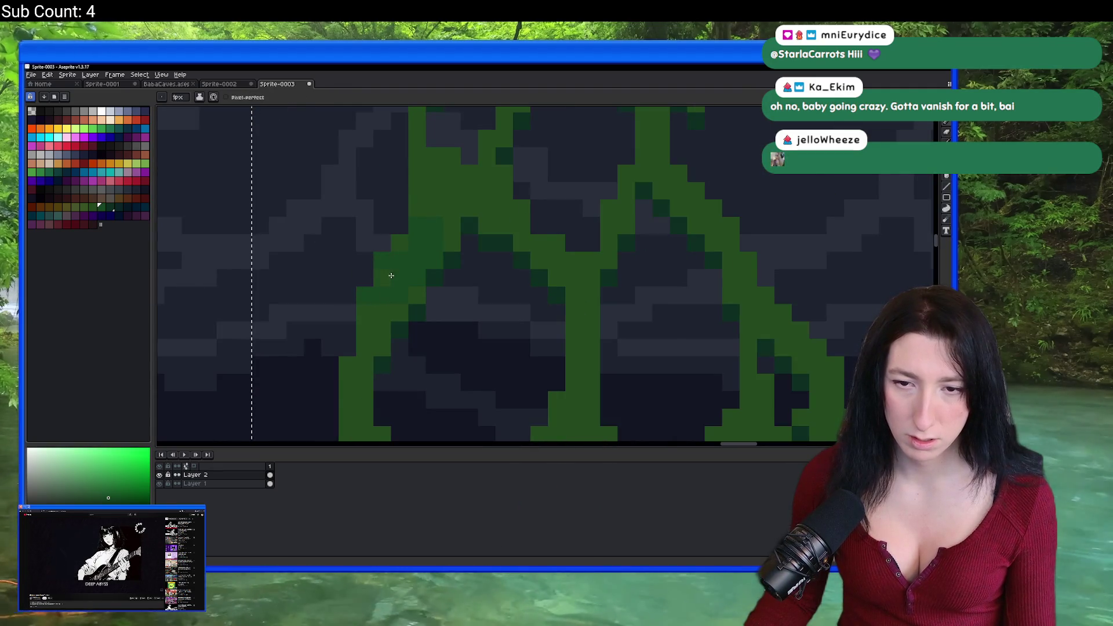
pyautogui.scroll(-1, 384, 299)
pyautogui.scroll(1, 378, 315)
pyautogui.scroll(-2, 378, 314)
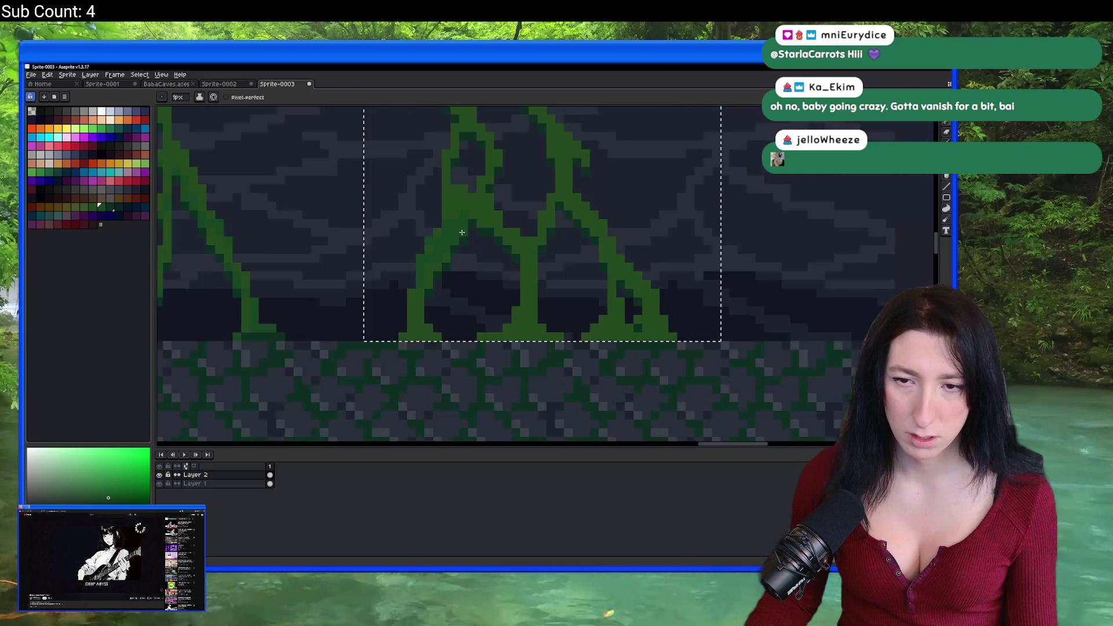
pyautogui.scroll(-2, 411, 279)
pyautogui.scroll(3, 444, 252)
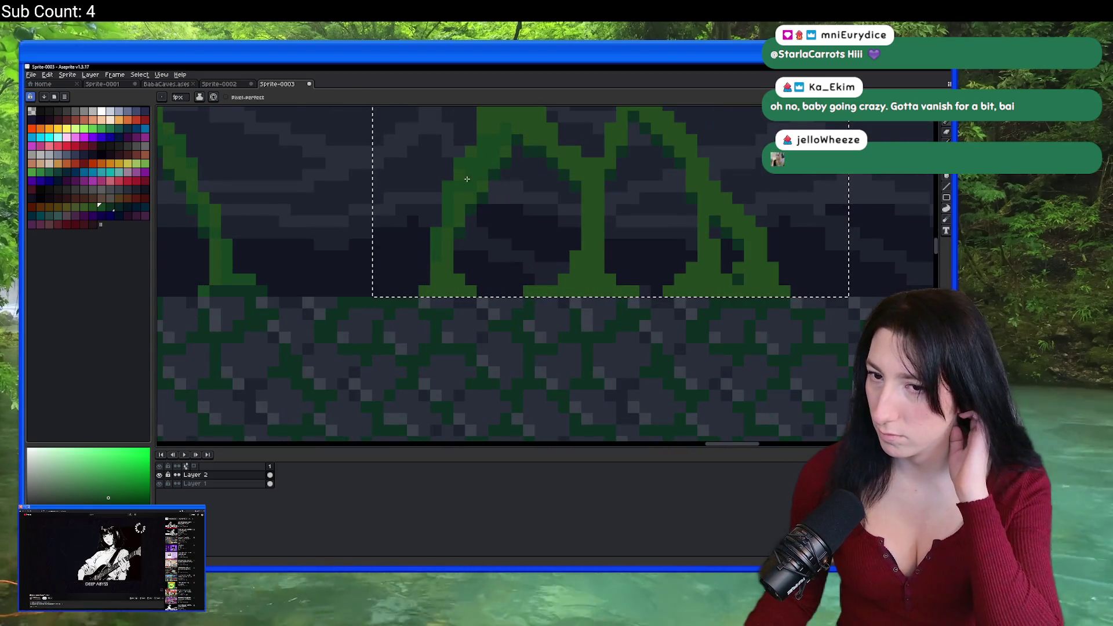
pyautogui.scroll(1, 454, 224)
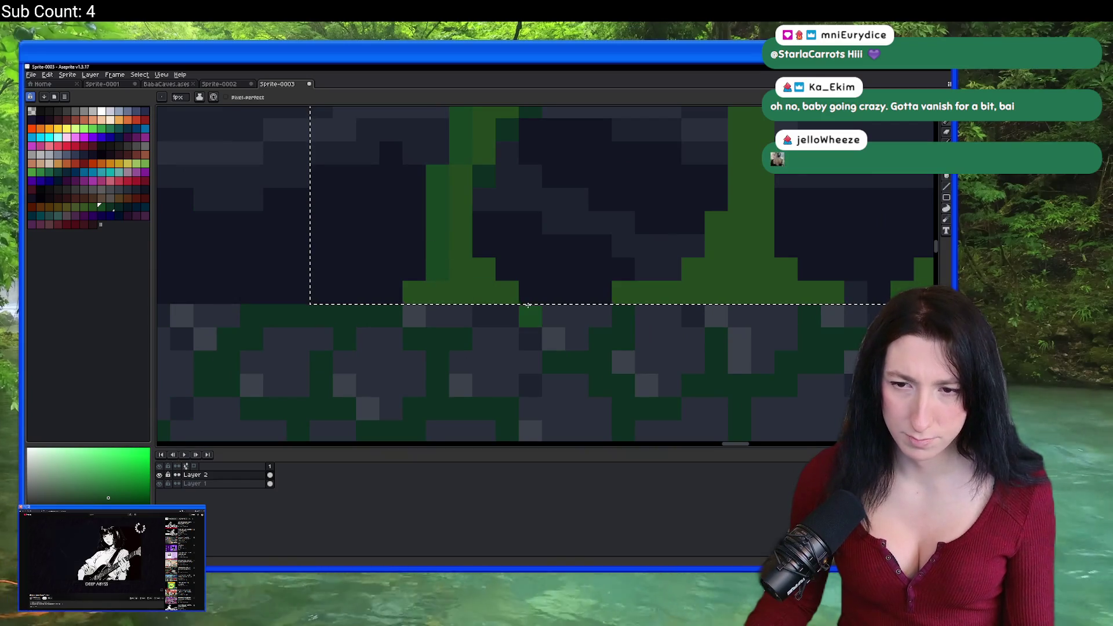
pyautogui.scroll(-2, 480, 264)
pyautogui.scroll(1, 373, 281)
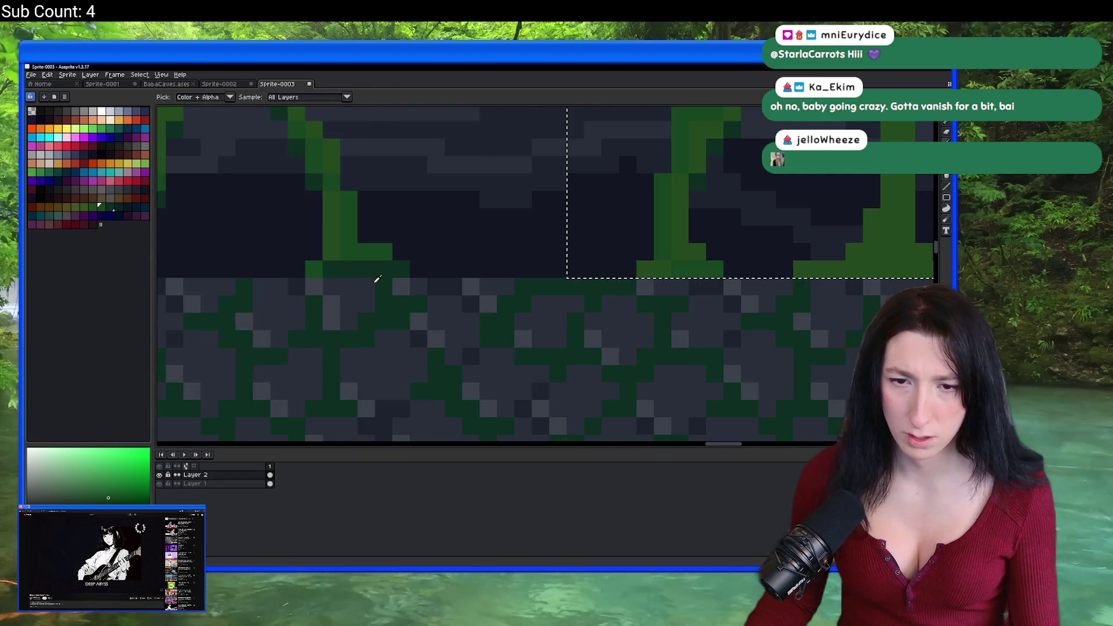
pyautogui.scroll(1, 527, 298)
pyautogui.scroll(1, 604, 282)
pyautogui.moveTo(631, 286); pyautogui.dragTo(580, 280)
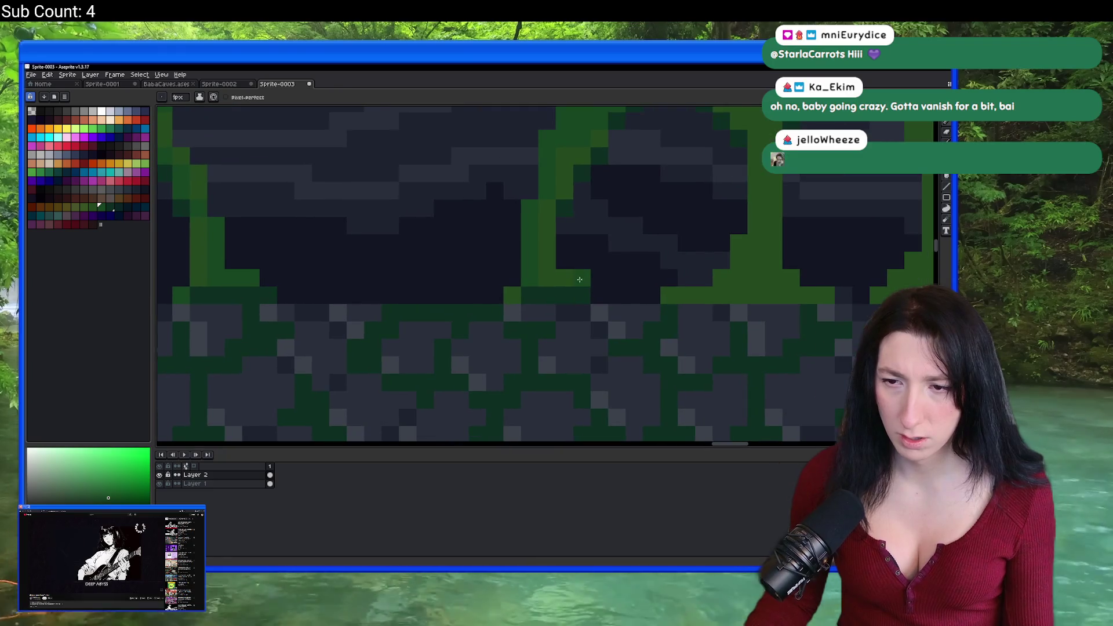
pyautogui.scroll(-3, 544, 252)
pyautogui.scroll(2, 561, 286)
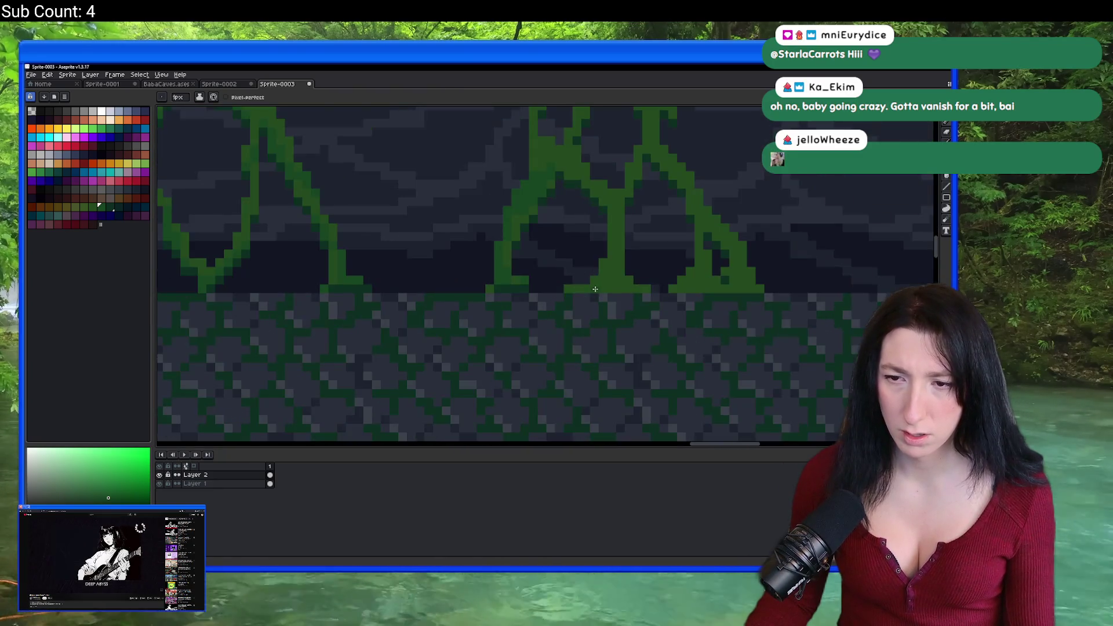
# Repaint the grass row in darker green, with a lighter green row along its top.
pyautogui.scroll(2, 534, 290)
pyautogui.moveTo(302, 305); pyautogui.dragTo(696, 296)
pyautogui.moveTo(696, 296); pyautogui.dragTo(422, 329)
pyautogui.moveTo(631, 331); pyautogui.dragTo(751, 324)
pyautogui.scroll(-3, 725, 336)
pyautogui.scroll(3, 723, 342)
pyautogui.moveTo(673, 321)
pyautogui.mouseDown()
pyautogui.moveTo(581, 321)
pyautogui.moveTo(405, 281)
pyautogui.moveTo(580, 280)
pyautogui.moveTo(756, 305)
pyautogui.mouseUp()
# Marquee-select the right-hand cluster of vines and hide the background wall layer.
pyautogui.scroll(2, 465, 300)
pyautogui.scroll(1, 466, 299)
pyautogui.hscroll(3, 597, 290)
pyautogui.scroll(-3, 756, 305)
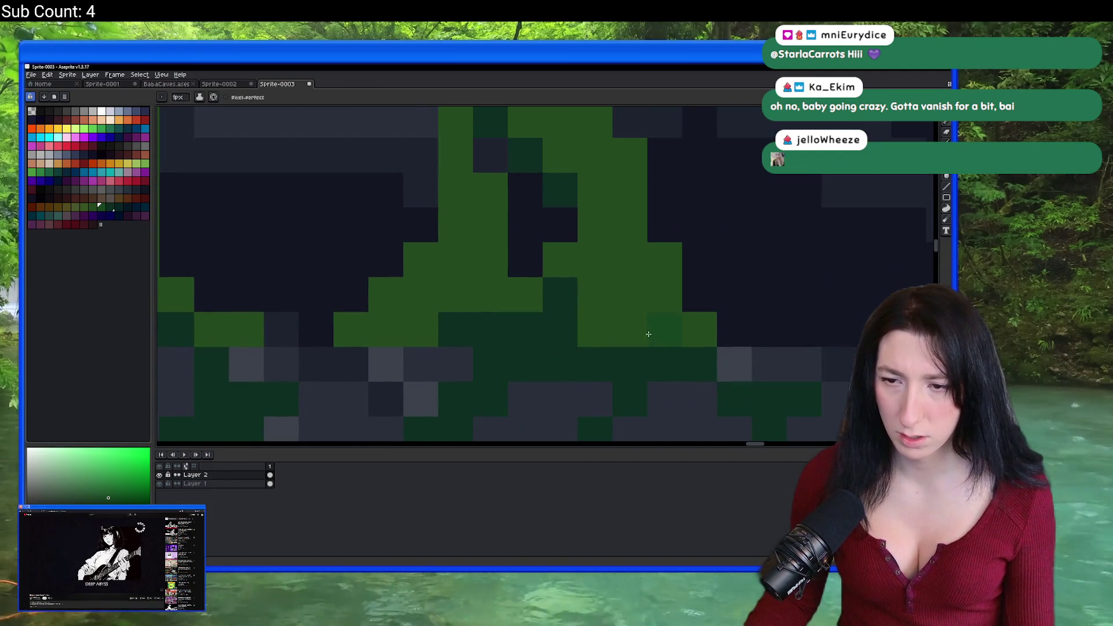
pyautogui.scroll(2, 557, 319)
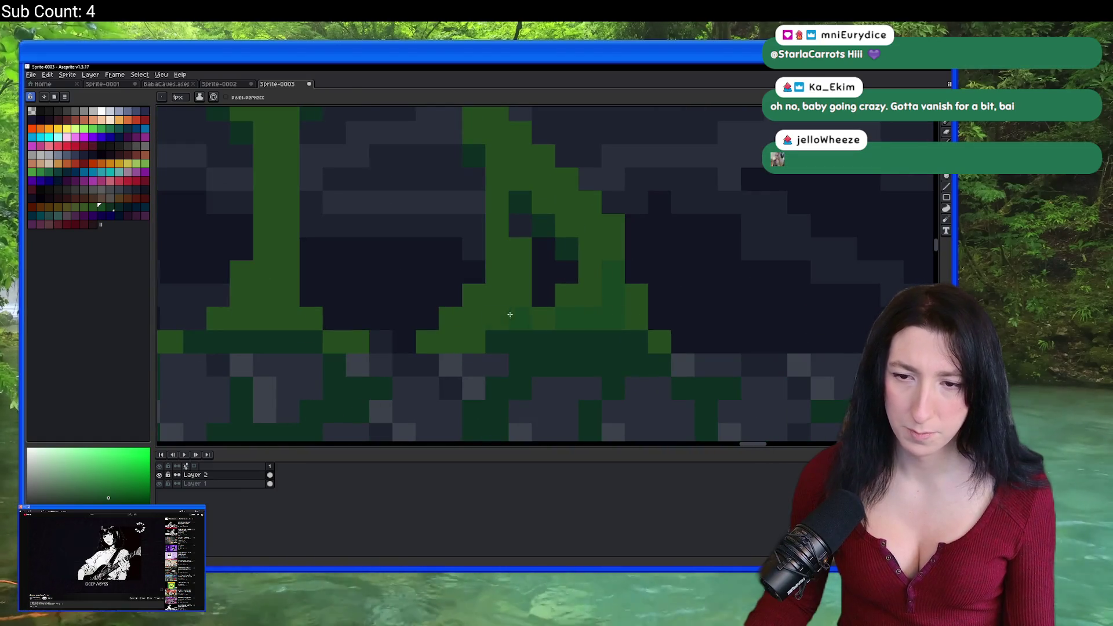
pyautogui.scroll(-1, 498, 286)
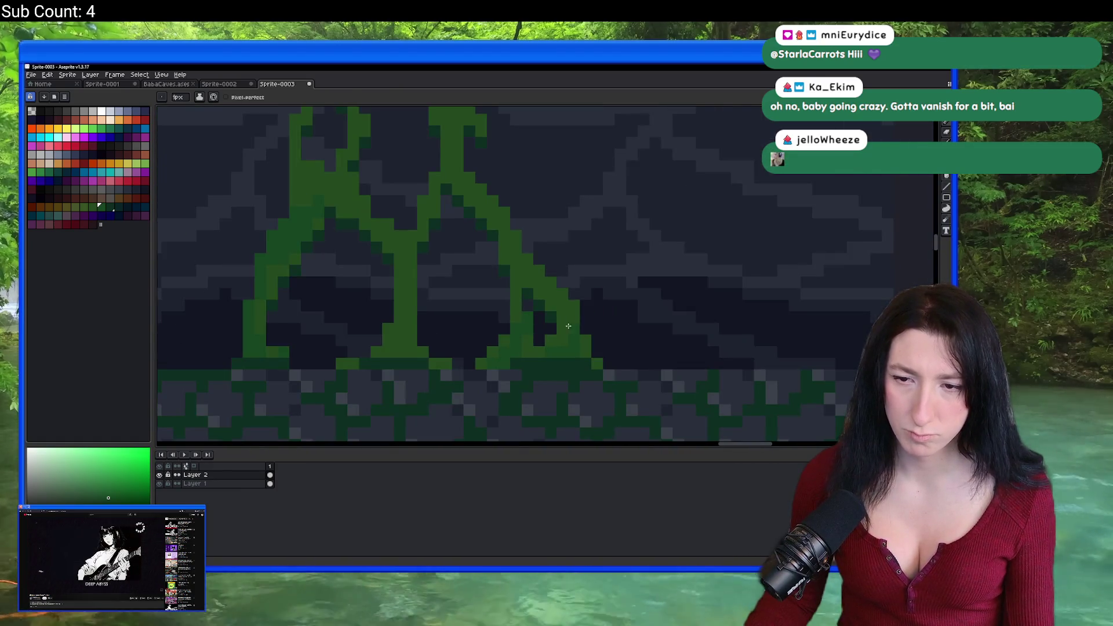
pyautogui.scroll(1, 518, 307)
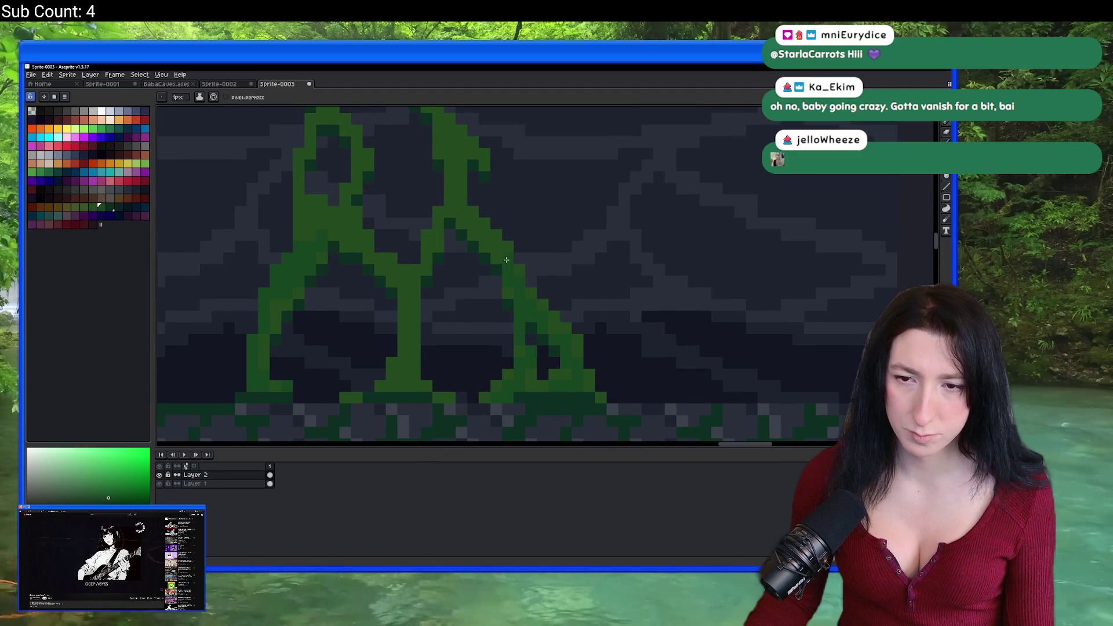
pyautogui.moveTo(468, 223); pyautogui.dragTo(507, 253)
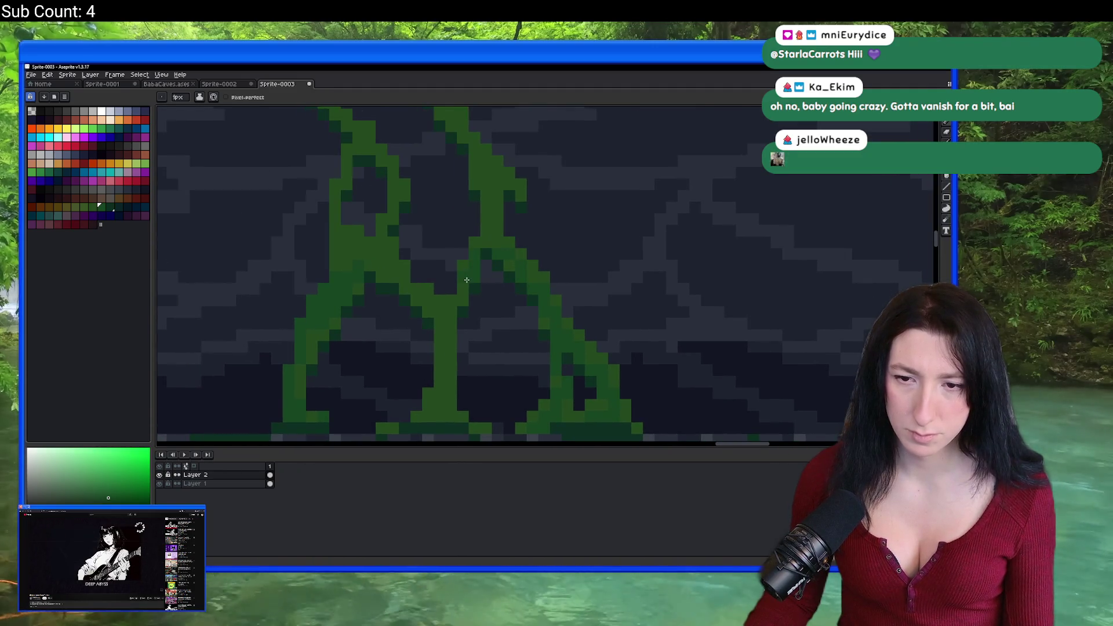
pyautogui.scroll(-1, 446, 326)
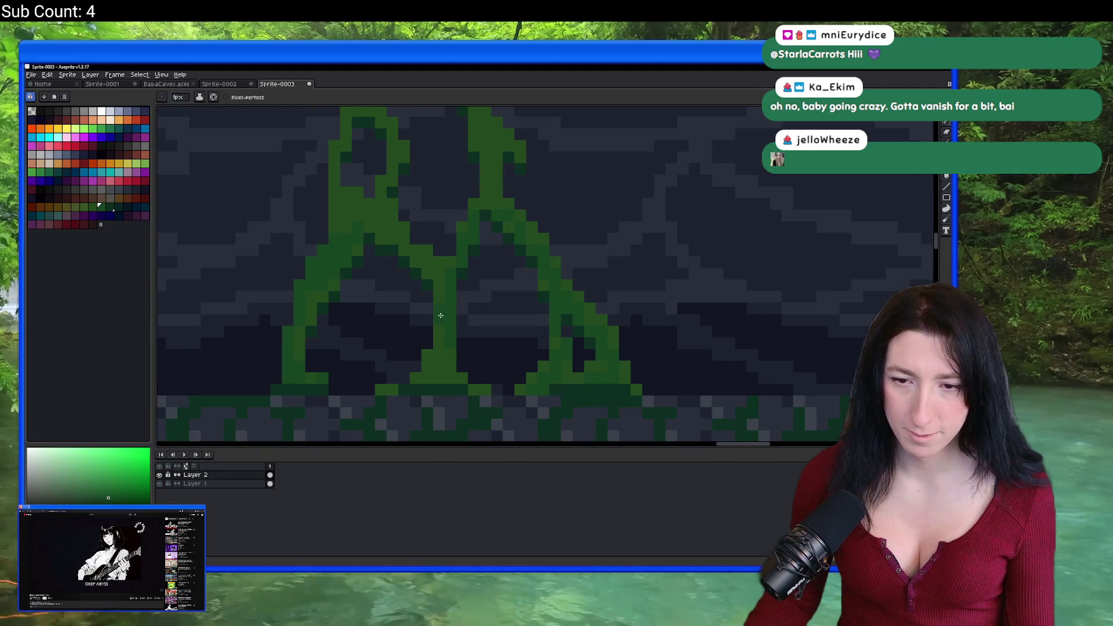
pyautogui.scroll(-1, 464, 347)
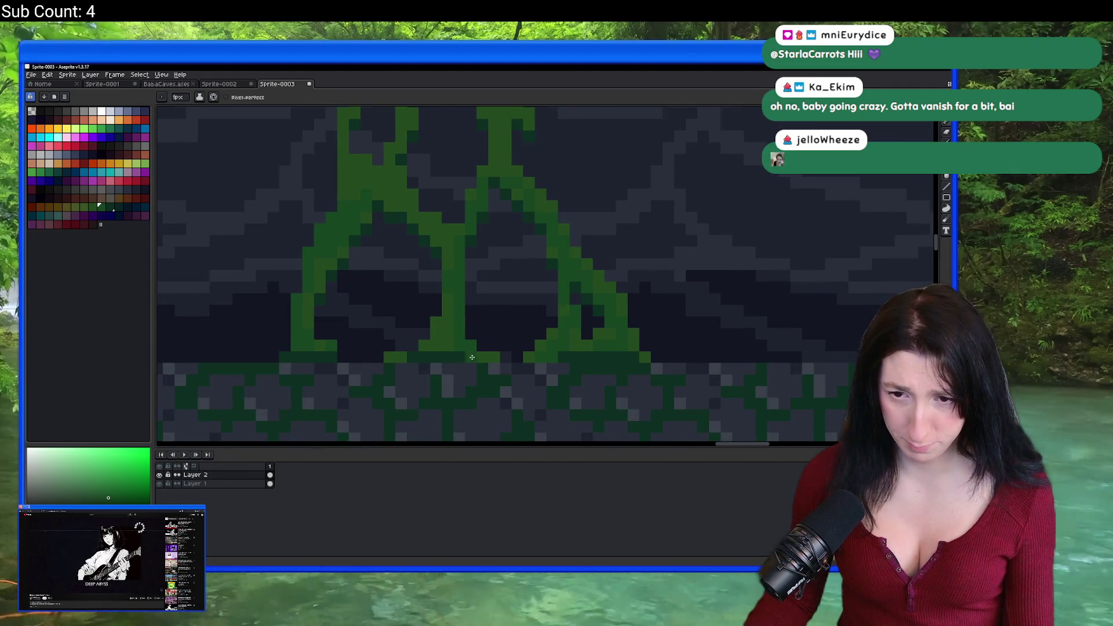
pyautogui.moveTo(396, 360); pyautogui.dragTo(515, 329)
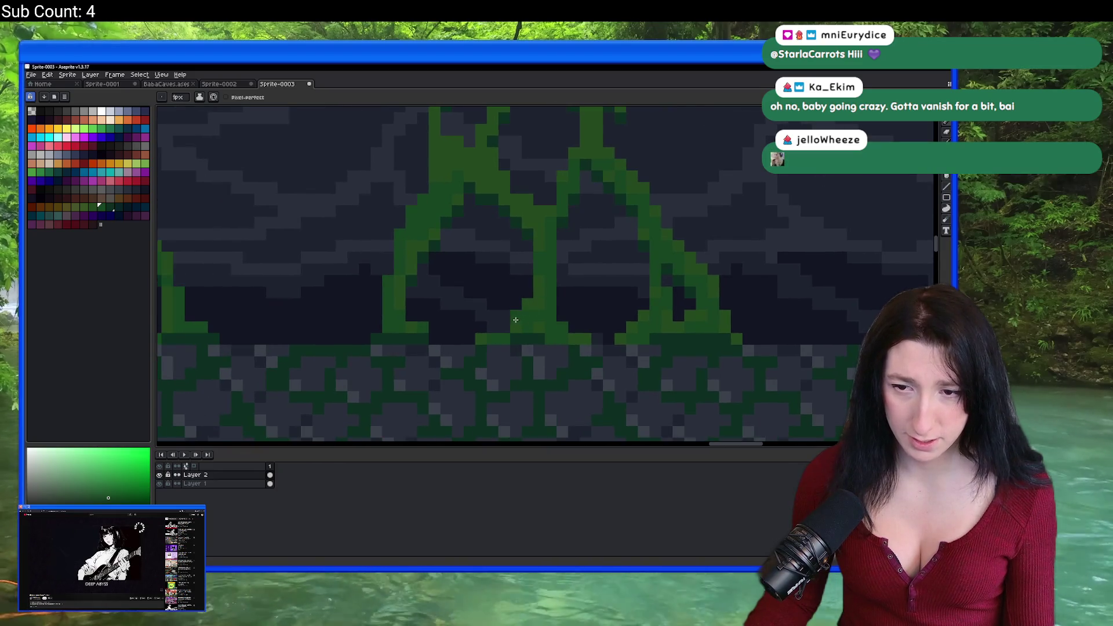
pyautogui.scroll(3, 516, 320)
pyautogui.scroll(1, 418, 288)
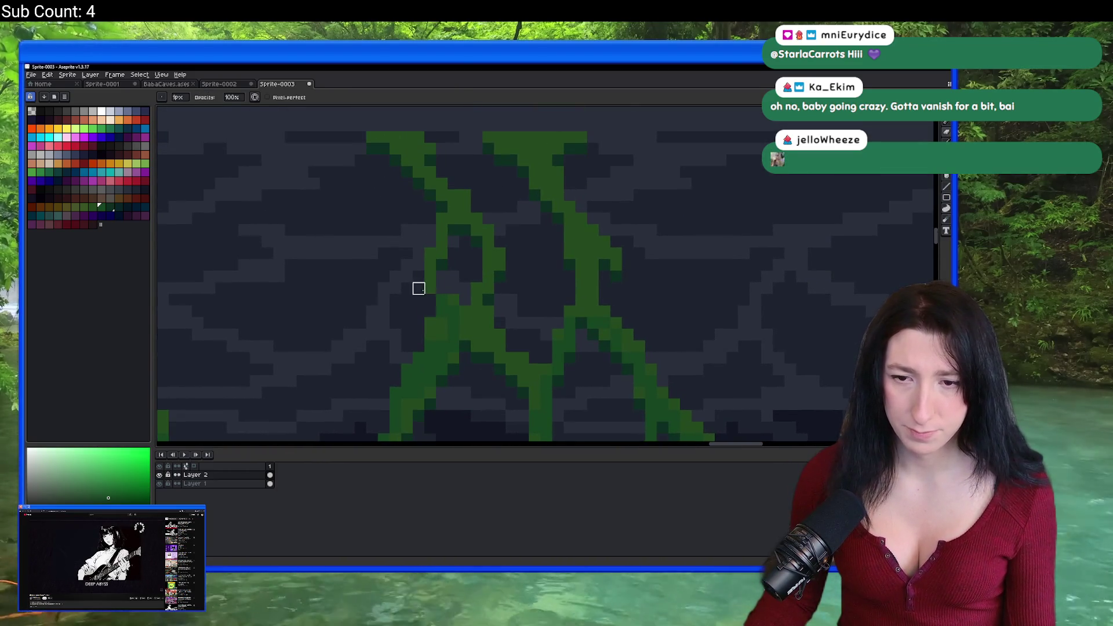
pyautogui.press('e')
pyautogui.moveTo(445, 242); pyautogui.dragTo(428, 293)
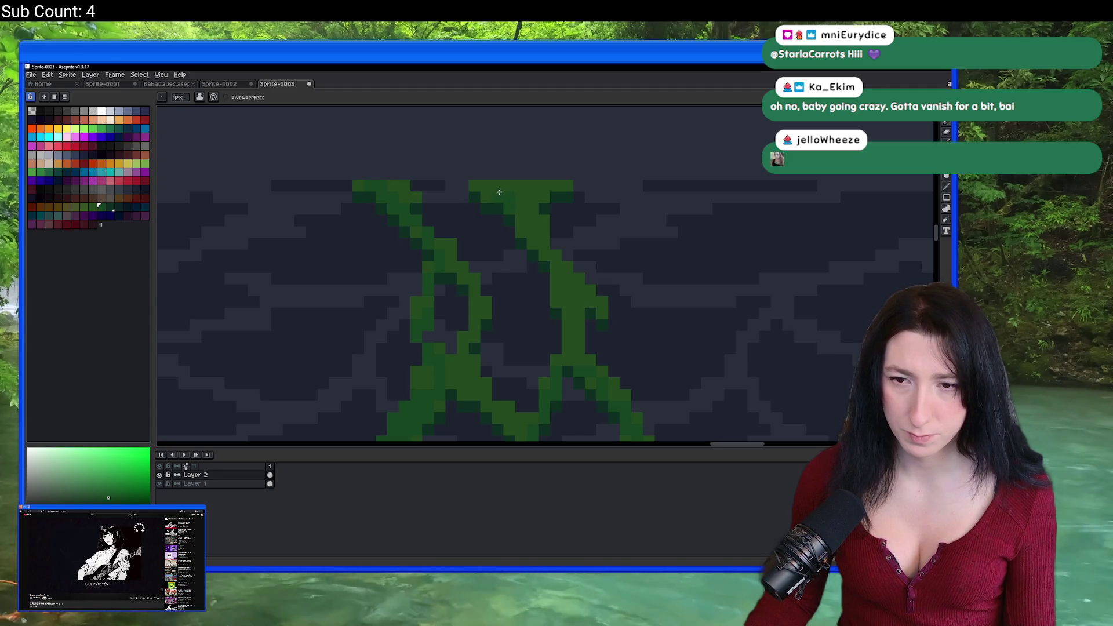
pyautogui.scroll(-2, 539, 238)
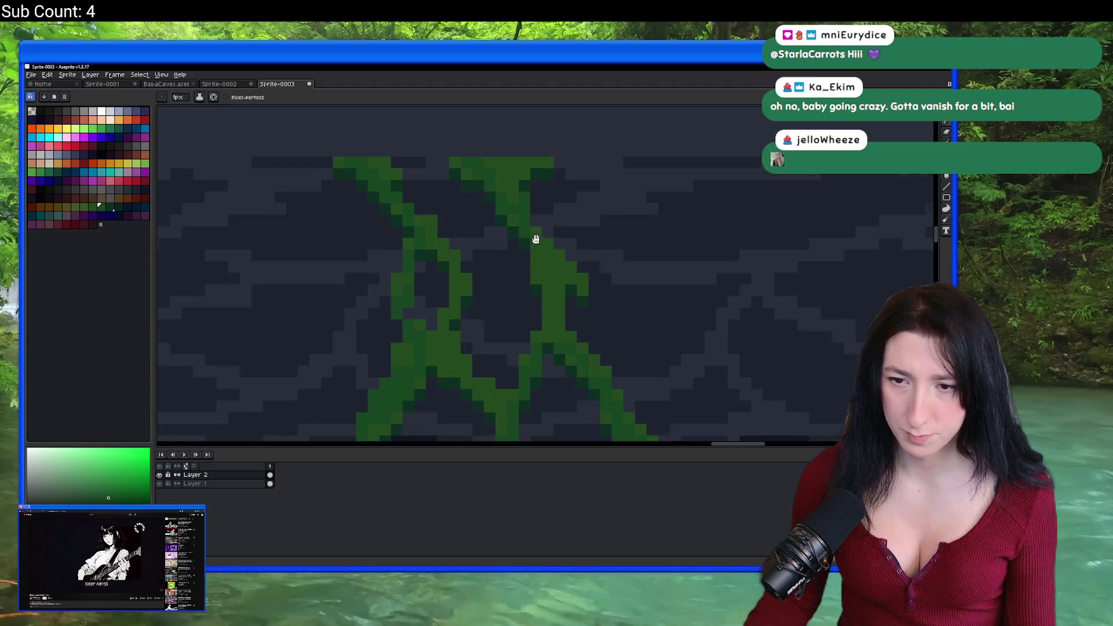
pyautogui.scroll(-3, 529, 226)
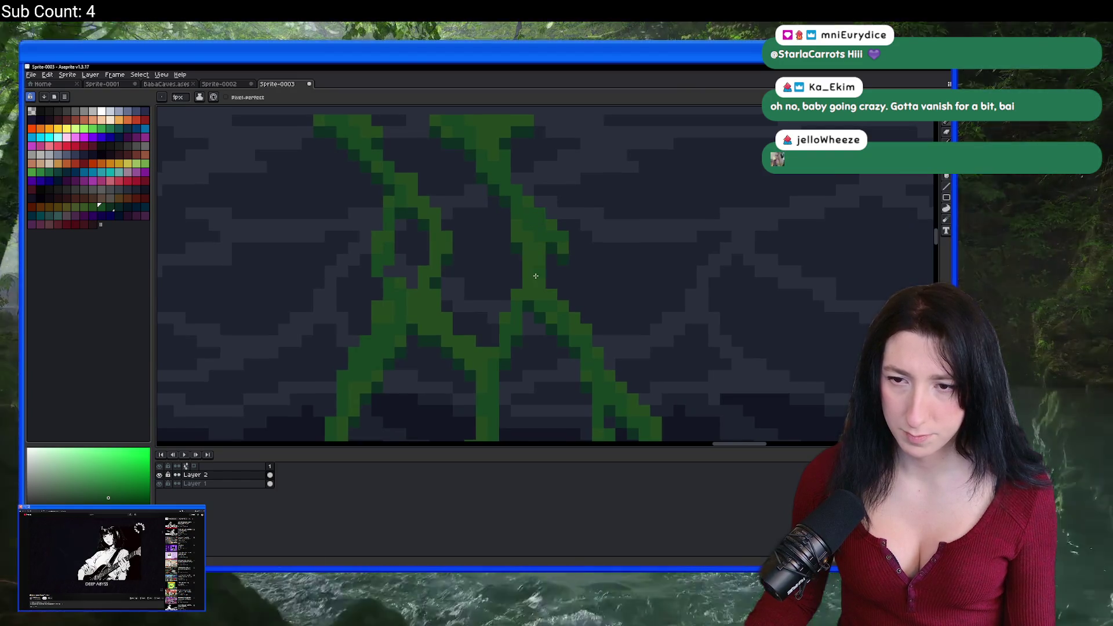
pyautogui.scroll(-2, 521, 227)
pyautogui.scroll(-3, 537, 249)
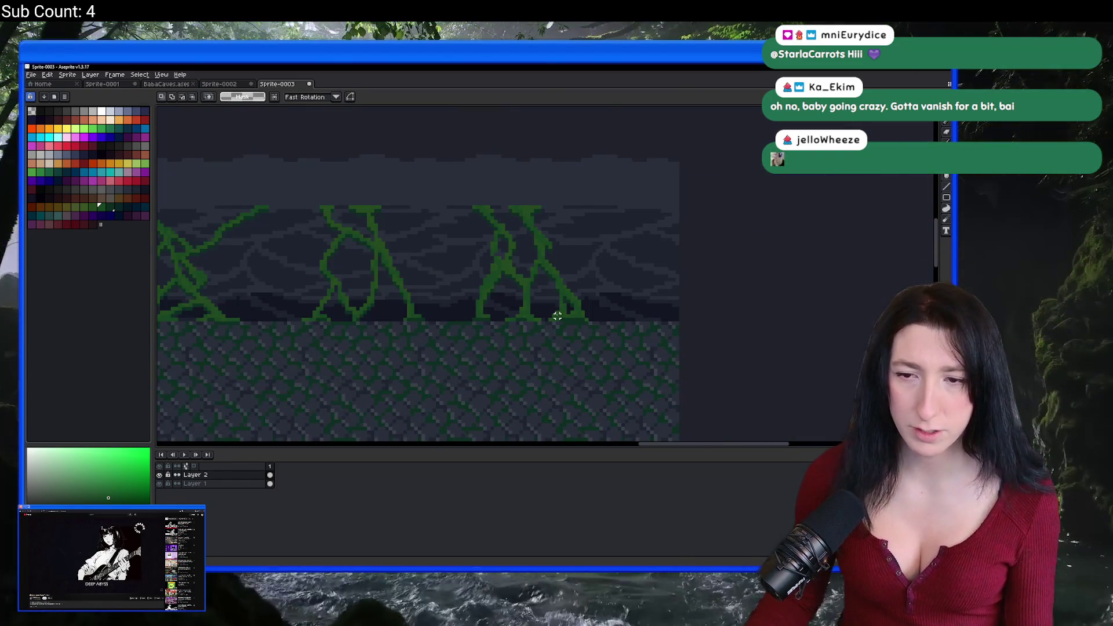
pyautogui.scroll(2, 507, 246)
pyautogui.scroll(1, 496, 272)
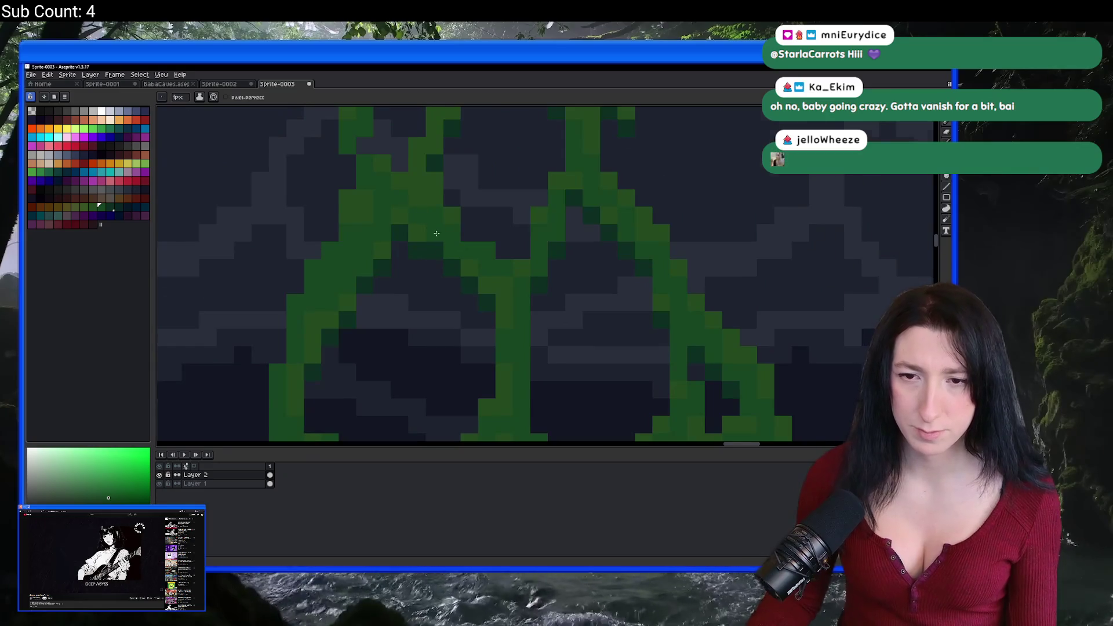
pyautogui.scroll(-3, 437, 233)
pyautogui.scroll(-1, 595, 323)
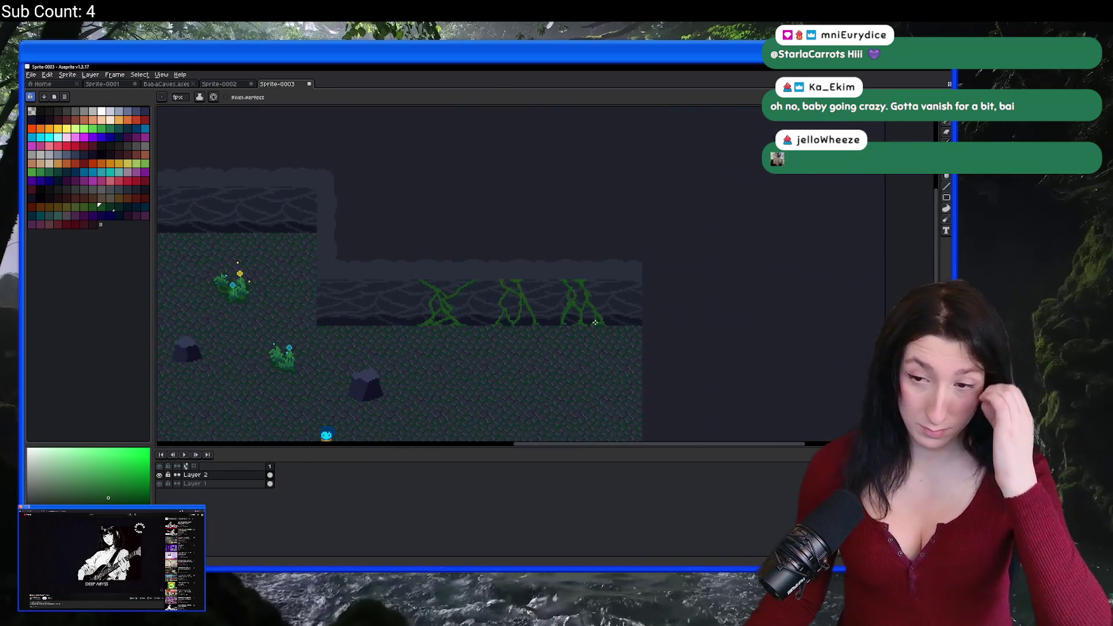
pyautogui.scroll(3, 595, 322)
pyautogui.press('m')
pyautogui.moveTo(469, 165)
pyautogui.mouseDown()
pyautogui.moveTo(510, 262)
pyautogui.moveTo(674, 351)
pyautogui.mouseUp()
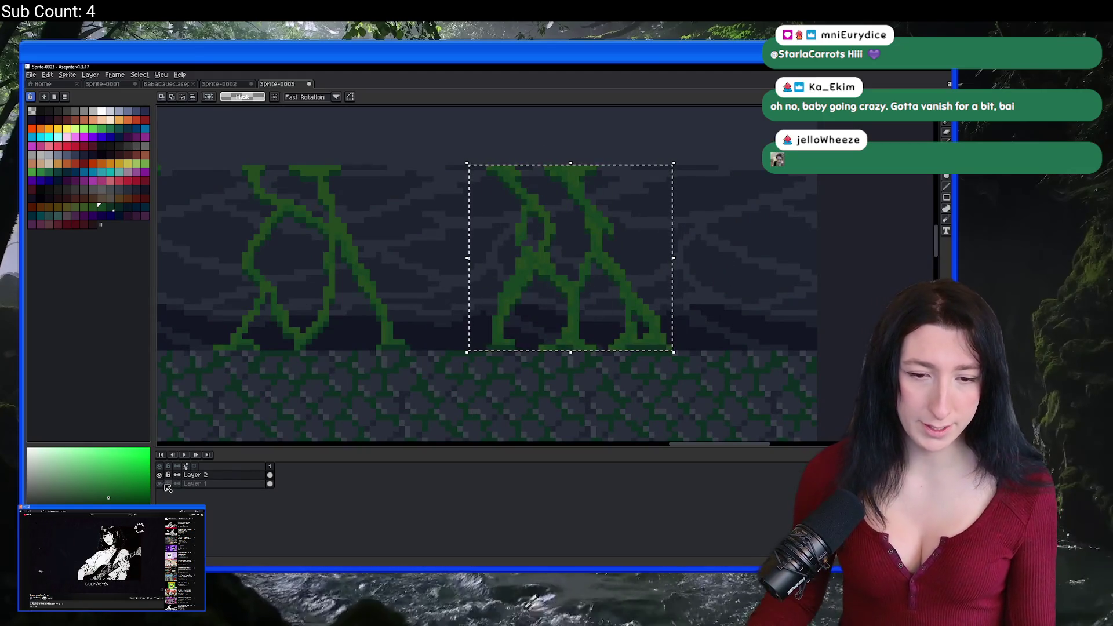
pyautogui.click(160, 484)
pyautogui.click(49, 76)
# Make a new sprite from the selected vines and trim it to its visible content.
pyautogui.click(55, 119)
pyautogui.click(47, 76)
pyautogui.click(191, 143)
pyautogui.click(73, 91)
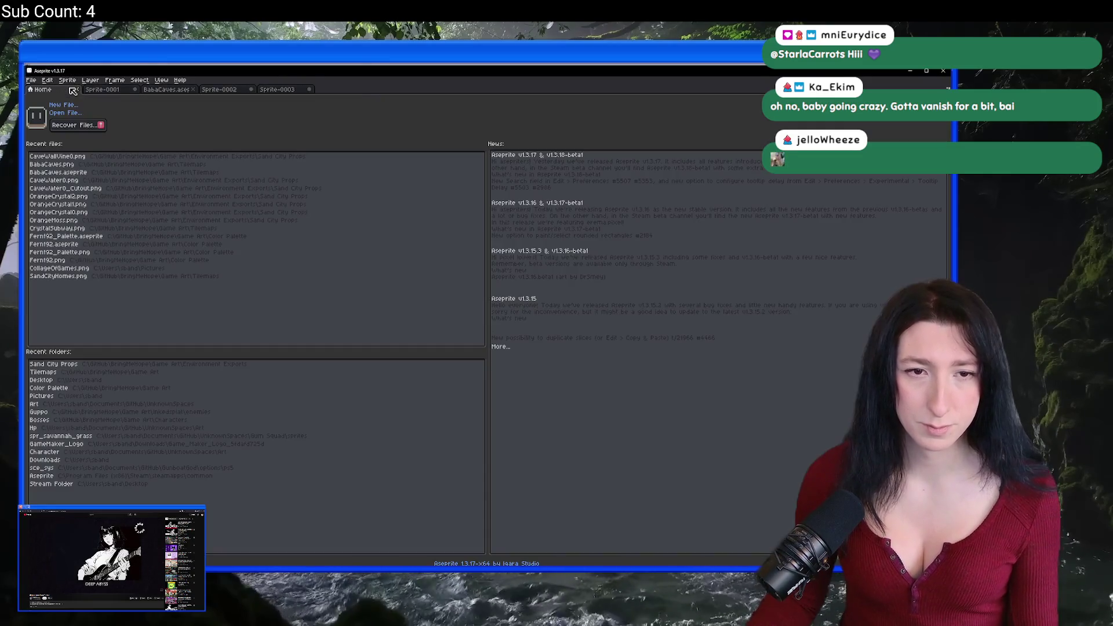
pyautogui.click(278, 90)
pyautogui.click(67, 74)
pyautogui.click(93, 149)
# Export the trimmed vine cluster as CaveWallVine1.png, then switch to GameMaker.
pyautogui.hotkey('ctrl', 'alt', 'shift', 's')
pyautogui.click(663, 232)
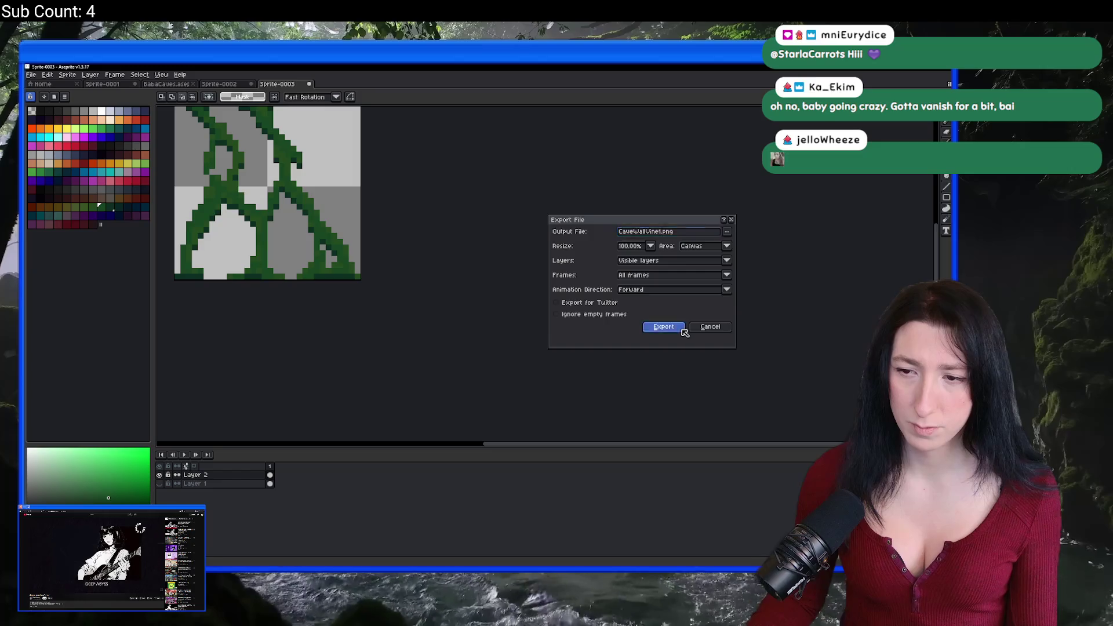
pyautogui.click(663, 327)
pyautogui.scroll(5, 514, 293)
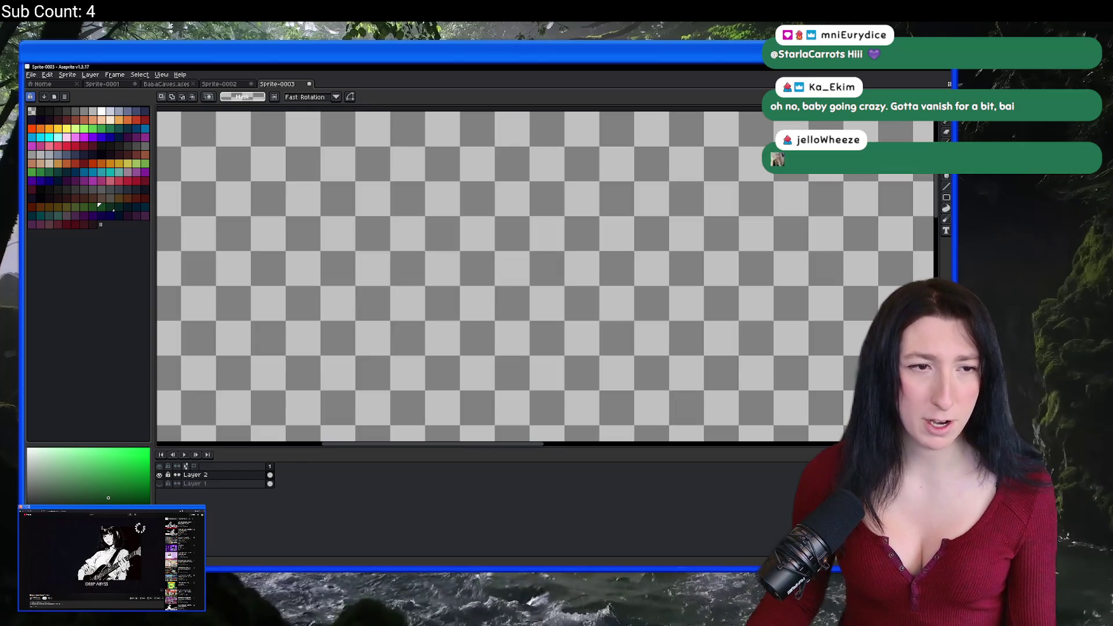
pyautogui.scroll(-4, 441, 225)
pyautogui.scroll(5, 441, 225)
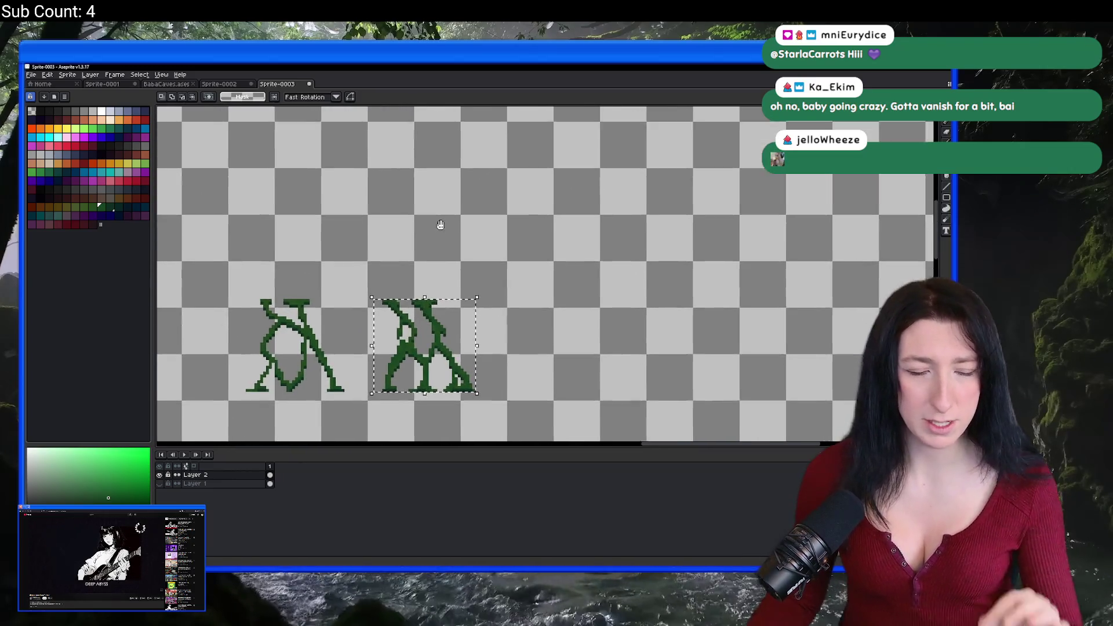
pyautogui.scroll(1, 441, 225)
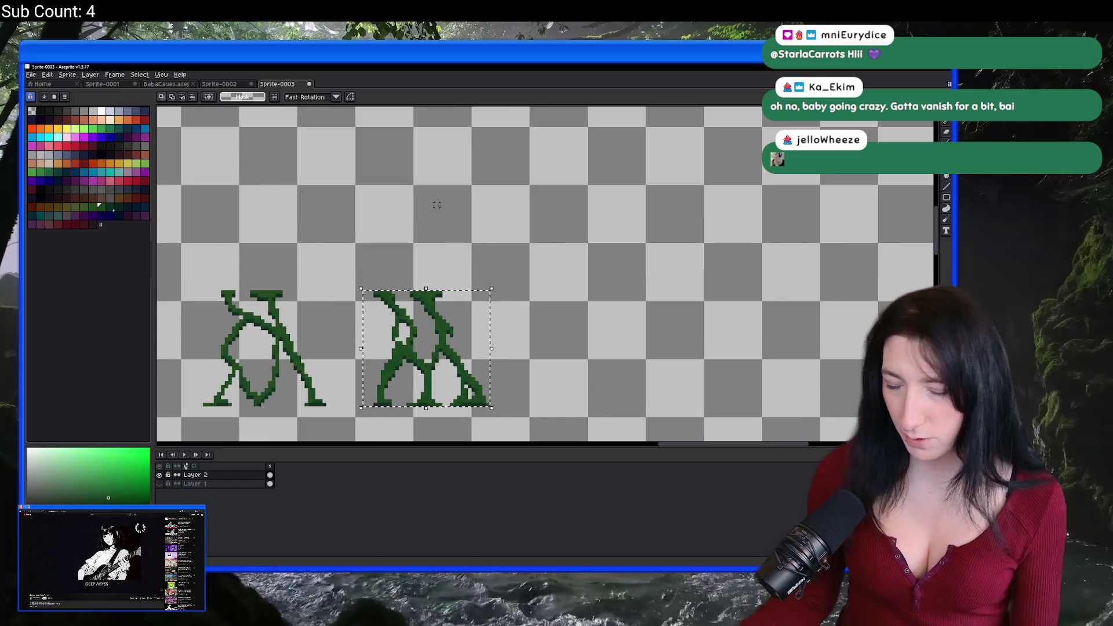
pyautogui.scroll(-2, 399, 356)
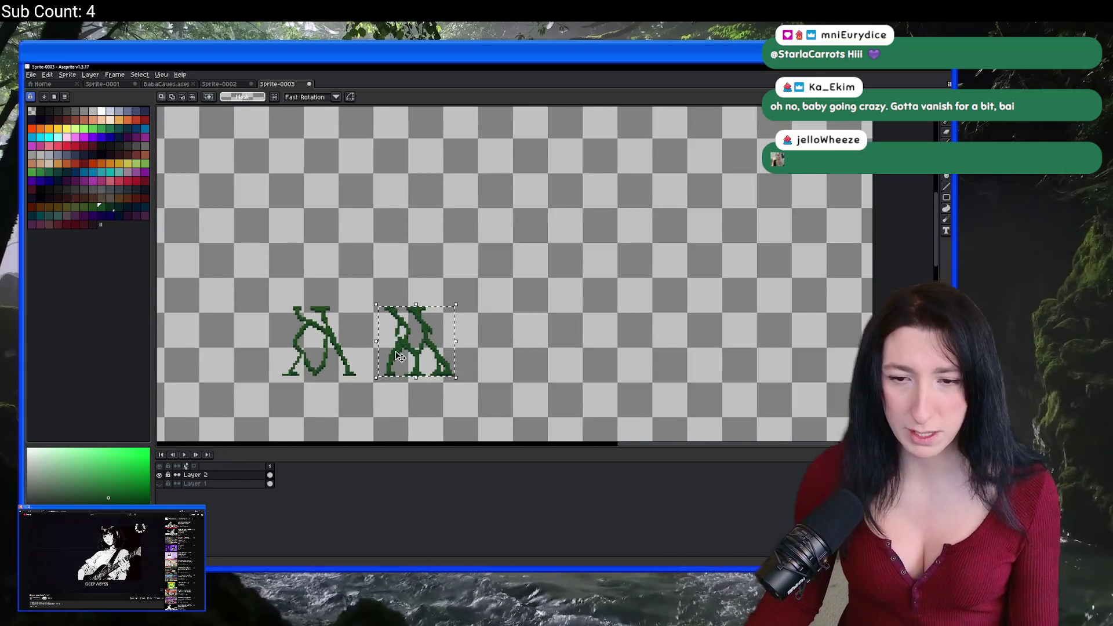
pyautogui.scroll(2, 399, 356)
pyautogui.scroll(-3, 386, 105)
pyautogui.scroll(1, 426, 205)
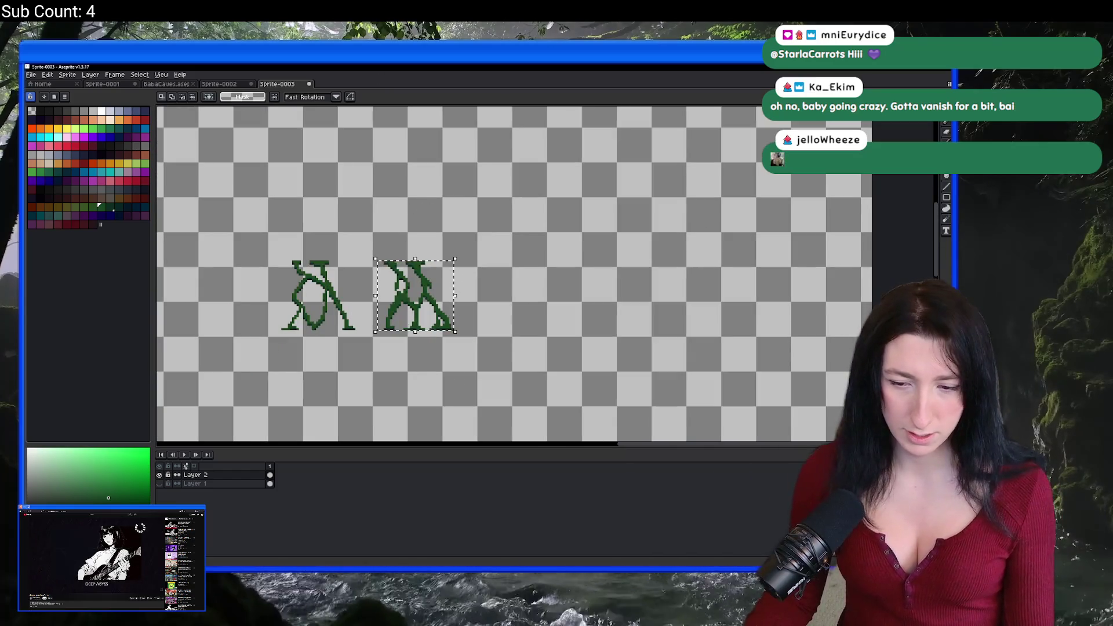
pyautogui.hotkey('alt', 'Tab')
pyautogui.scroll(4, 862, 234)
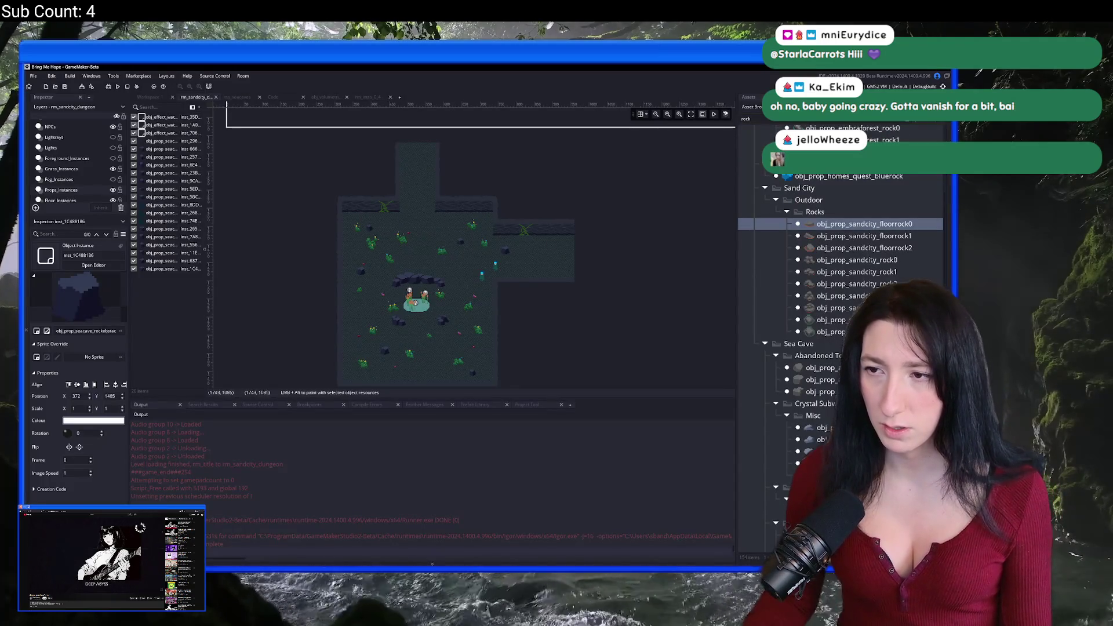
# Find the vine sprite, rename it spr_prop_sandcity_cave_wallmoss0, and begin importing a new image.
pyautogui.write('wallv')
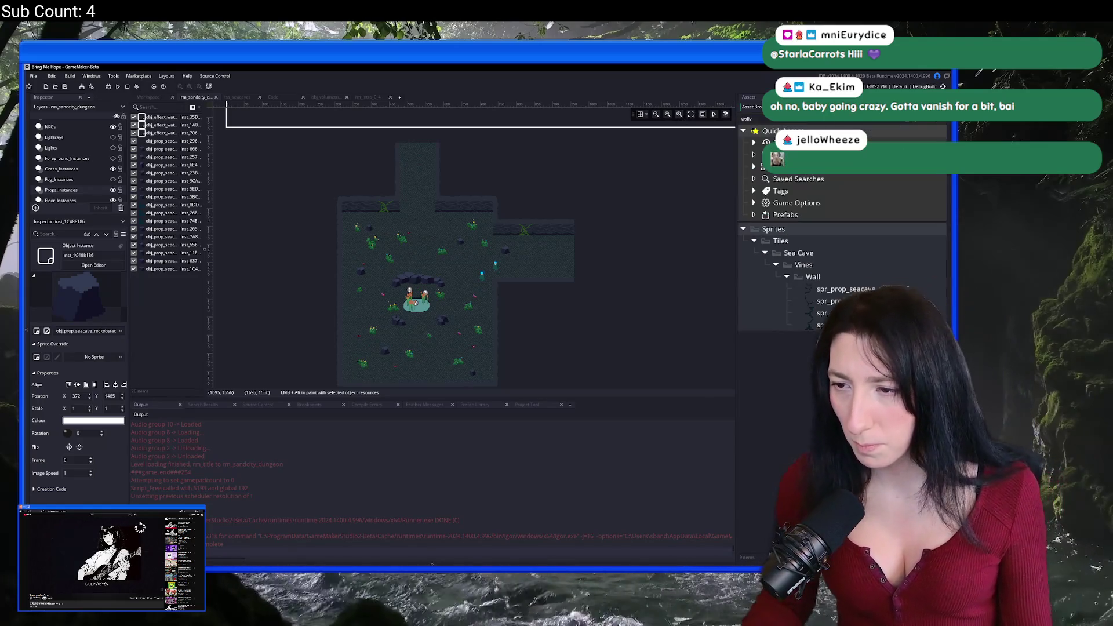
pyautogui.click(846, 288)
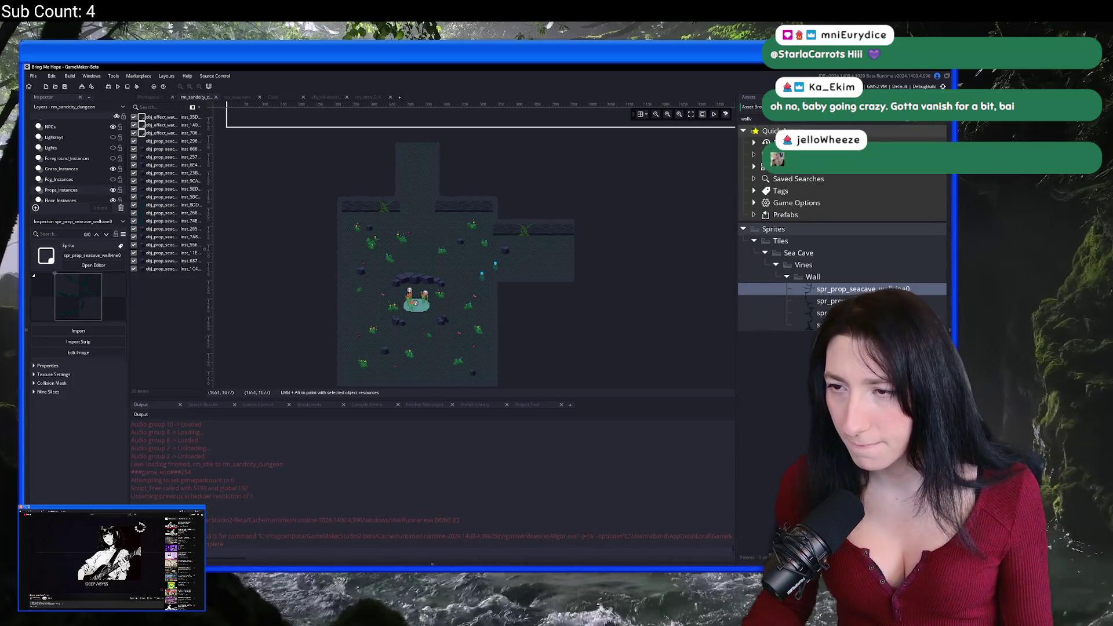
pyautogui.write('vine')
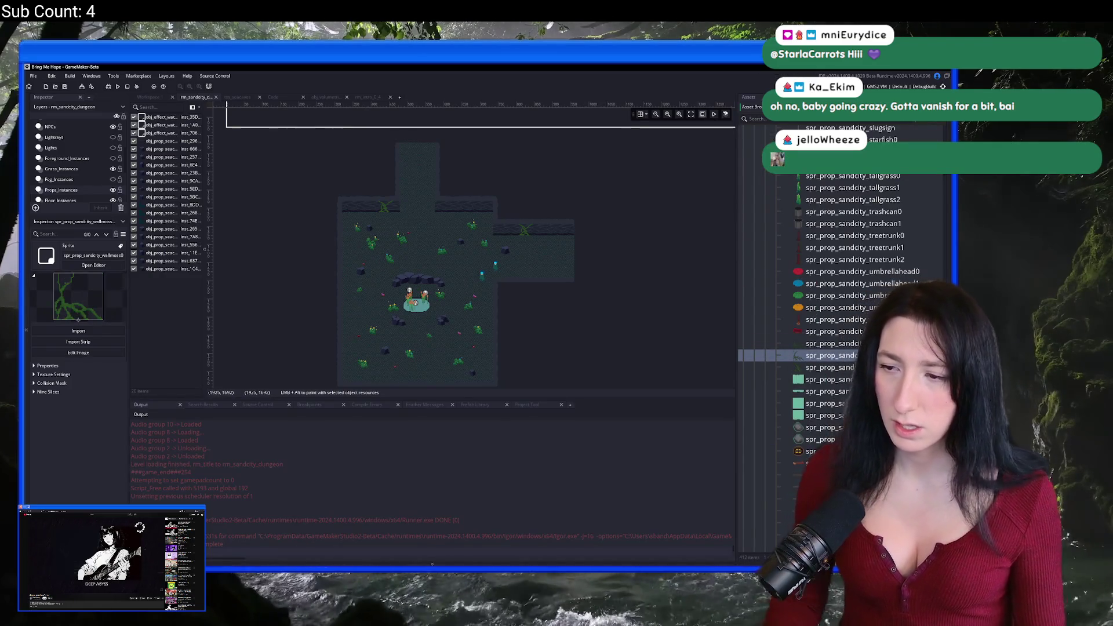
pyautogui.press('BackSpace')
pyautogui.write('_wal')
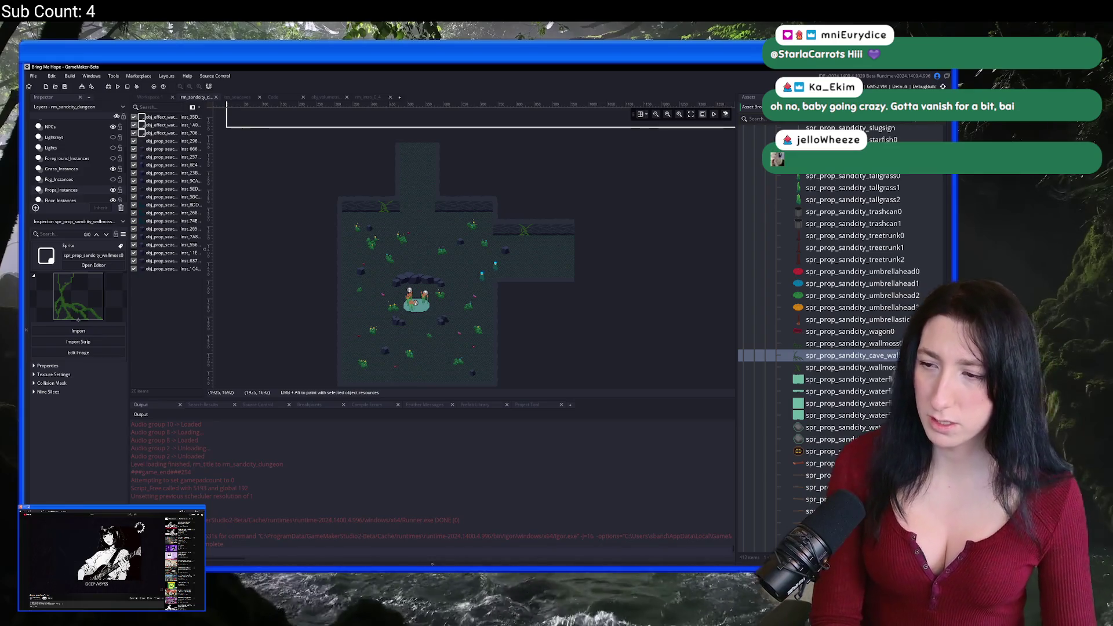
pyautogui.press('Return')
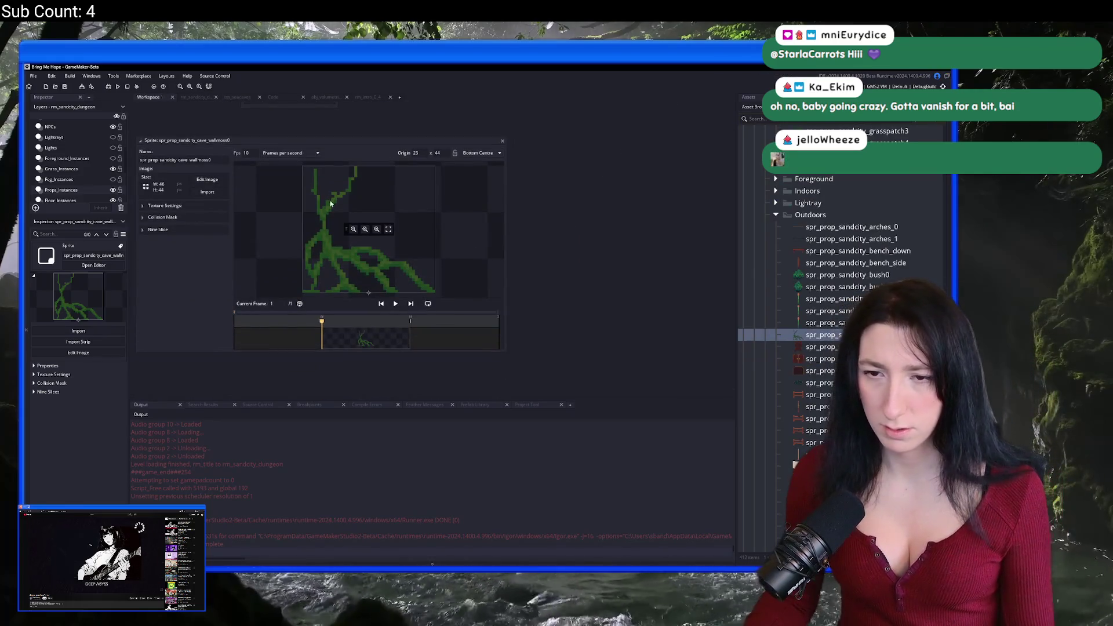
pyautogui.click(223, 196)
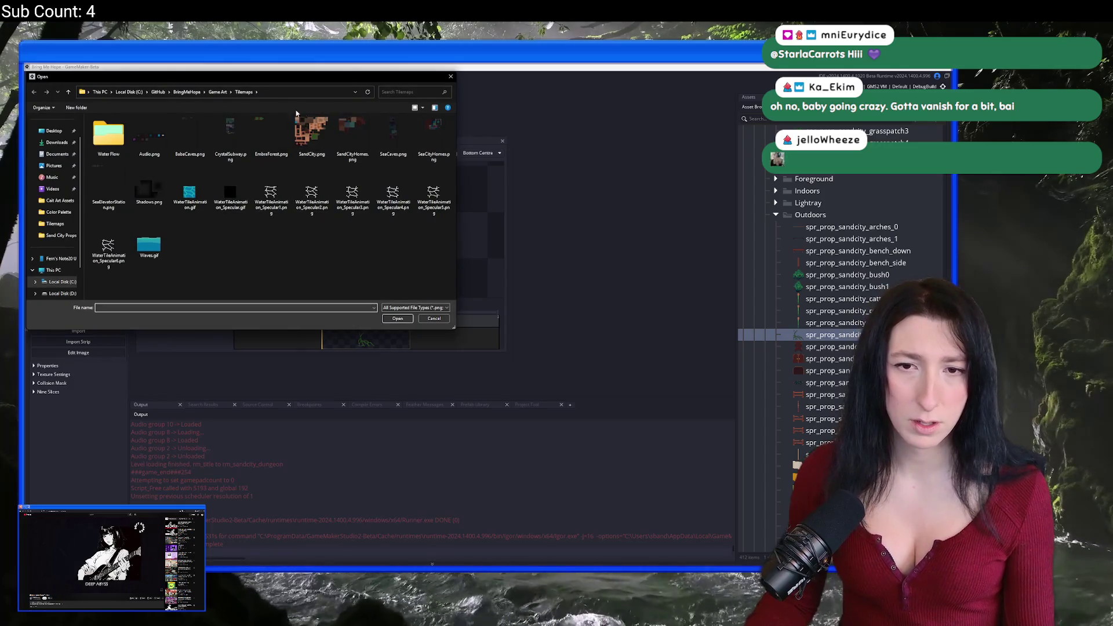
# Replace the sprite's image with CaveWallVine0.png from Game Art > Environment Exports > Sand City Props.
pyautogui.click(217, 92)
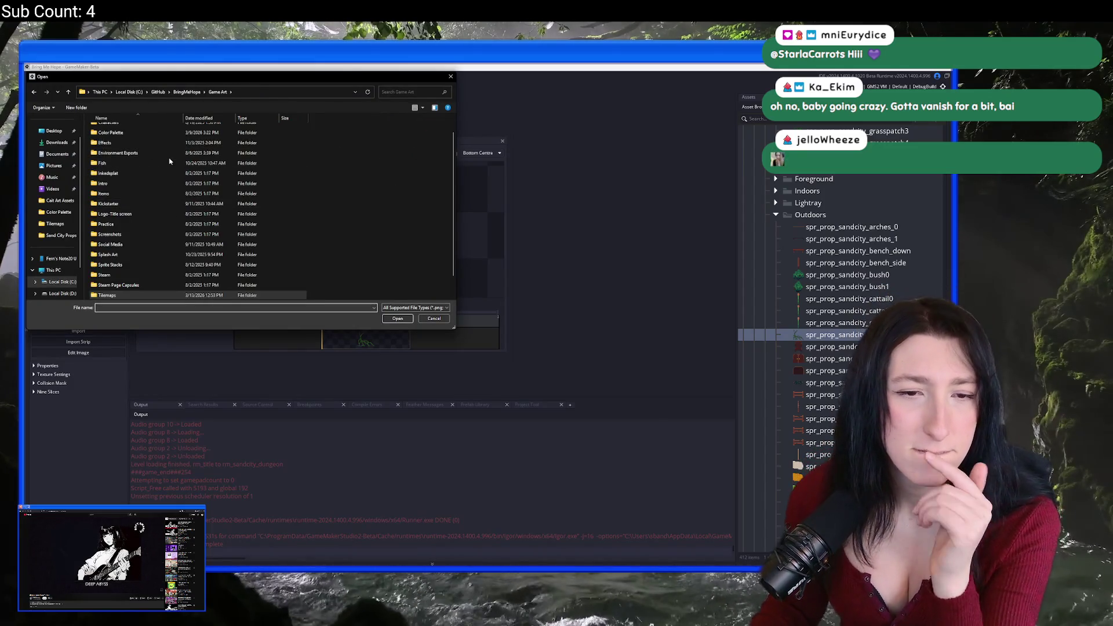
pyautogui.doubleClick(171, 154)
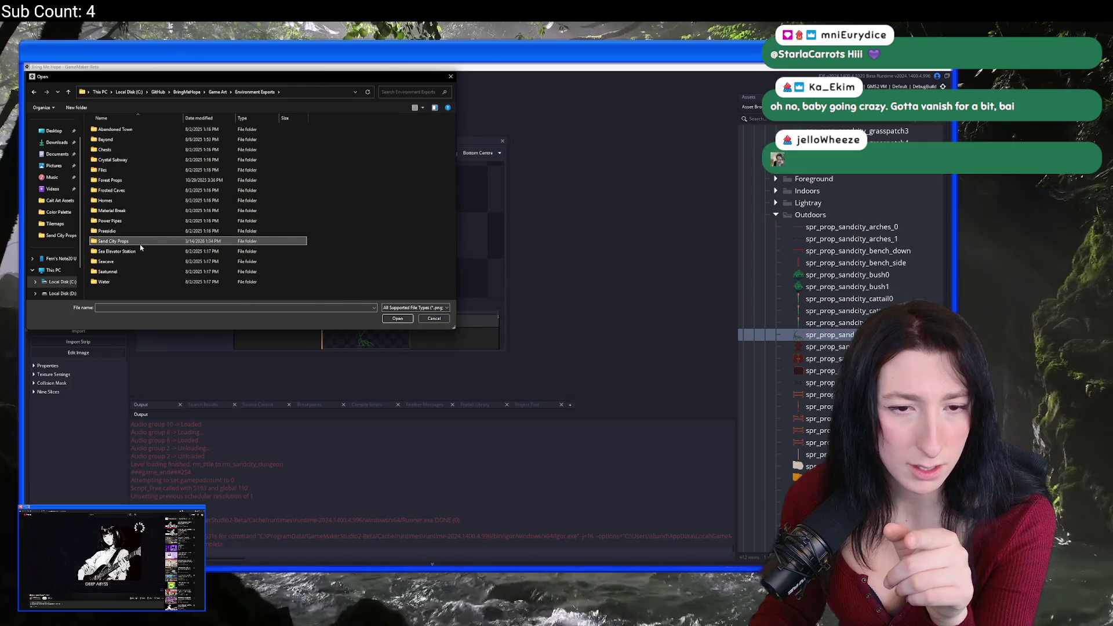
pyautogui.doubleClick(142, 241)
pyautogui.doubleClick(307, 235)
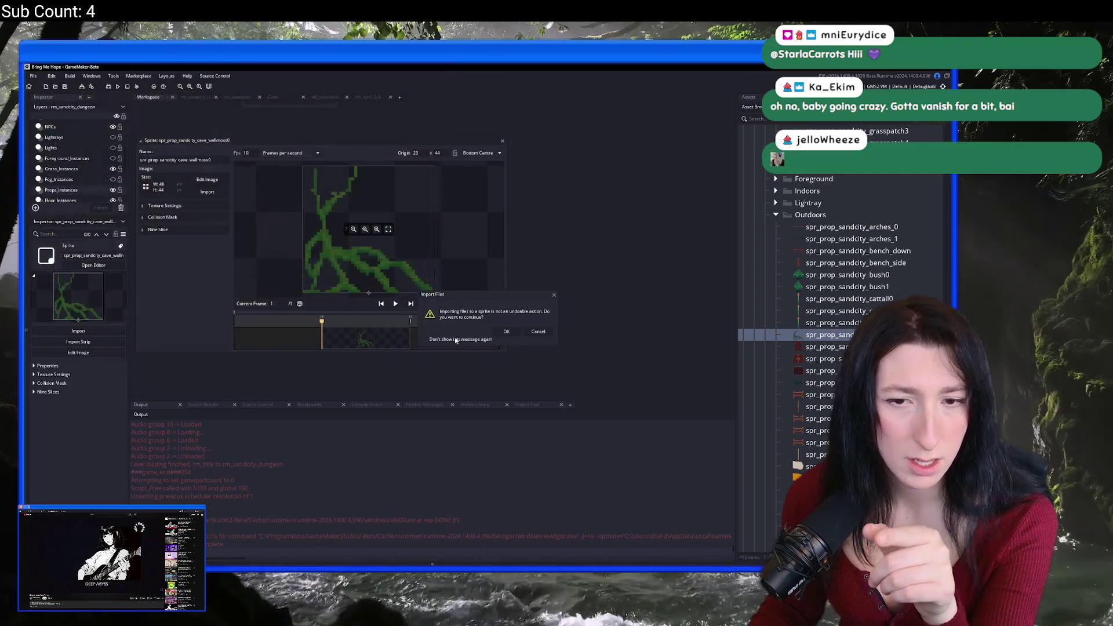
pyautogui.click(506, 332)
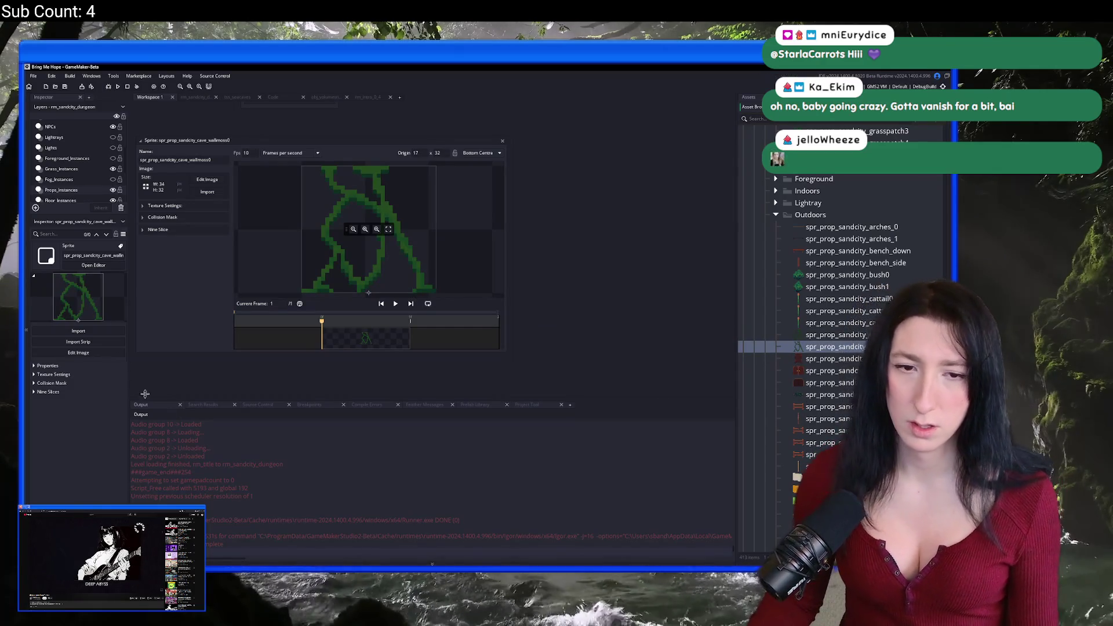
# Turn the collision mask off and re-import CaveWallVine0.png into the sprite.
pyautogui.click(164, 218)
pyautogui.click(165, 221)
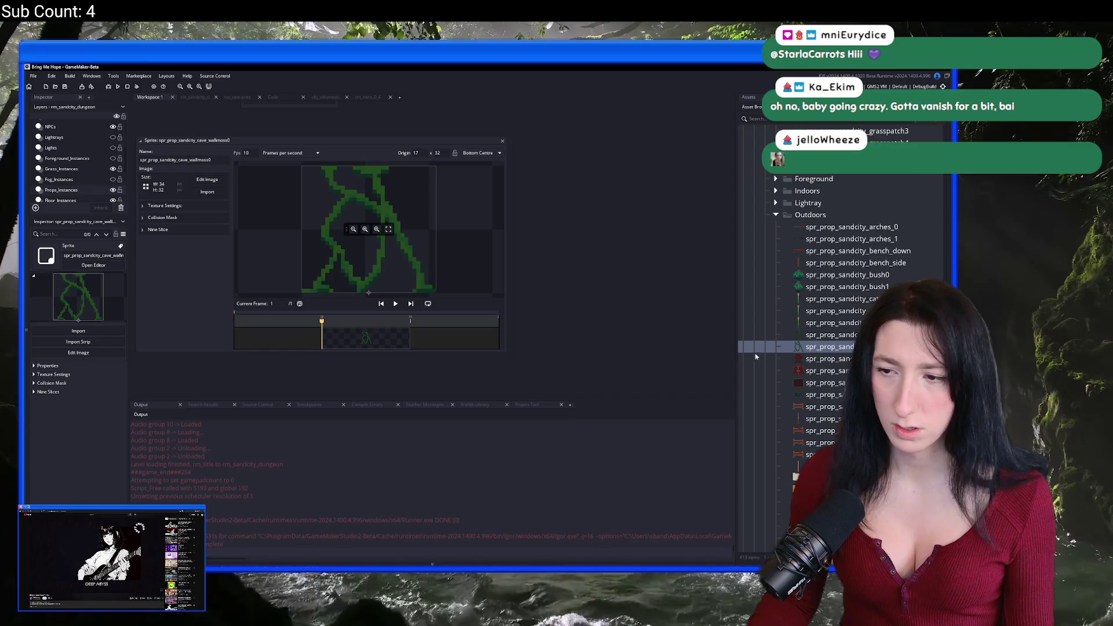
pyautogui.click(207, 191)
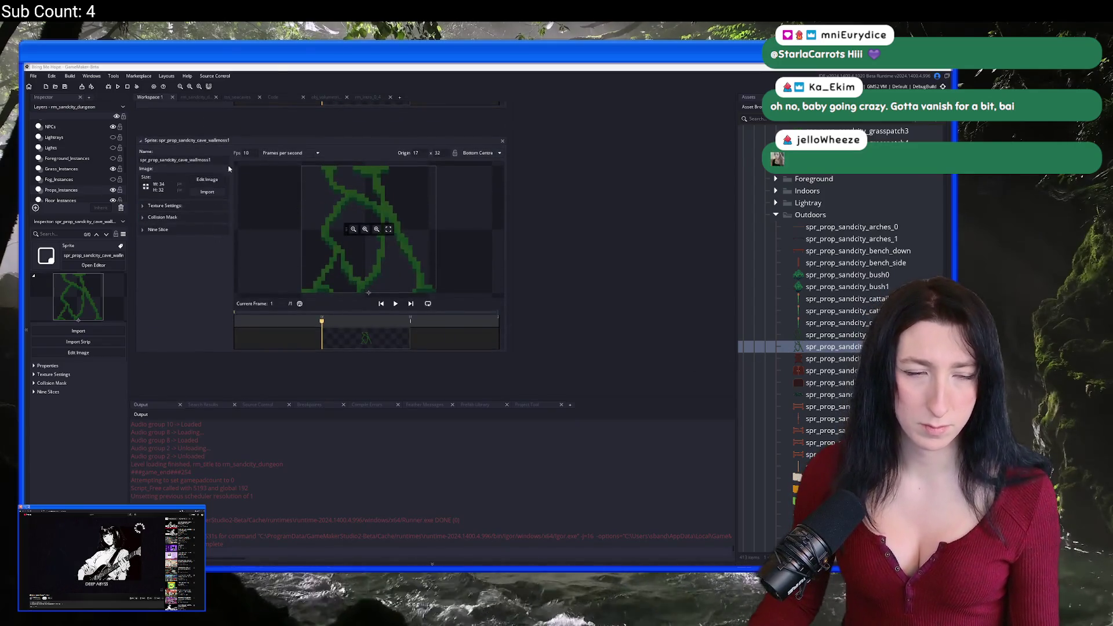
pyautogui.doubleClick(308, 236)
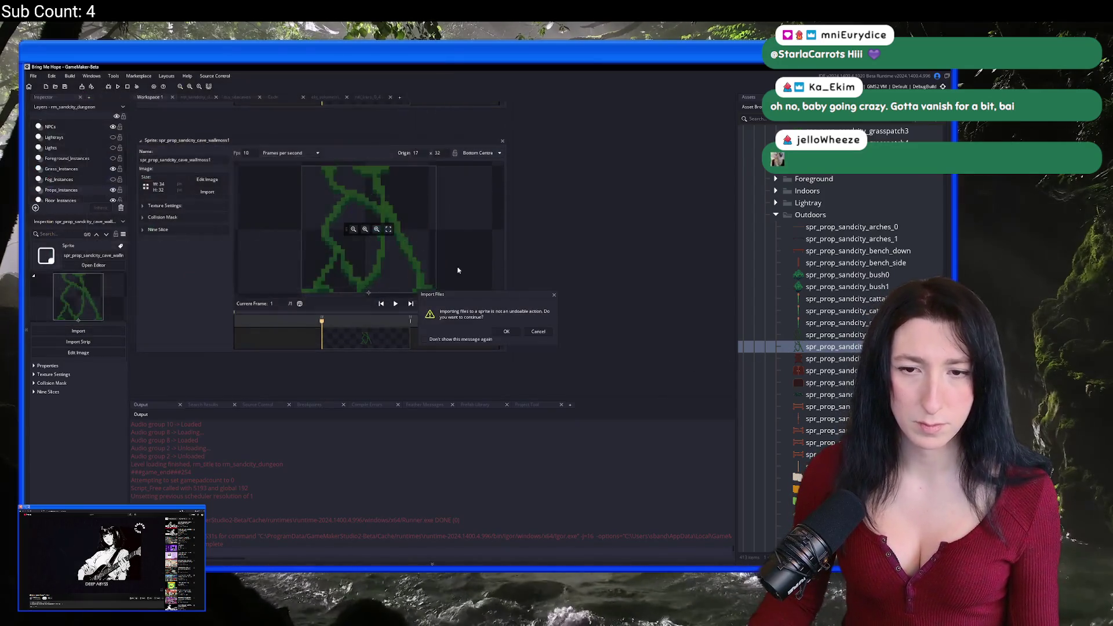
pyautogui.click(505, 332)
# Go back to the rm_sandcity_dungeon room and pick the cave wall vine sprite.
pyautogui.click(207, 99)
pyautogui.click(747, 97)
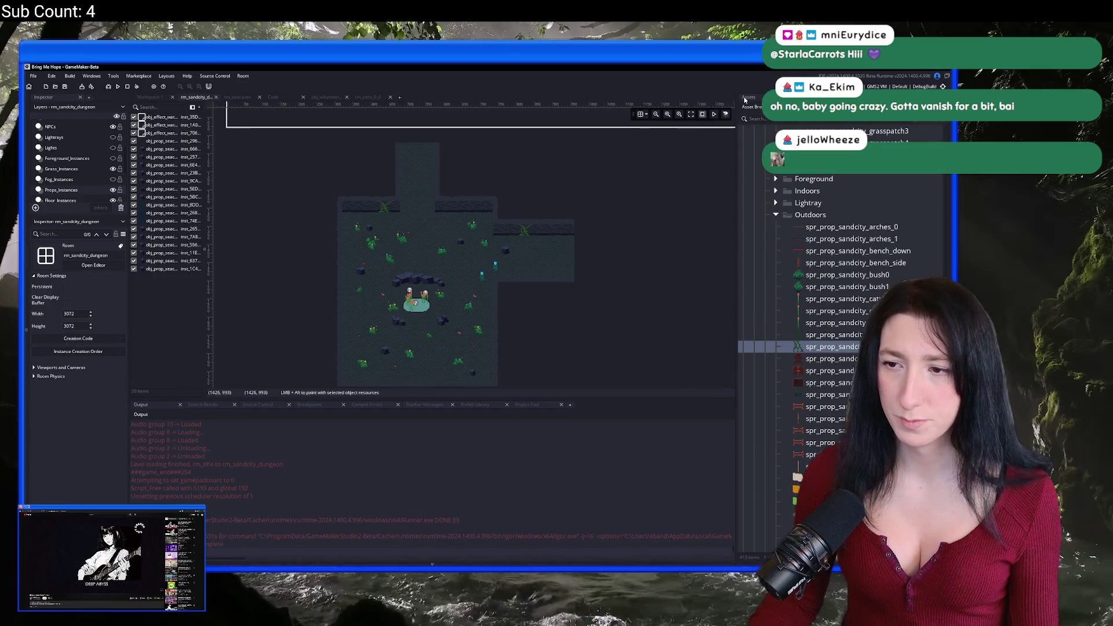
pyautogui.click(835, 334)
# On the Props layer, place a vine on the upper cave wall.
pyautogui.scroll(-3, 70, 163)
pyautogui.click(51, 176)
pyautogui.scroll(5, 361, 177)
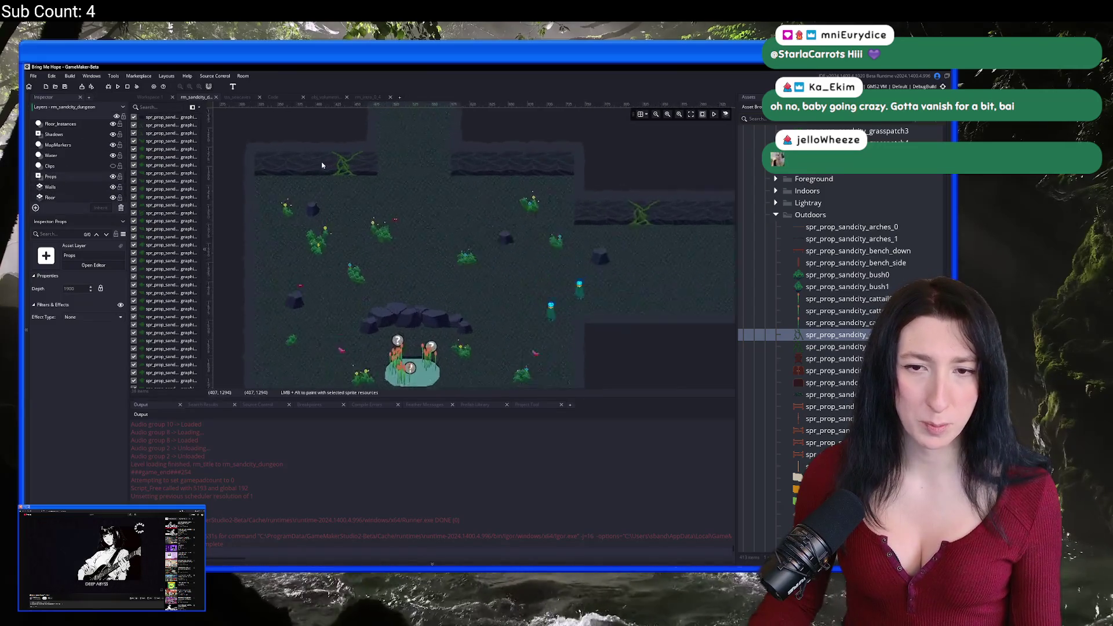
pyautogui.moveTo(435, 228)
pyautogui.mouseDown()
pyautogui.moveTo(487, 249)
pyautogui.moveTo(497, 298)
pyautogui.mouseUp()
pyautogui.scroll(-5, 487, 321)
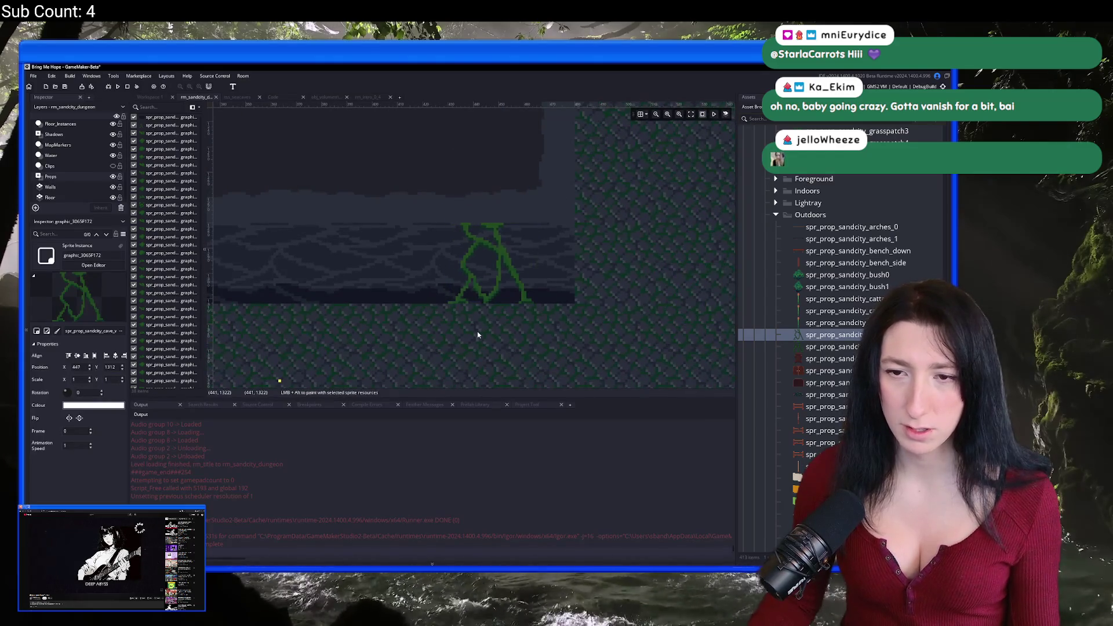
pyautogui.scroll(5, 523, 243)
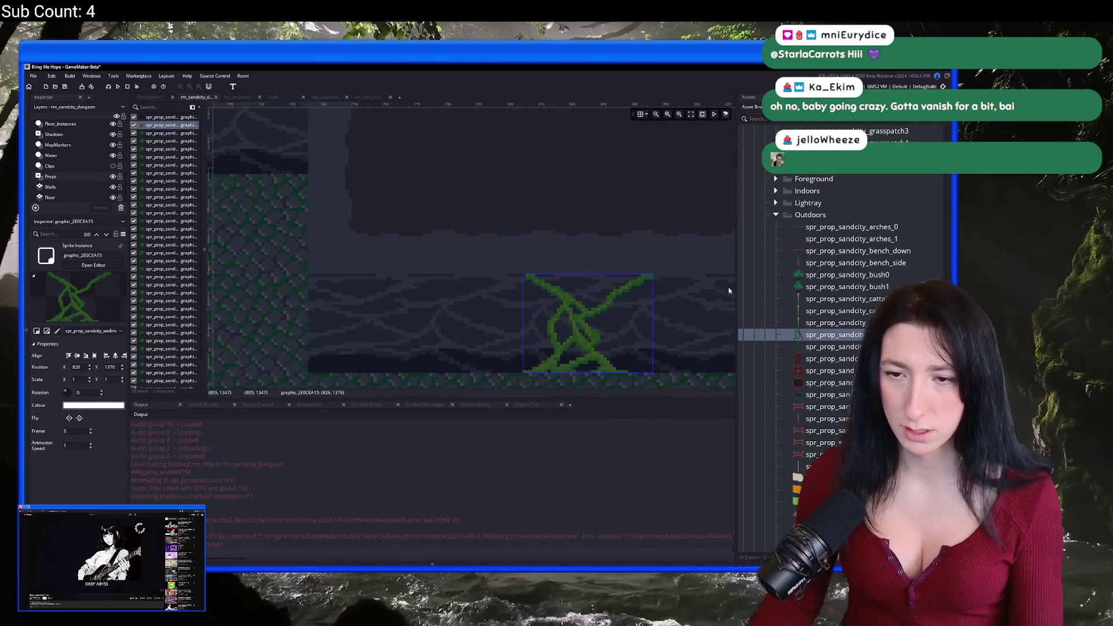
pyautogui.click(412, 383)
# Place two more vine sprites side by side on the wall.
pyautogui.scroll(-3, 472, 178)
pyautogui.scroll(-2, 472, 178)
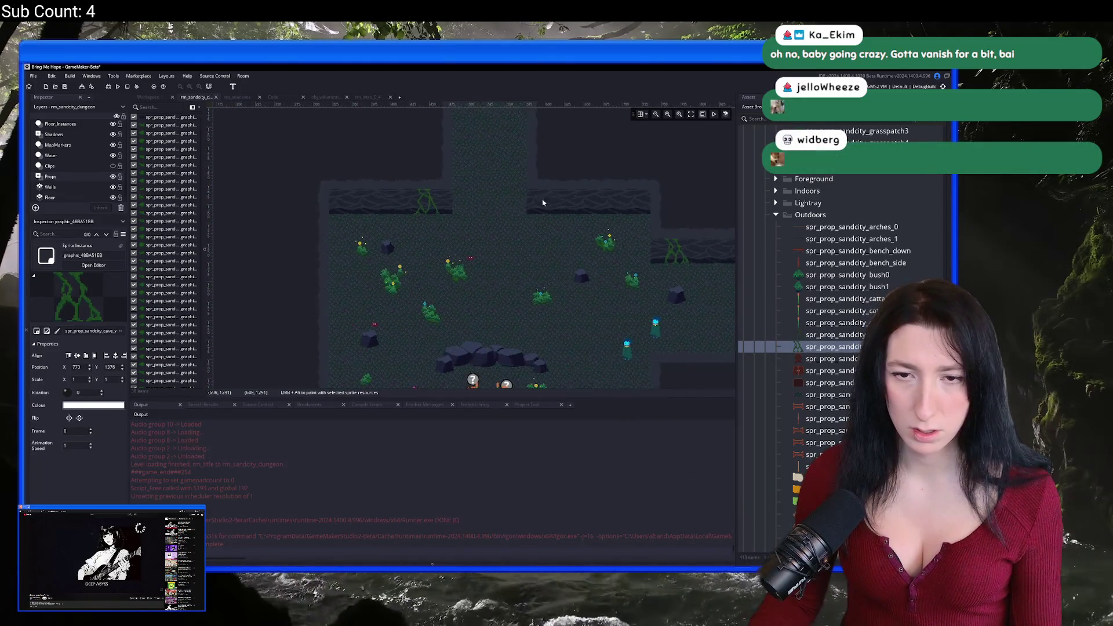
pyautogui.click(823, 335)
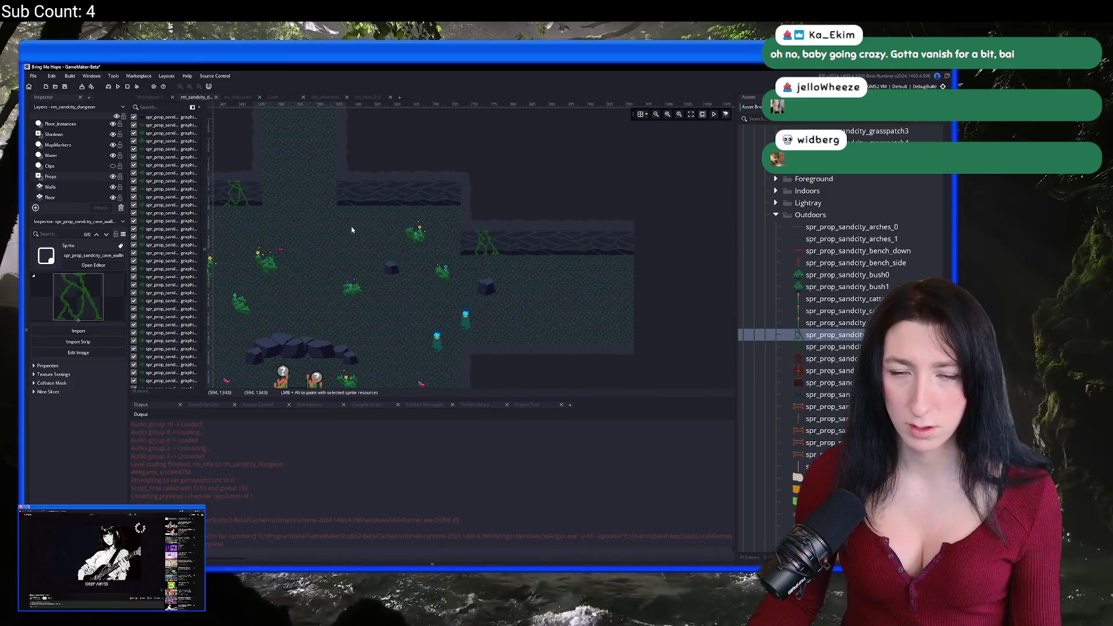
pyautogui.scroll(6, 342, 194)
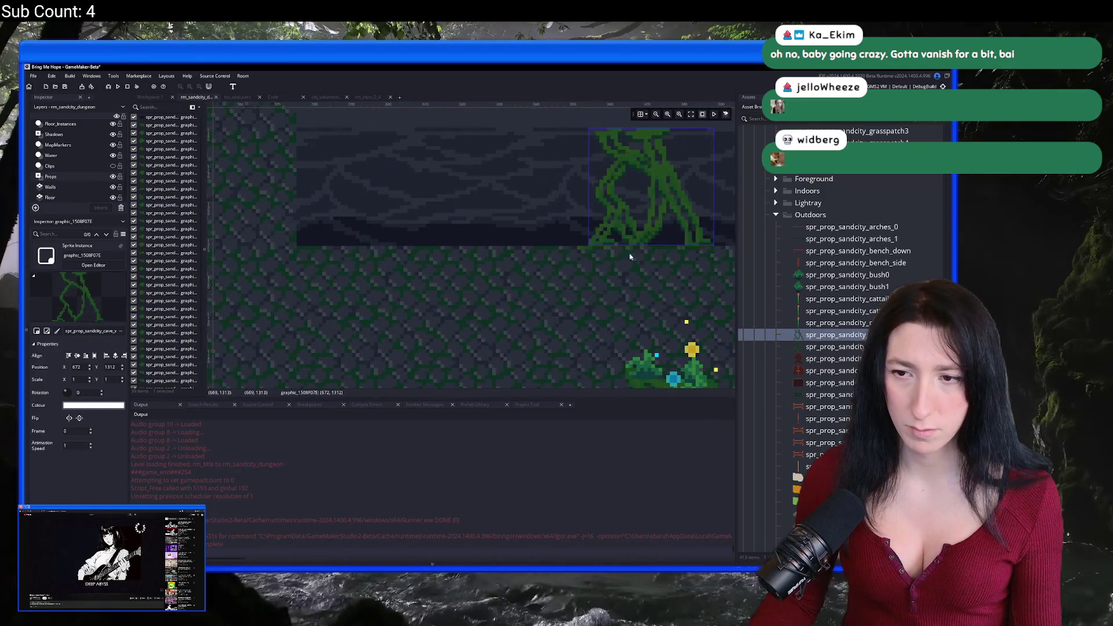
pyautogui.press('Down')
pyautogui.scroll(1, 523, 284)
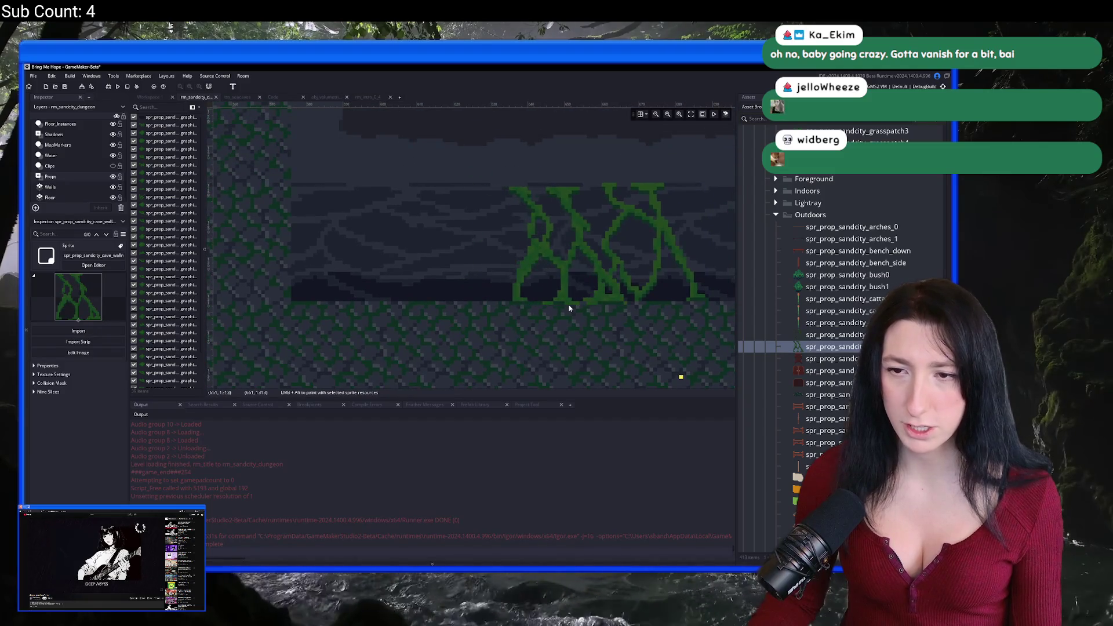
pyautogui.click(538, 306)
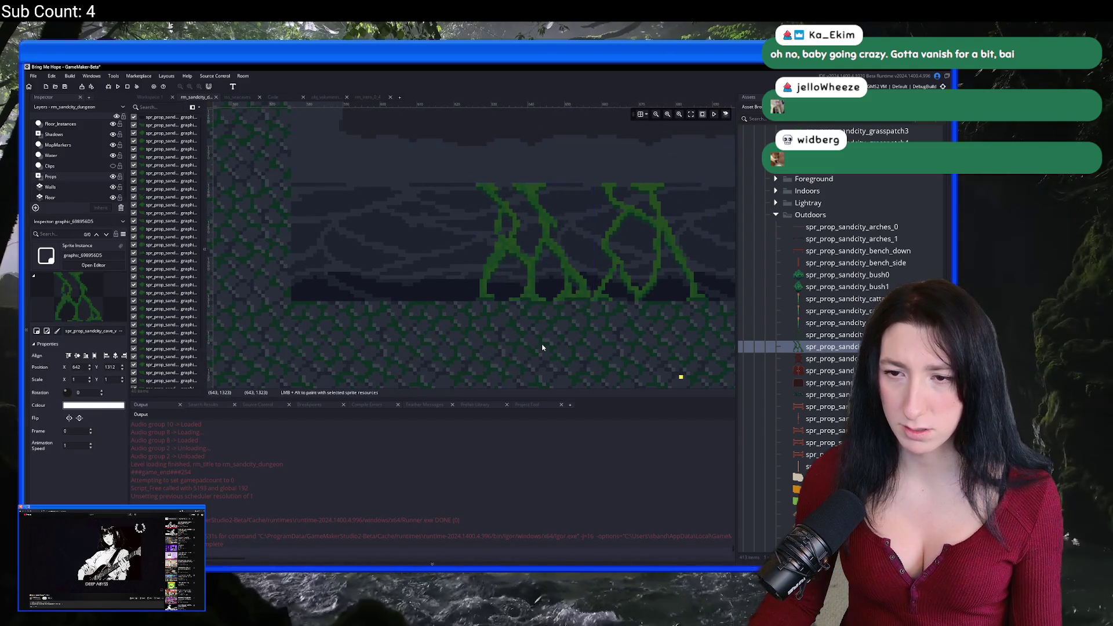
pyautogui.scroll(-5, 545, 331)
pyautogui.scroll(1, 566, 302)
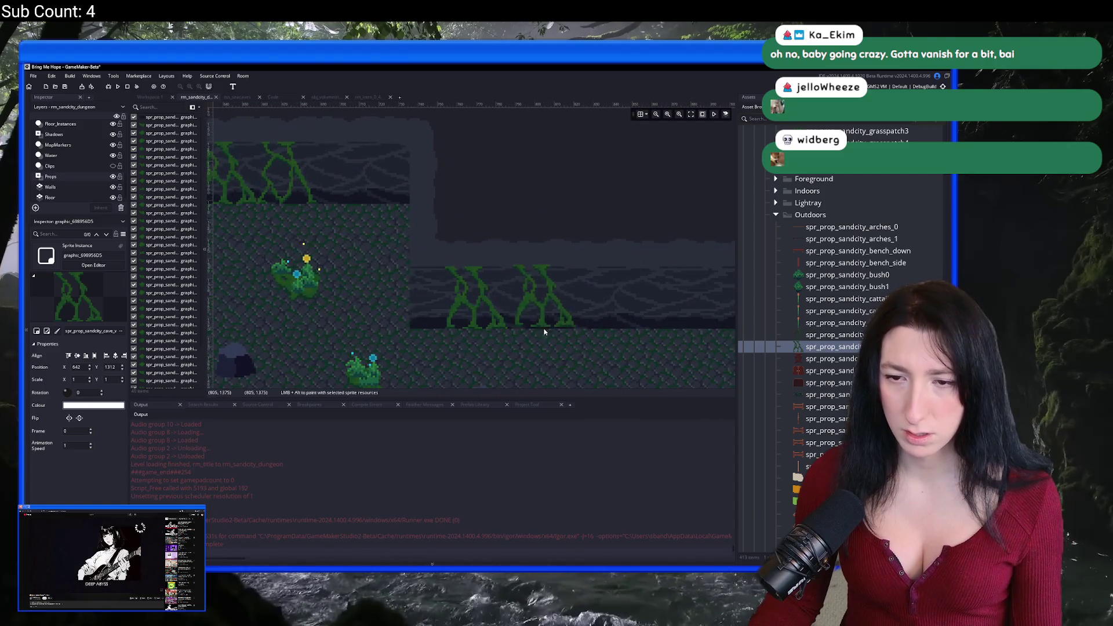
pyautogui.click(805, 335)
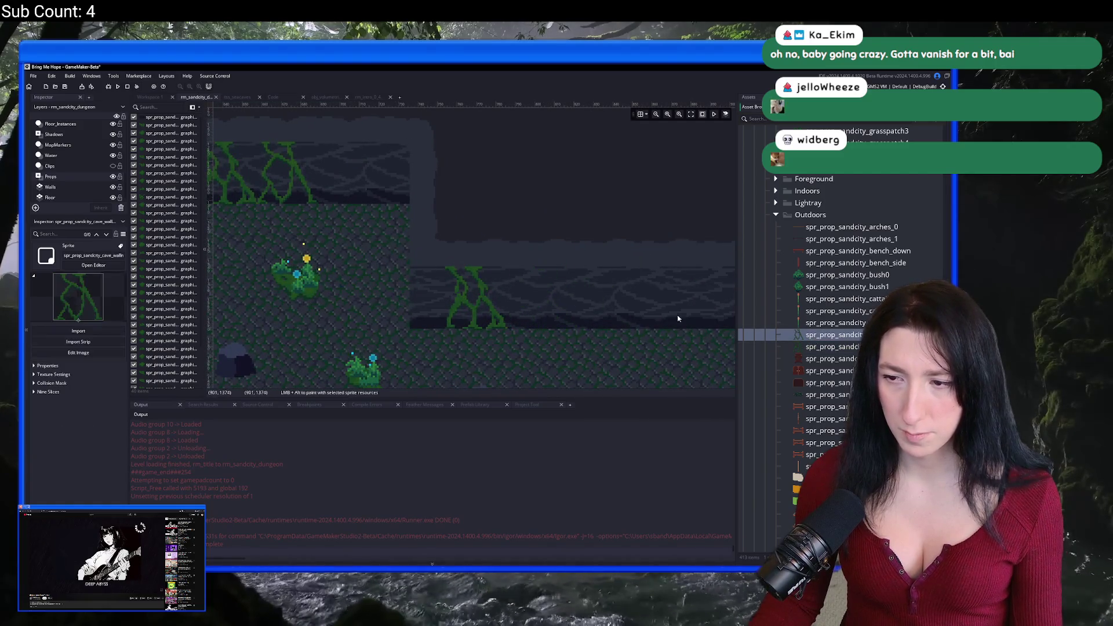
pyautogui.scroll(3, 493, 371)
pyautogui.click(495, 377)
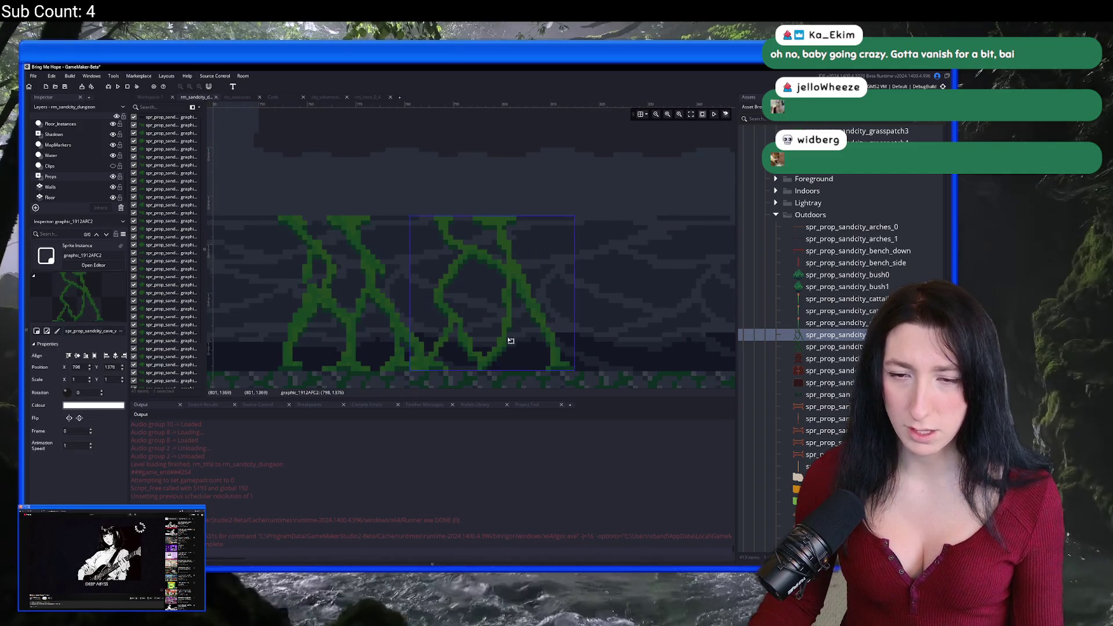
# Add a horizontally mirrored vine (Scale X -1) on the left wall and another overlapping vine.
pyautogui.scroll(-4, 494, 377)
pyautogui.scroll(-4, 631, 233)
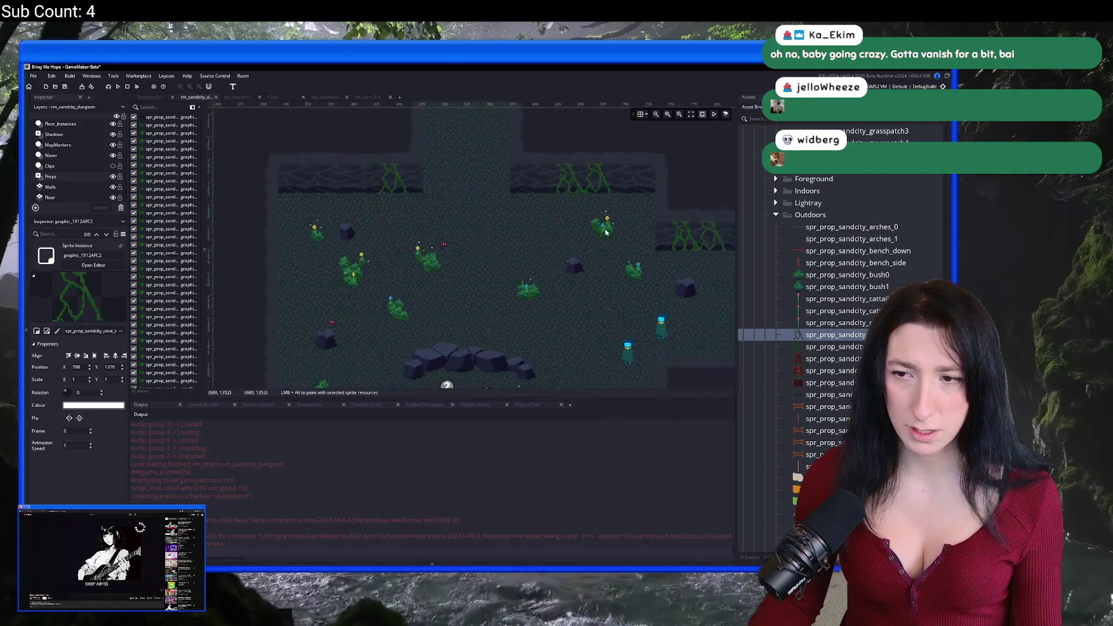
pyautogui.scroll(4, 409, 199)
pyautogui.click(467, 249)
pyautogui.scroll(1, 451, 264)
pyautogui.scroll(-2, 450, 264)
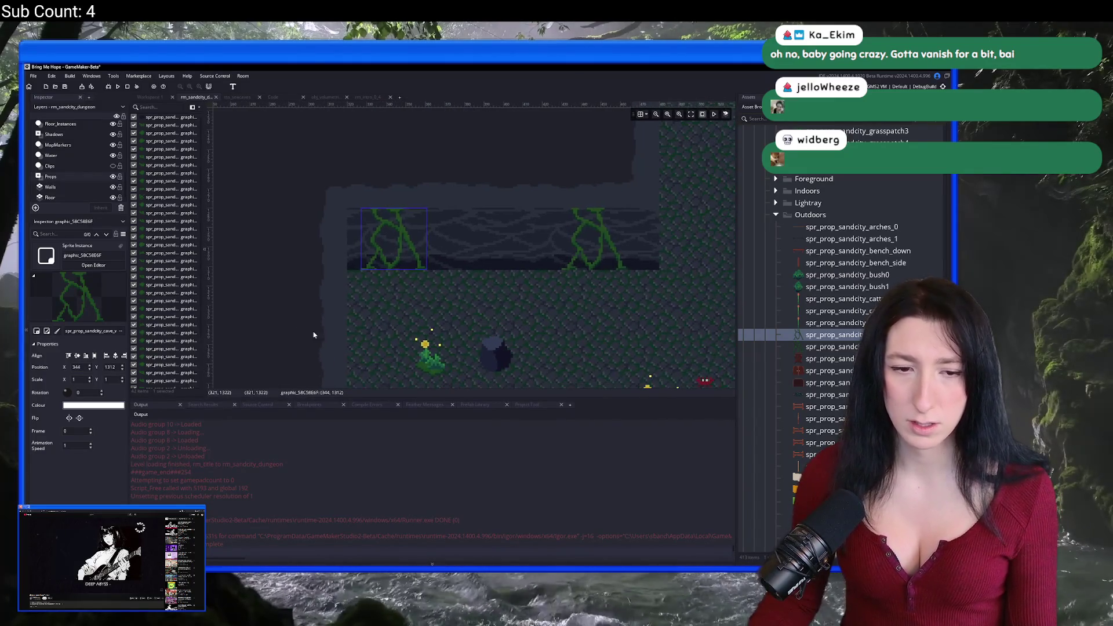
pyautogui.write('-1')
pyautogui.press('Return')
pyautogui.click(803, 346)
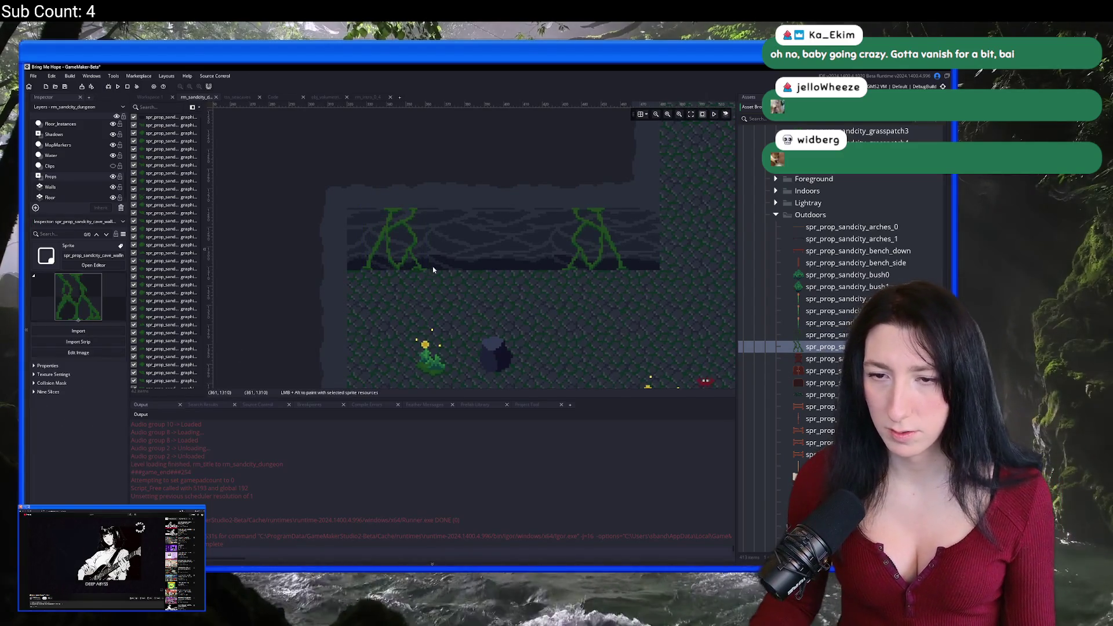
pyautogui.scroll(3, 433, 266)
pyautogui.click(469, 277)
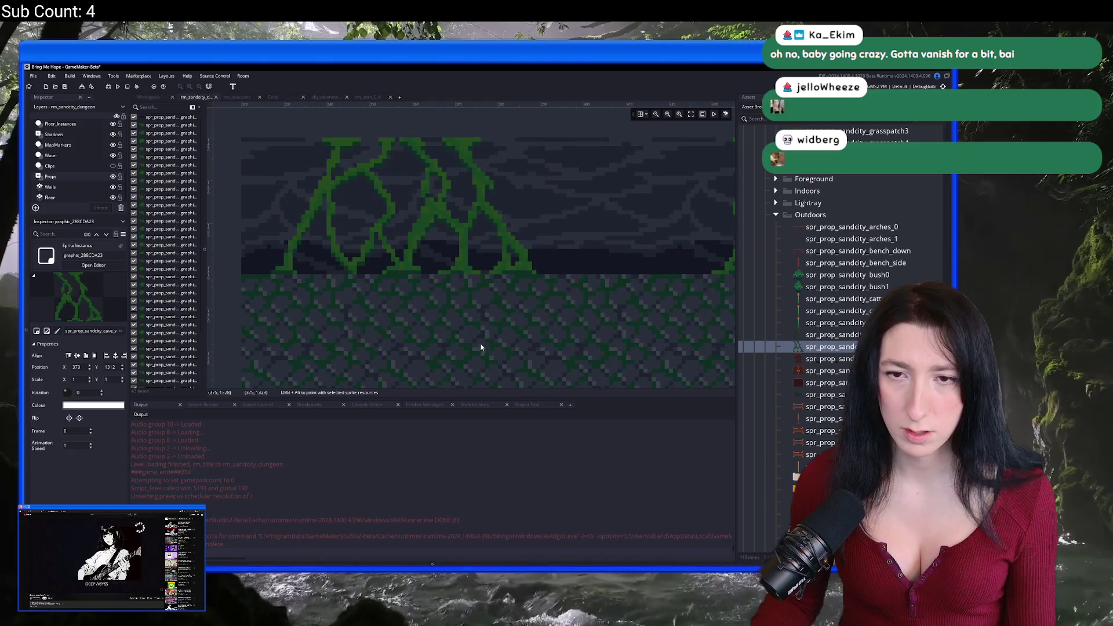
pyautogui.scroll(-5, 354, 250)
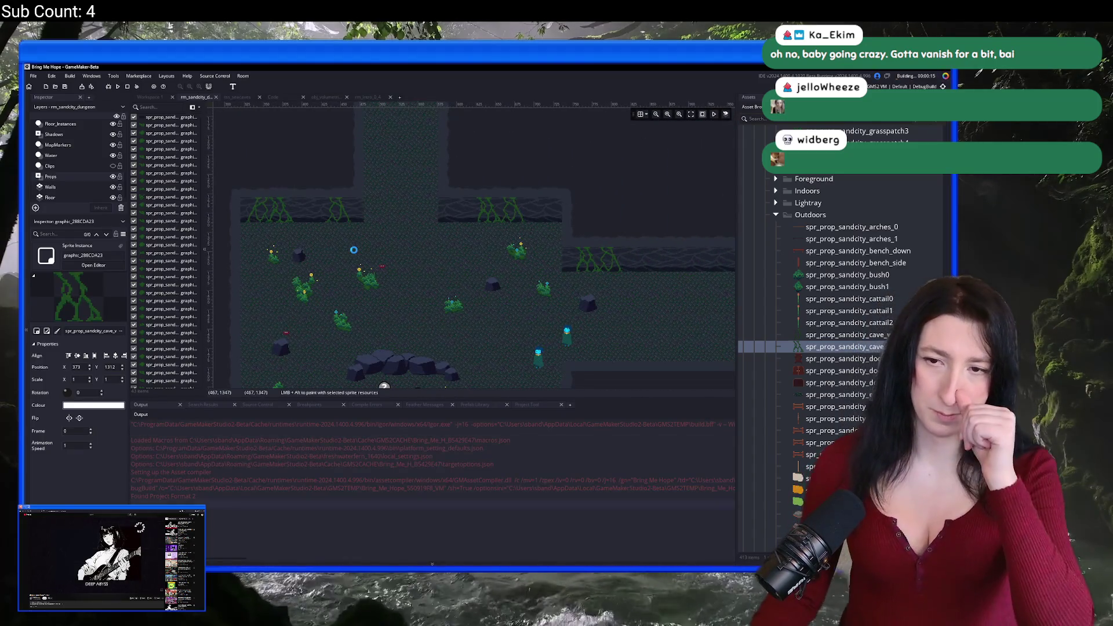
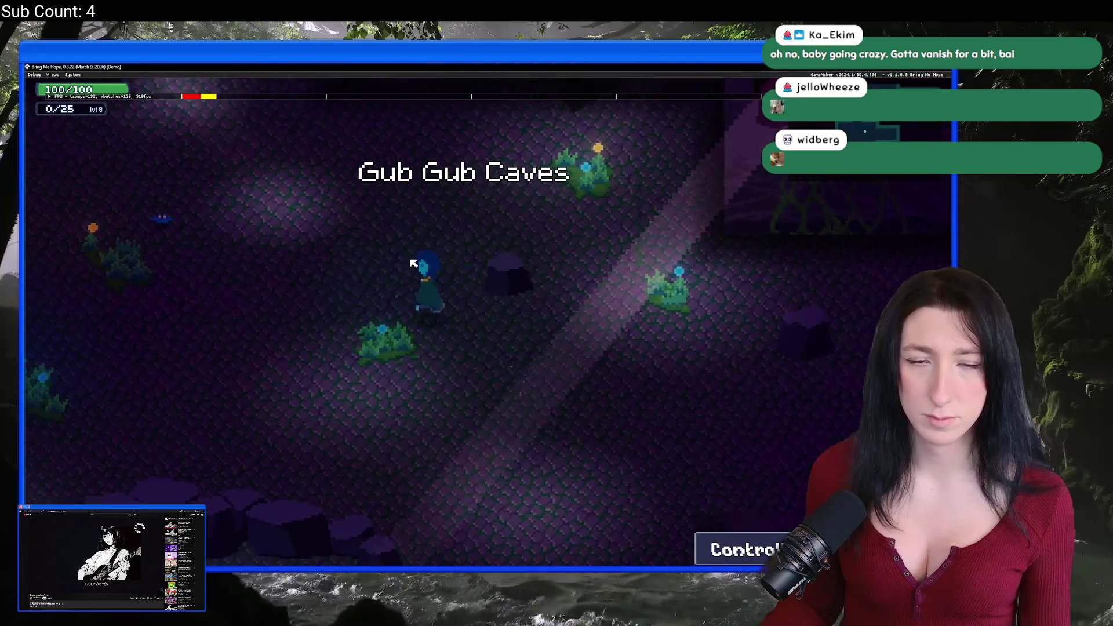
# Walk the character along the vine wall and through the caves to the rocks and pond.
pyautogui.press('Up')
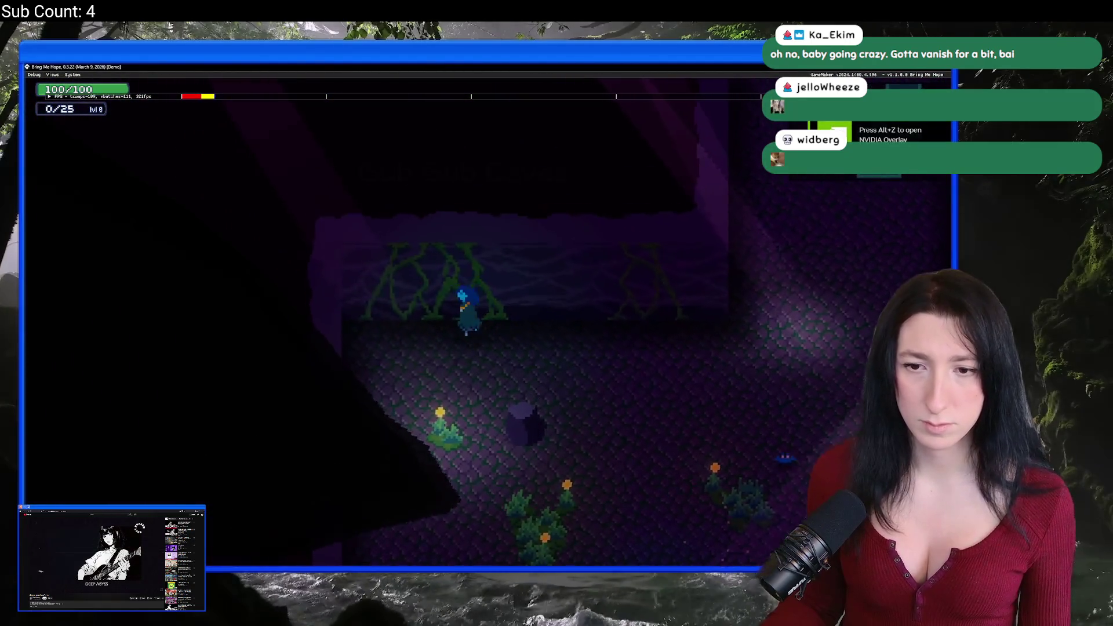
pyautogui.press('Left')
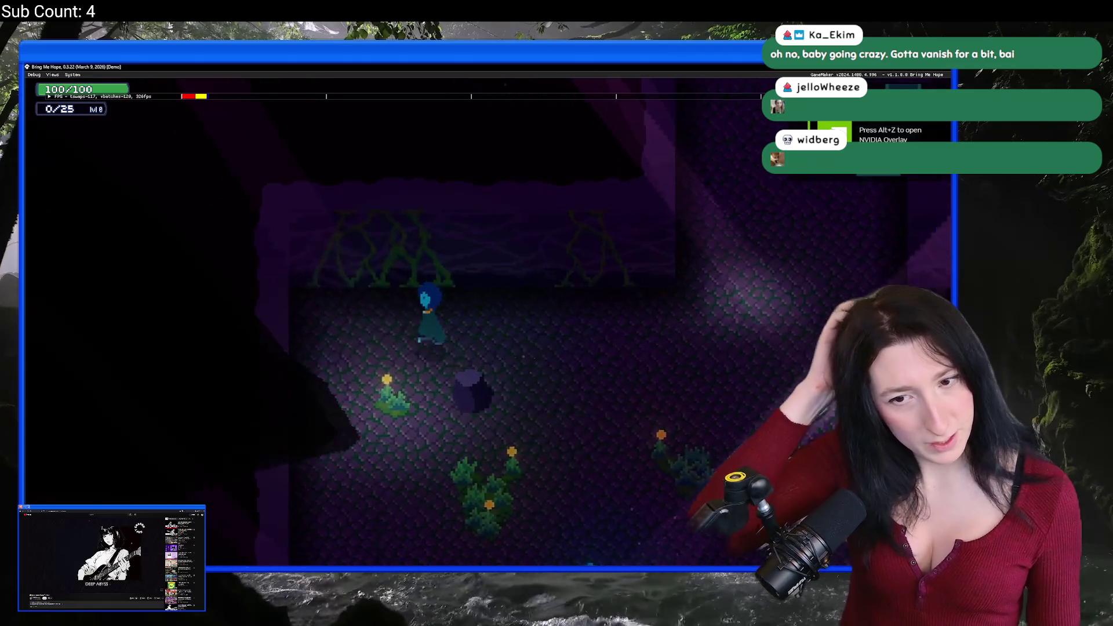
pyautogui.press('Right')
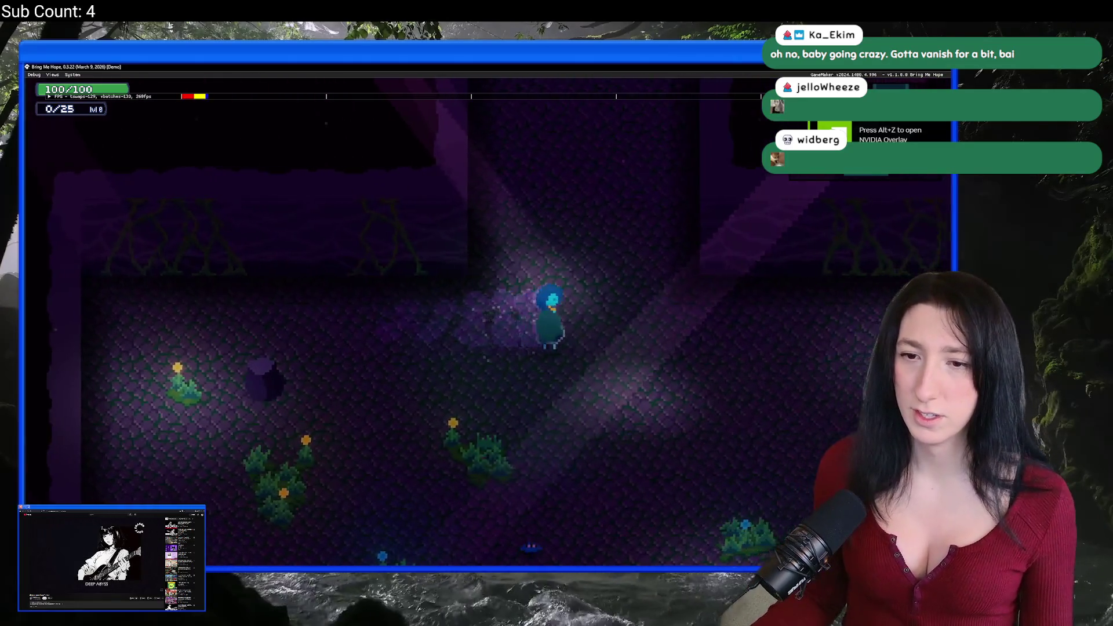
pyautogui.press('Down')
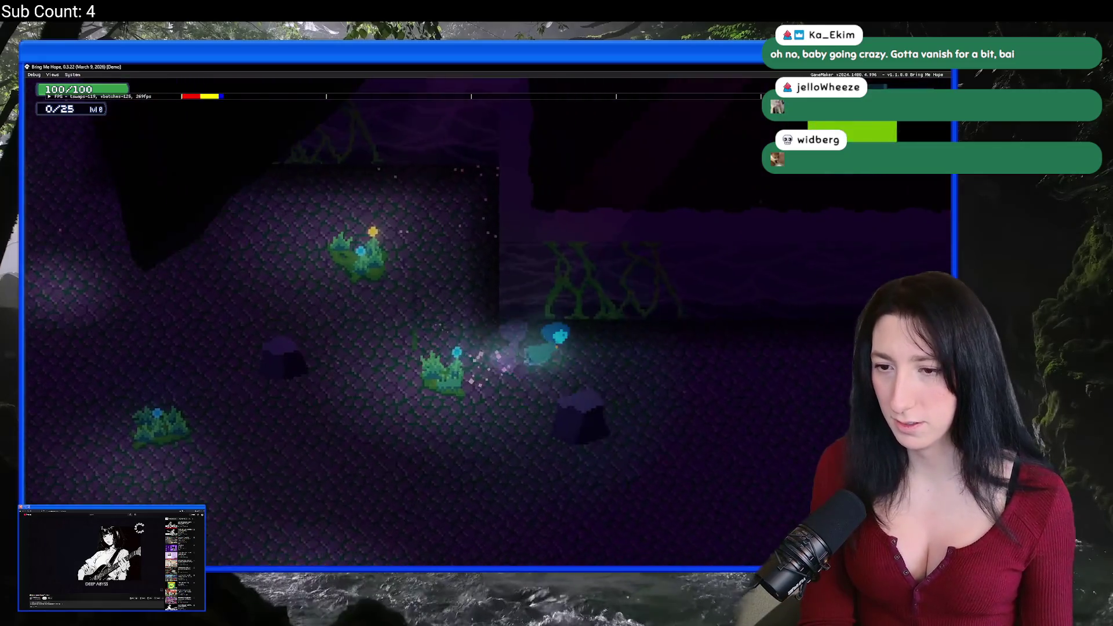
pyautogui.press('Right')
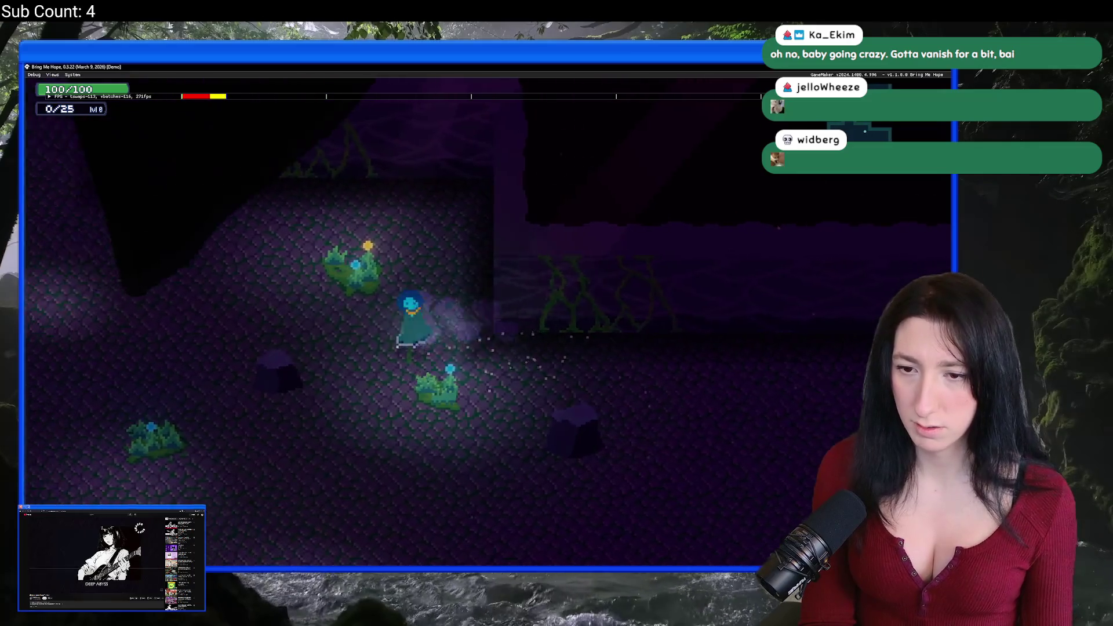
pyautogui.press('Right')
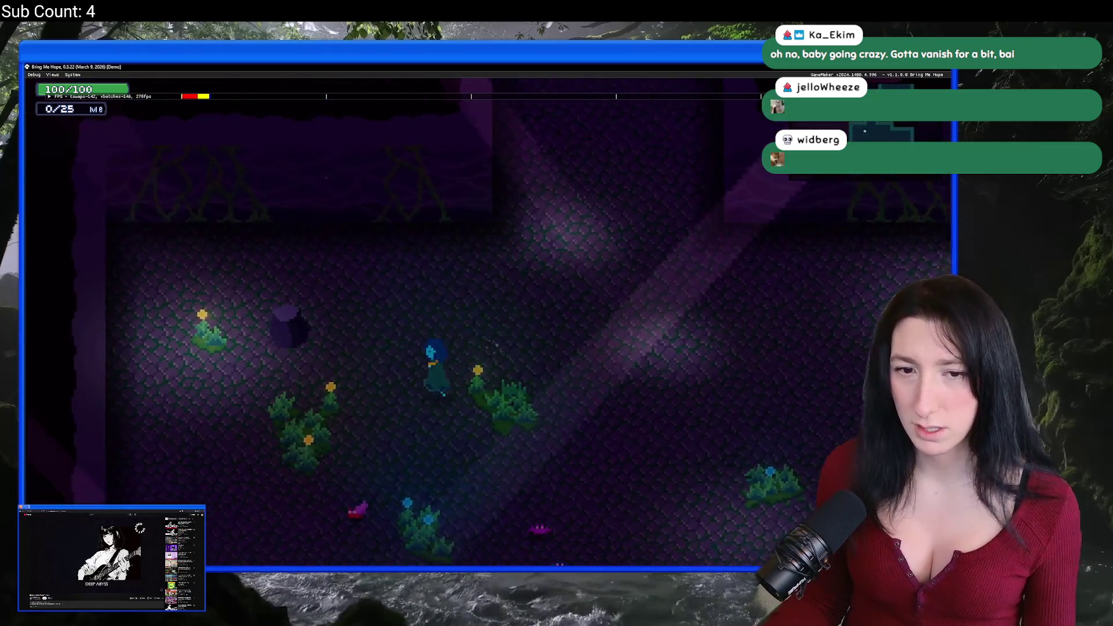
pyautogui.press('Down')
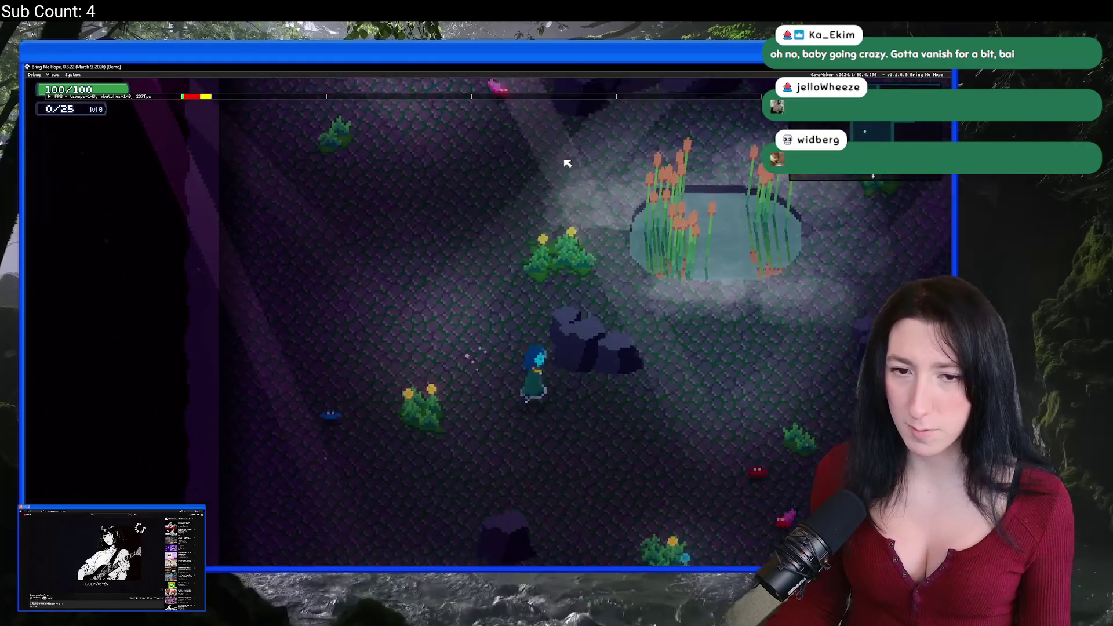
pyautogui.press('Up')
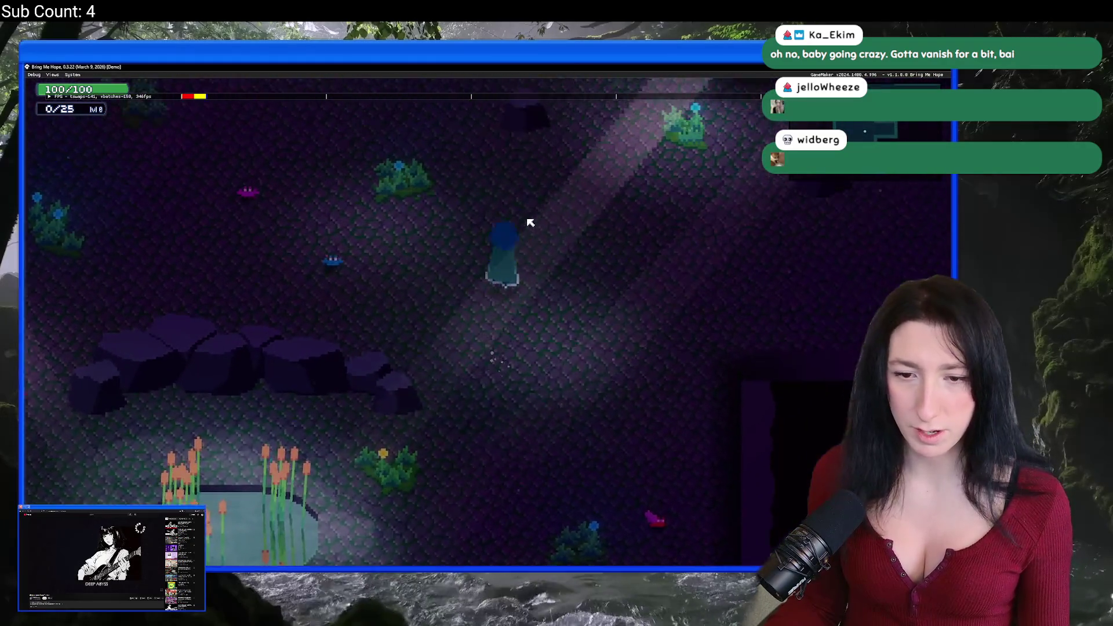
pyautogui.press('Up')
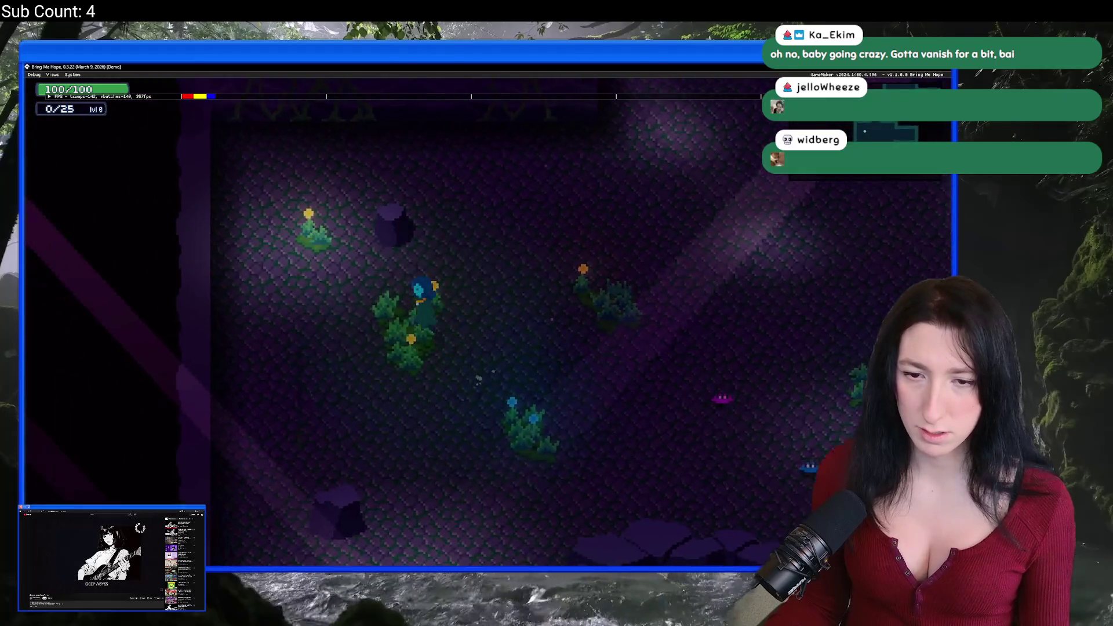
pyautogui.press('Down')
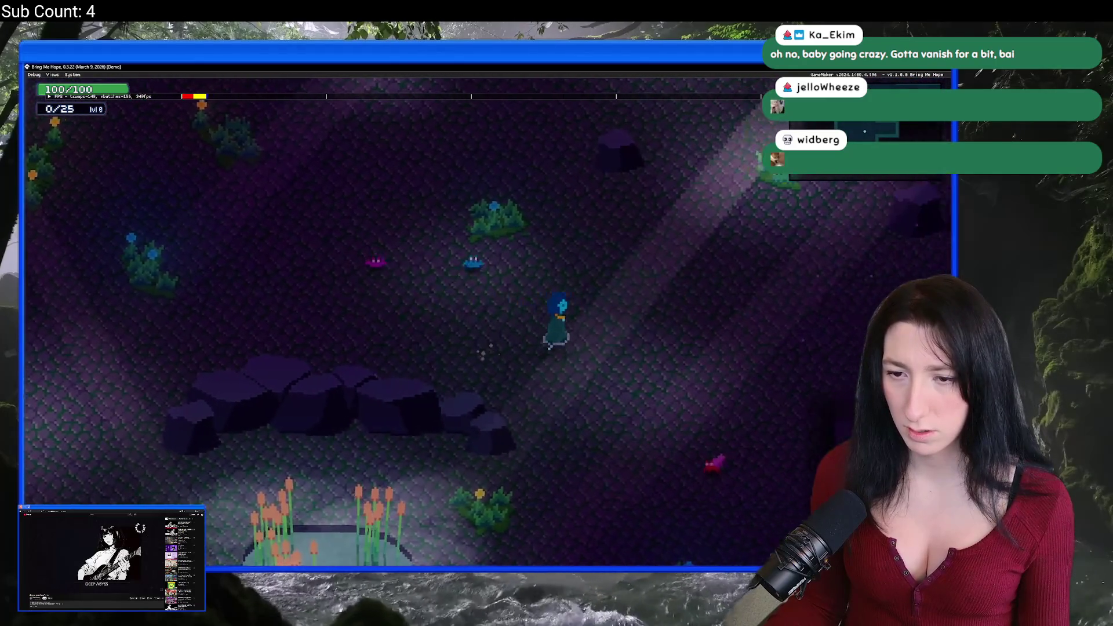
pyautogui.press('Right')
# Wander back up into the vine-walled room and across the field of rocks.
pyautogui.press('Down')
pyautogui.press('Up')
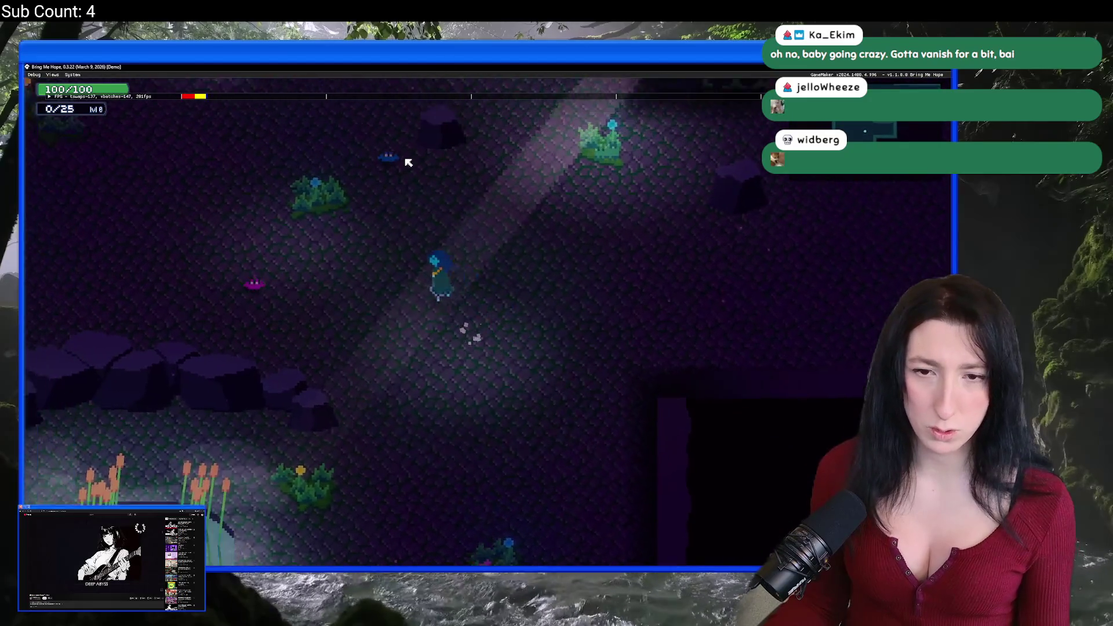
pyautogui.press('Up')
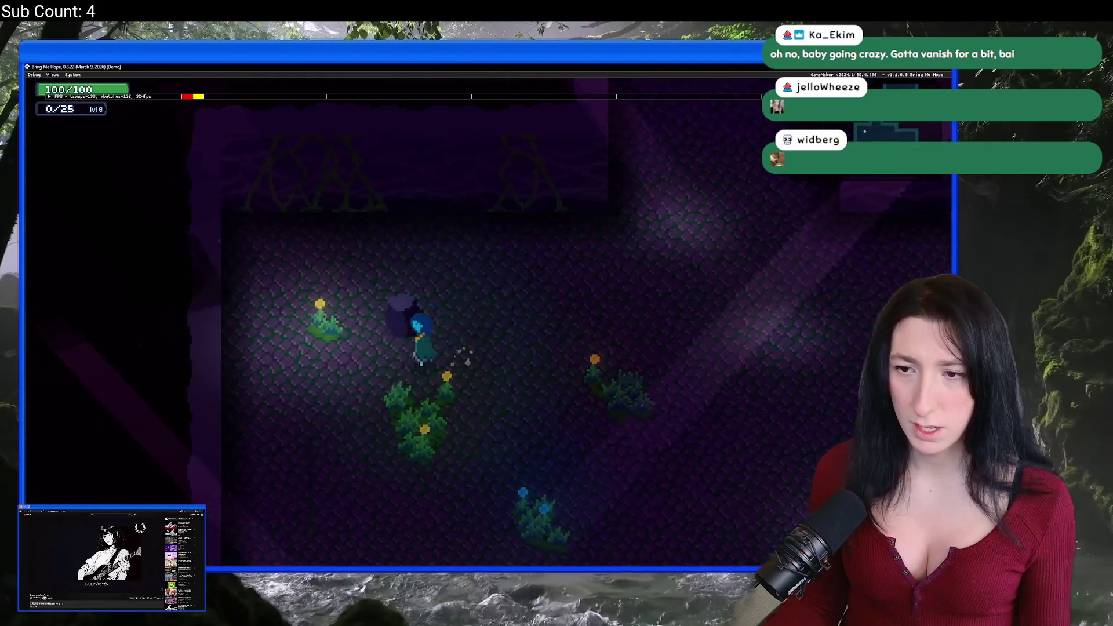
pyautogui.press('Left')
pyautogui.press('Down')
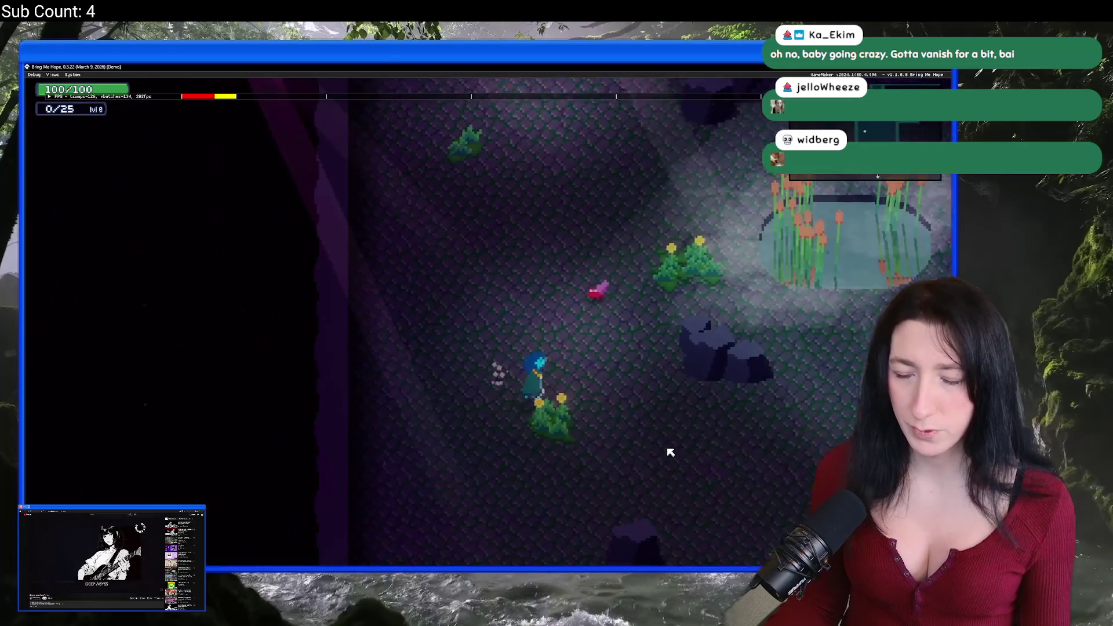
pyautogui.press('Right')
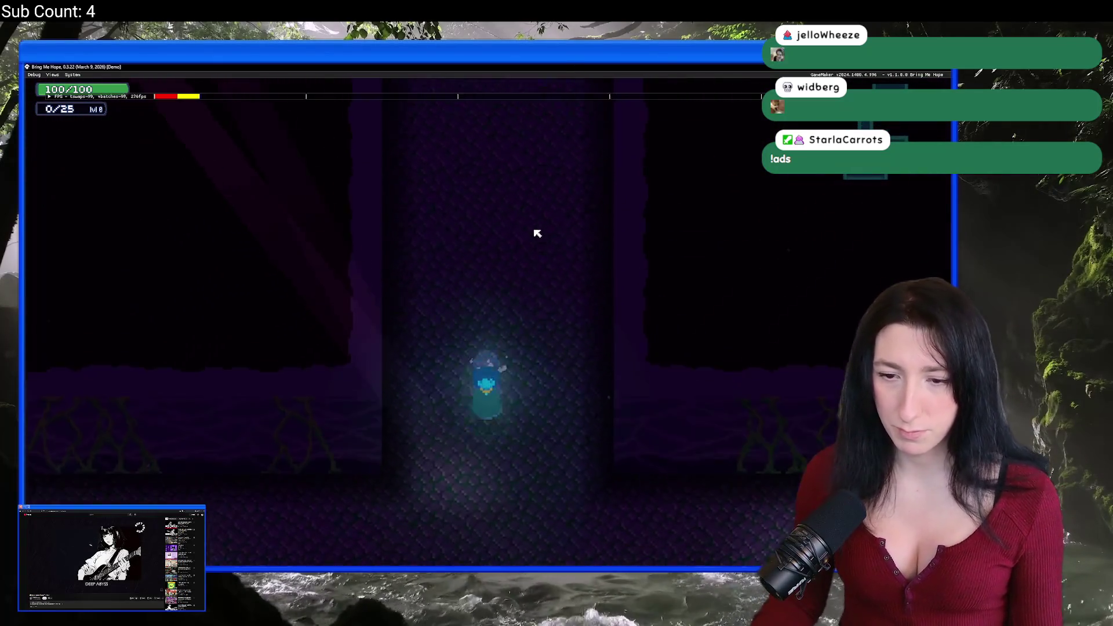
pyautogui.press('s')
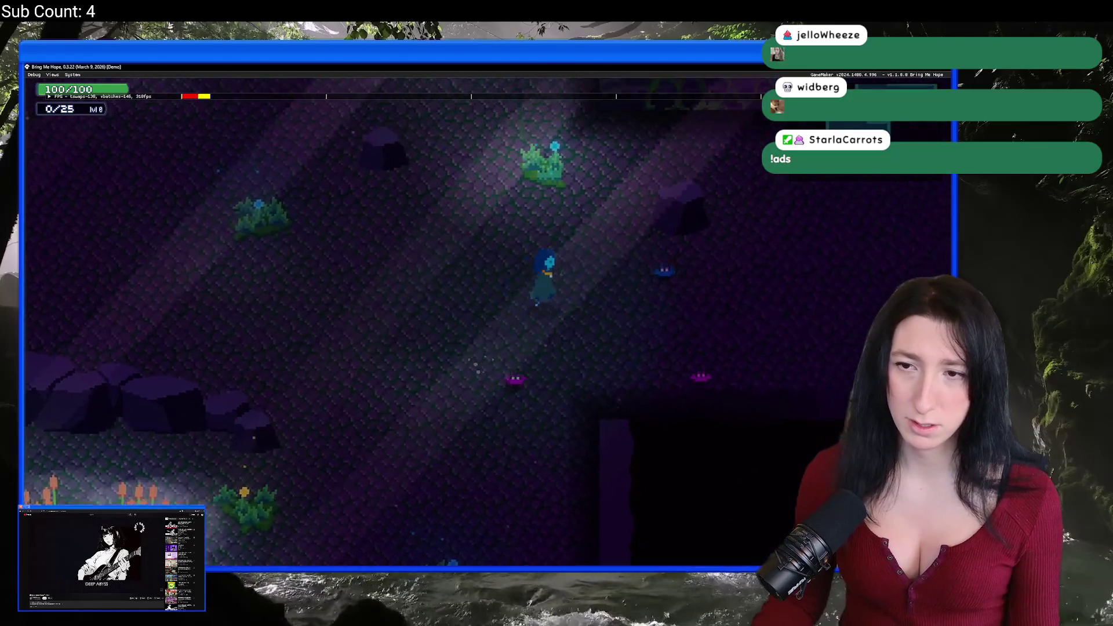
pyautogui.press('a')
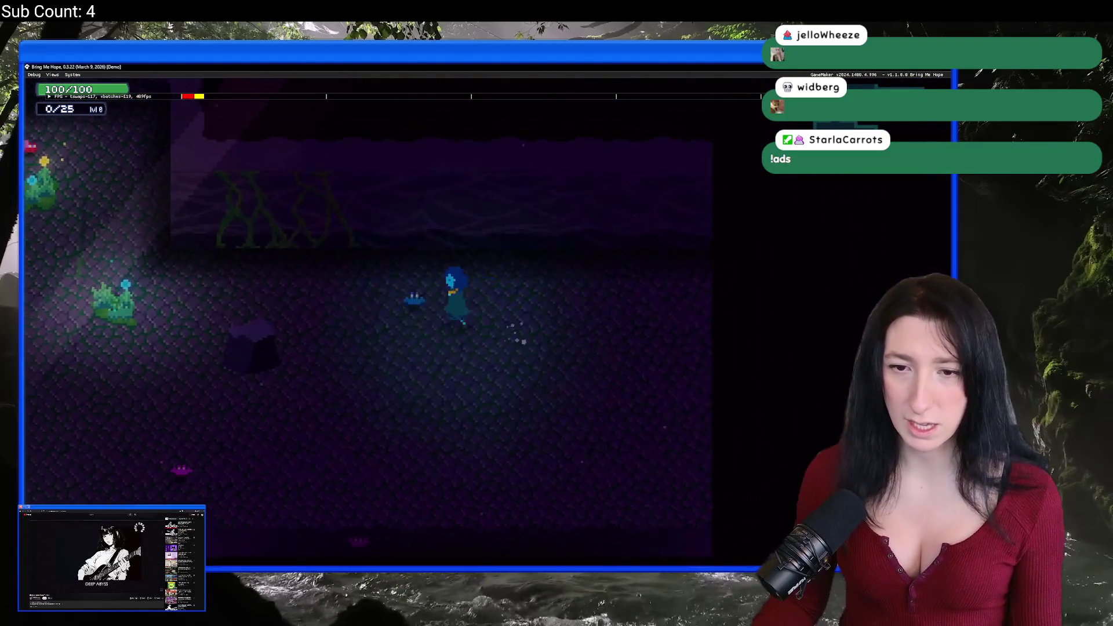
pyautogui.press('a')
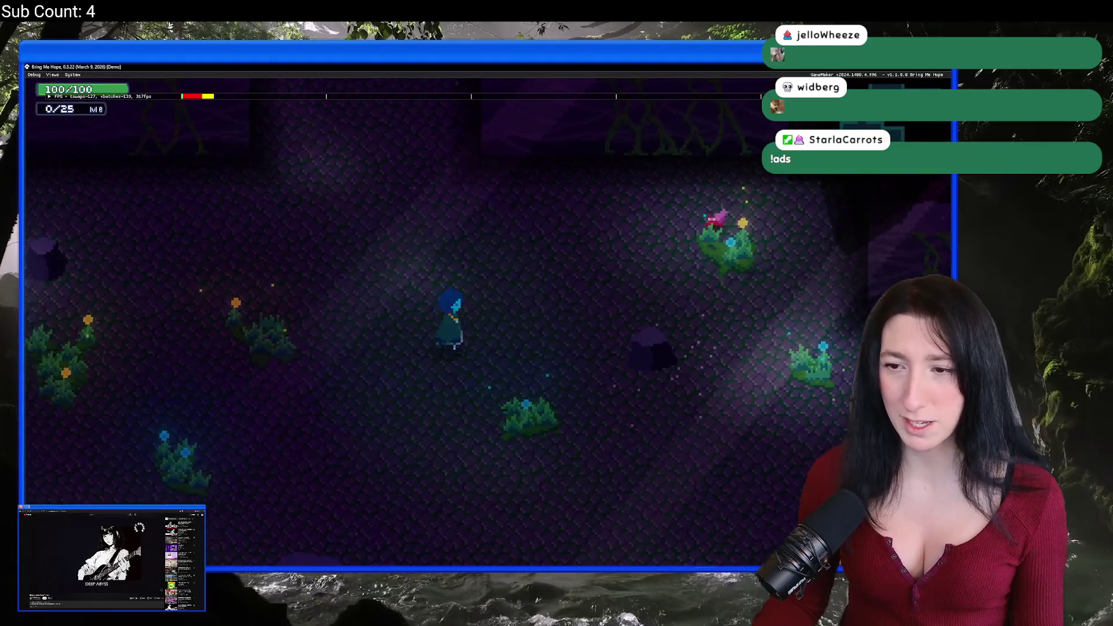
pyautogui.press('d')
# Walk down toward the pond, close the test build, and search assets for 'lightra'.
pyautogui.press('w')
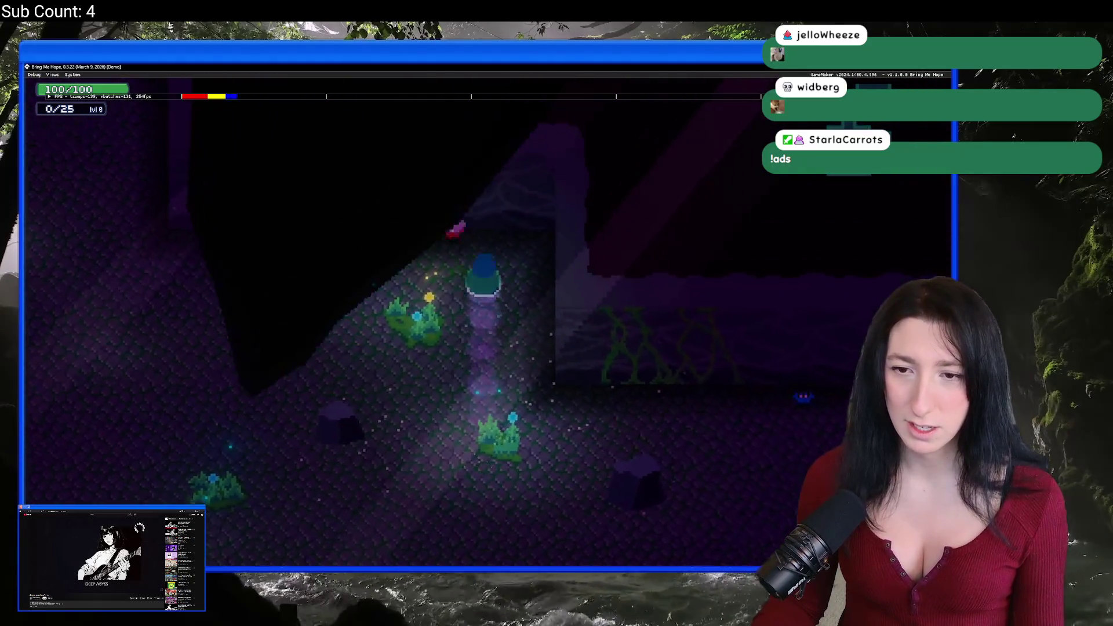
pyautogui.press('s')
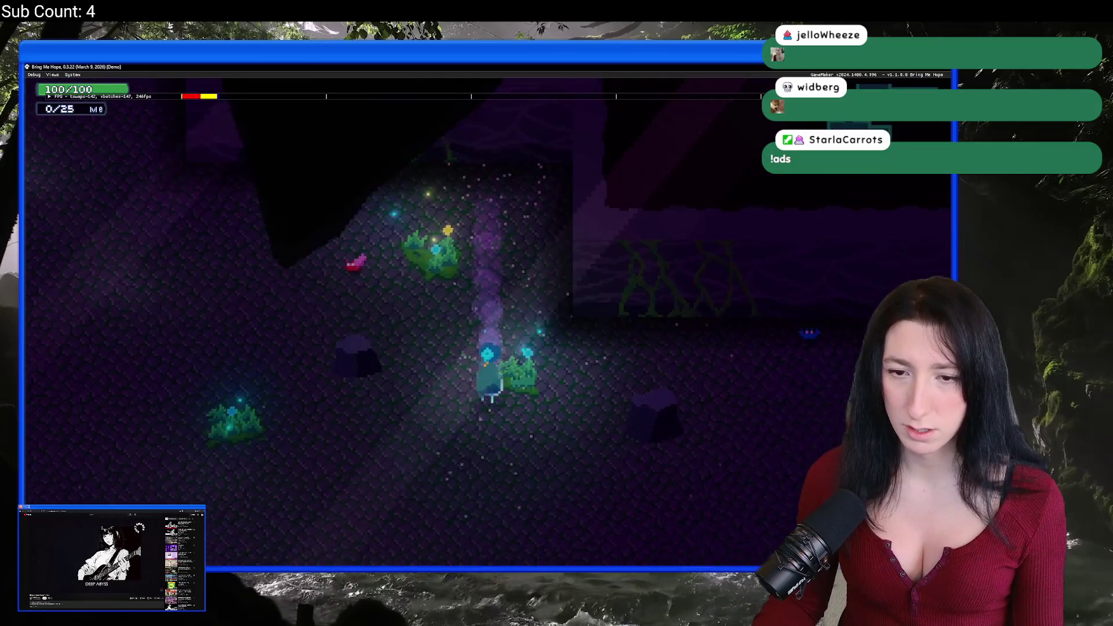
pyautogui.press('s')
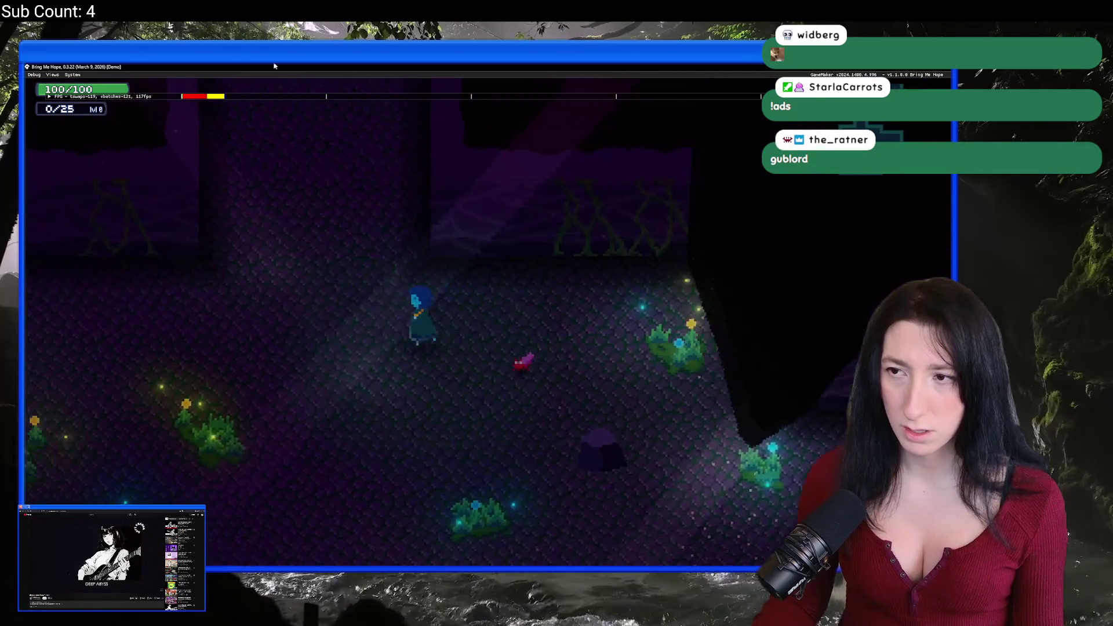
pyautogui.press('s')
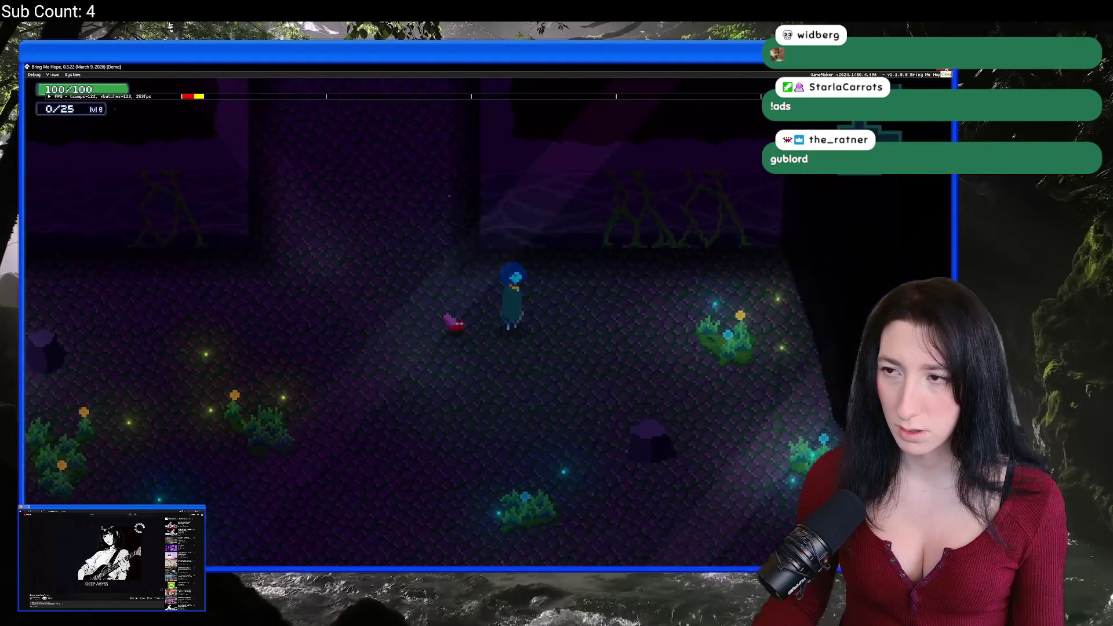
pyautogui.press('Escape')
pyautogui.write('lightra')
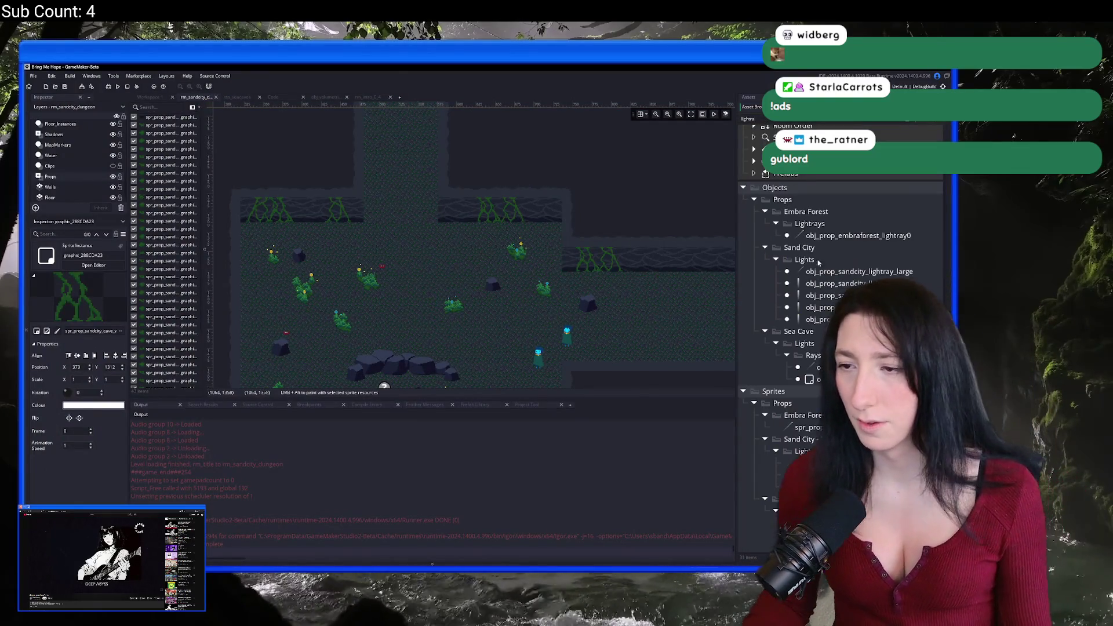
# Open the Sand City and Sea Cave lightray objects and inspect their Draw code.
pyautogui.doubleClick(858, 271)
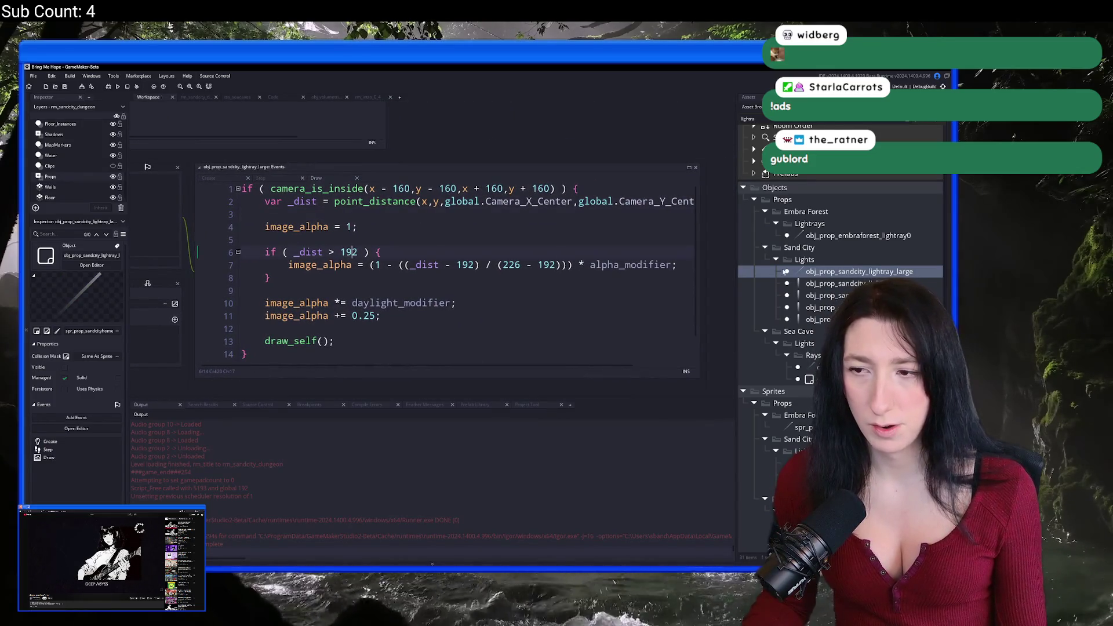
pyautogui.doubleClick(809, 367)
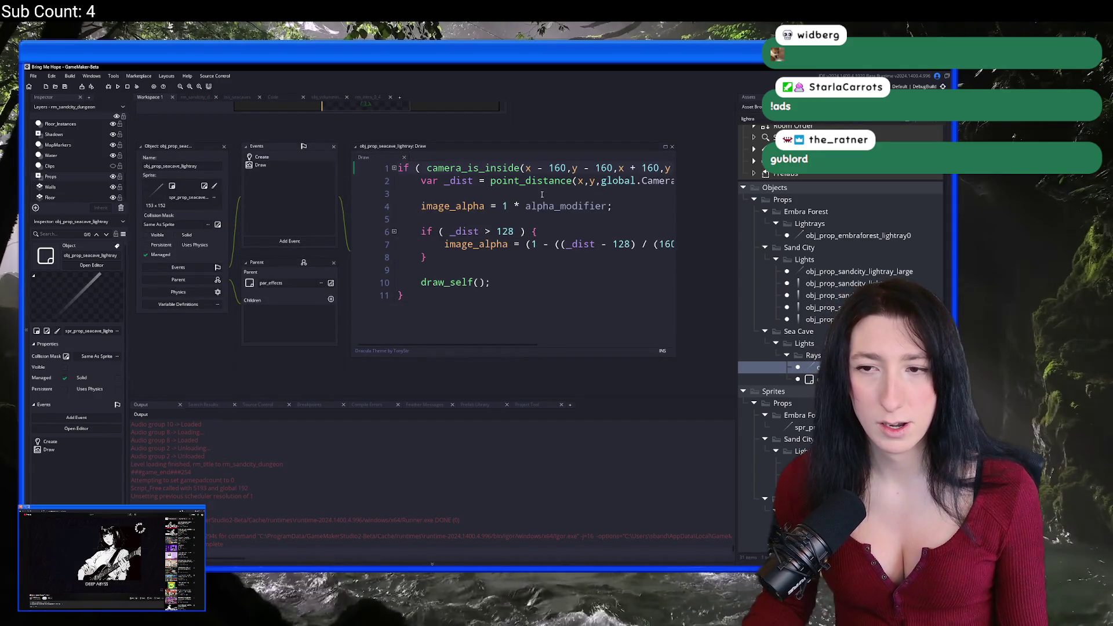
pyautogui.moveTo(430, 258); pyautogui.dragTo(420, 231)
pyautogui.scroll(5, 522, 187)
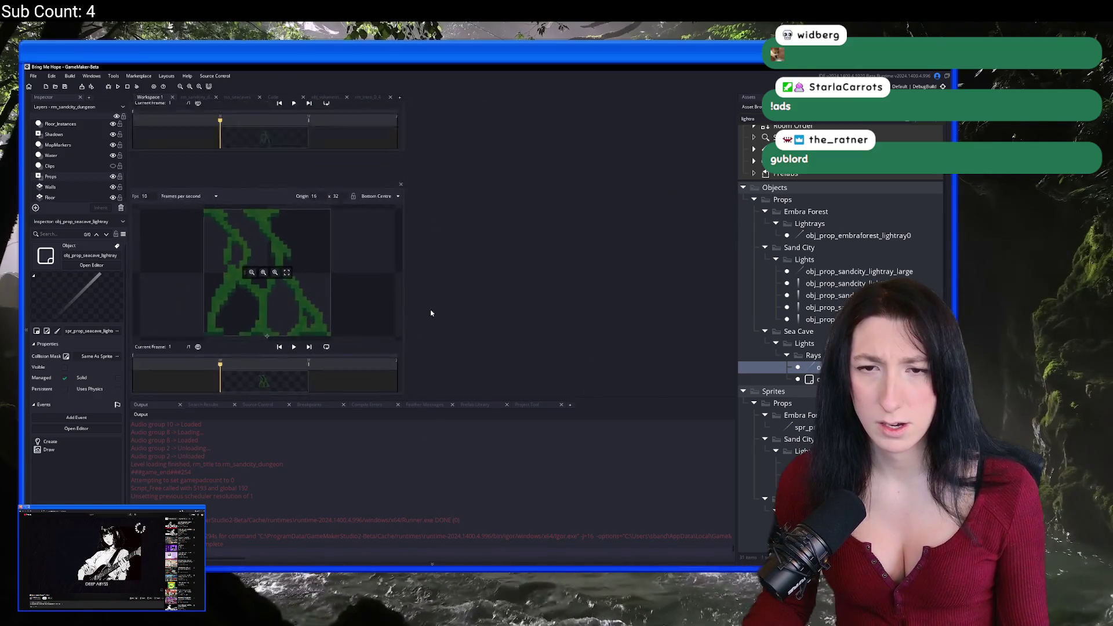
pyautogui.click(297, 99)
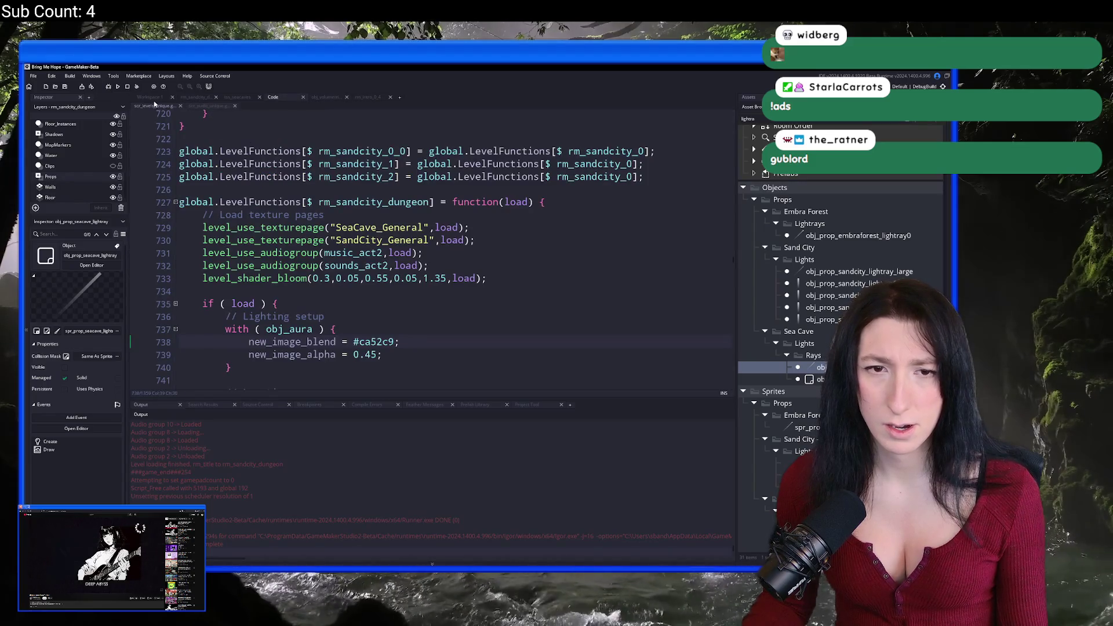
# Replace the Draw event's distance check with the 128 version using a (160 - 128) falloff.
pyautogui.click(149, 97)
pyautogui.scroll(-5, 604, 310)
pyautogui.scroll(2, 520, 319)
pyautogui.scroll(6, 520, 319)
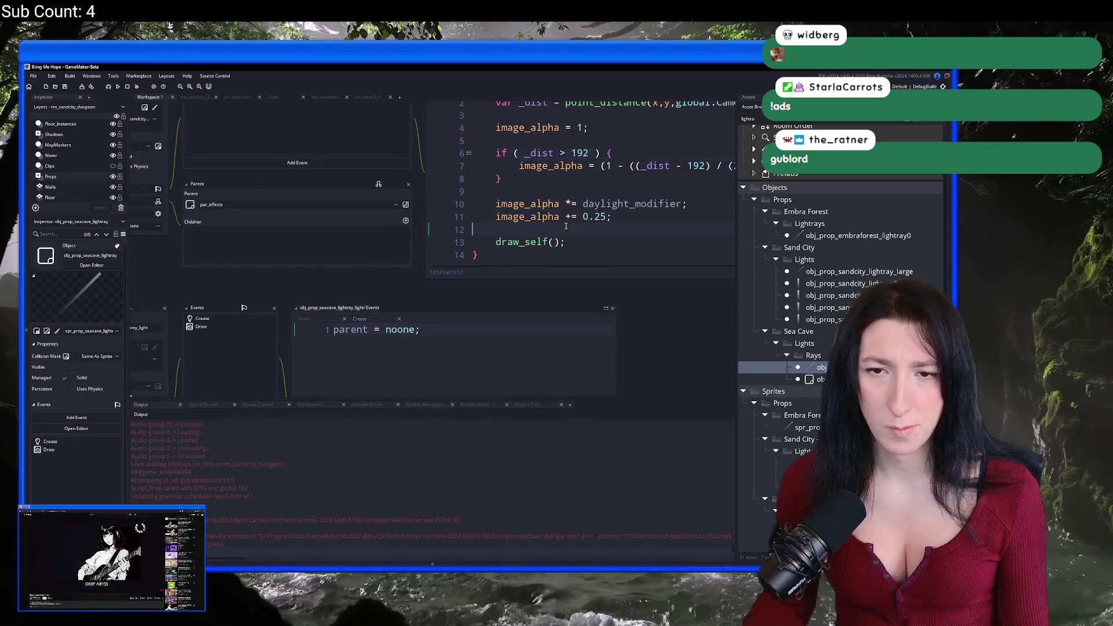
pyautogui.scroll(4, 566, 226)
pyautogui.moveTo(345, 276); pyautogui.dragTo(371, 302)
pyautogui.hotkey('ctrl', 'v')
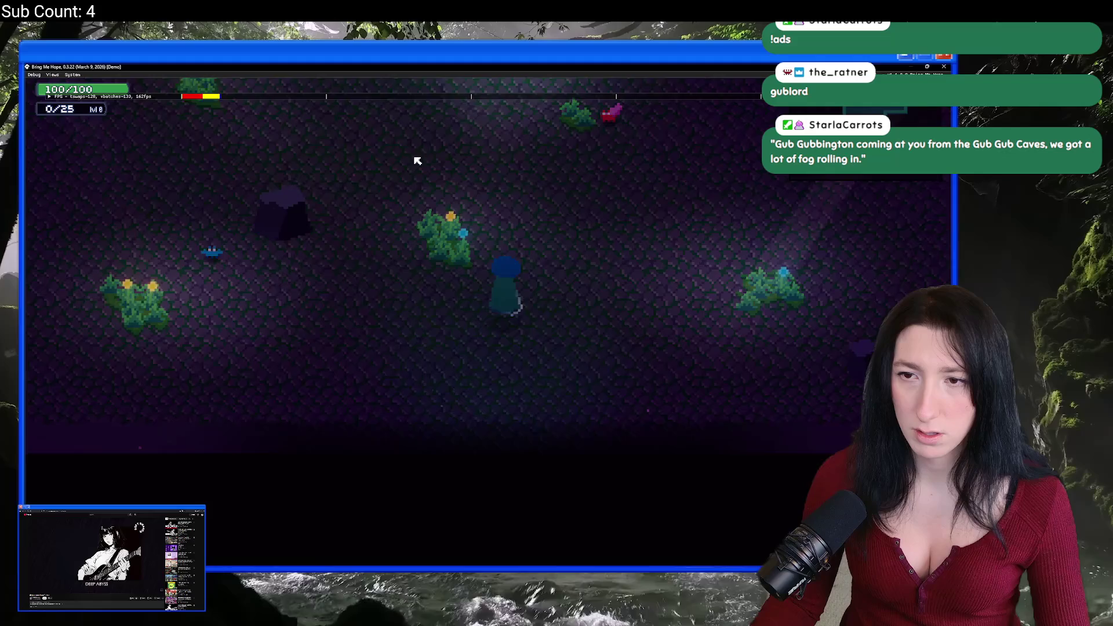
# Walk the character up past the pond, around it, and back to the reed pond.
pyautogui.press('w')
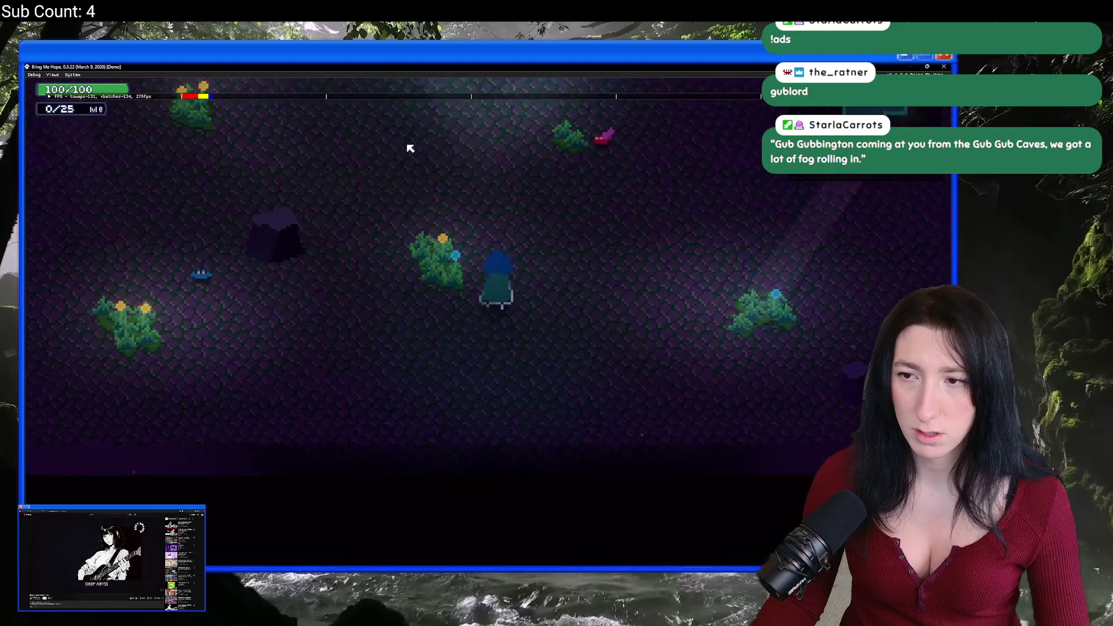
pyautogui.press('w')
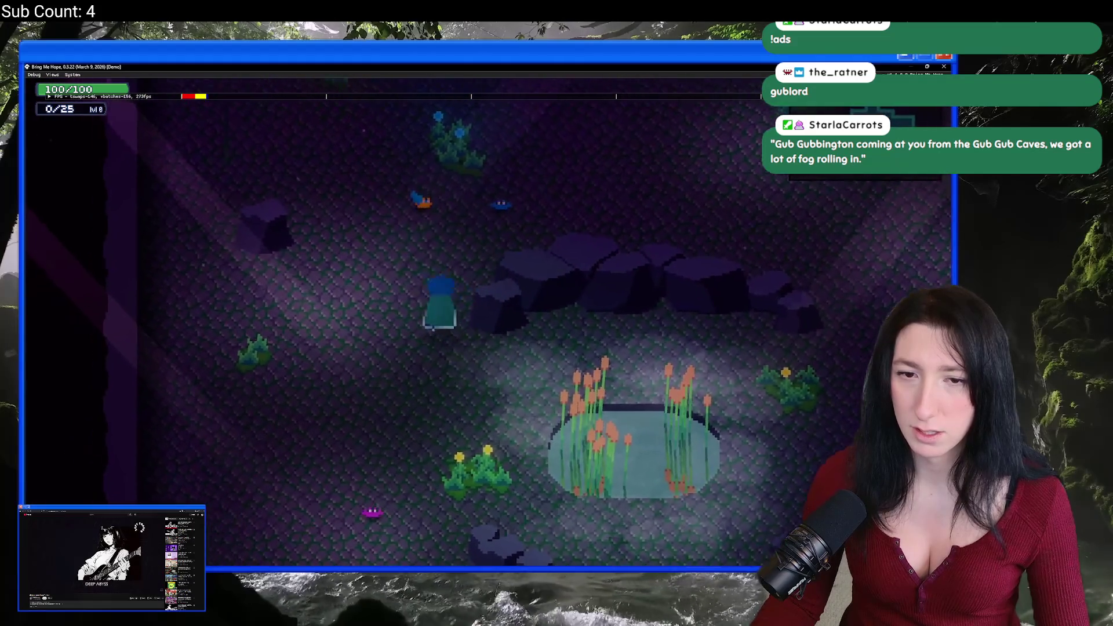
pyautogui.press('s')
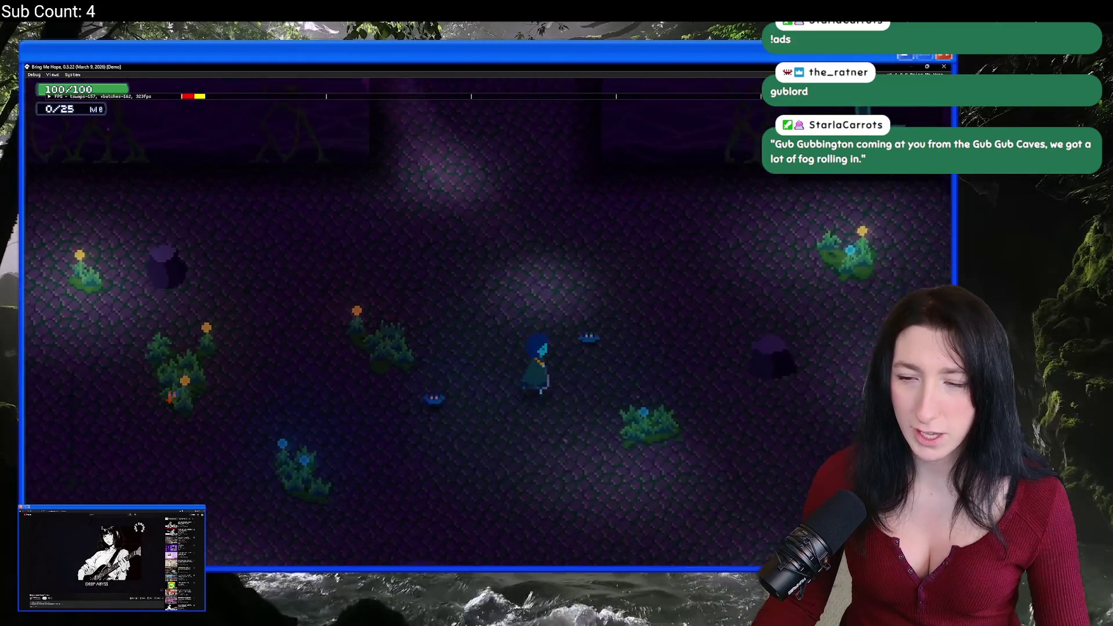
pyautogui.press('s')
pyautogui.press('a')
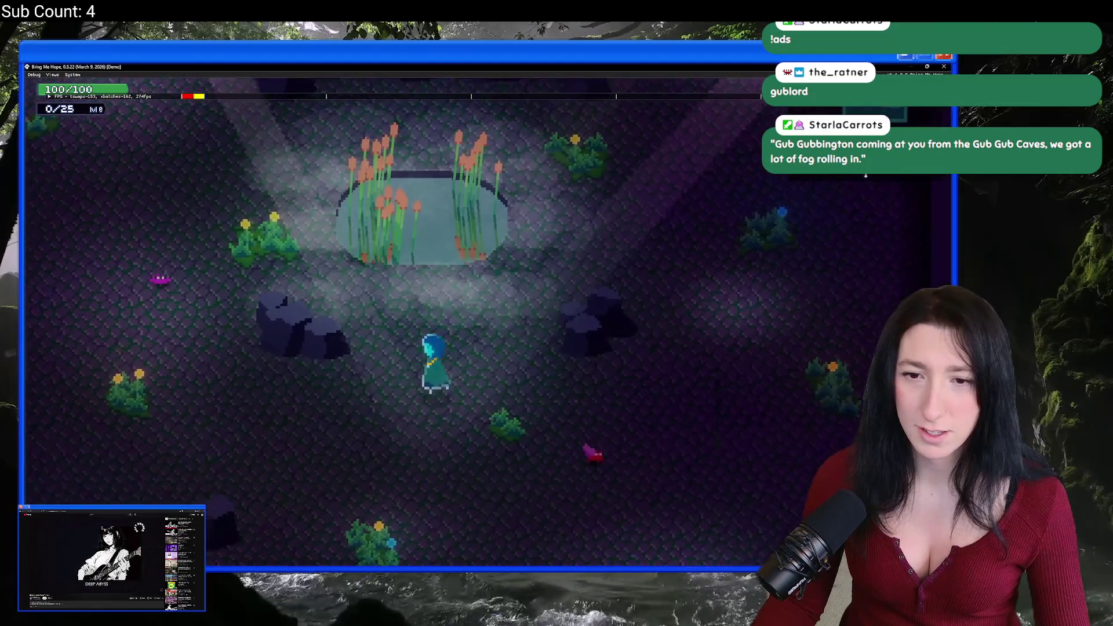
pyautogui.press('w')
pyautogui.press('w')
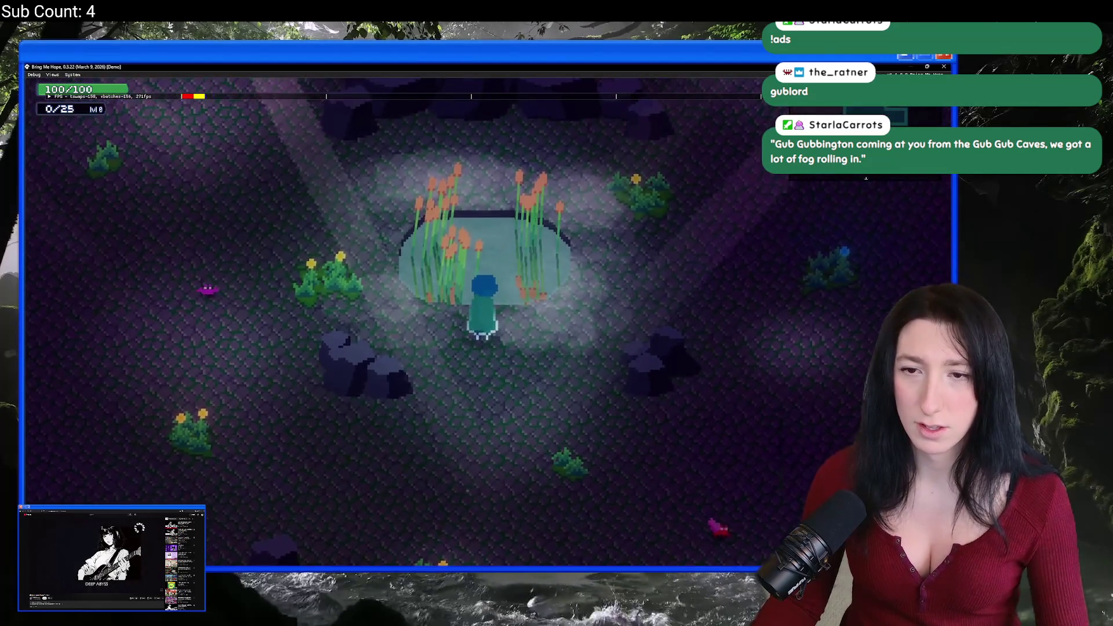
# Disable the FPS debug bar under Options > Performance and apply the change.
pyautogui.press('Escape')
pyautogui.press('Down')
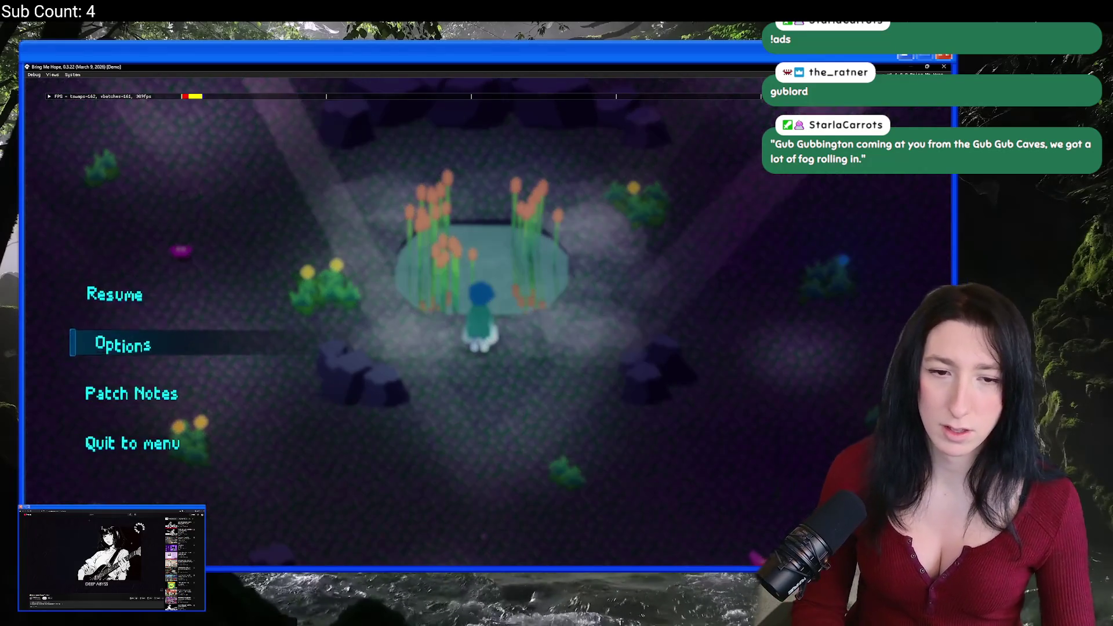
pyautogui.press('Return')
pyautogui.press('Up')
pyautogui.press('Return')
pyautogui.press('Down')
pyautogui.press('Down')
pyautogui.press('Down')
pyautogui.press('Return')
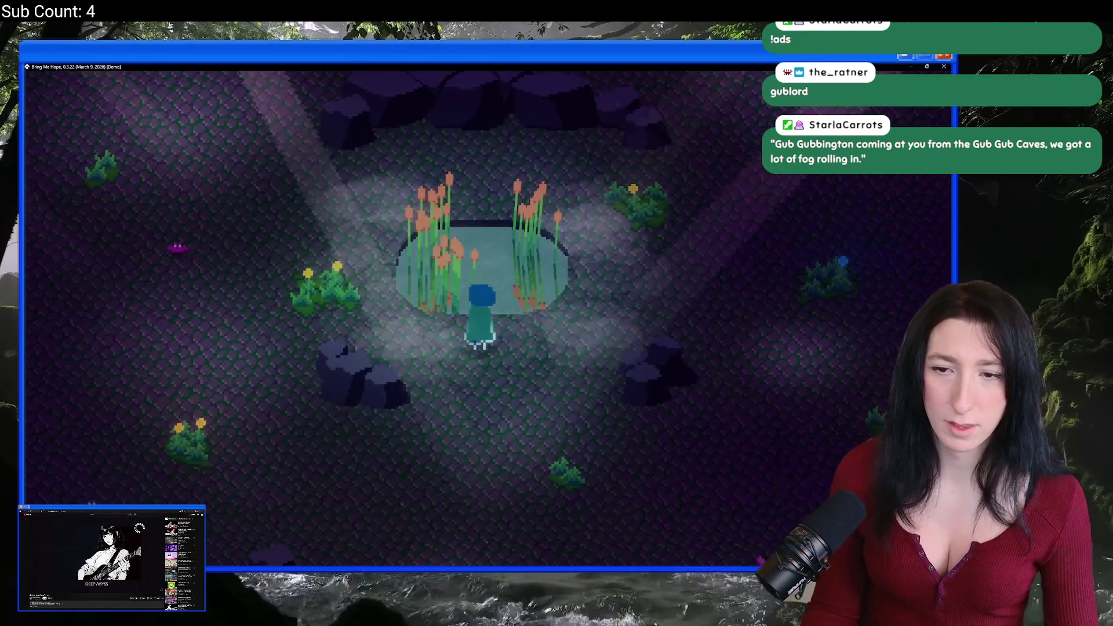
pyautogui.press('super')
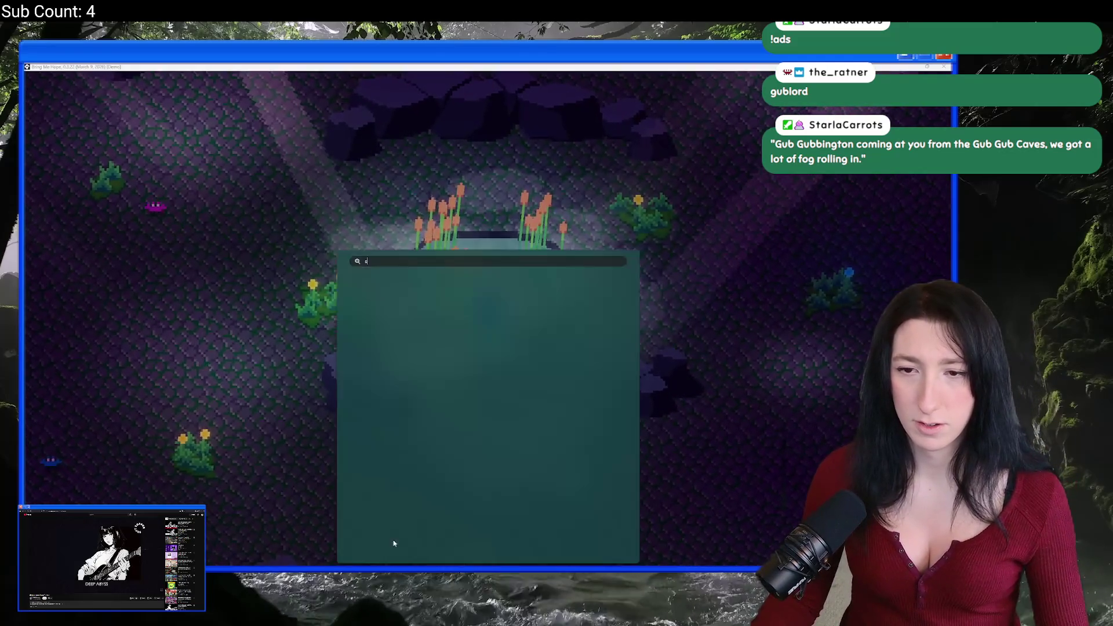
# Launch ScreenToGif, frame the reed pond area in the recorder, and record a short clip.
pyautogui.write('sc')
pyautogui.click(398, 321)
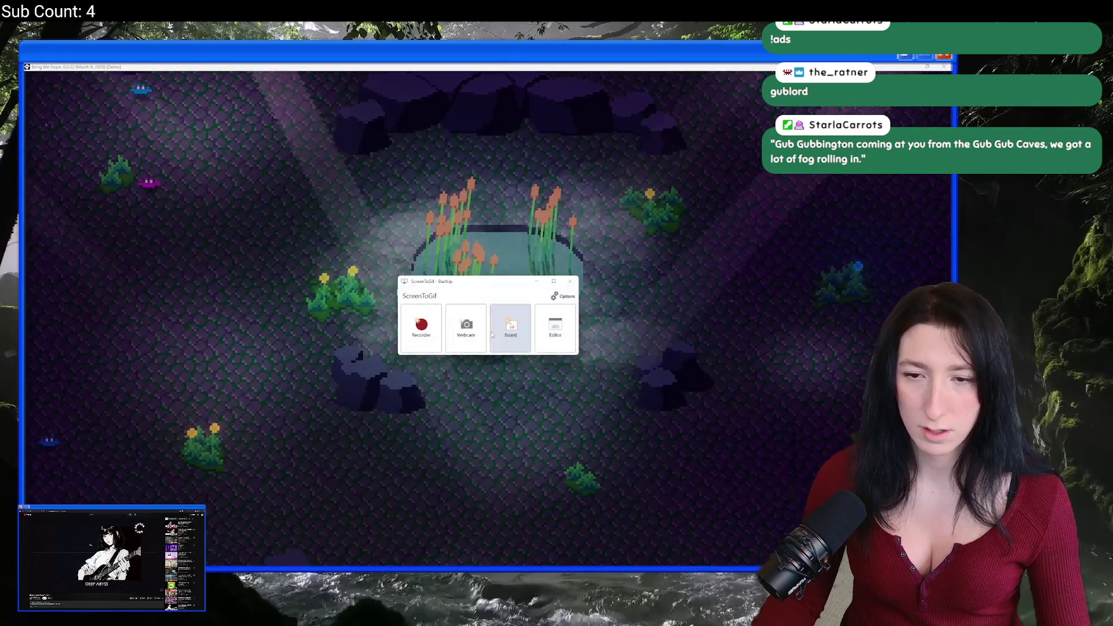
pyautogui.click(422, 326)
pyautogui.moveTo(466, 197); pyautogui.dragTo(497, 150)
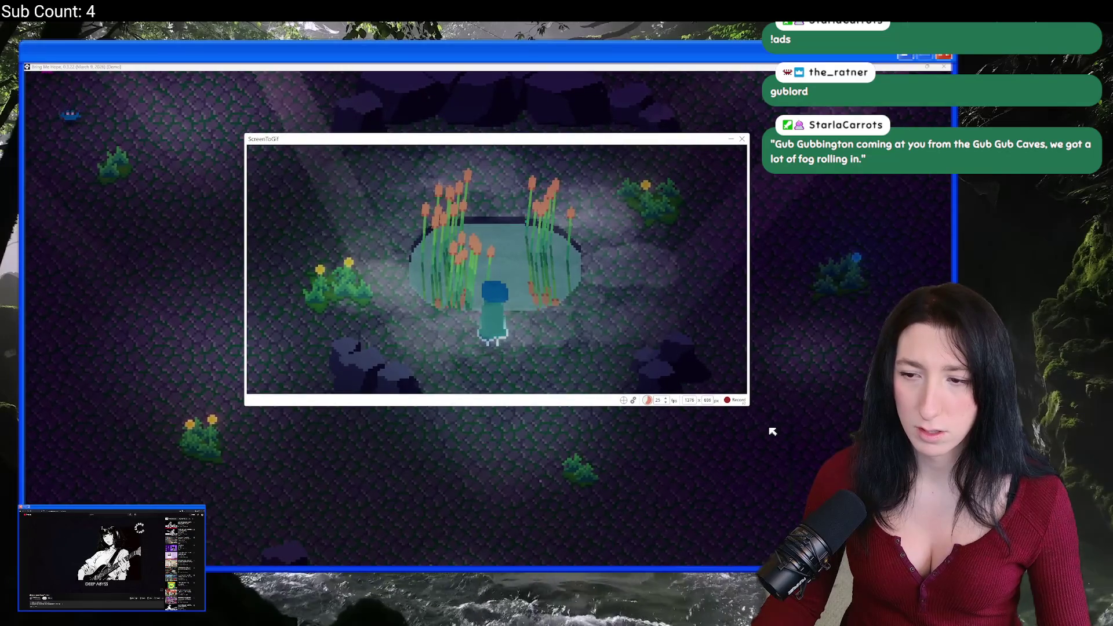
pyautogui.click(738, 401)
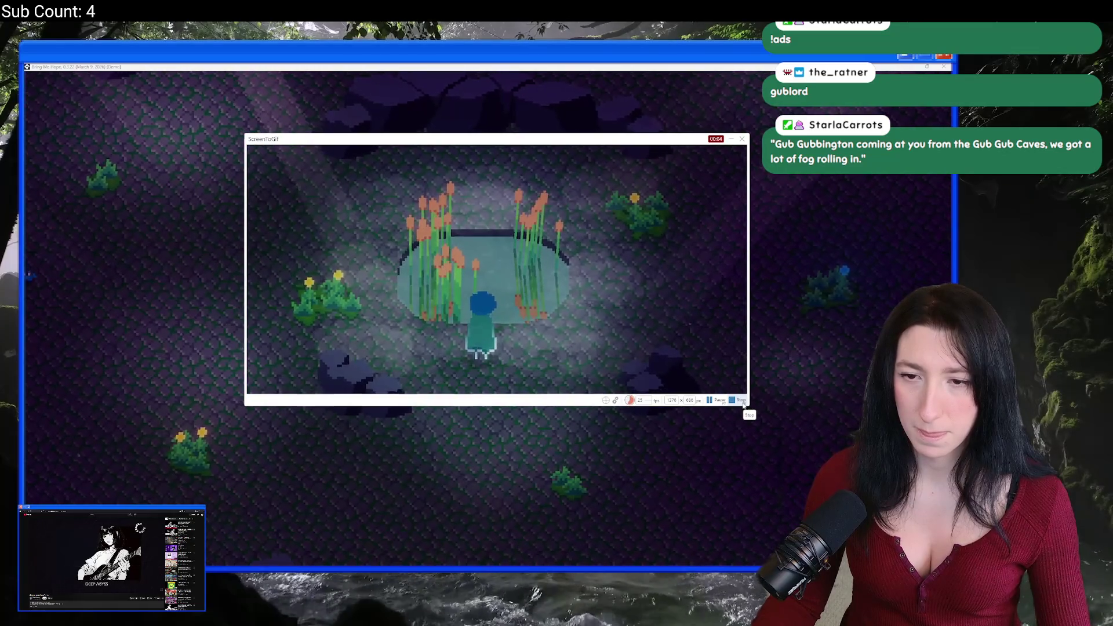
pyautogui.click(743, 402)
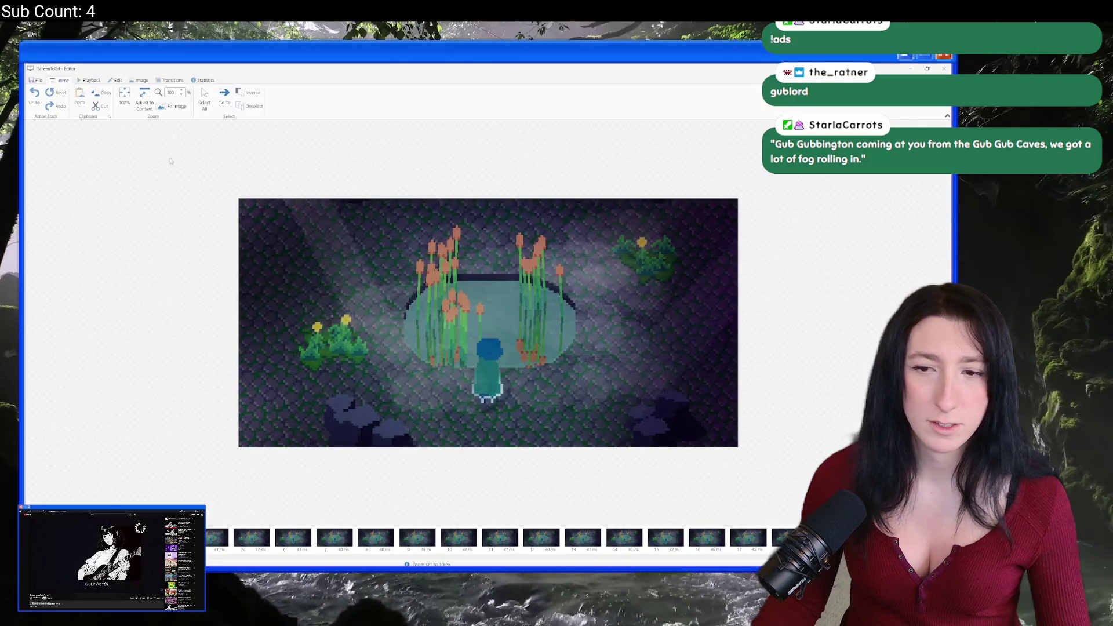
# Play the pond clip in the Playback tab, rewind to the first frame, then open File > Save as.
pyautogui.click(89, 82)
pyautogui.click(73, 94)
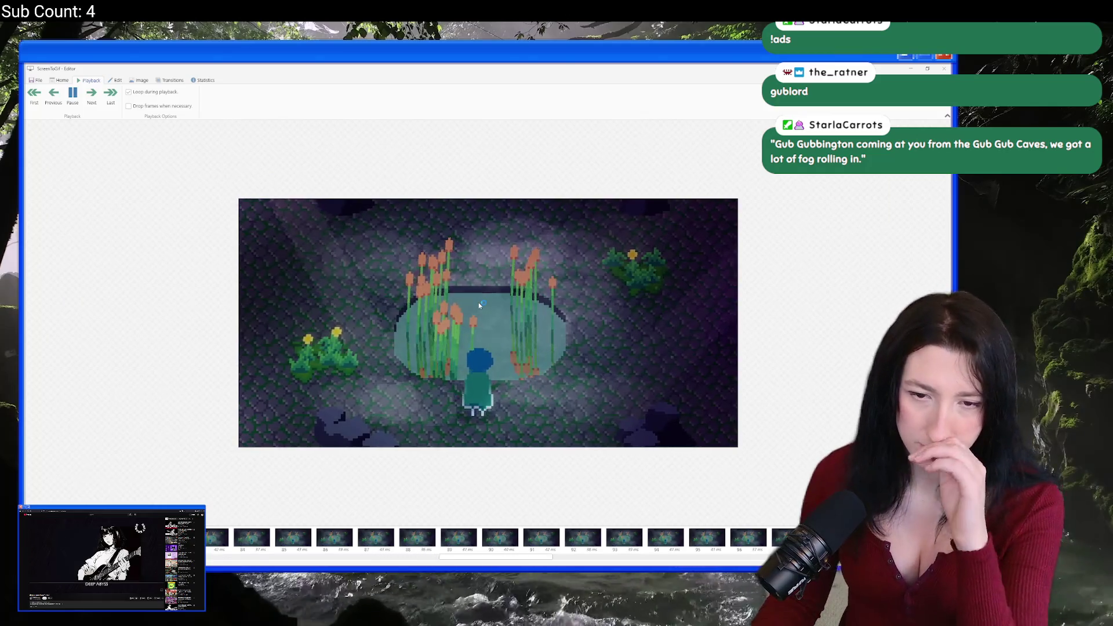
pyautogui.click(70, 97)
pyautogui.click(35, 93)
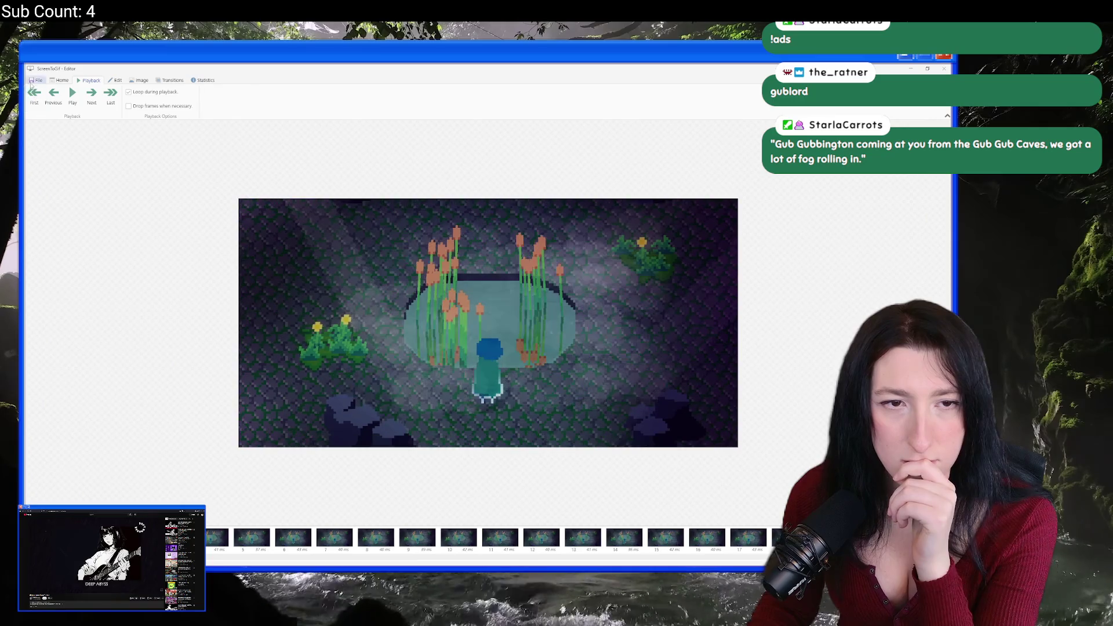
pyautogui.click(35, 80)
pyautogui.click(210, 96)
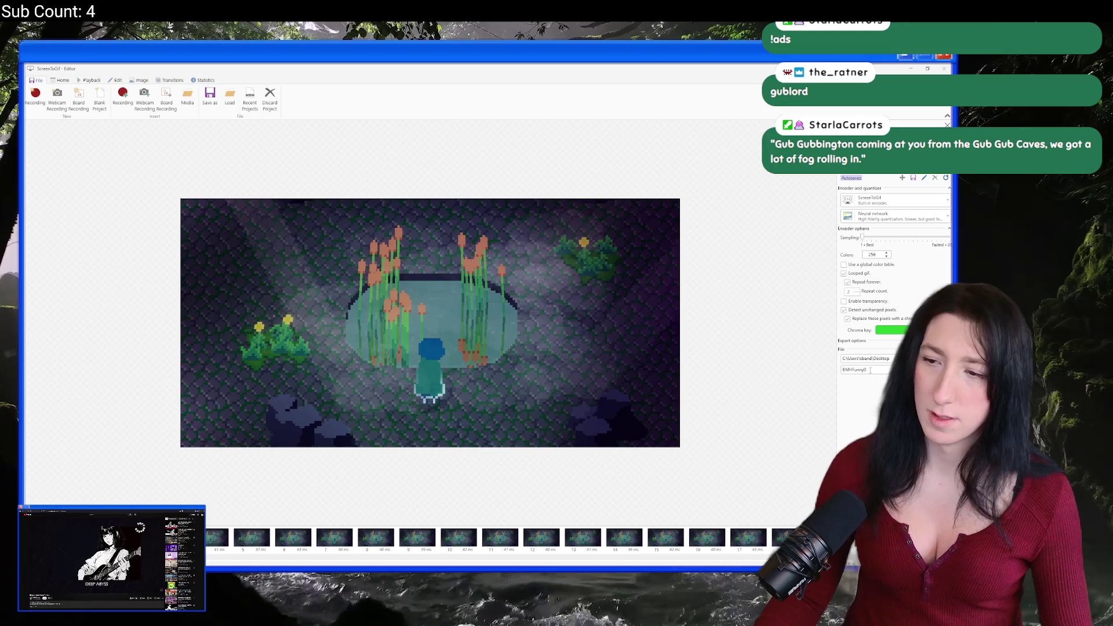
# Name the GIF export BMHPondWater0 and save it.
pyautogui.write('PondWater')
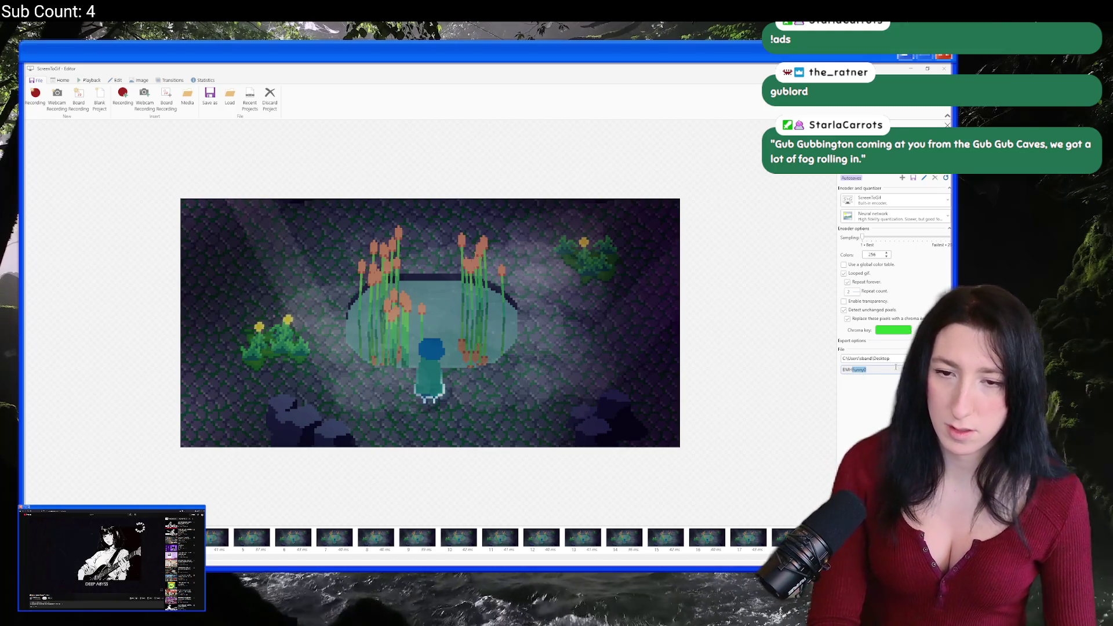
pyautogui.write('0')
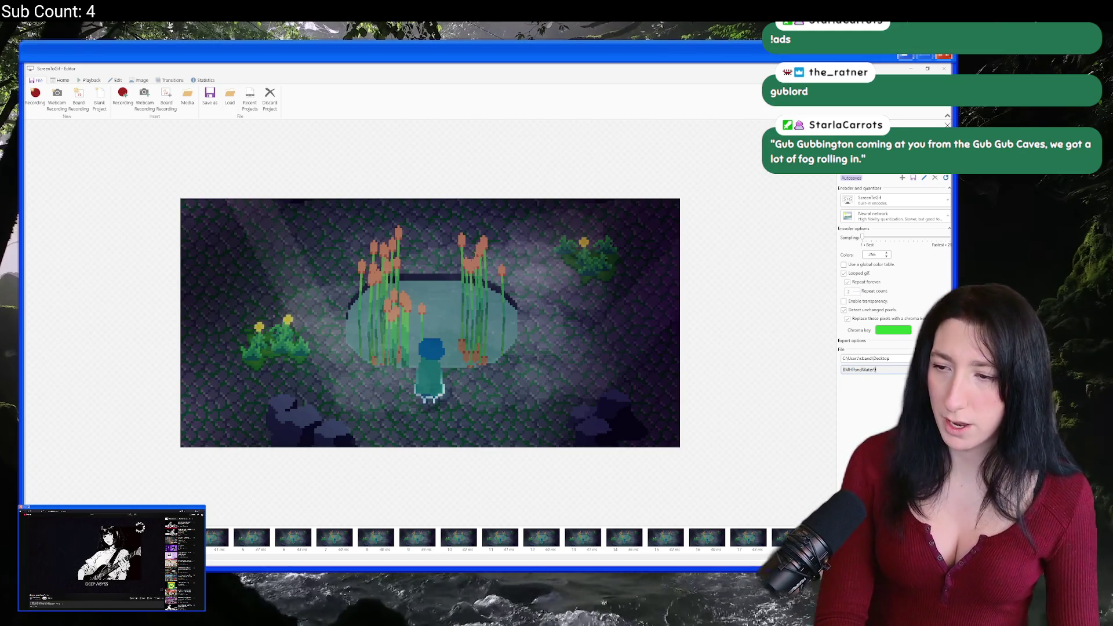
pyautogui.press('Return')
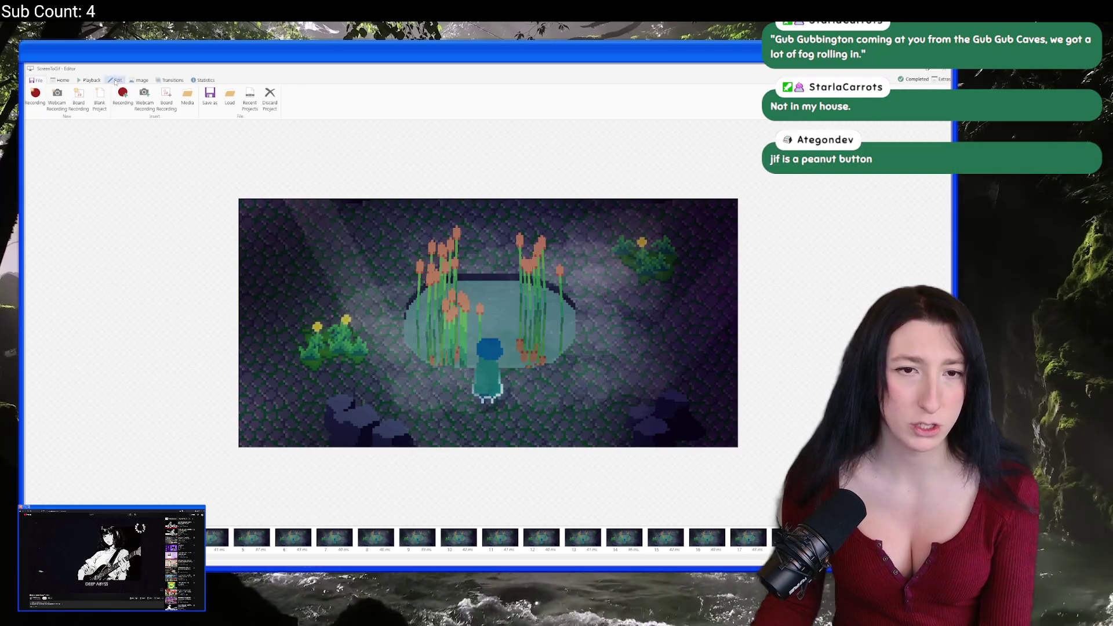
# Resize all frames to height 343 (688×343), keeping the aspect ratio.
pyautogui.click(139, 80)
pyautogui.click(36, 97)
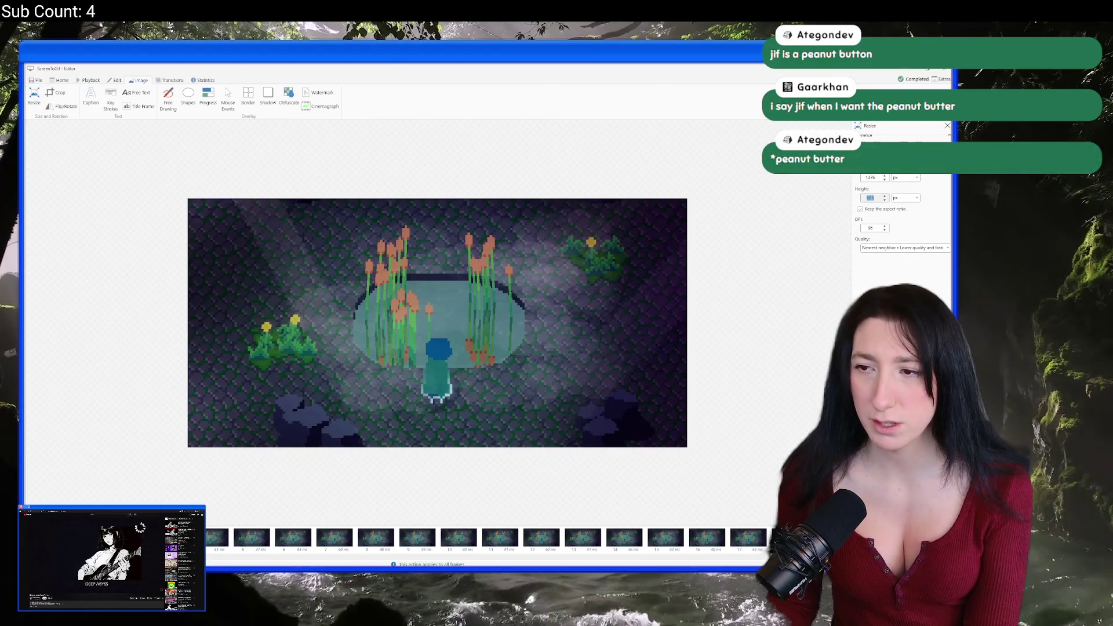
pyautogui.write('343')
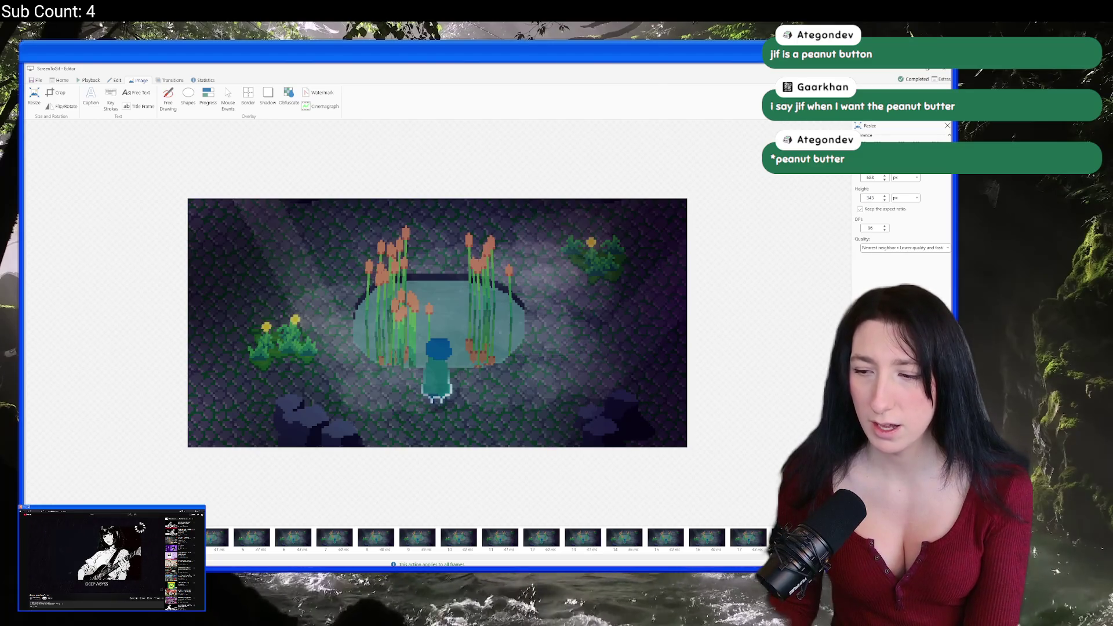
pyautogui.press('Return')
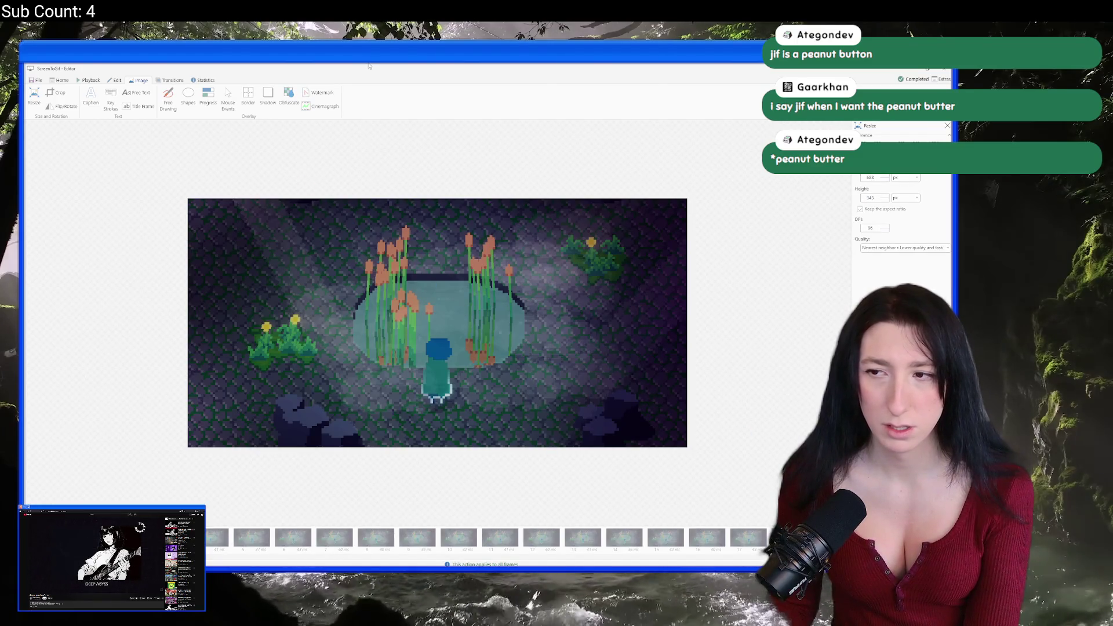
# Export the resized clip as a GIF again and close the ScreenToGif editor.
pyautogui.click(36, 80)
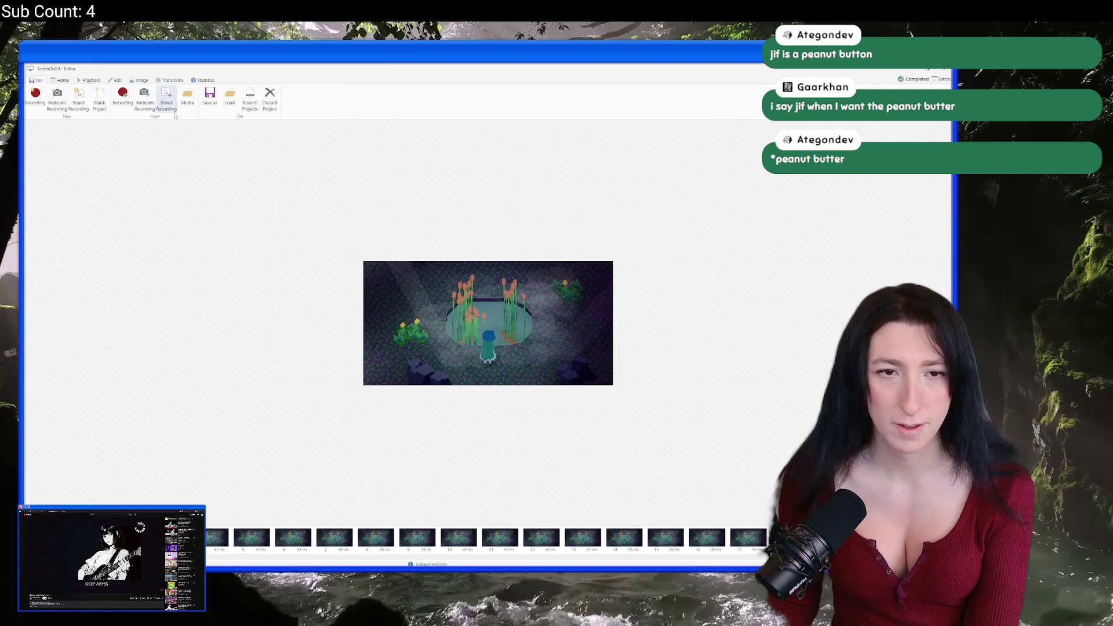
pyautogui.click(210, 96)
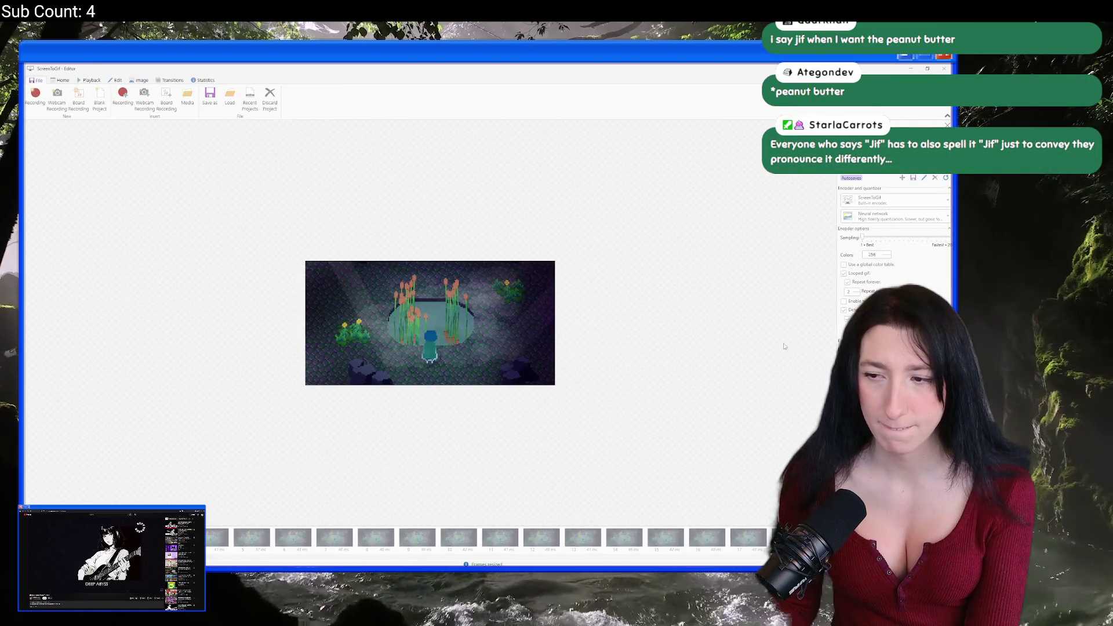
pyautogui.press('Return')
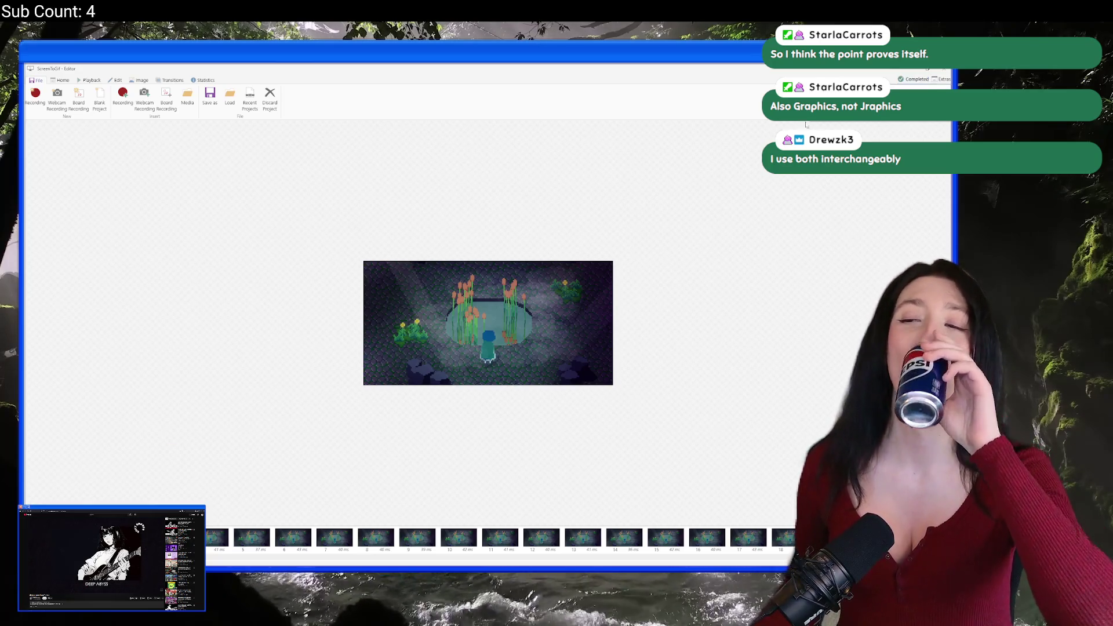
pyautogui.click(945, 71)
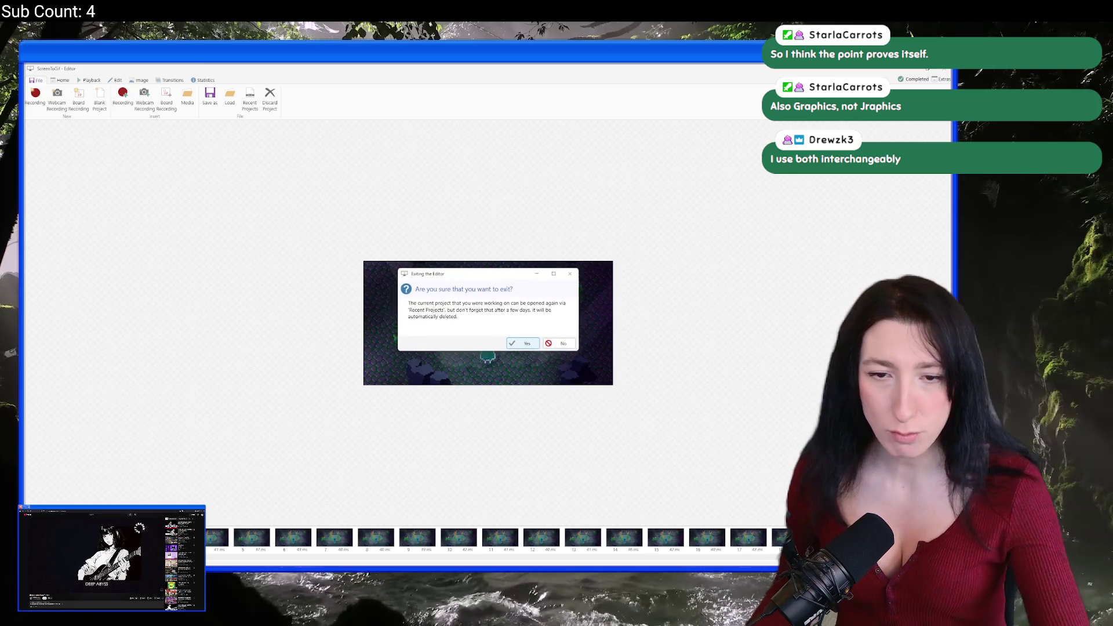
# Confirm exiting ScreenToGif, then view BMHPondWater0.gif maximized and zoomed in Photos before closing it.
pyautogui.click(518, 348)
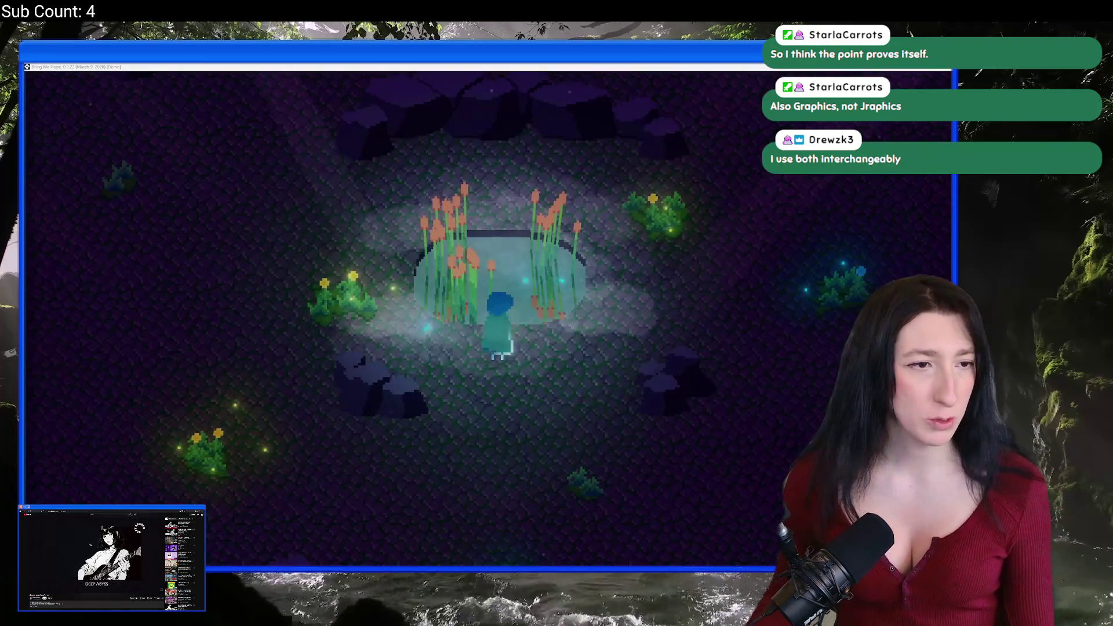
pyautogui.doubleClick(210, 364)
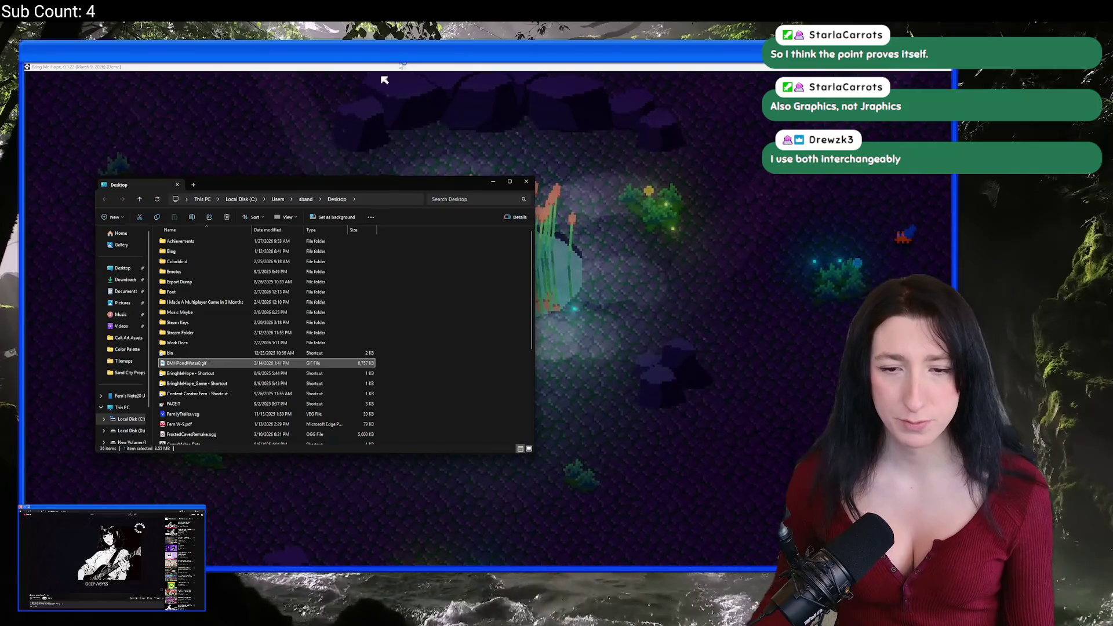
pyautogui.doubleClick(520, 66)
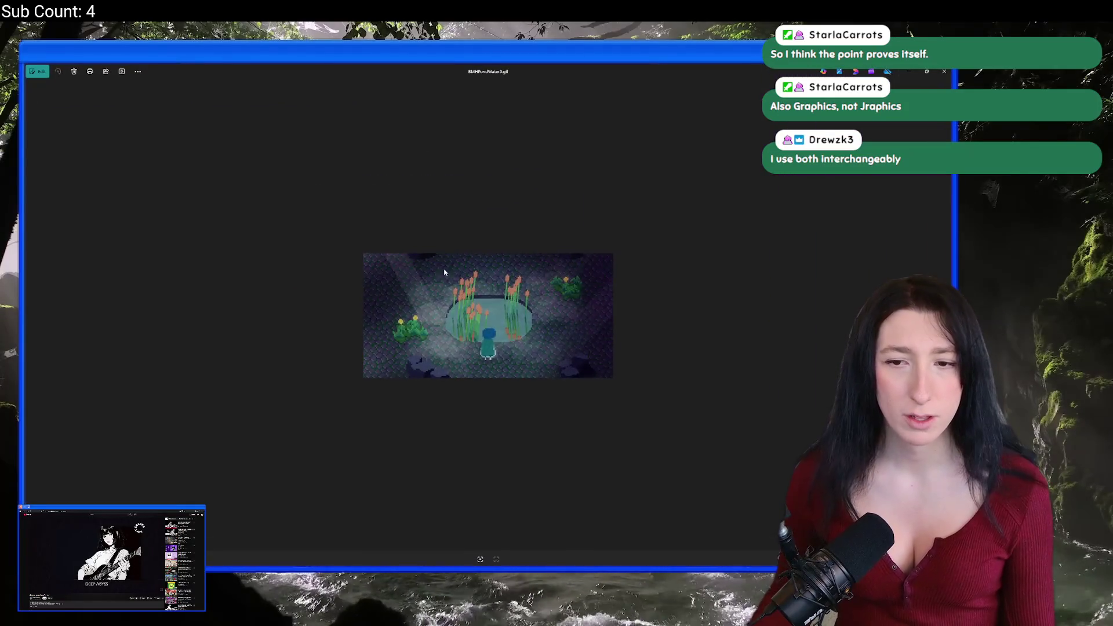
pyautogui.scroll(3, 493, 325)
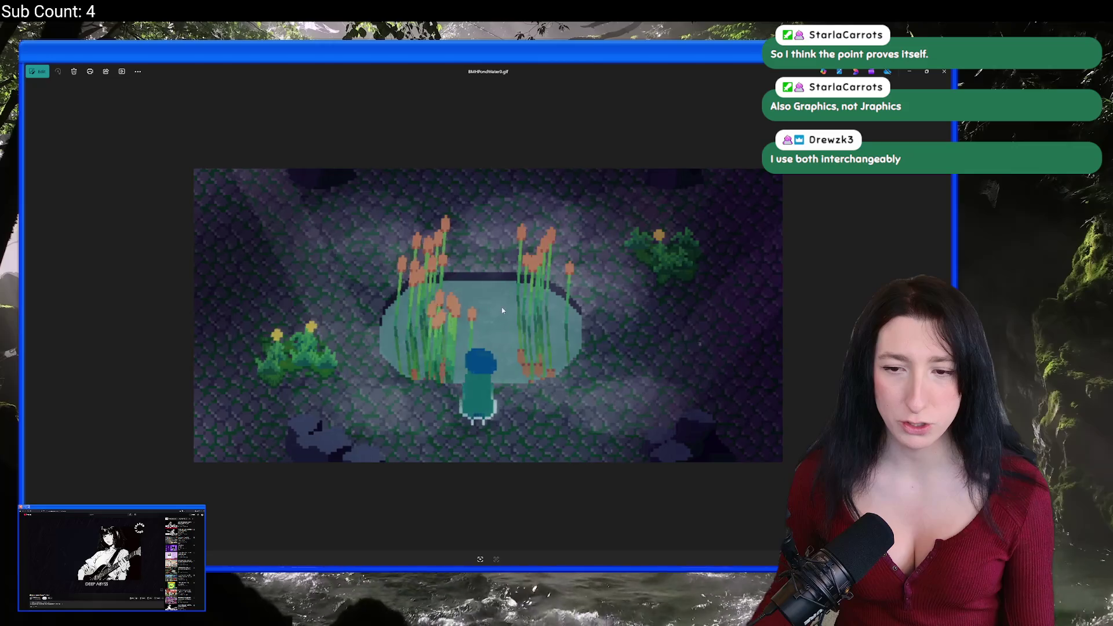
pyautogui.scroll(-4, 493, 315)
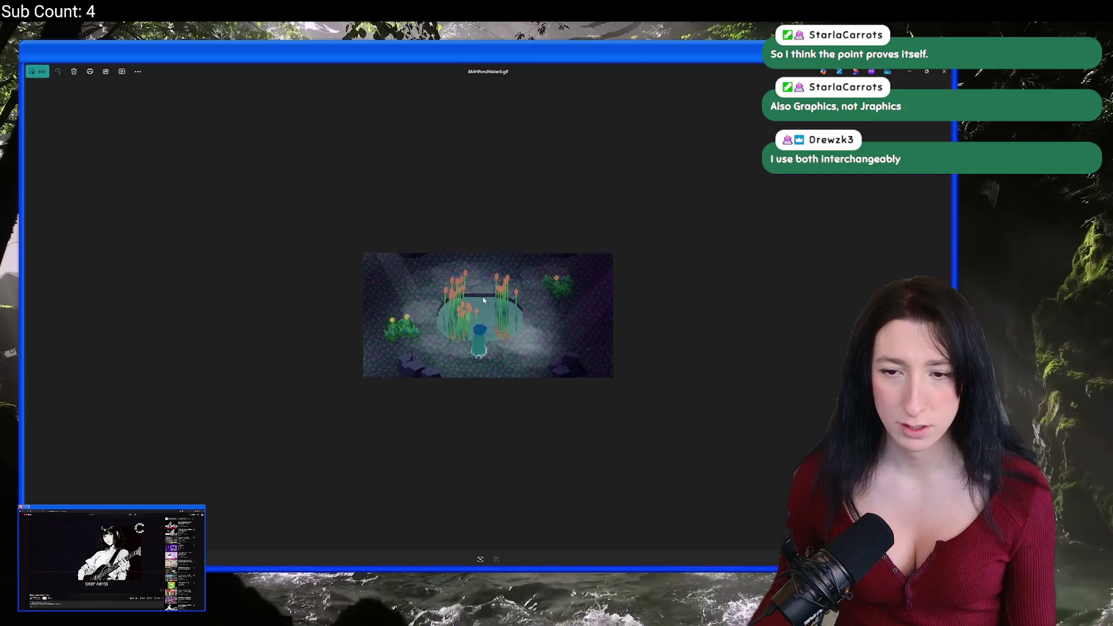
pyautogui.scroll(3, 492, 302)
pyautogui.scroll(-2, 497, 301)
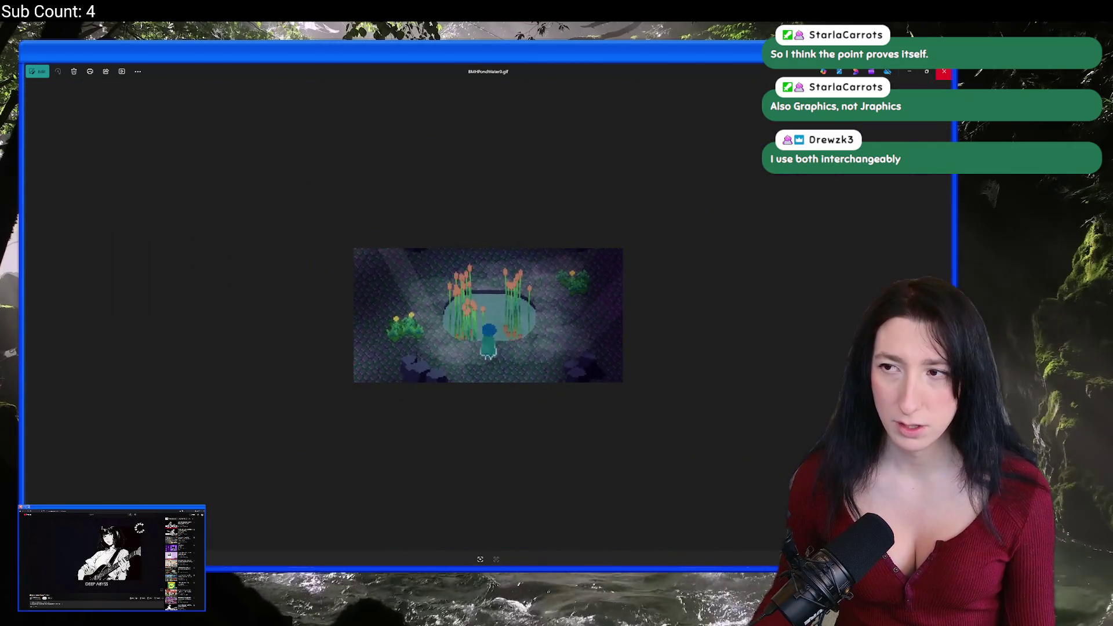
pyautogui.hotkey('alt', 'F4')
# Bring the game window forward, then switch to the game's local files folder.
pyautogui.click(580, 241)
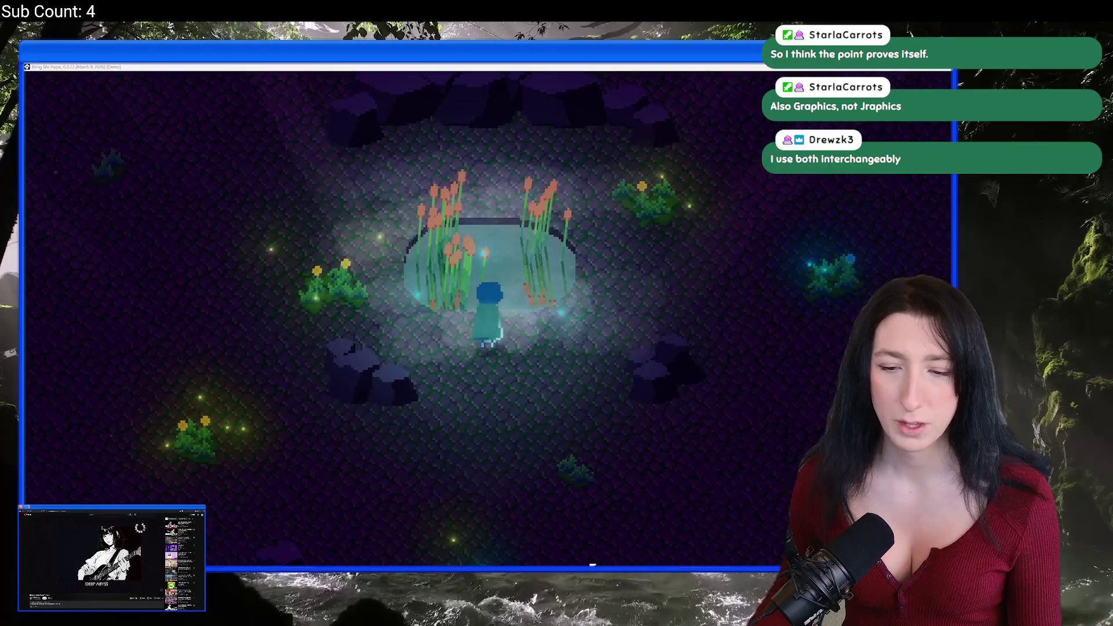
pyautogui.moveTo(461, 545)
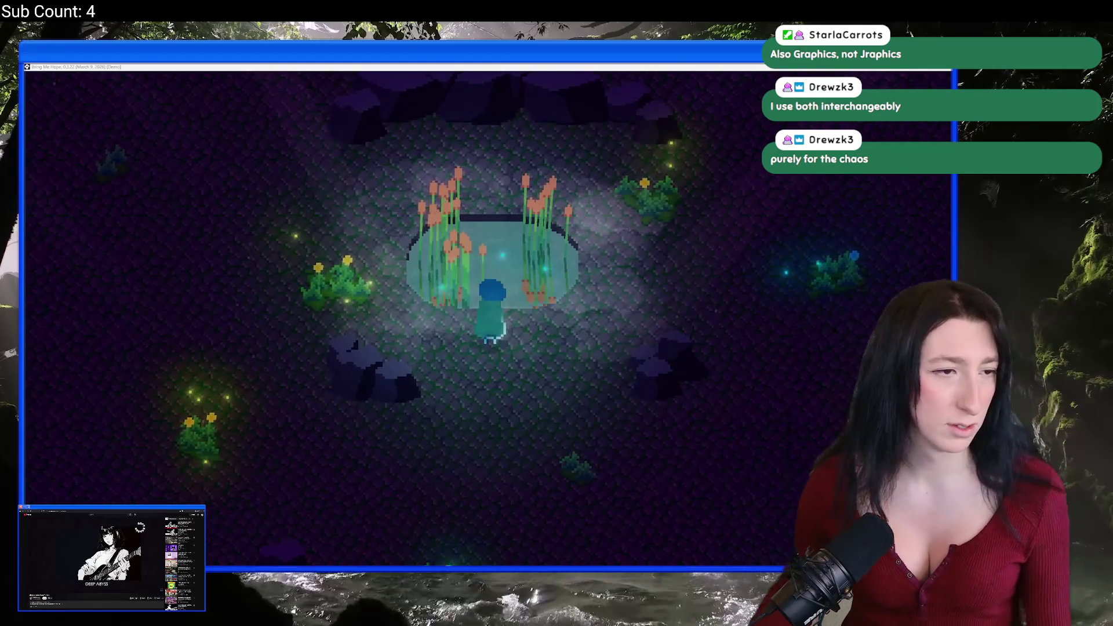
pyautogui.hotkey('alt', 'Tab')
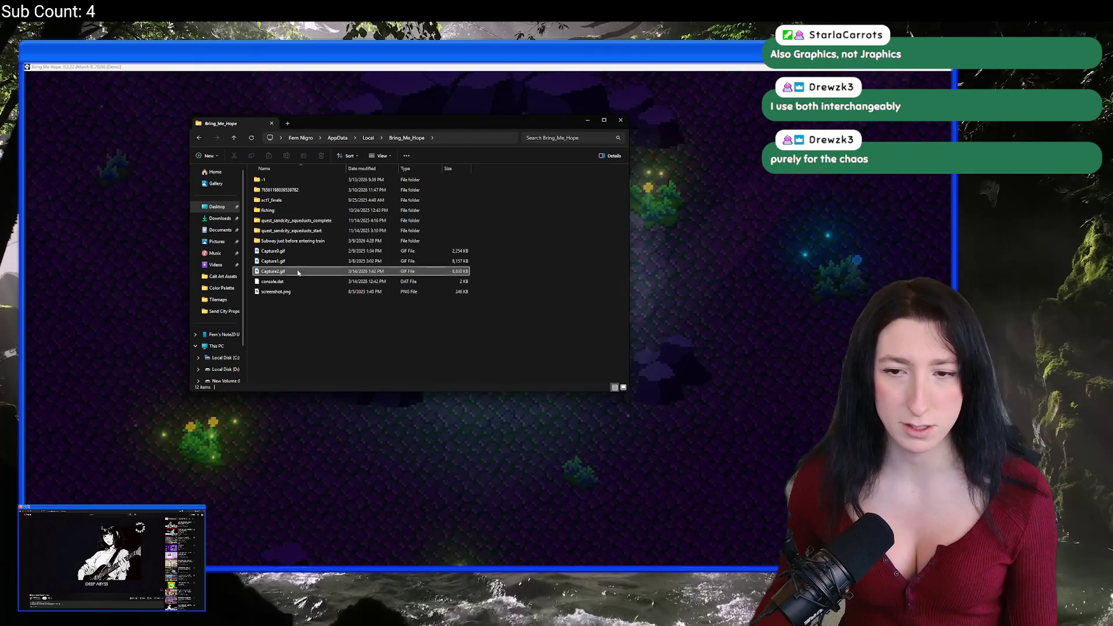
# Open Capture2.gif in Photos and zoom in, then return to the Bring_Me_Hope folder.
pyautogui.doubleClick(298, 272)
pyautogui.scroll(5, 489, 318)
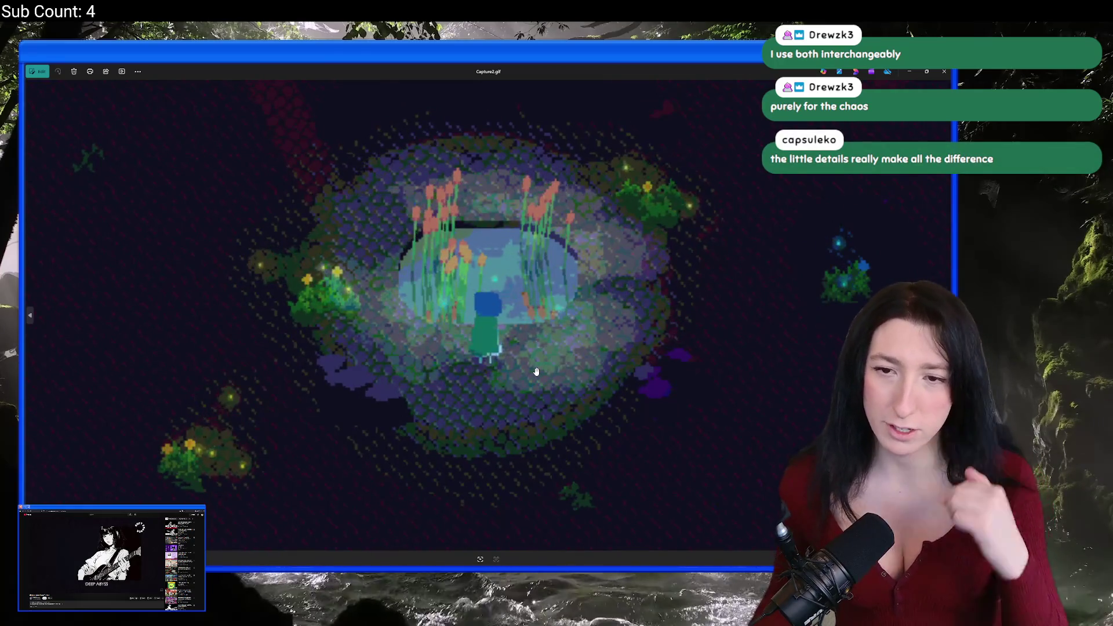
pyautogui.scroll(1, 515, 356)
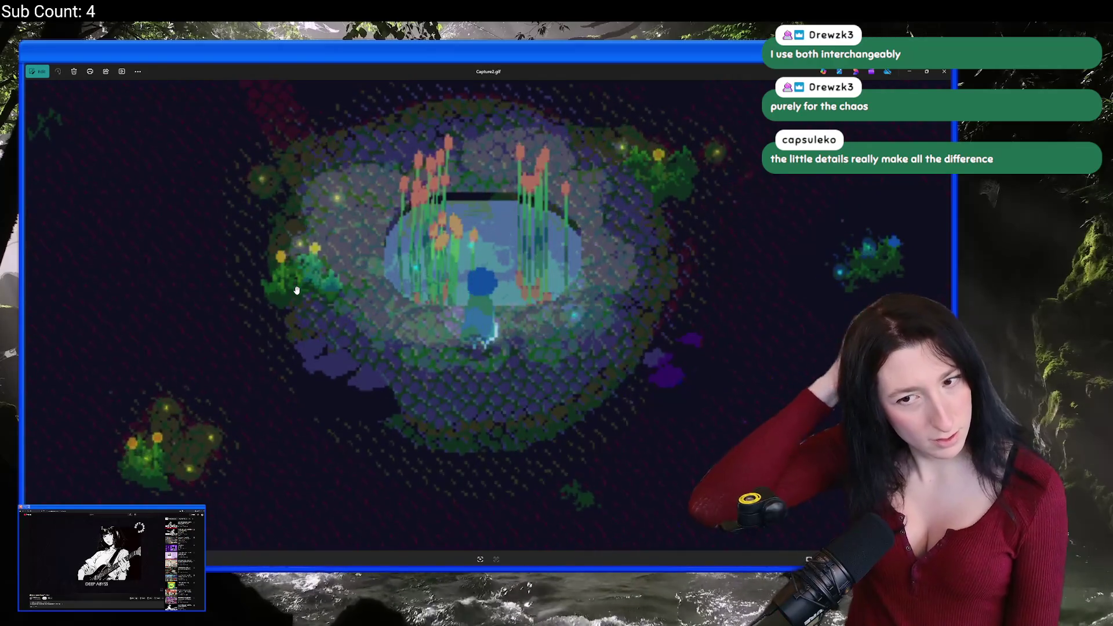
pyautogui.scroll(-5, 552, 347)
pyautogui.press('Escape')
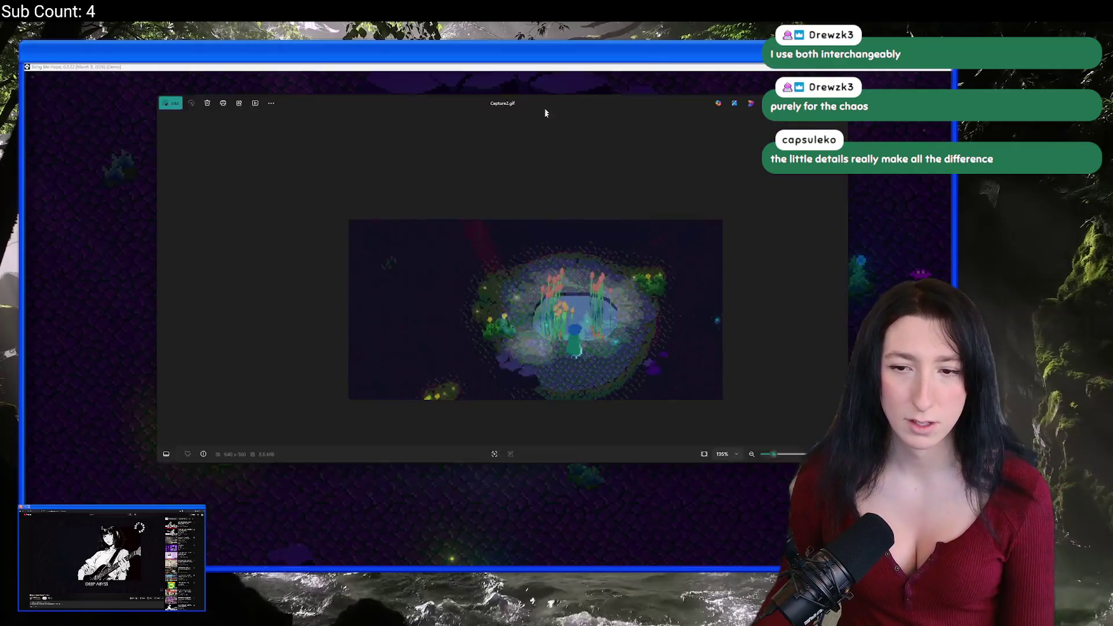
pyautogui.hotkey('alt', 'Tab')
# Browse Capture1, Capture0 and Capture2 GIFs in Photos, then close the viewers.
pyautogui.doubleClick(302, 262)
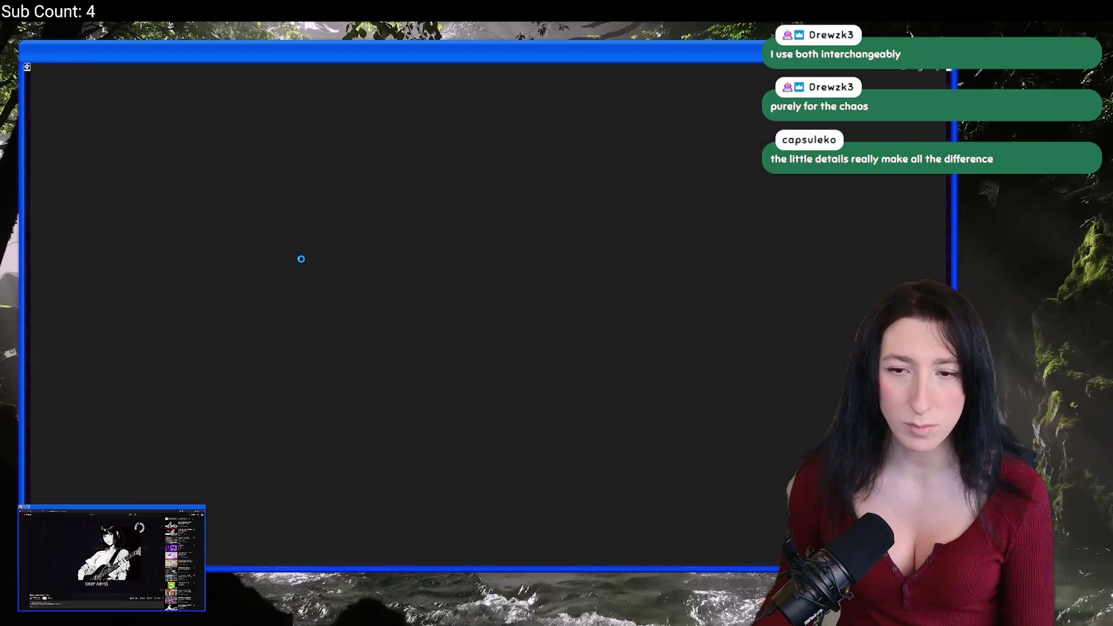
pyautogui.scroll(5, 484, 317)
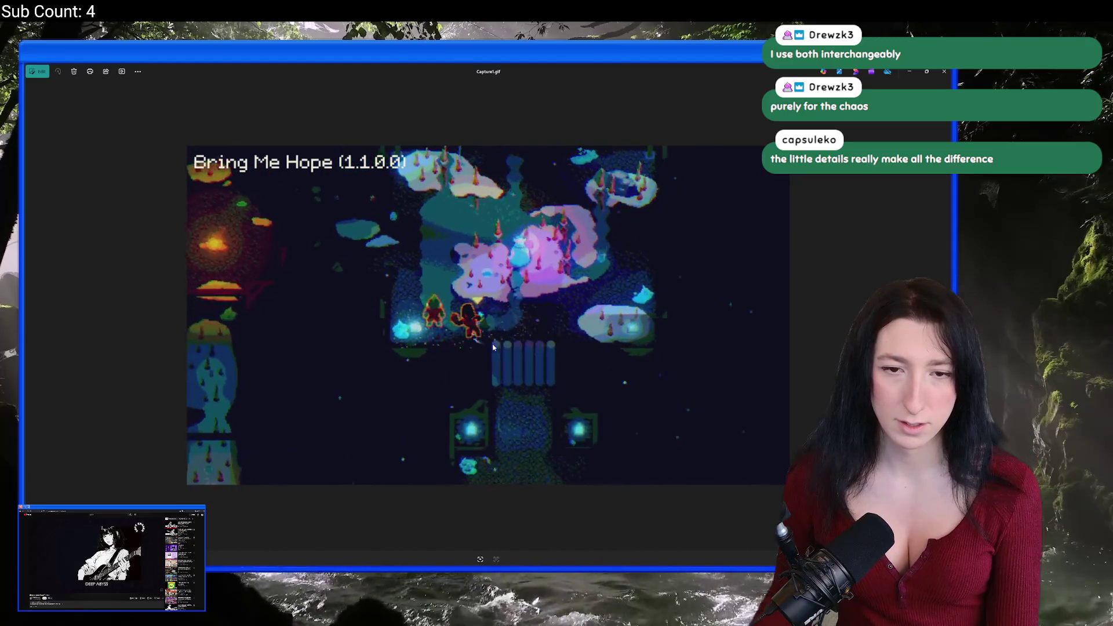
pyautogui.press('Left')
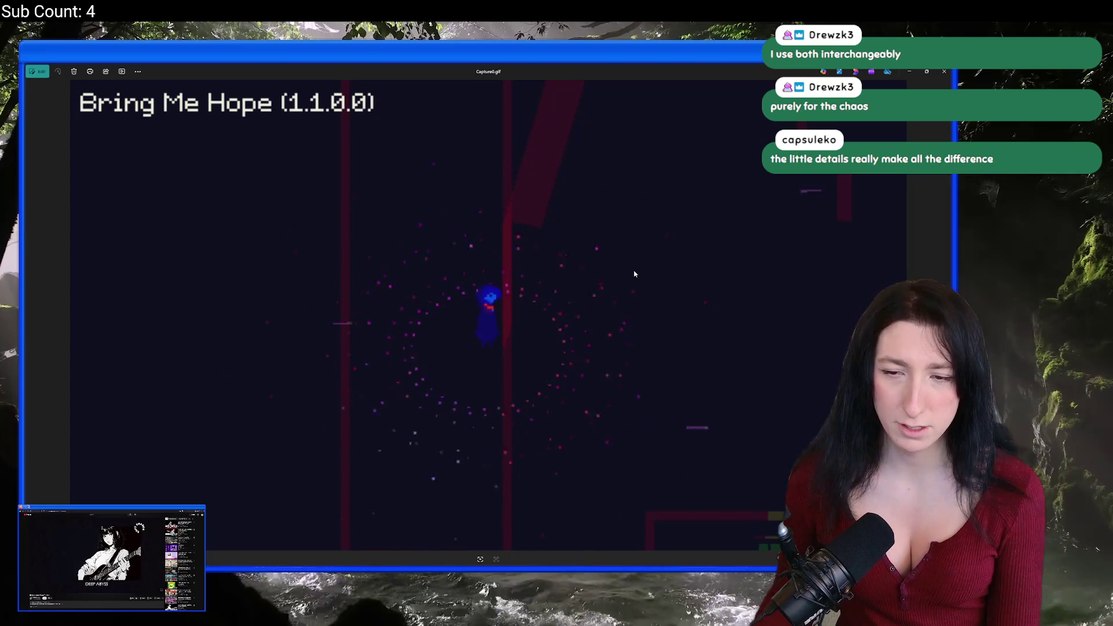
pyautogui.press('Right')
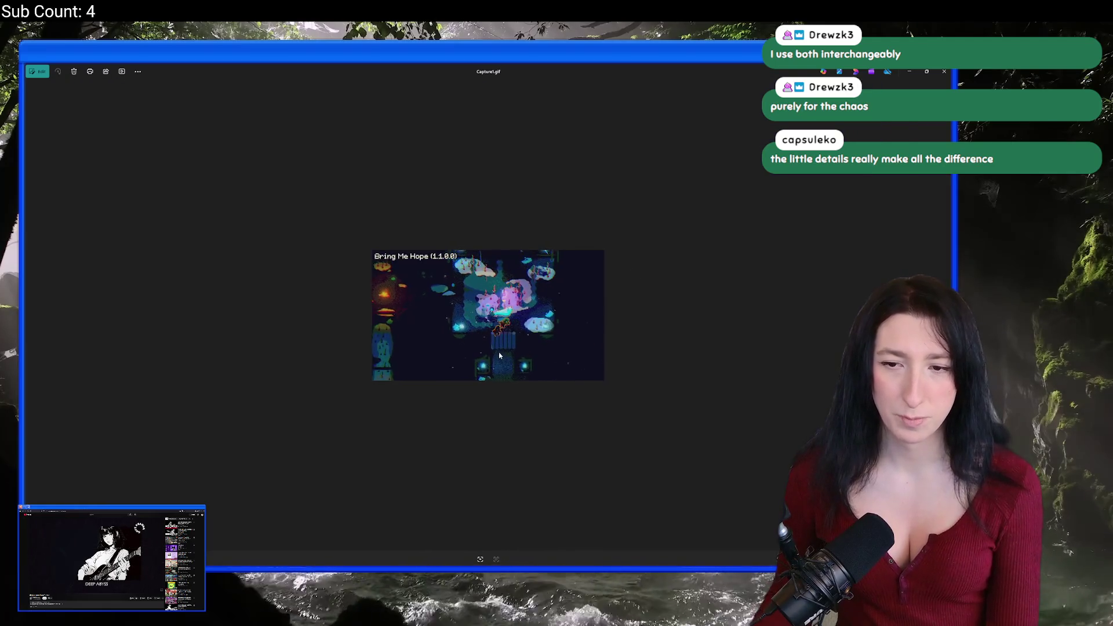
pyautogui.scroll(3, 498, 352)
pyautogui.press('Right')
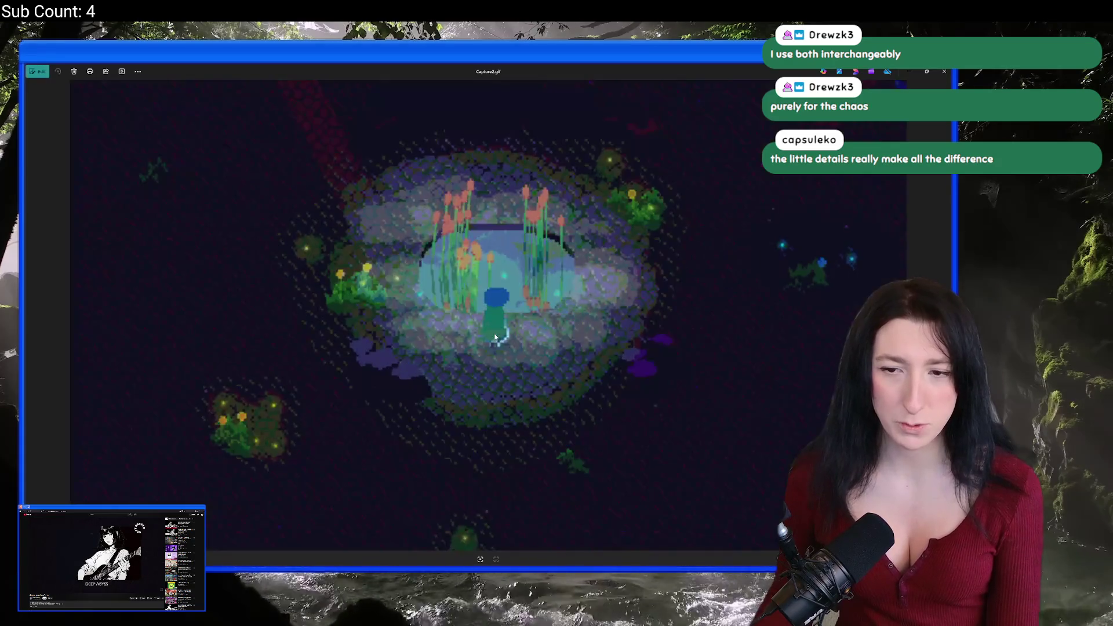
pyautogui.click(944, 72)
pyautogui.click(595, 446)
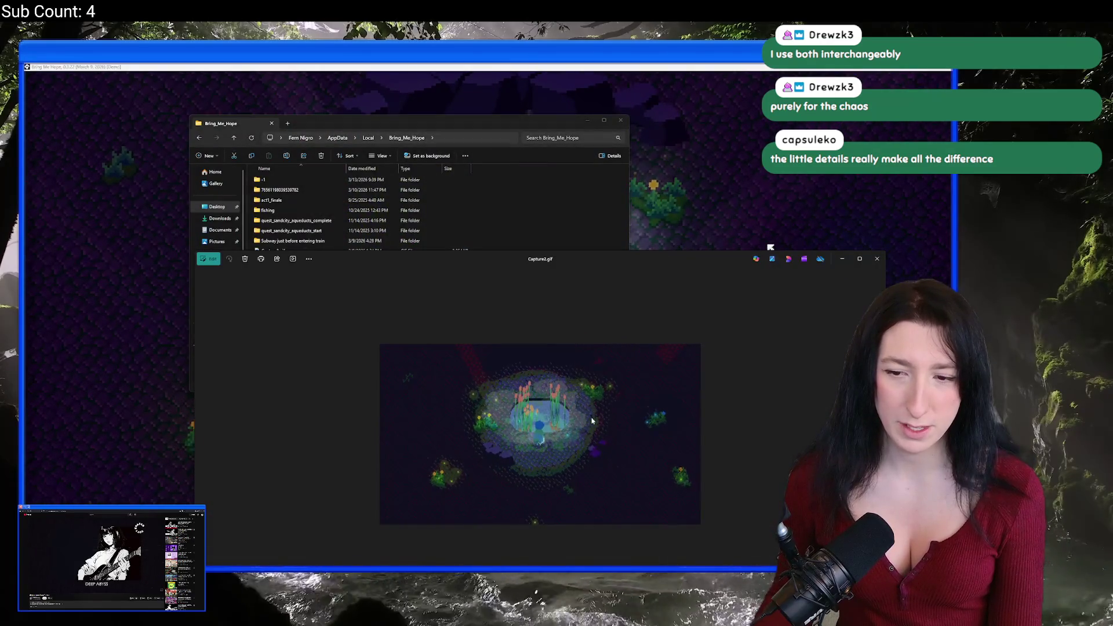
pyautogui.click(882, 261)
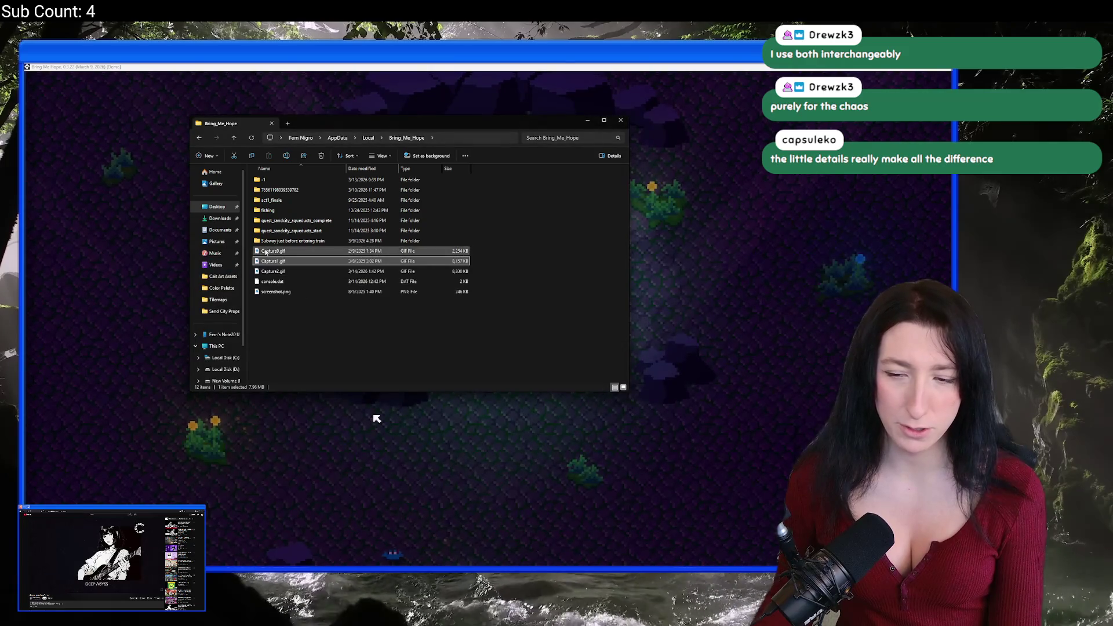
# Open BMHPondWater0.gif from the Desktop and take the viewer out of full size.
pyautogui.click(219, 207)
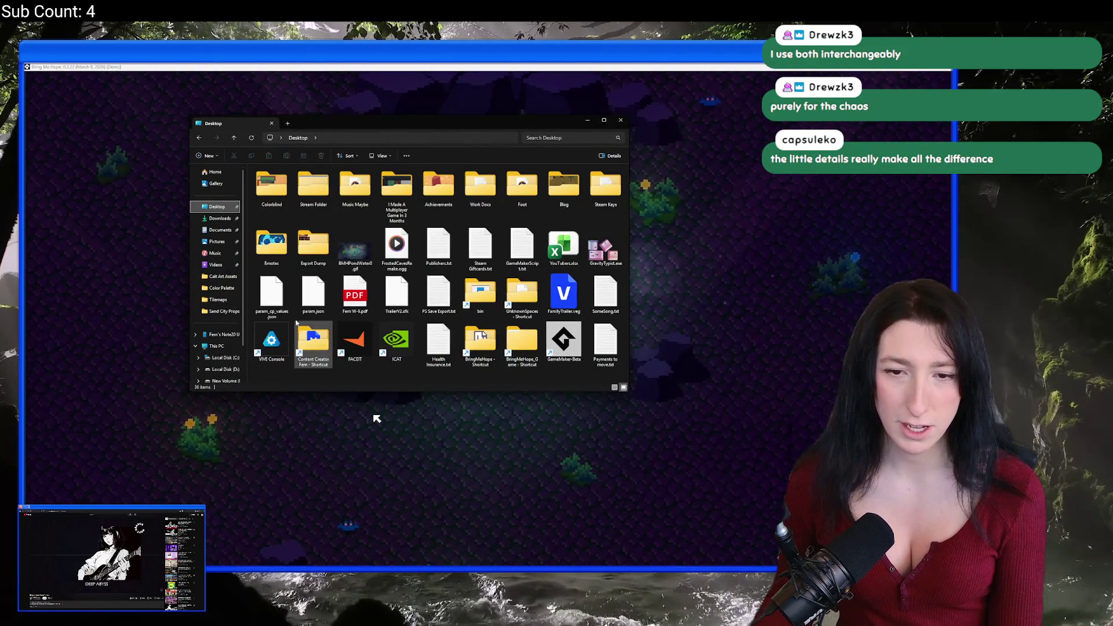
pyautogui.doubleClick(360, 243)
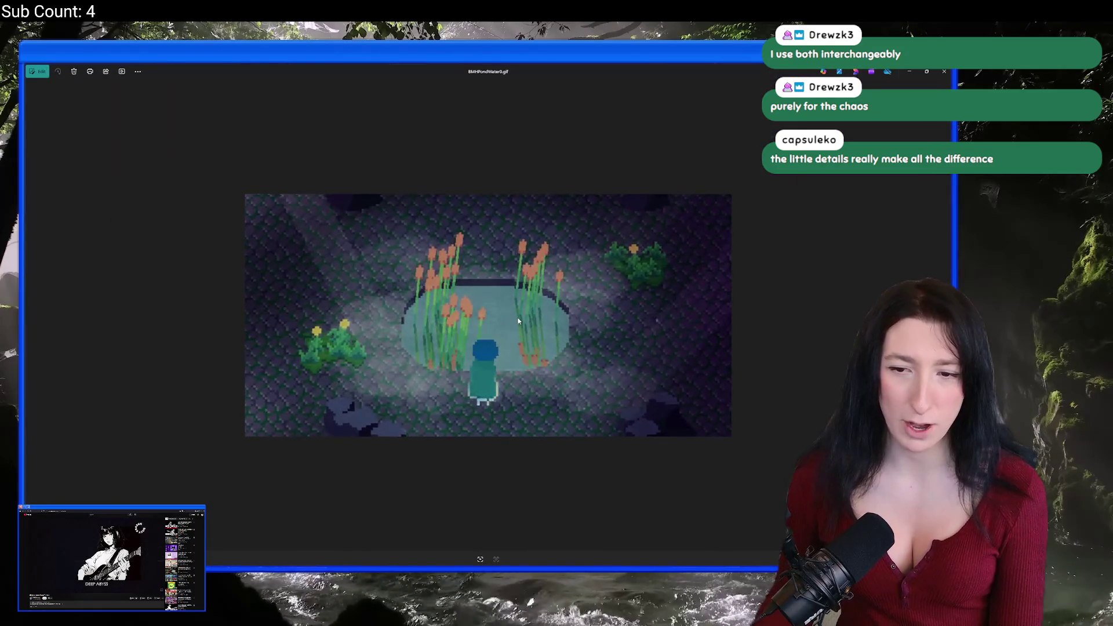
pyautogui.scroll(-2, 518, 321)
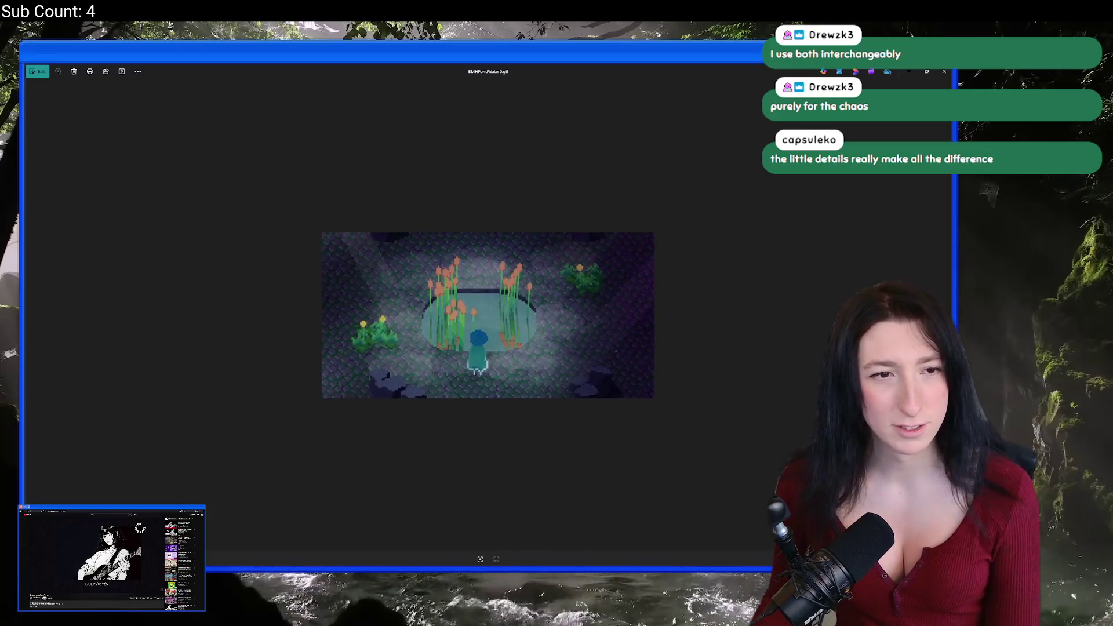
pyautogui.doubleClick(667, 72)
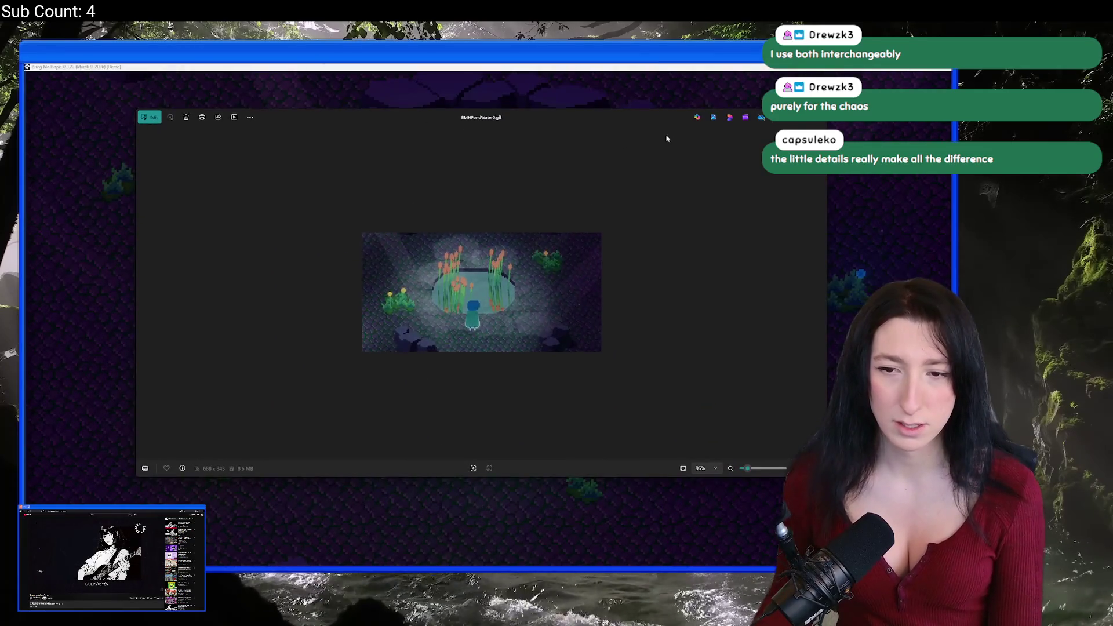
# Bring the running game window forward, maximize it, then restore it.
pyautogui.click(678, 100)
pyautogui.doubleClick(631, 67)
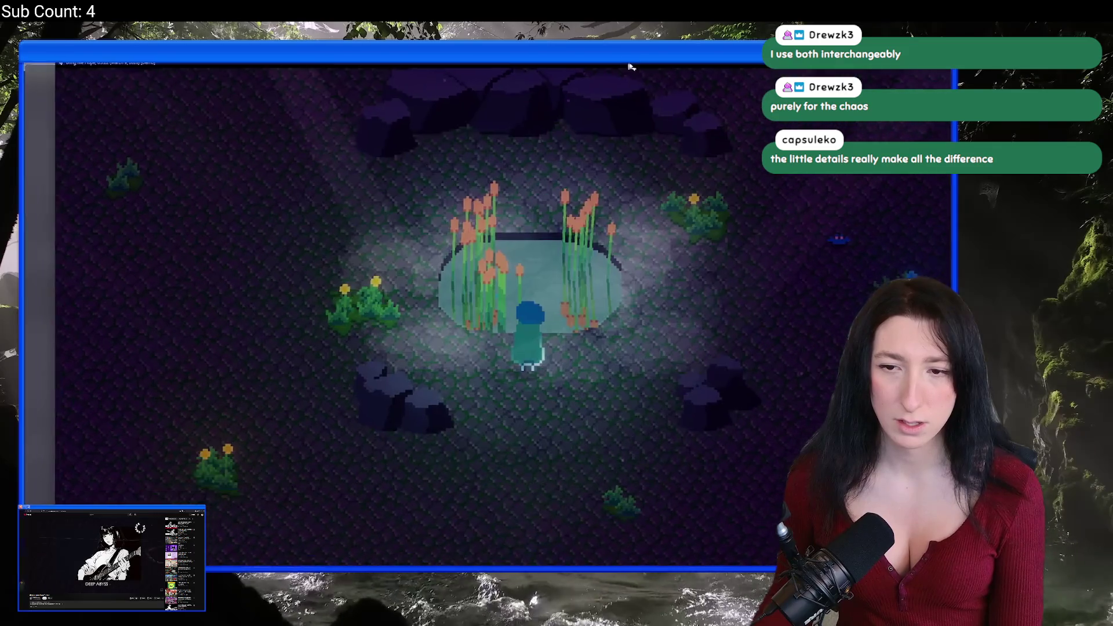
pyautogui.doubleClick(497, 65)
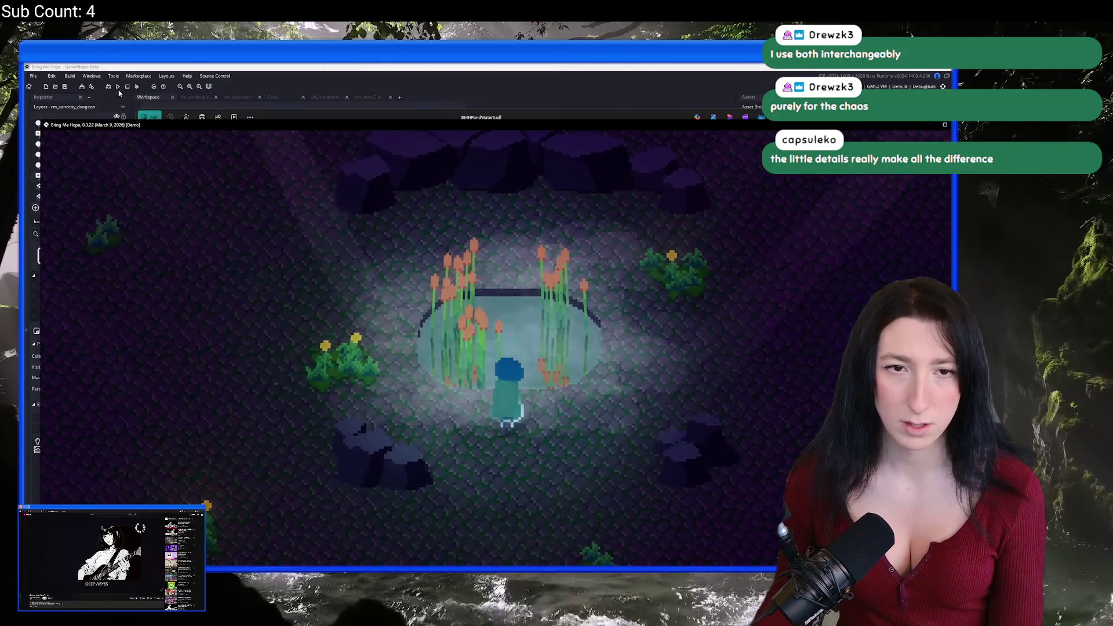
# Stop the running game and close the pond GIF viewer.
pyautogui.click(127, 87)
pyautogui.hotkey('alt', 'Tab')
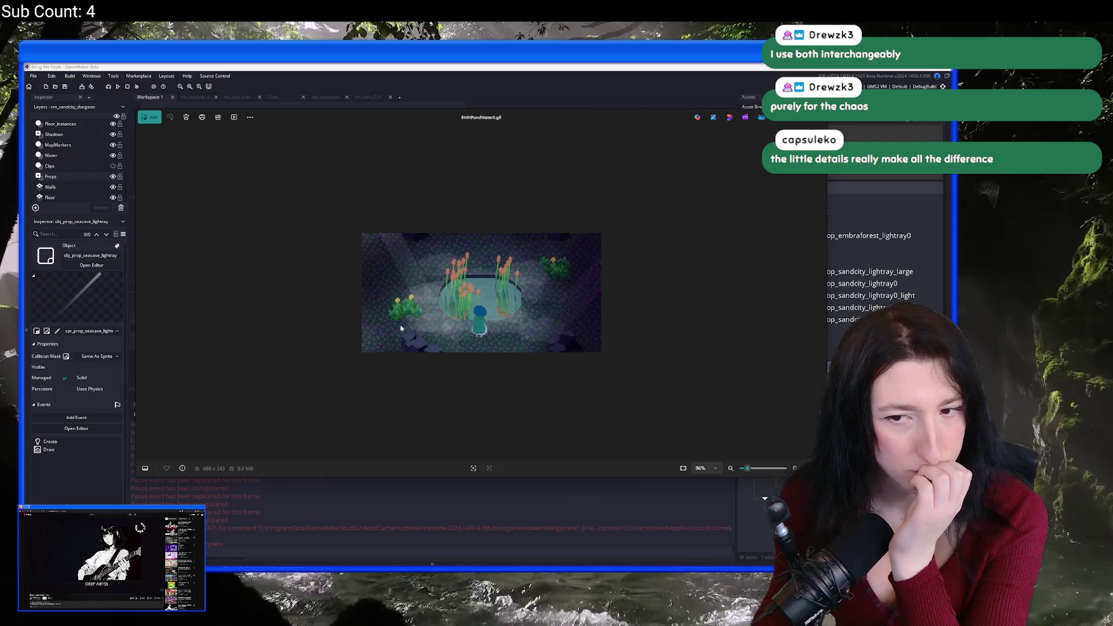
pyautogui.scroll(1, 427, 325)
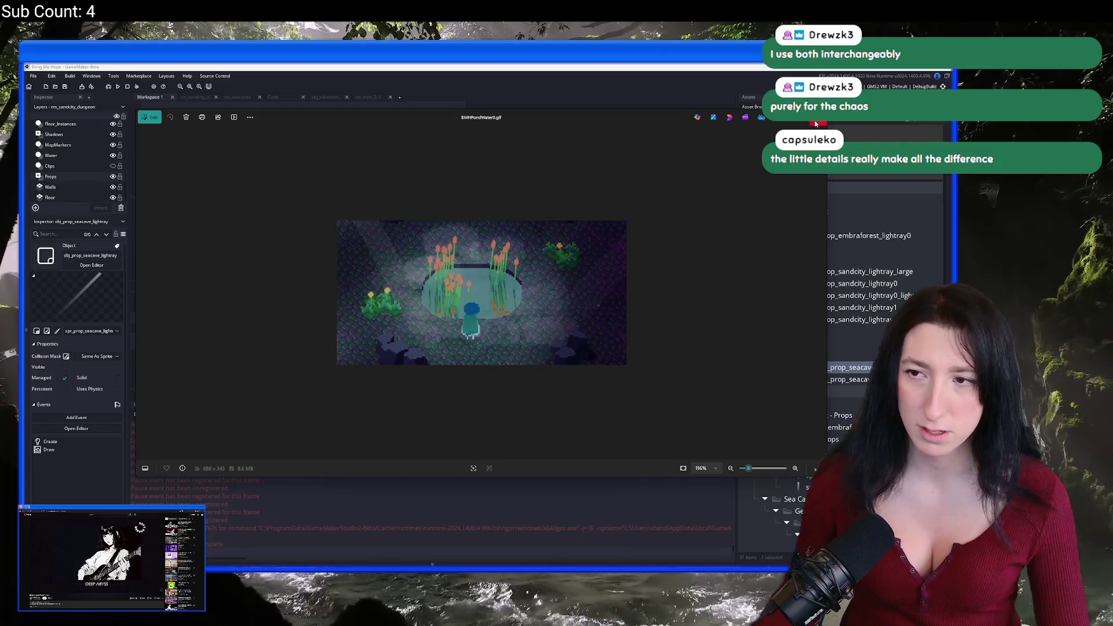
pyautogui.hotkey('alt', 'F4')
# Shorten the Output panel and switch to the empty Workspace 2.
pyautogui.scroll(-3, 479, 254)
pyautogui.scroll(2, 464, 278)
pyautogui.scroll(-3, 453, 301)
pyautogui.scroll(-3, 431, 342)
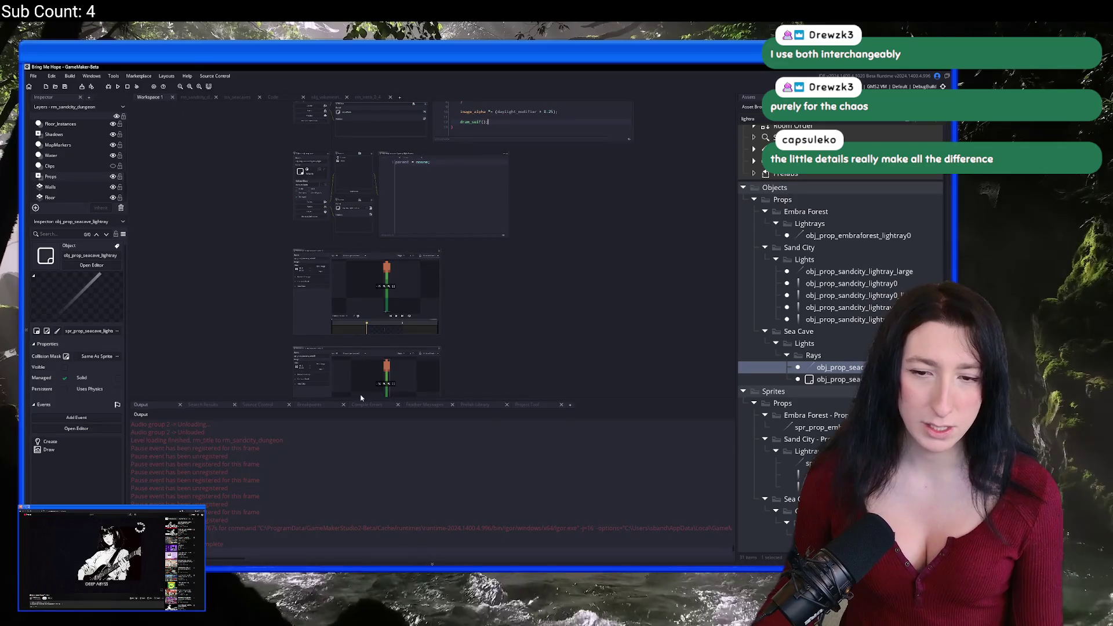
pyautogui.moveTo(359, 403); pyautogui.dragTo(361, 446)
pyautogui.scroll(-3, 480, 315)
pyautogui.scroll(-3, 469, 287)
pyautogui.scroll(3, 360, 134)
pyautogui.click(272, 97)
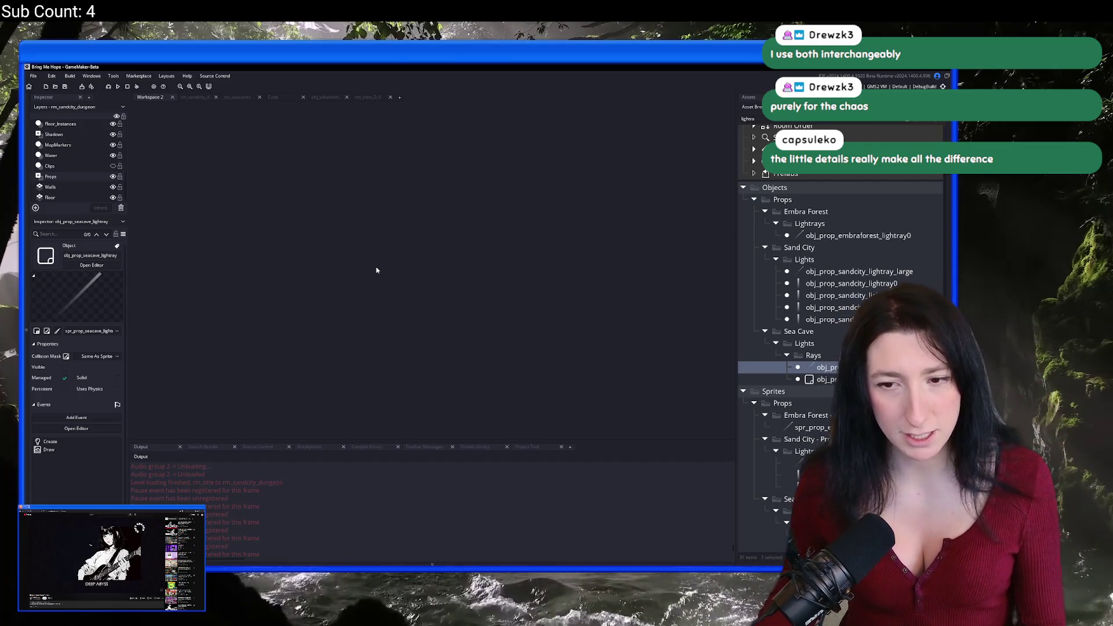
# Open obj_draw's Post-Draw event code and expand it to the whole workspace.
pyautogui.hotkey('ctrl', 't')
pyautogui.write('obj_dr')
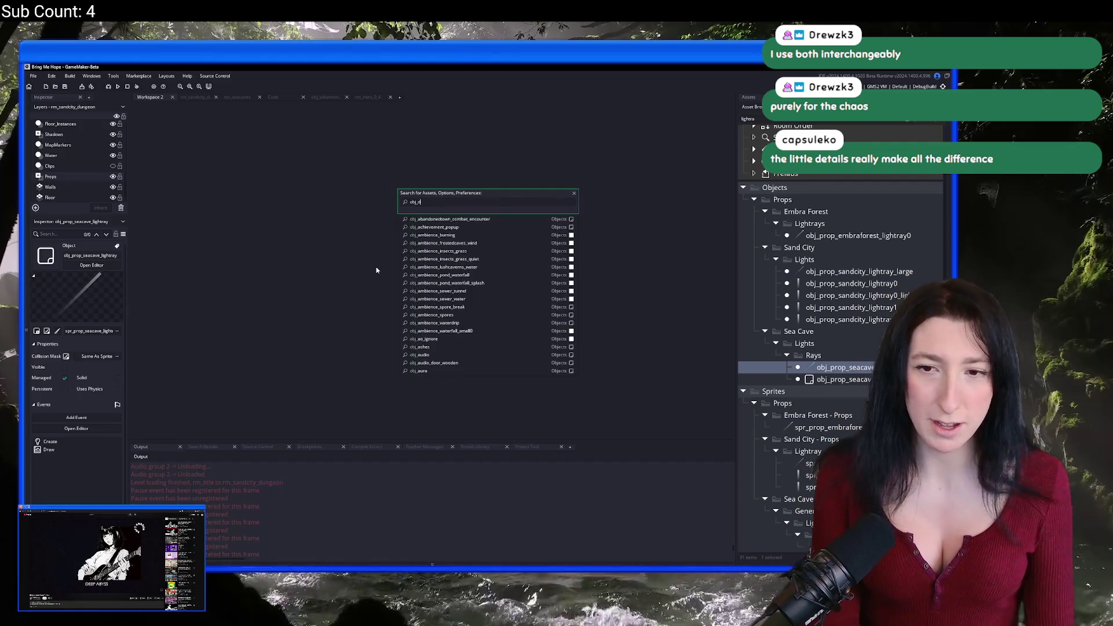
pyautogui.press('Return')
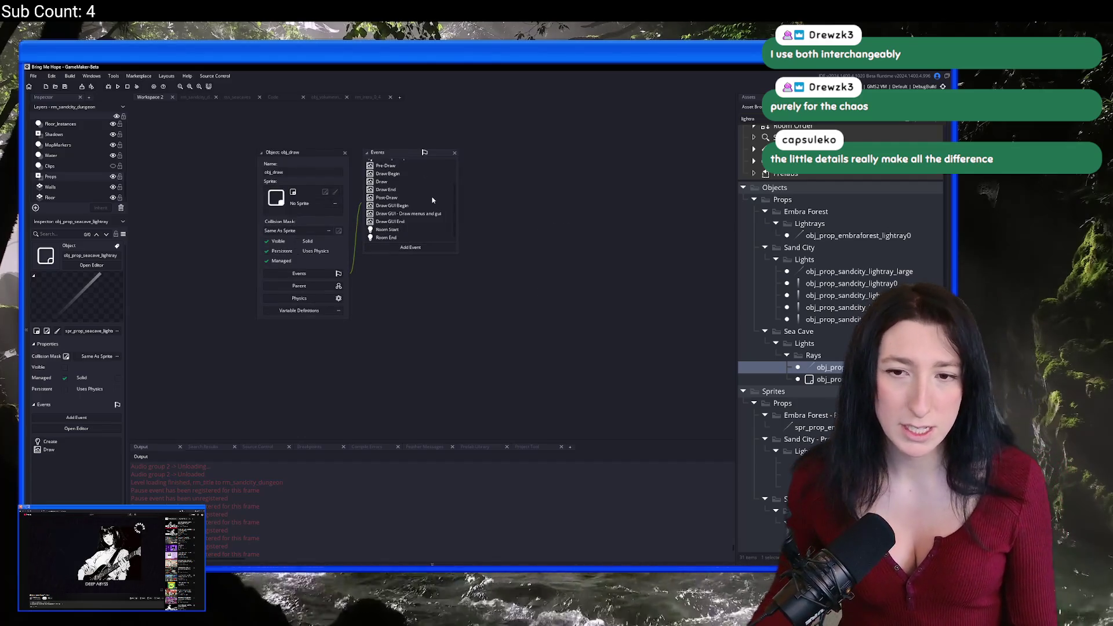
pyautogui.click(424, 200)
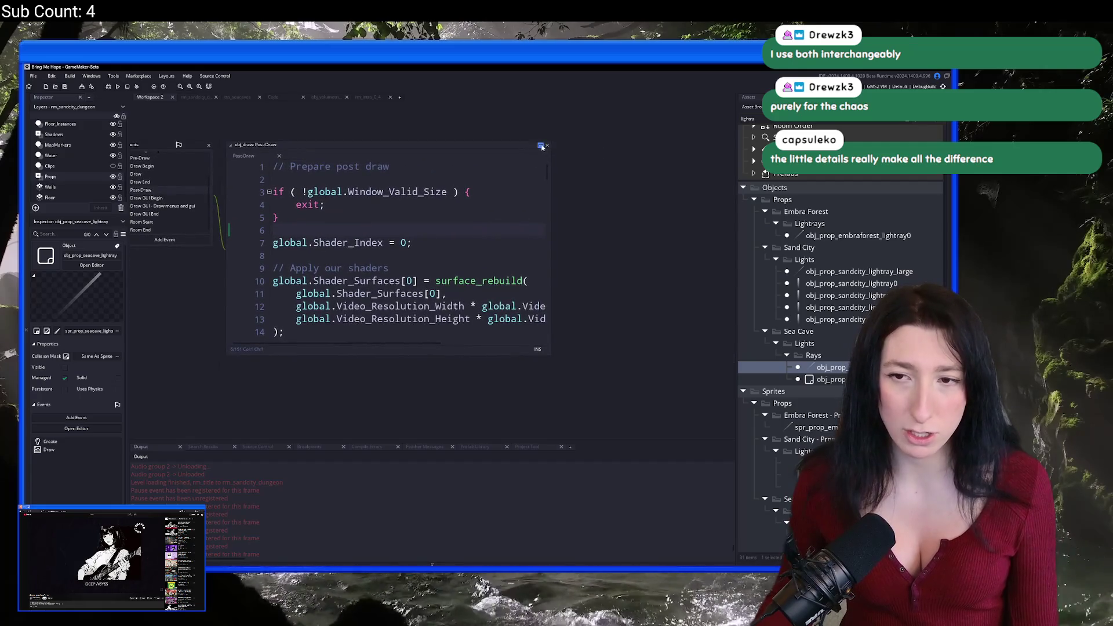
pyautogui.click(540, 146)
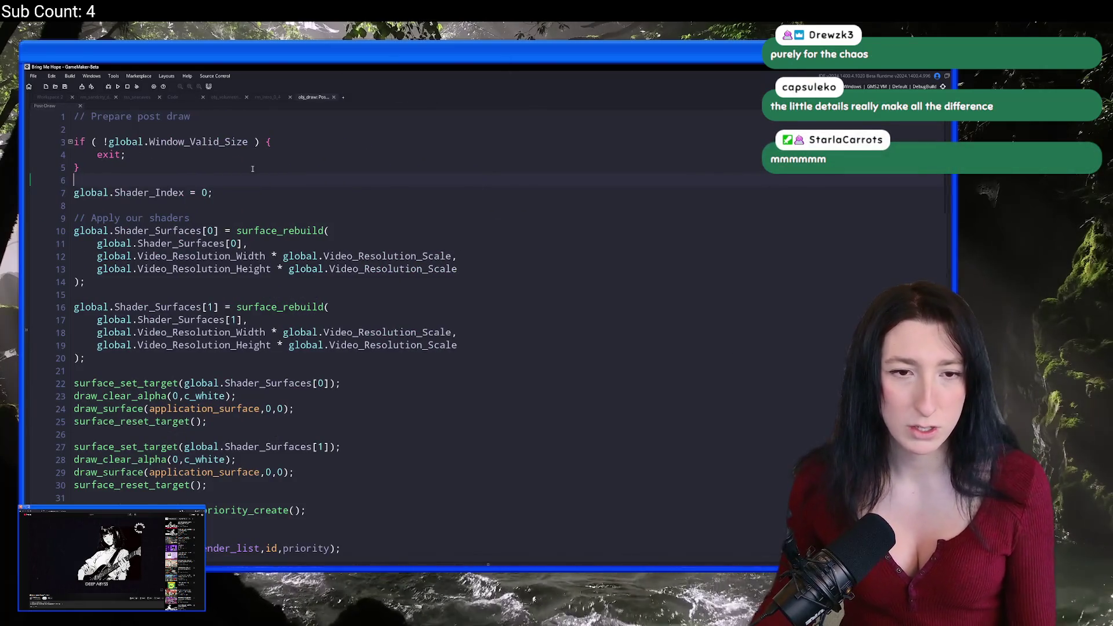
# Add global.Video_Resolution_Width = 640 and a fixed height line above the render region, then run the game.
pyautogui.scroll(-3, 278, 226)
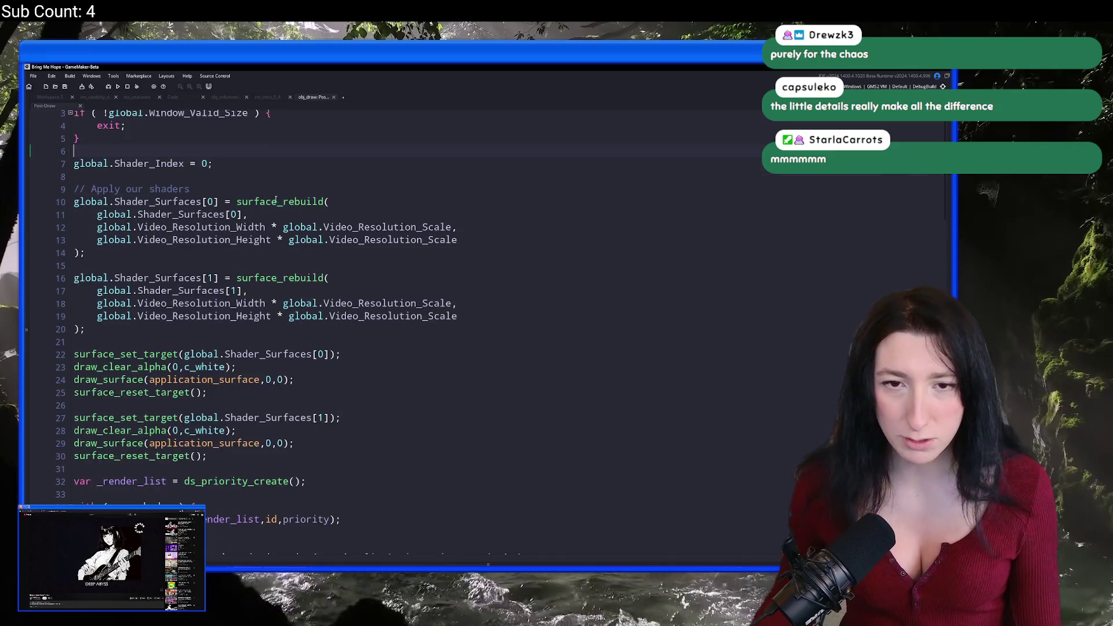
pyautogui.scroll(-12, 317, 311)
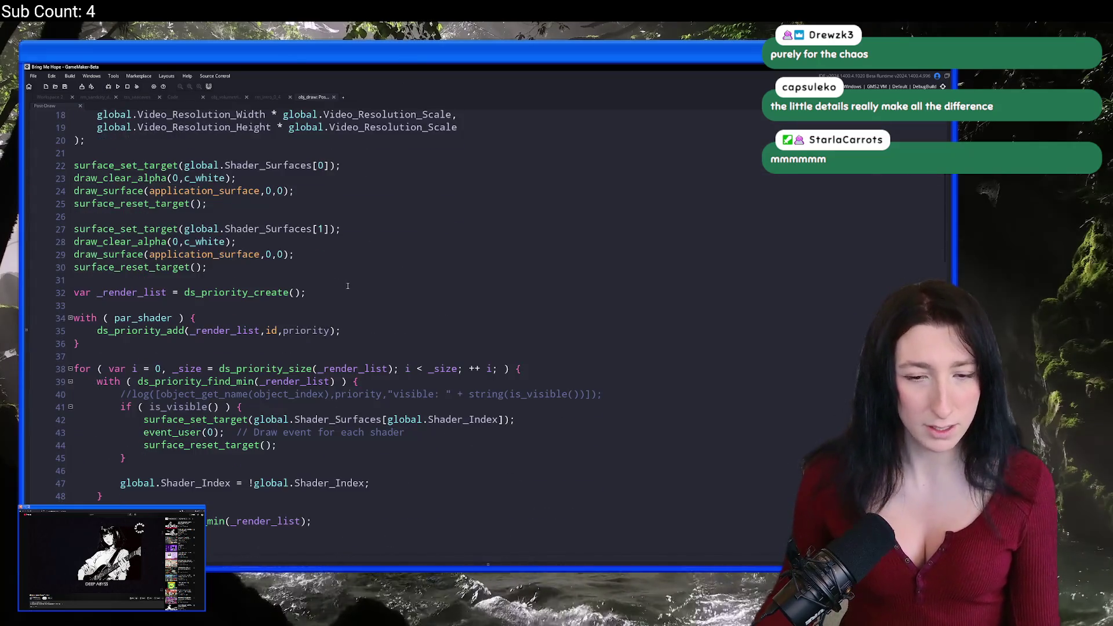
pyautogui.scroll(-5, 316, 310)
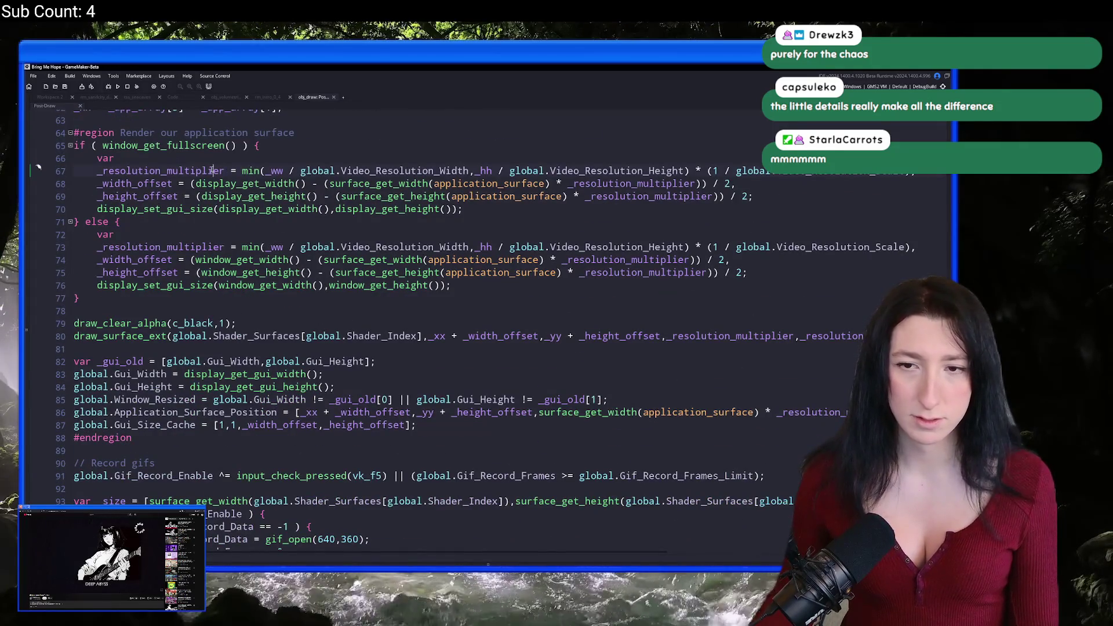
pyautogui.click(470, 170)
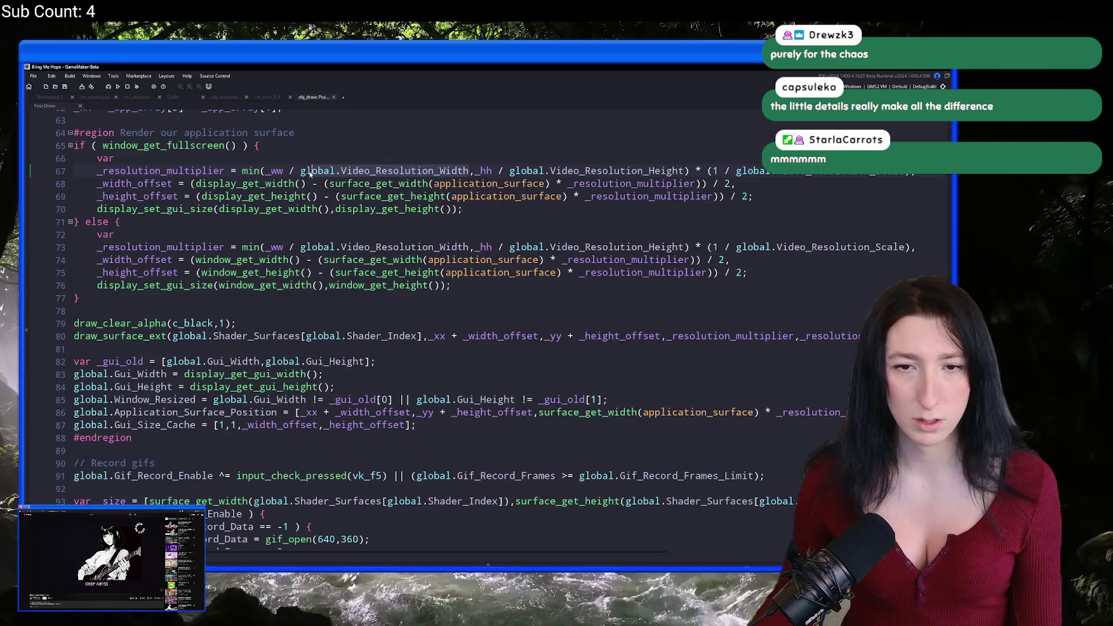
pyautogui.scroll(3, 302, 174)
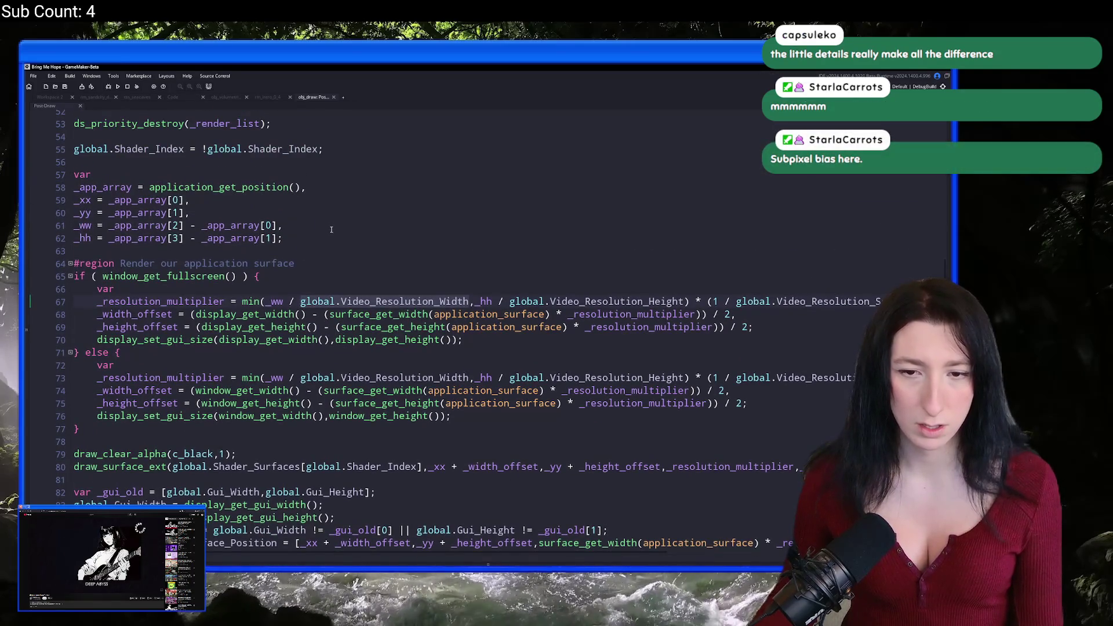
pyautogui.press('Return')
pyautogui.press('Return')
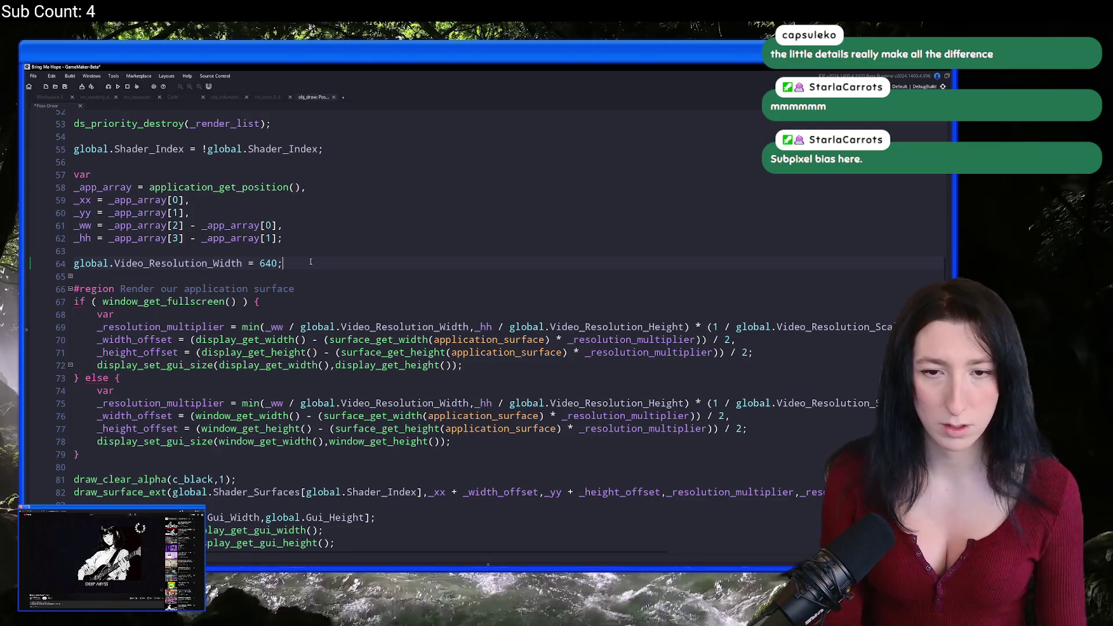
pyautogui.hotkey('ctrl', 'd')
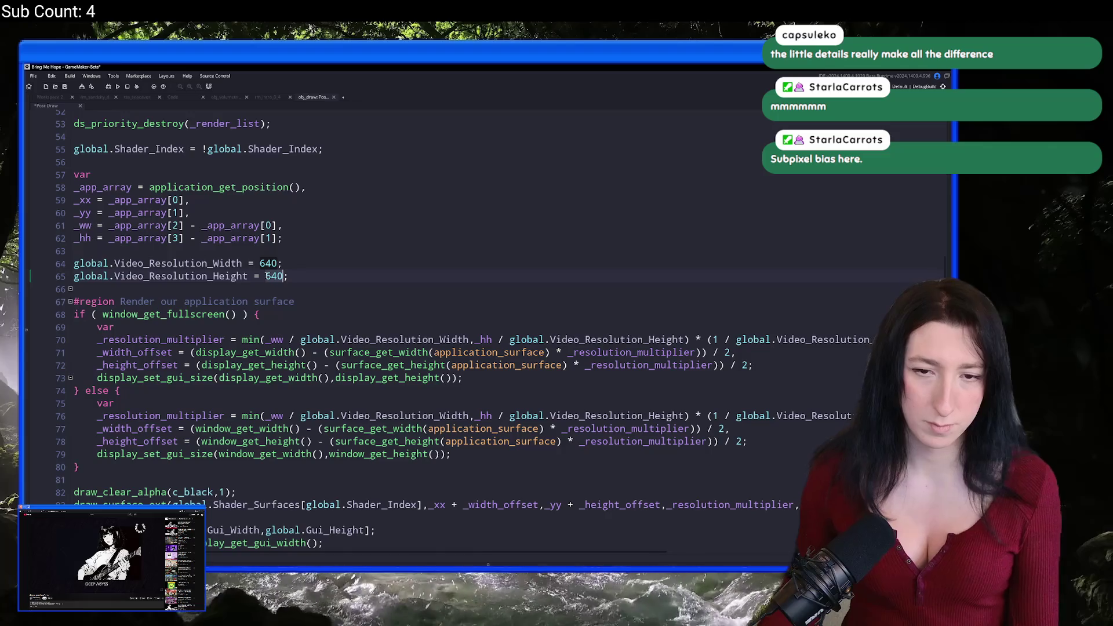
pyautogui.press('F5')
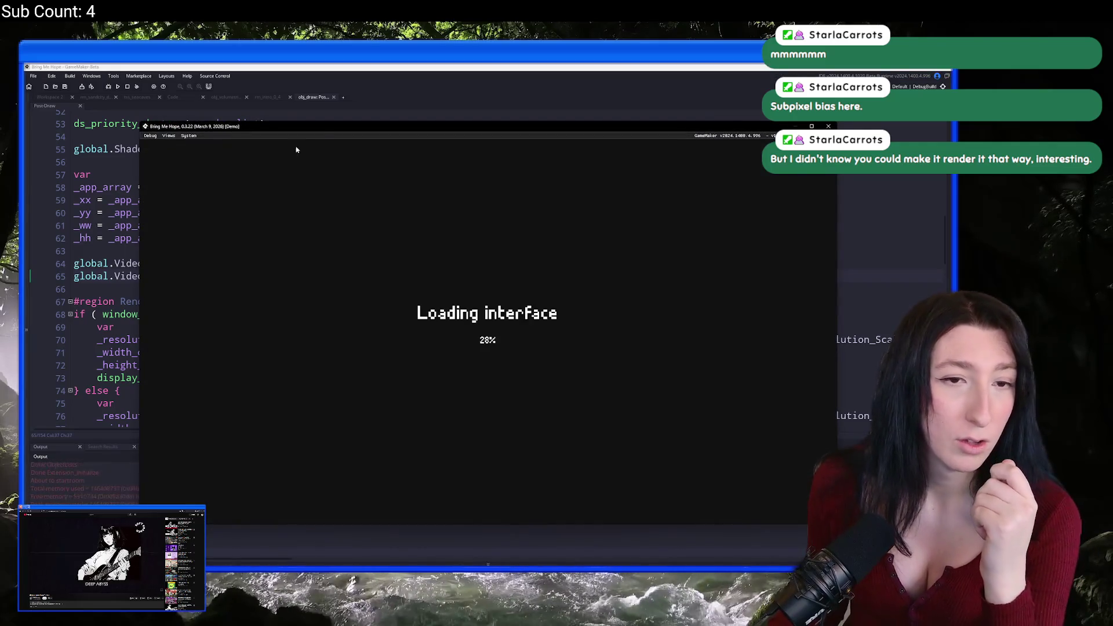
# Maximize the game window, walk the character left, down-right and up-right through the cave, then close it.
pyautogui.doubleClick(325, 126)
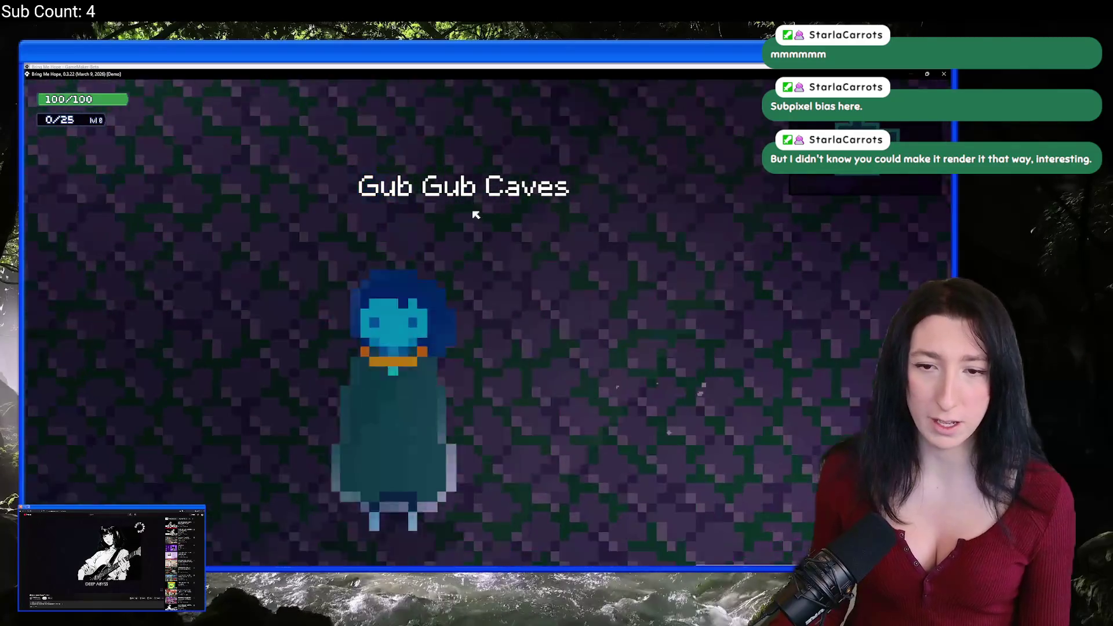
pyautogui.hotkey('alt', 'Tab')
pyautogui.hotkey('alt', 'Tab')
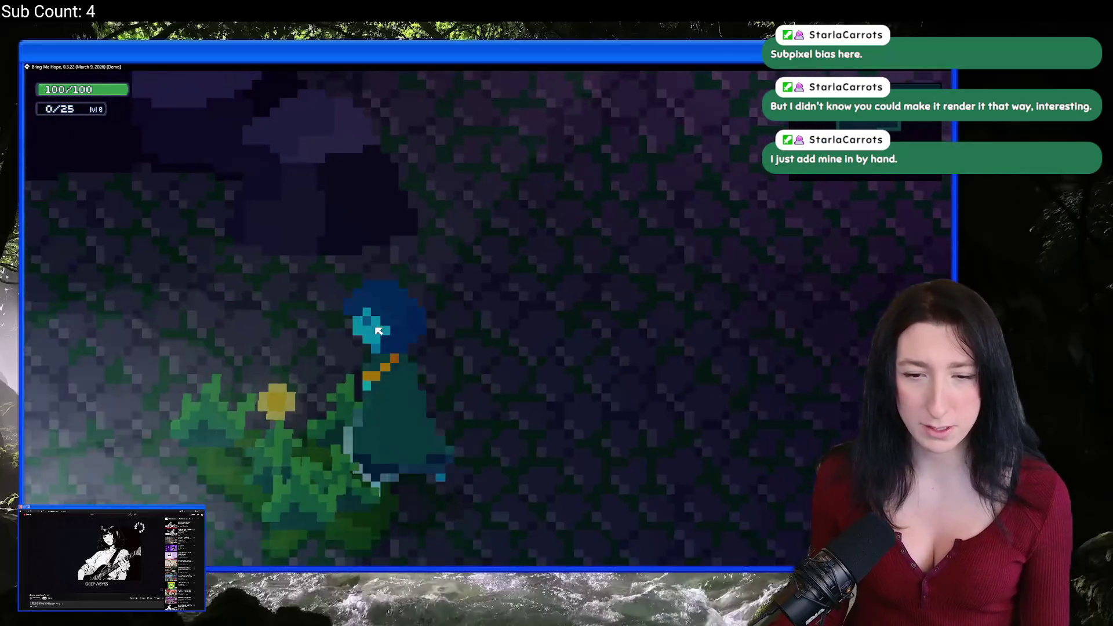
pyautogui.press('a')
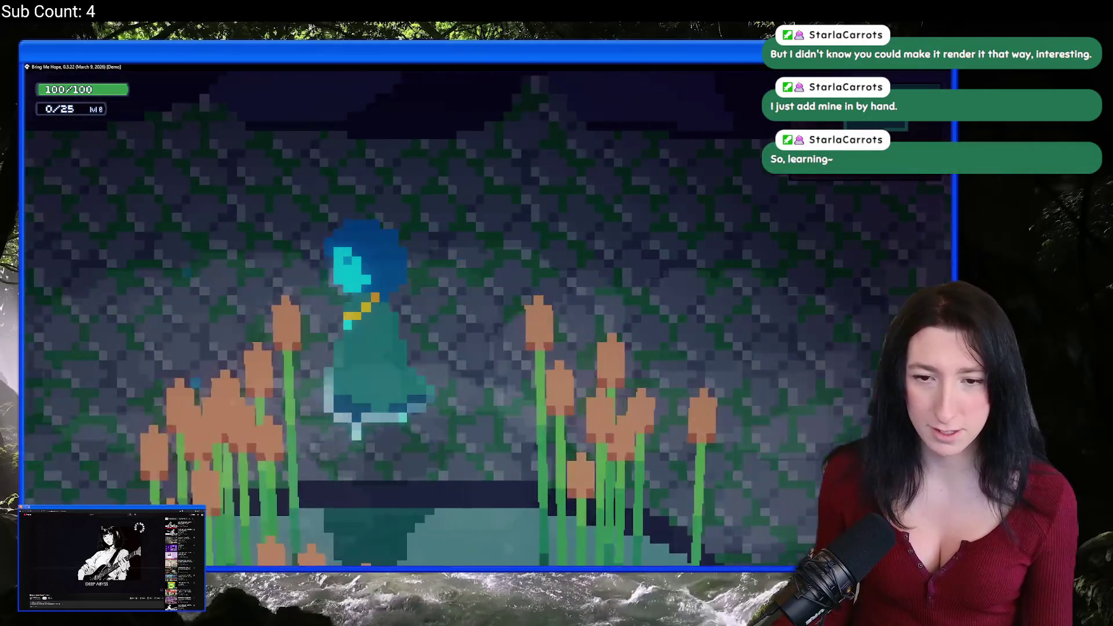
pyautogui.press('s')
pyautogui.press('d')
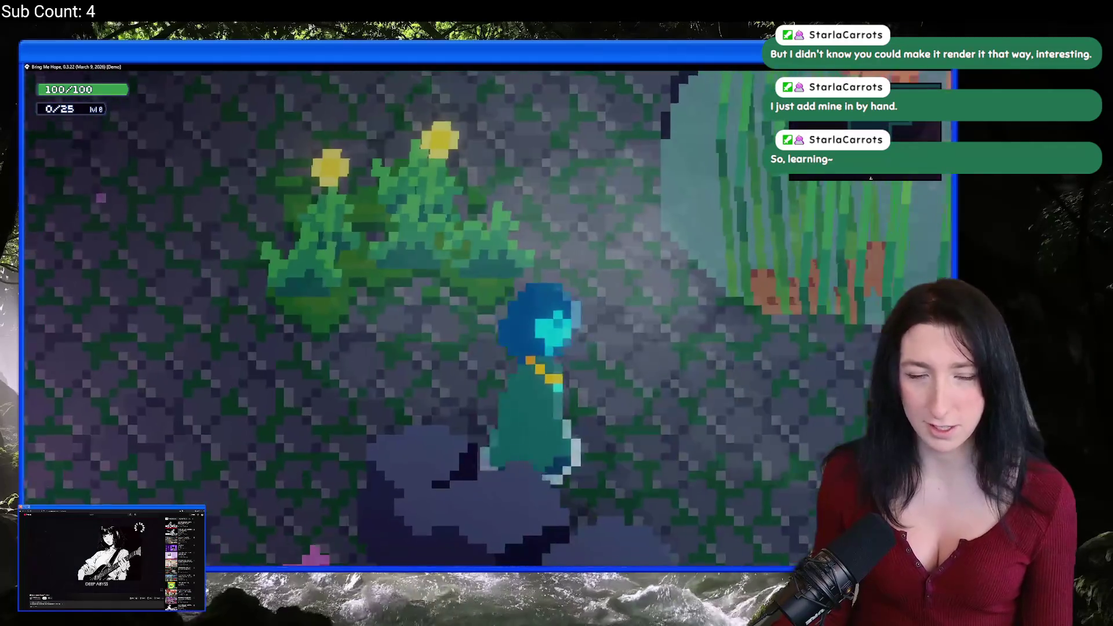
pyautogui.press('w')
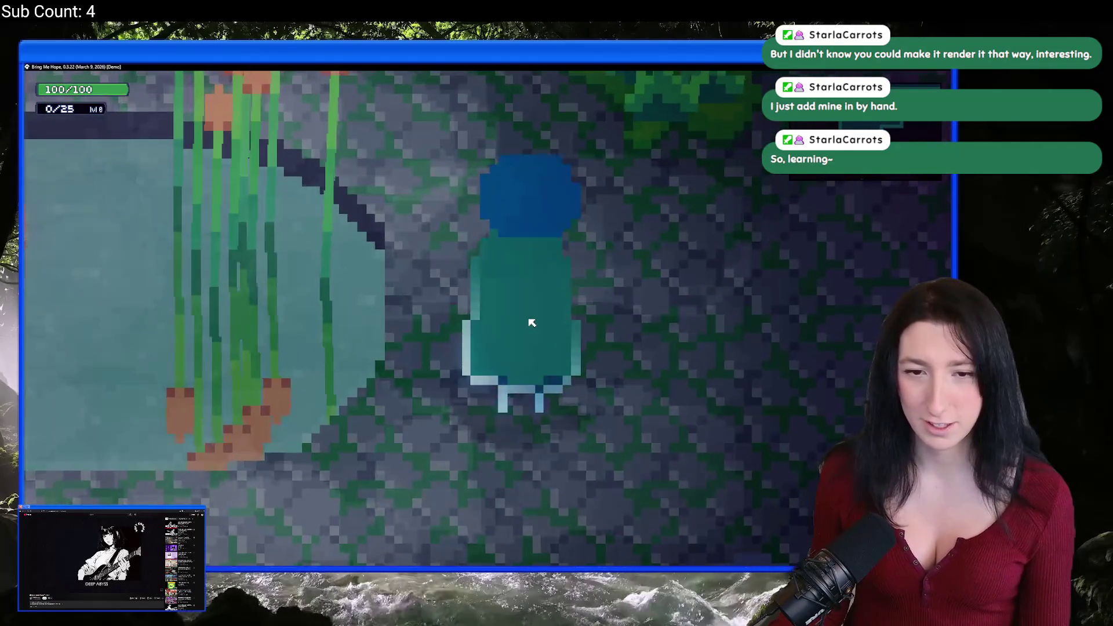
pyautogui.press('s')
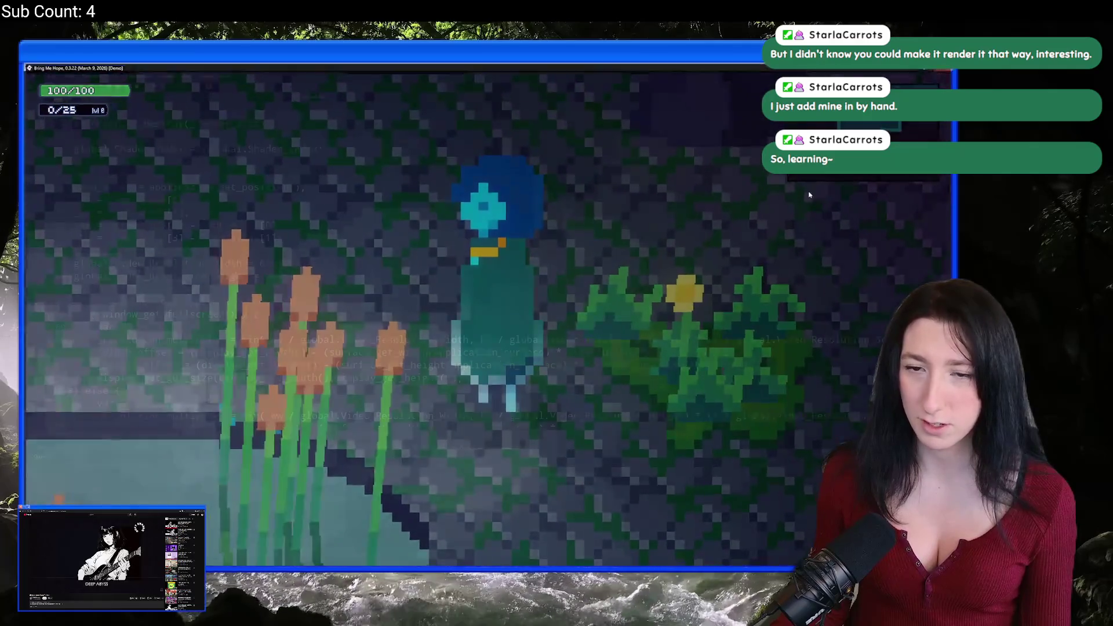
pyautogui.press('Escape')
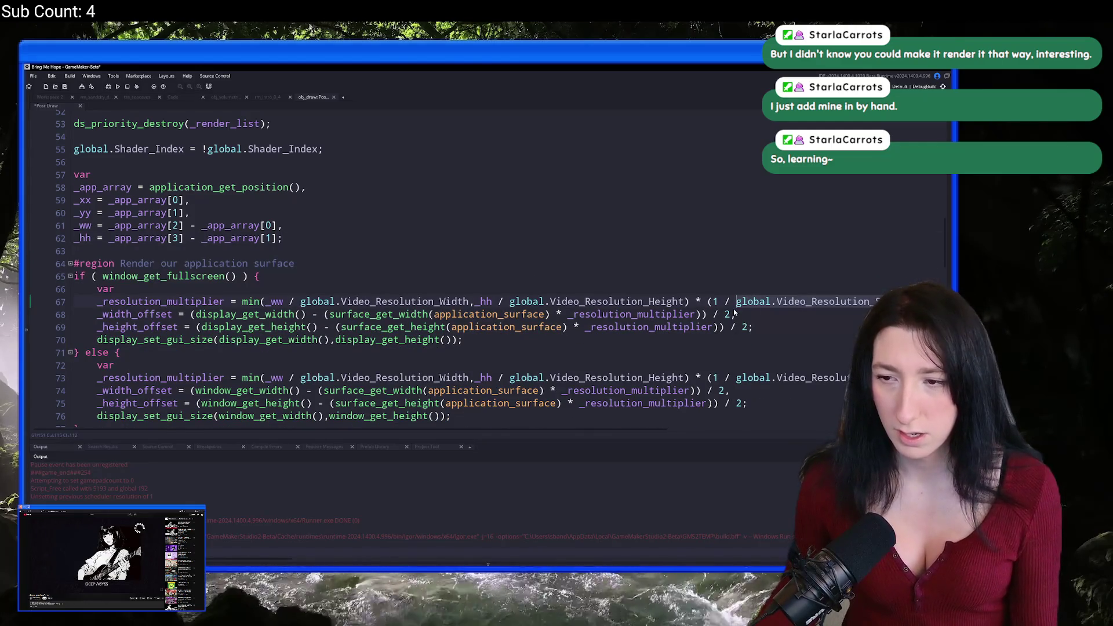
# Start line 64 as global.Video_Resolution_Scale = min(global.Video_Resolution_Width / 360, pasting the width variable.
pyautogui.press('Return')
pyautogui.press('Return')
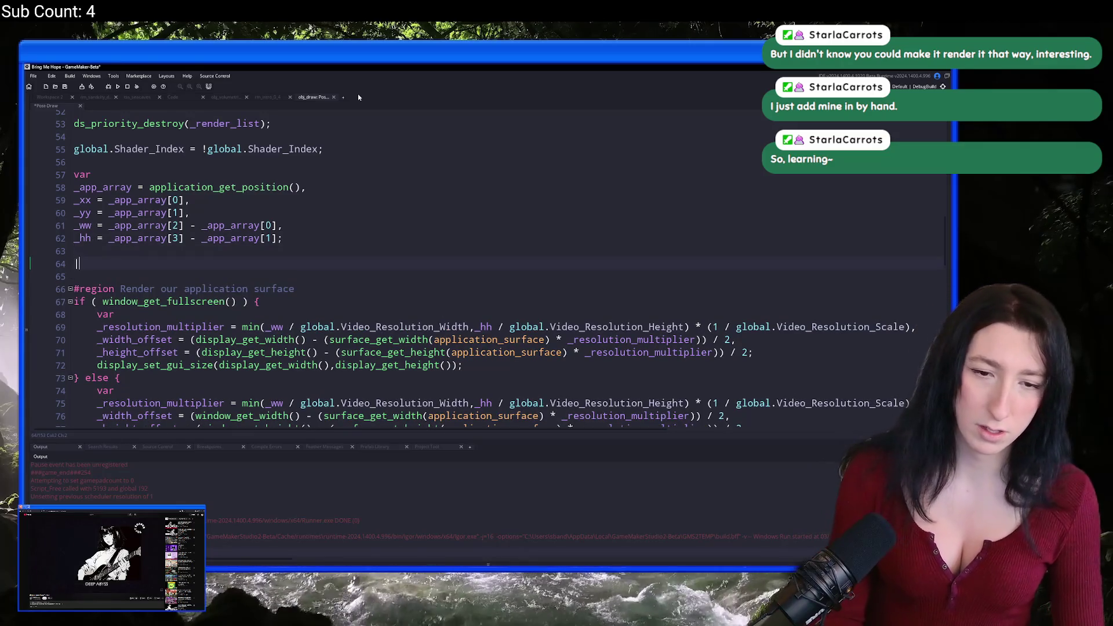
pyautogui.write('min(')
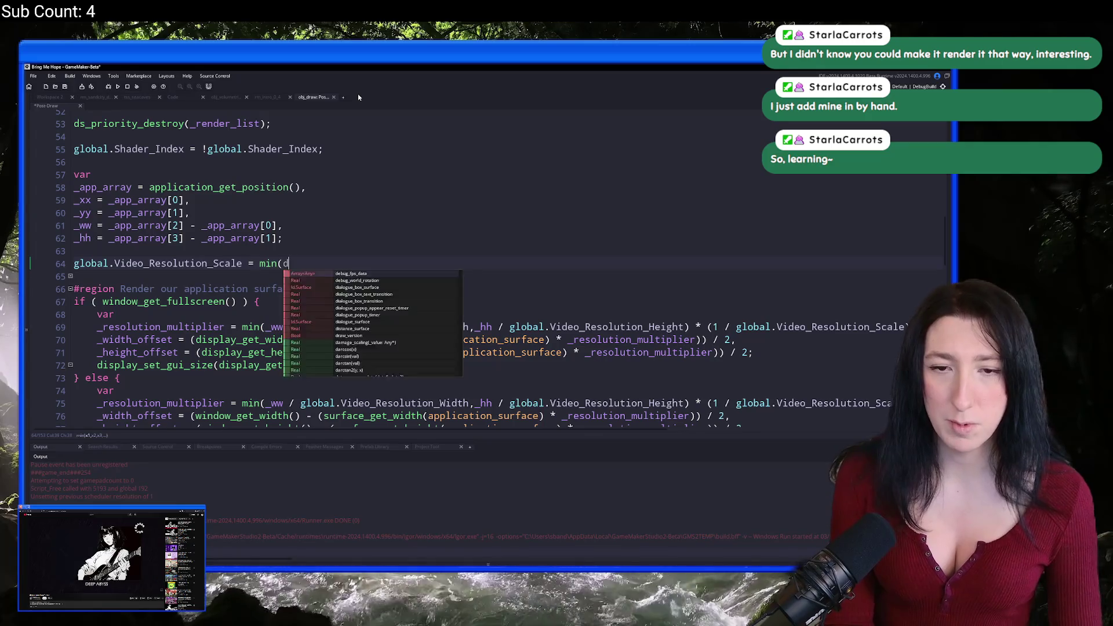
pyautogui.moveTo(471, 326); pyautogui.dragTo(301, 327)
pyautogui.hotkey('ctrl', 'c')
pyautogui.click(326, 300)
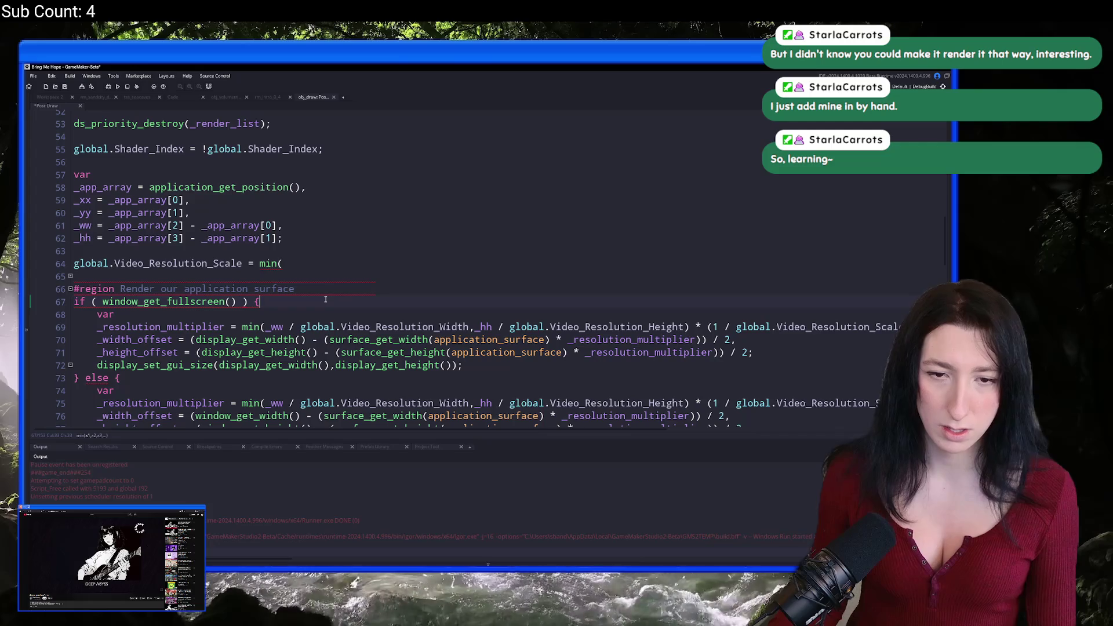
pyautogui.click(328, 262)
pyautogui.hotkey('ctrl', 'v')
pyautogui.write('/')
pyautogui.write(' lk')
pyautogui.press('BackSpace')
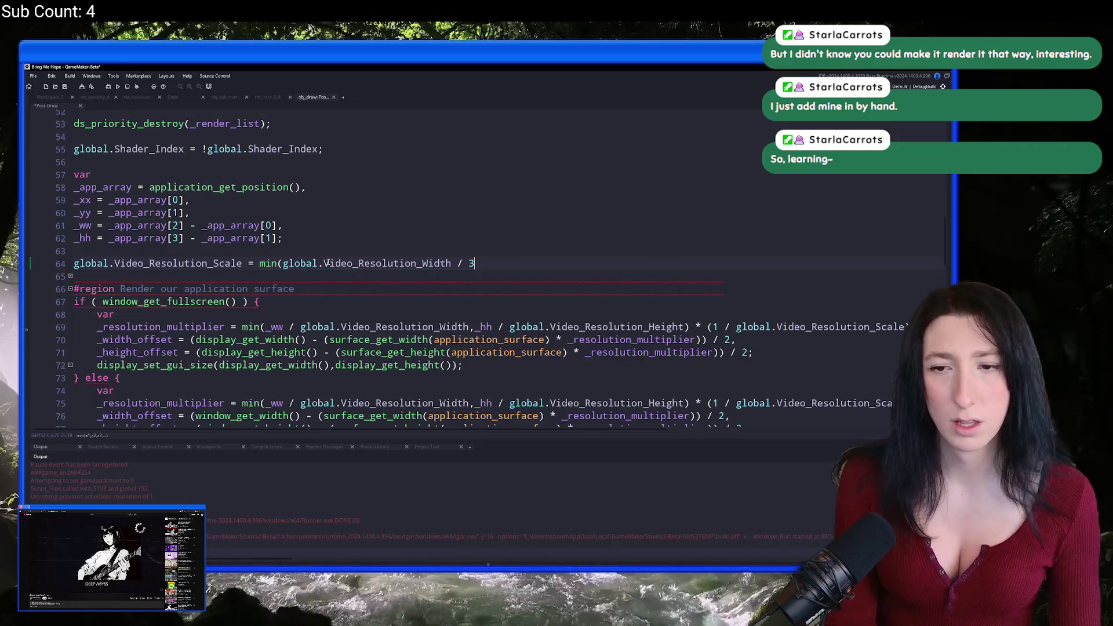
pyautogui.write('360')
pyautogui.press('super')
# Launch Windows Calculator and compute 2560 ÷ 360.
pyautogui.write('calculator')
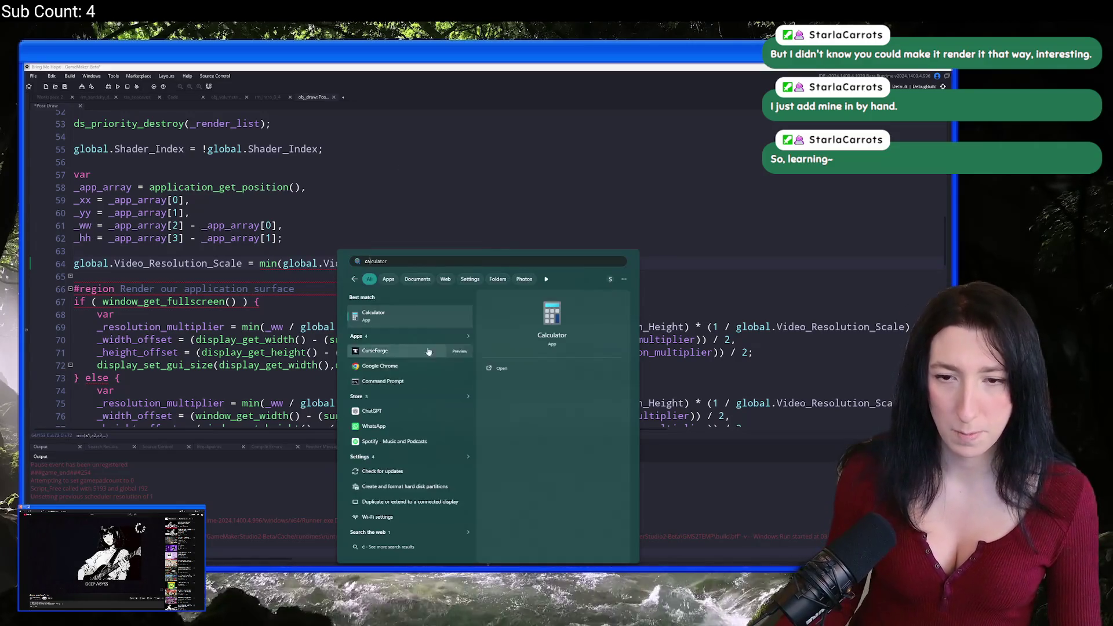
pyautogui.press('Return')
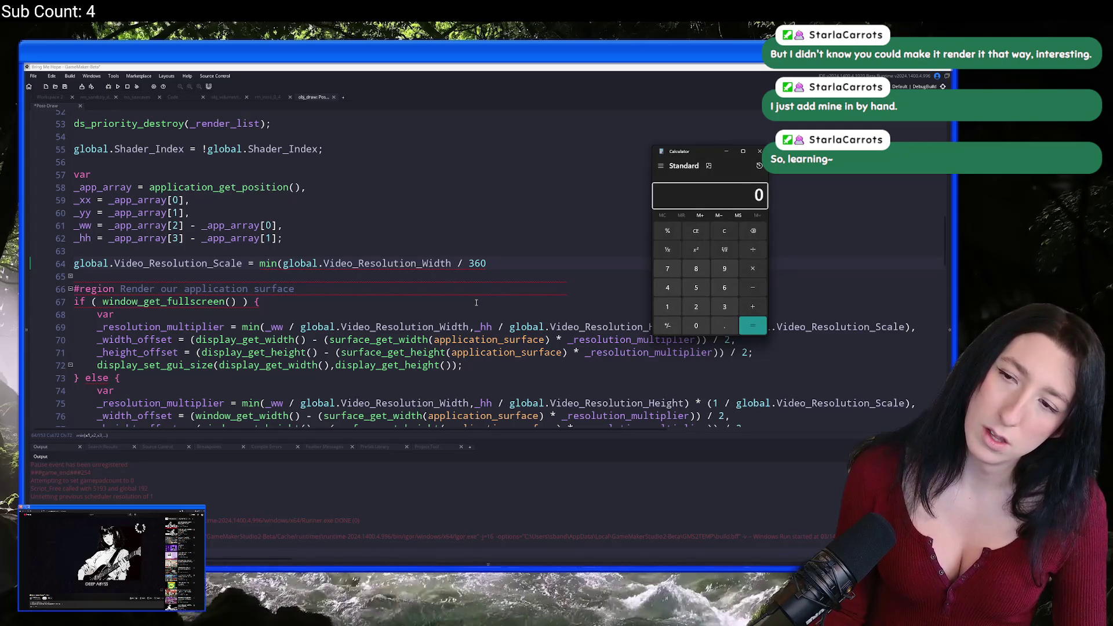
pyautogui.write('2560*360')
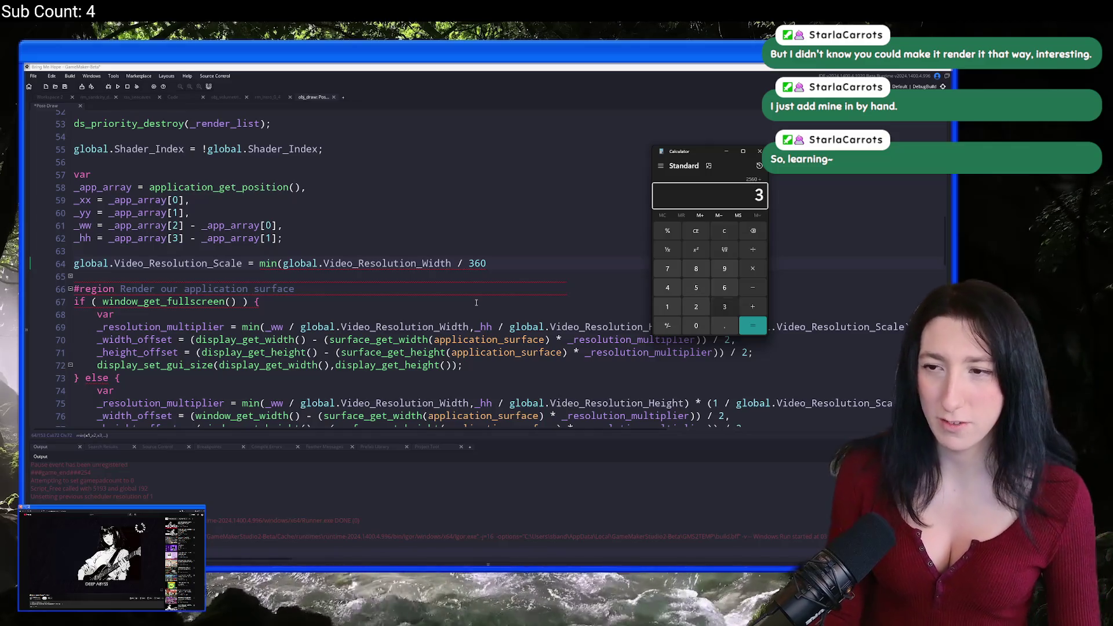
pyautogui.press('Return')
# Compute 360 ÷ 2560, giving 0.140625, and return to the code editor.
pyautogui.click(719, 232)
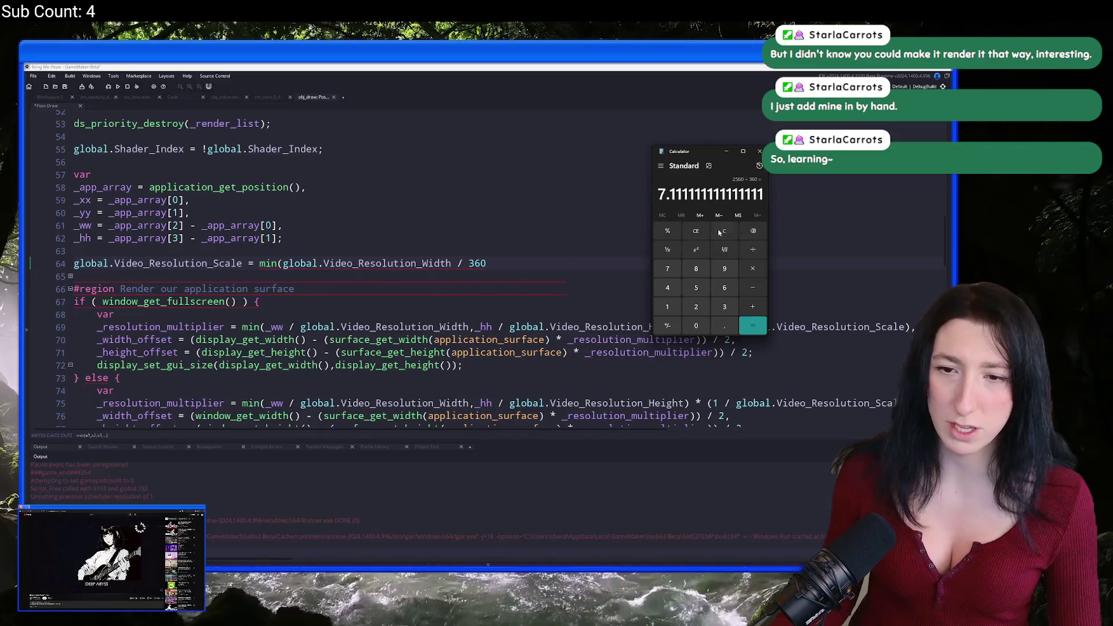
pyautogui.write('360/')
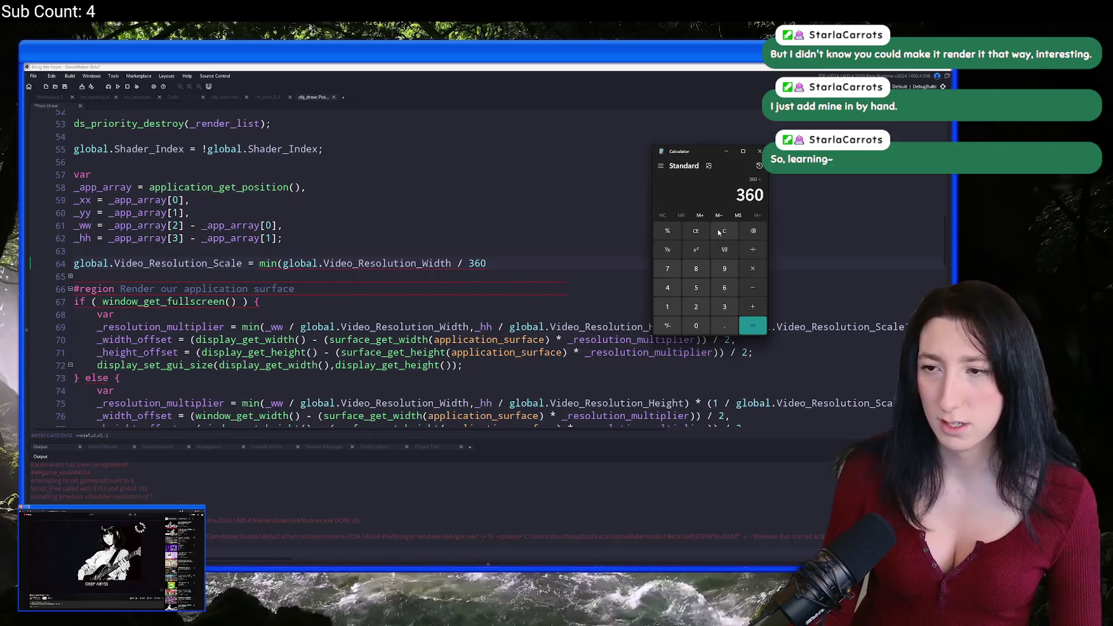
pyautogui.write('21')
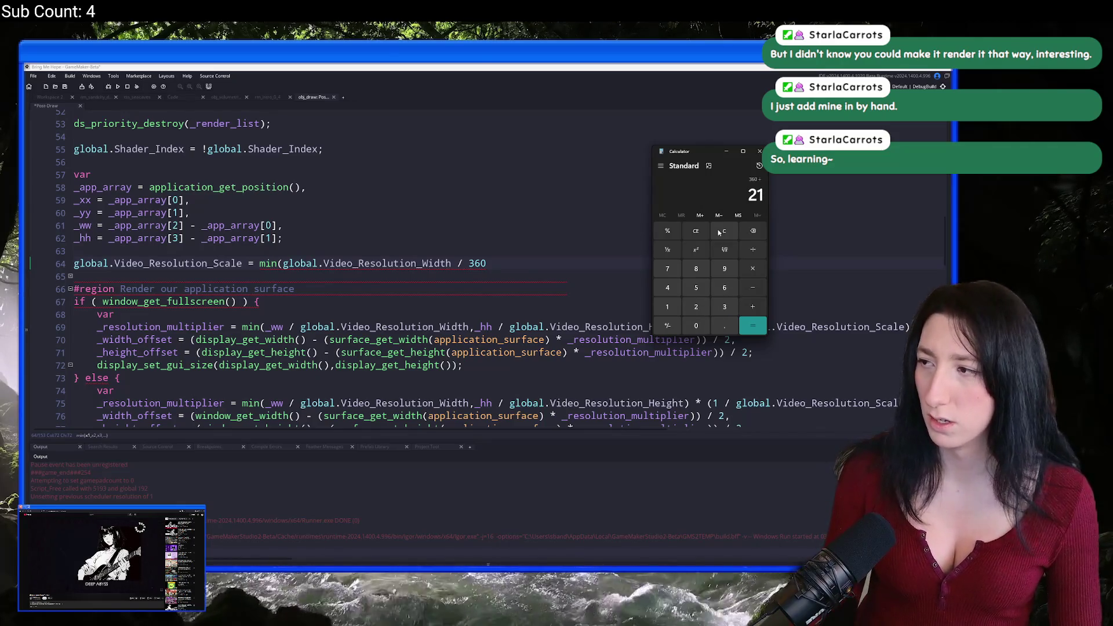
pyautogui.press('BackSpace')
pyautogui.write('560')
pyautogui.press('Return')
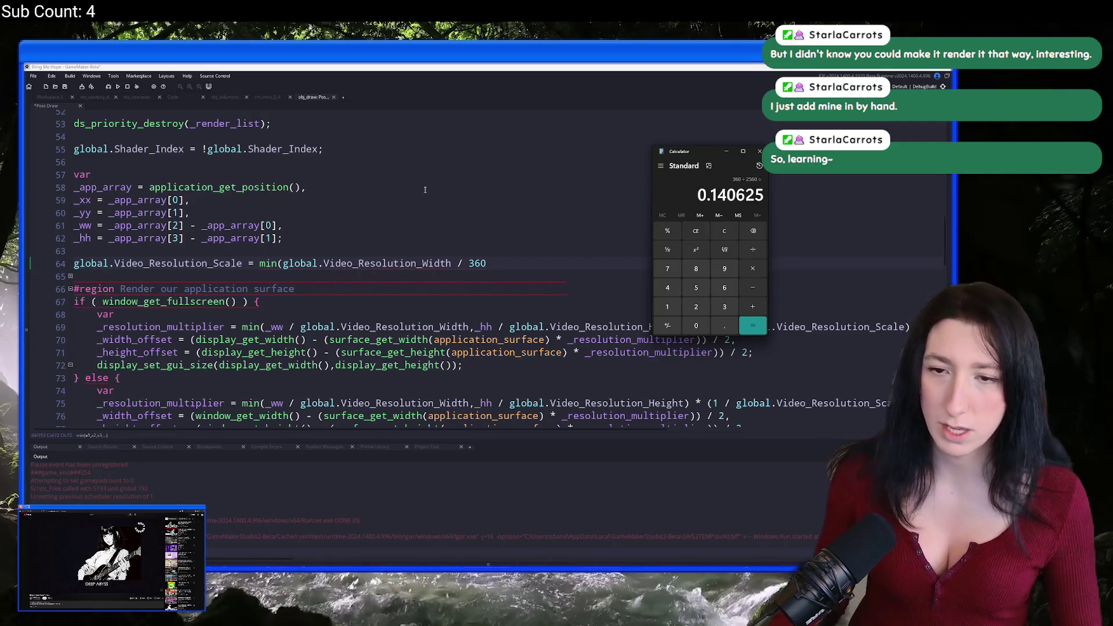
pyautogui.click(483, 264)
# Extend line 64 with a Video_Resolution_Height term, use 640 for the width, and test-run.
pyautogui.press('BackSpace')
pyautogui.press('BackSpace')
pyautogui.press('BackSpace')
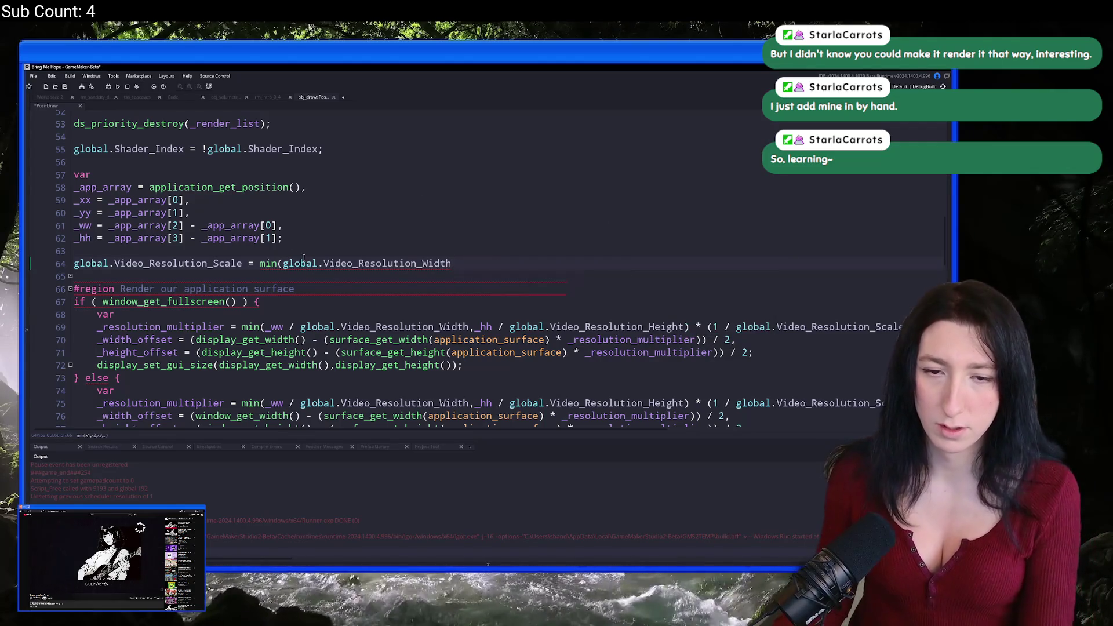
pyautogui.click(283, 263)
pyautogui.write('360/')
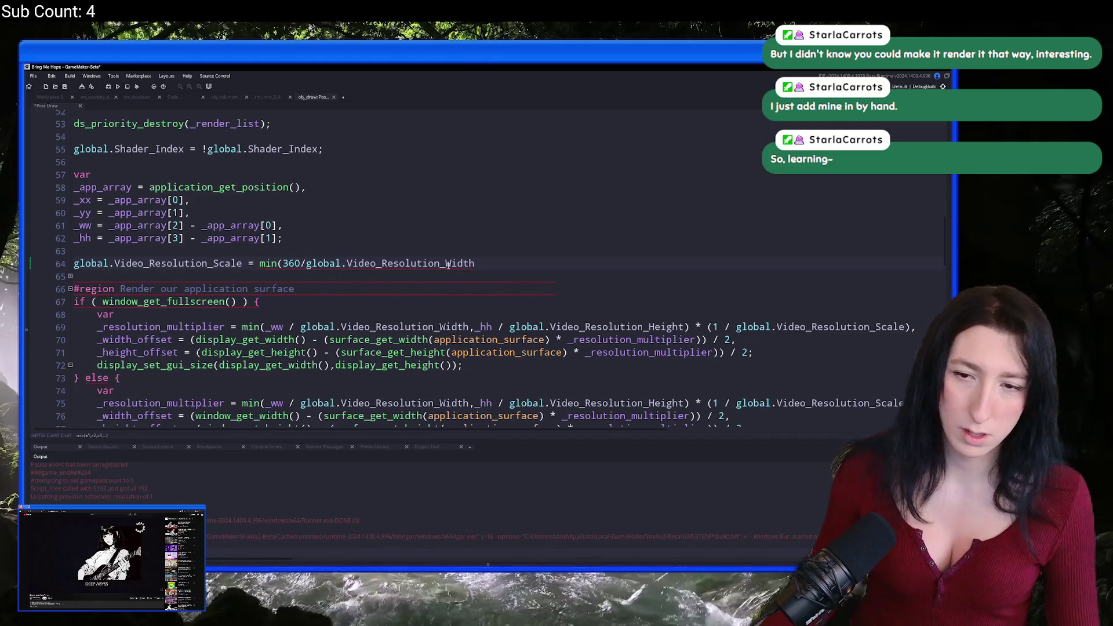
pyautogui.click(301, 264)
pyautogui.click(516, 256)
pyautogui.write(',')
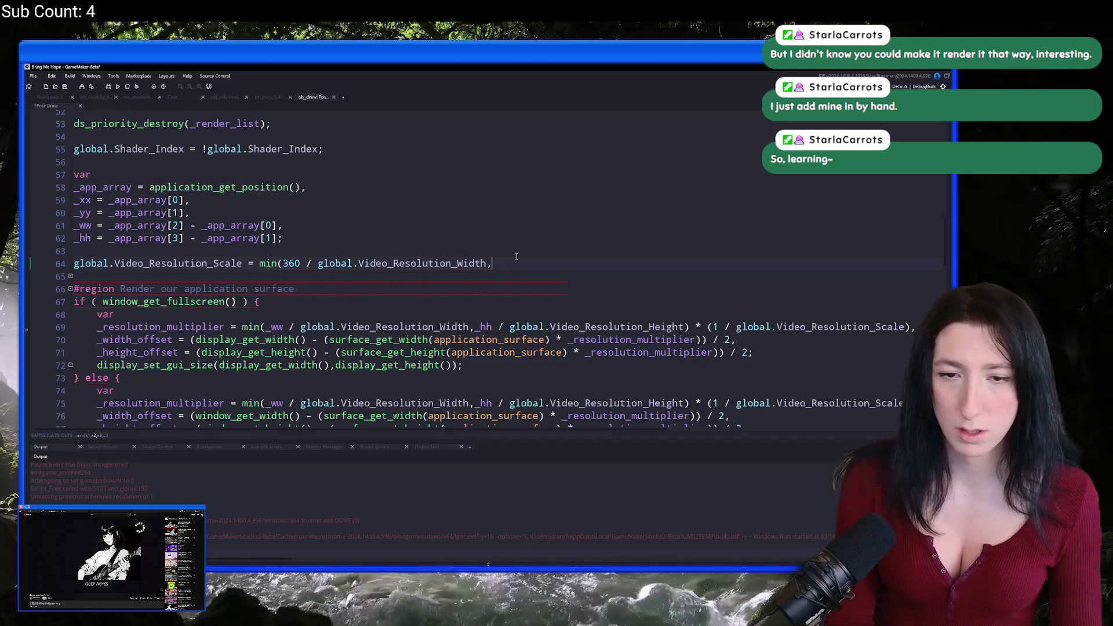
pyautogui.write('kd360 /global.Video')
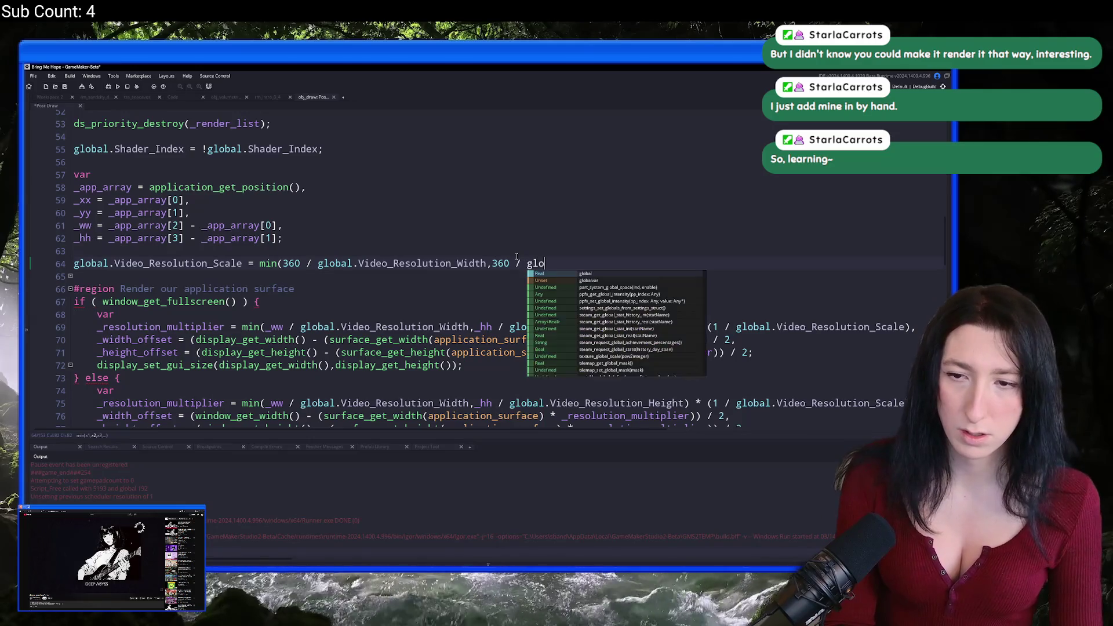
pyautogui.write('Resolution_H')
pyautogui.press('Return')
pyautogui.write(');')
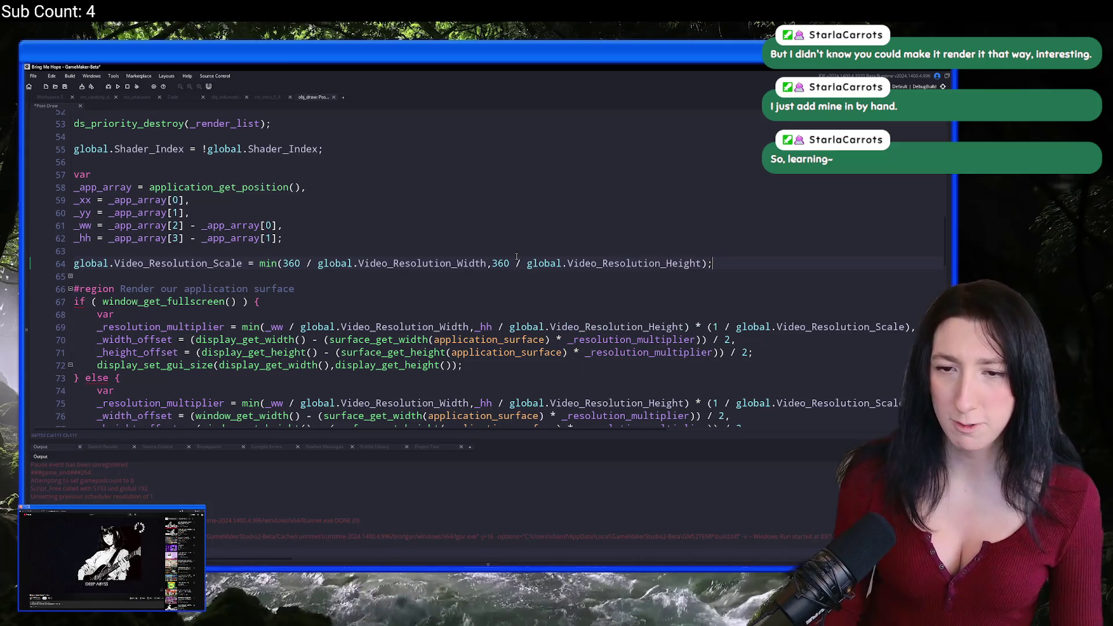
pyautogui.doubleClick(283, 263)
pyautogui.write('640')
pyautogui.press('F5')
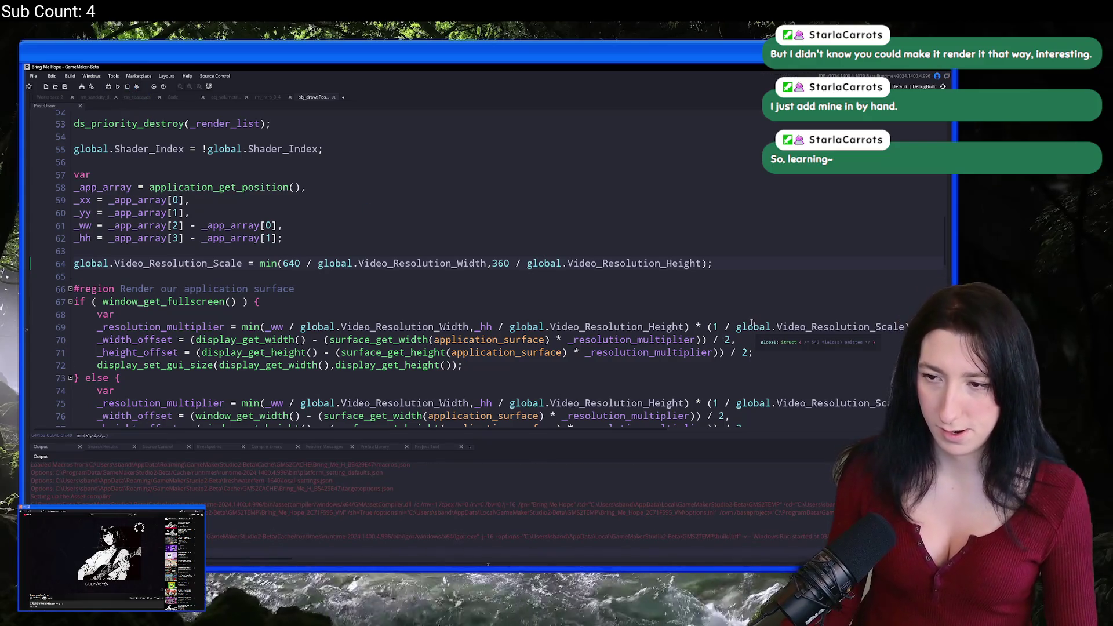
# Try deleting the (1 / on line 69, then undo that change.
pyautogui.moveTo(910, 325); pyautogui.dragTo(714, 328)
pyautogui.click(717, 328)
pyautogui.press('BackSpace')
pyautogui.press('BackSpace')
pyautogui.press('Delete')
pyautogui.press('Delete')
pyautogui.press('Delete')
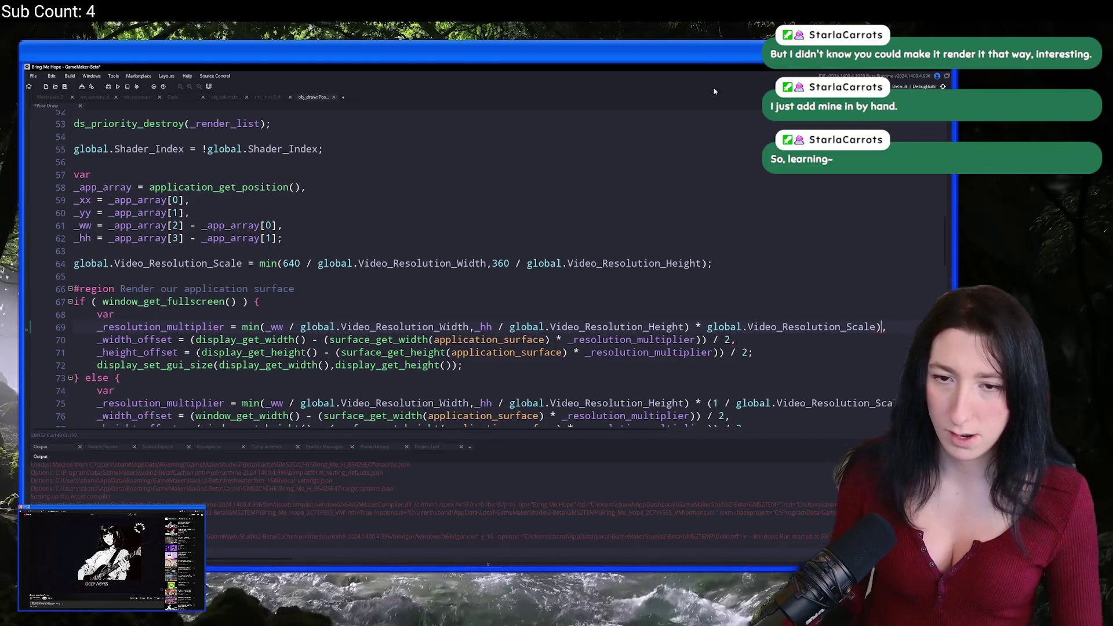
pyautogui.hotkey('ctrl', 'z')
pyautogui.hotkey('ctrl', 'z')
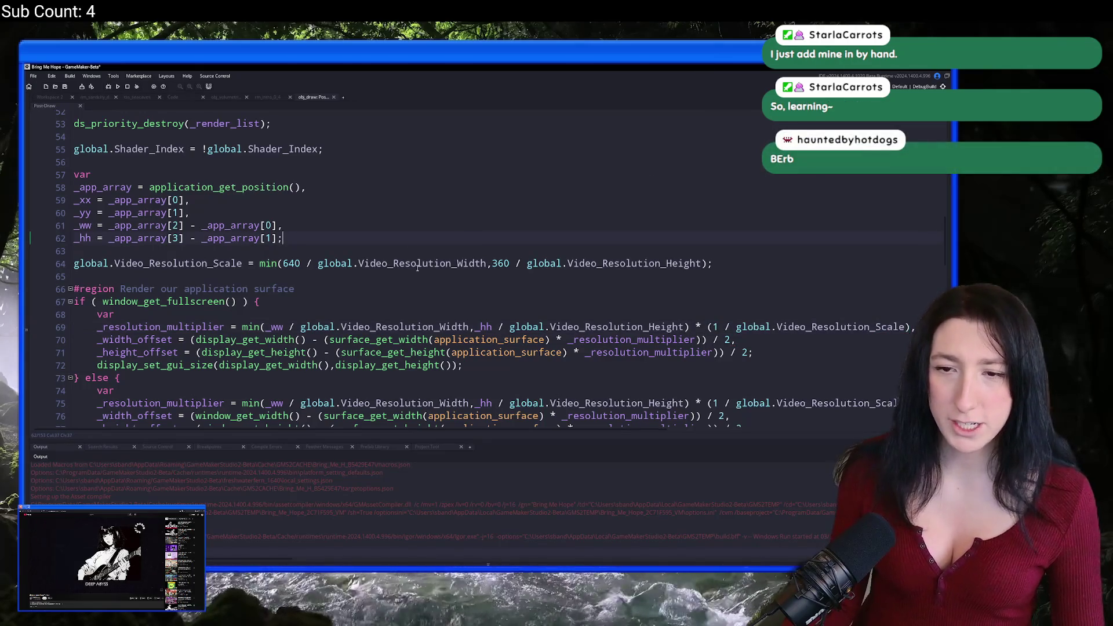
# Rewrite line 64 as max(width / 640, height / 360) and run the game again.
pyautogui.moveTo(483, 265); pyautogui.dragTo(318, 264)
pyautogui.click(462, 266)
pyautogui.moveTo(486, 265); pyautogui.dragTo(301, 264)
pyautogui.hotkey('ctrl', 'c')
pyautogui.press('BackSpace')
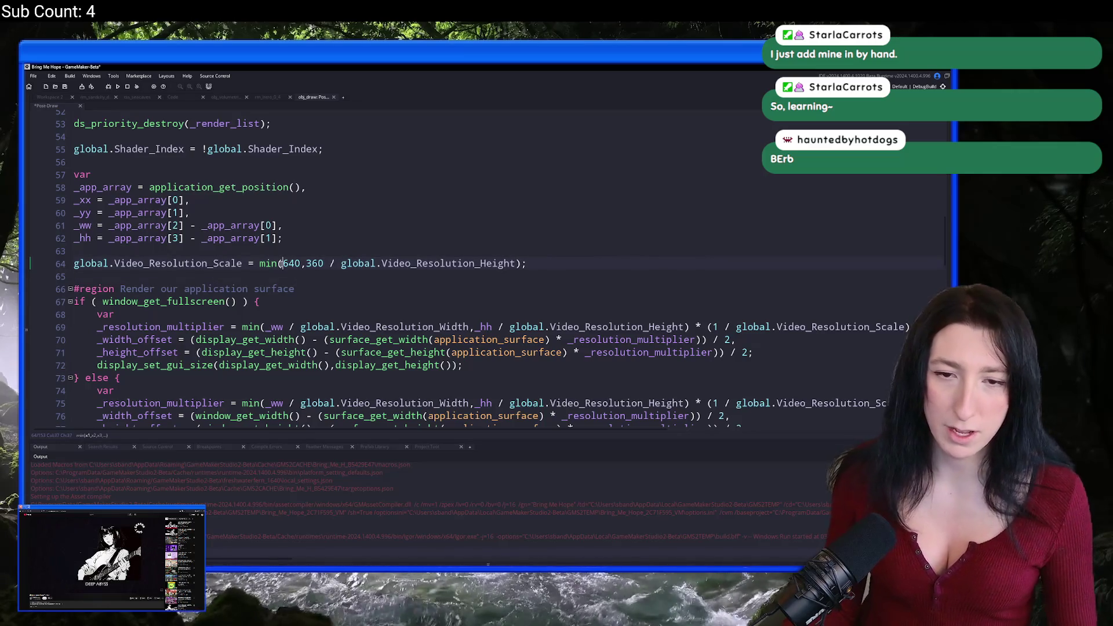
pyautogui.hotkey('ctrl', 'v')
pyautogui.write('/')
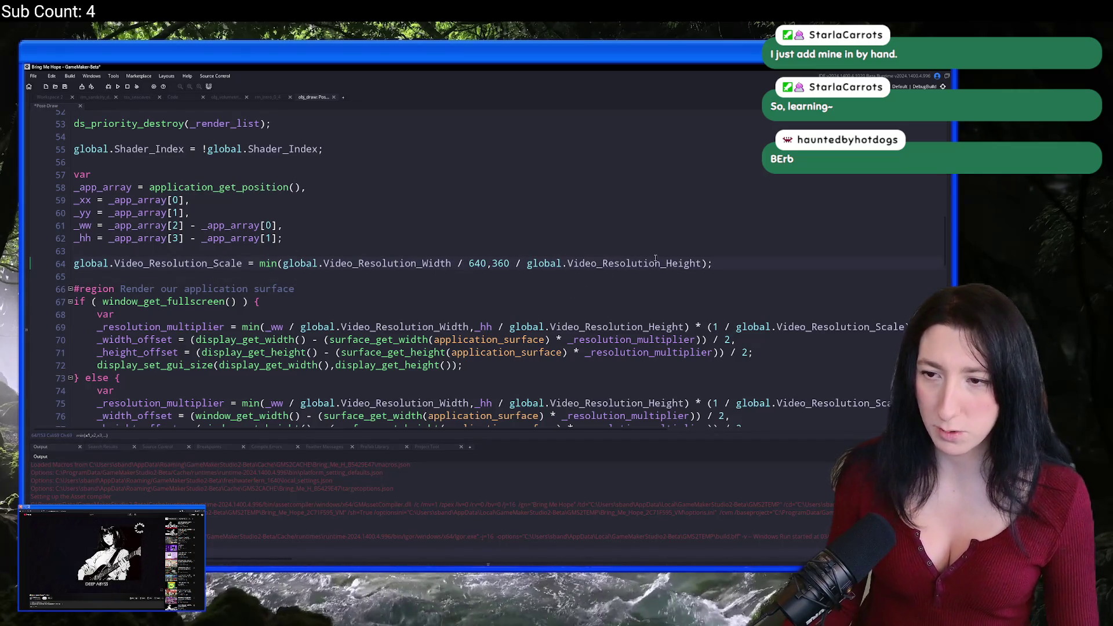
pyautogui.moveTo(702, 264); pyautogui.dragTo(511, 263)
pyautogui.hotkey('ctrl', 'c')
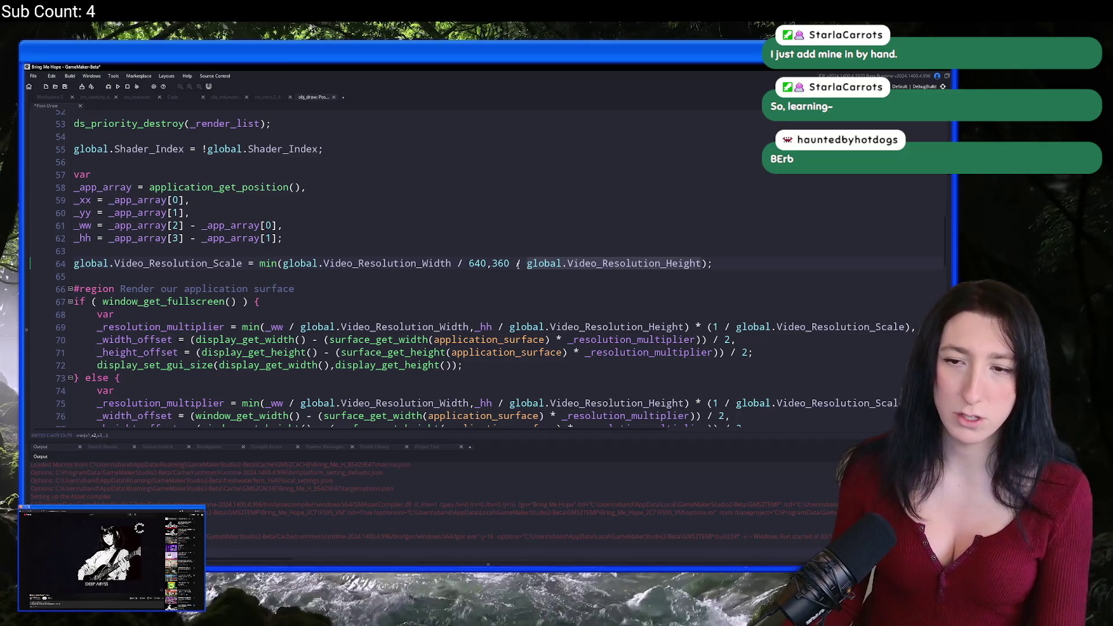
pyautogui.press('BackSpace')
pyautogui.hotkey('ctrl', 'v')
pyautogui.write('/')
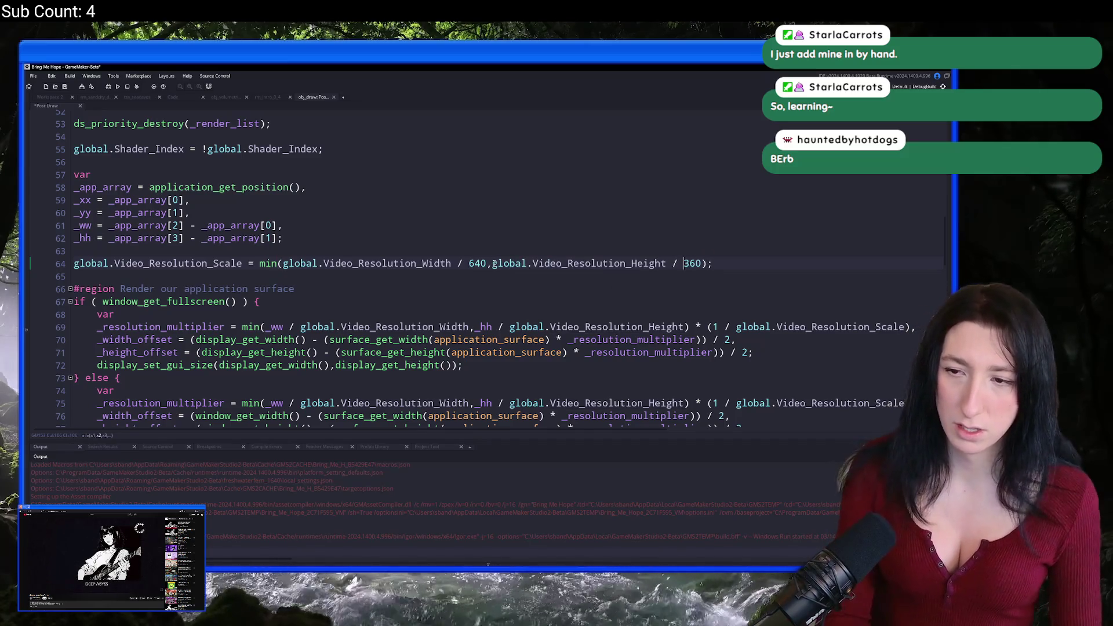
pyautogui.click(277, 264)
pyautogui.press('BackSpace')
pyautogui.press('BackSpace')
pyautogui.write('ax')
pyautogui.click(319, 238)
pyautogui.press('F5')
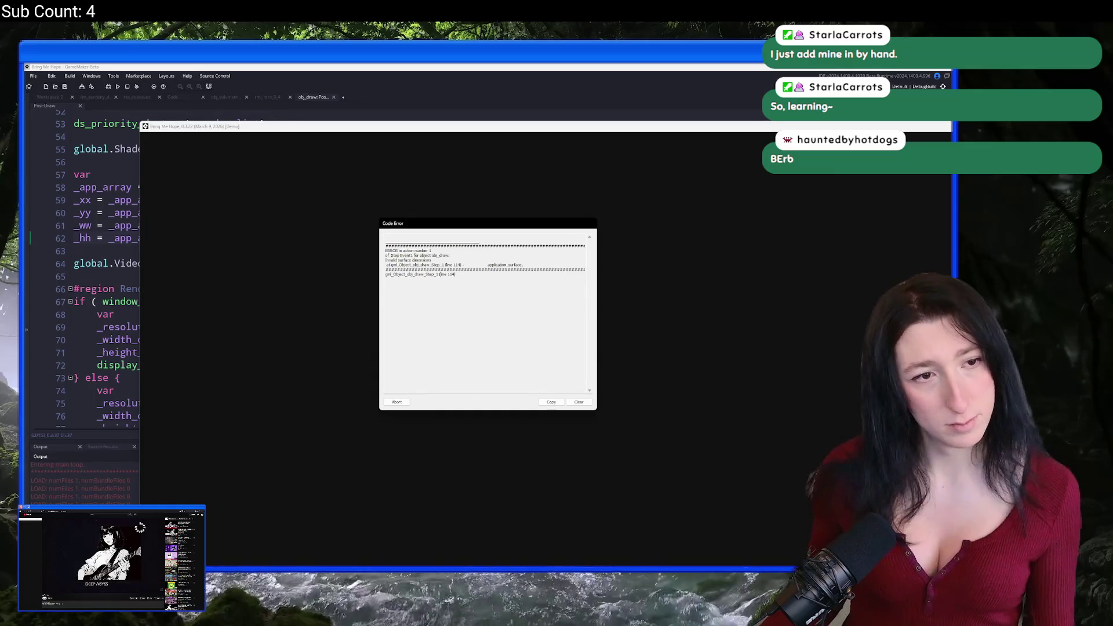
# Read the Code Error report and abort the crashed test run.
pyautogui.click(513, 346)
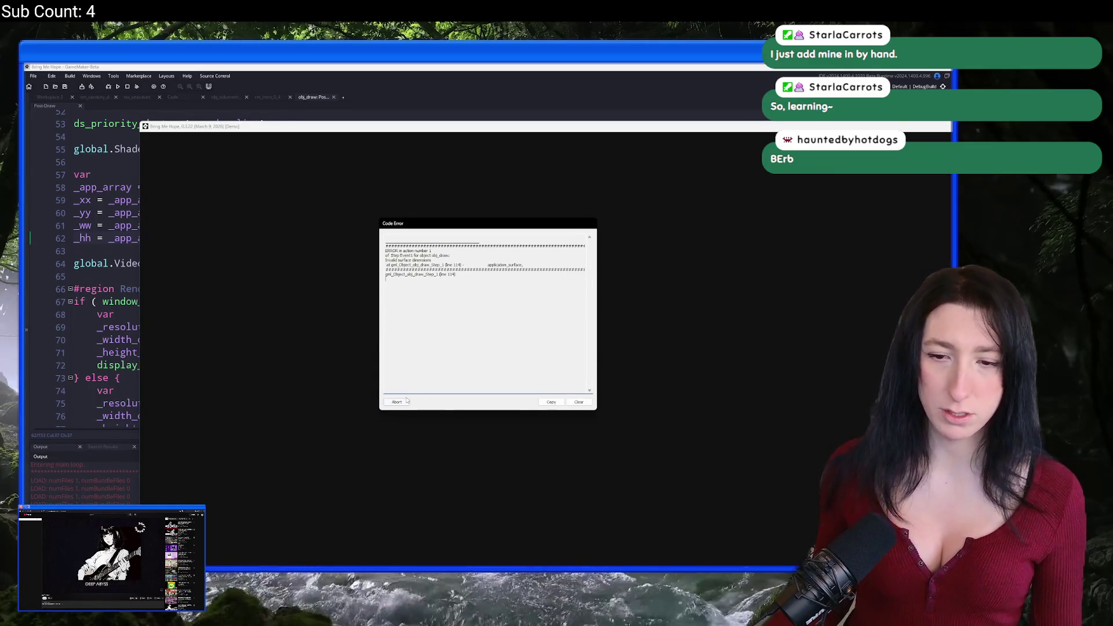
pyautogui.click(407, 400)
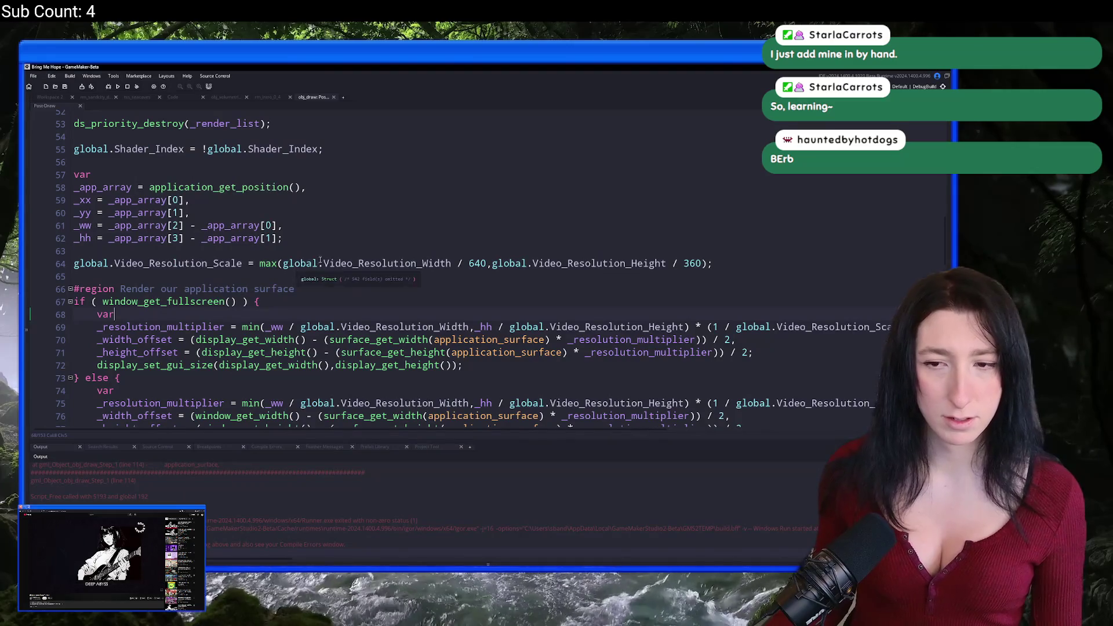